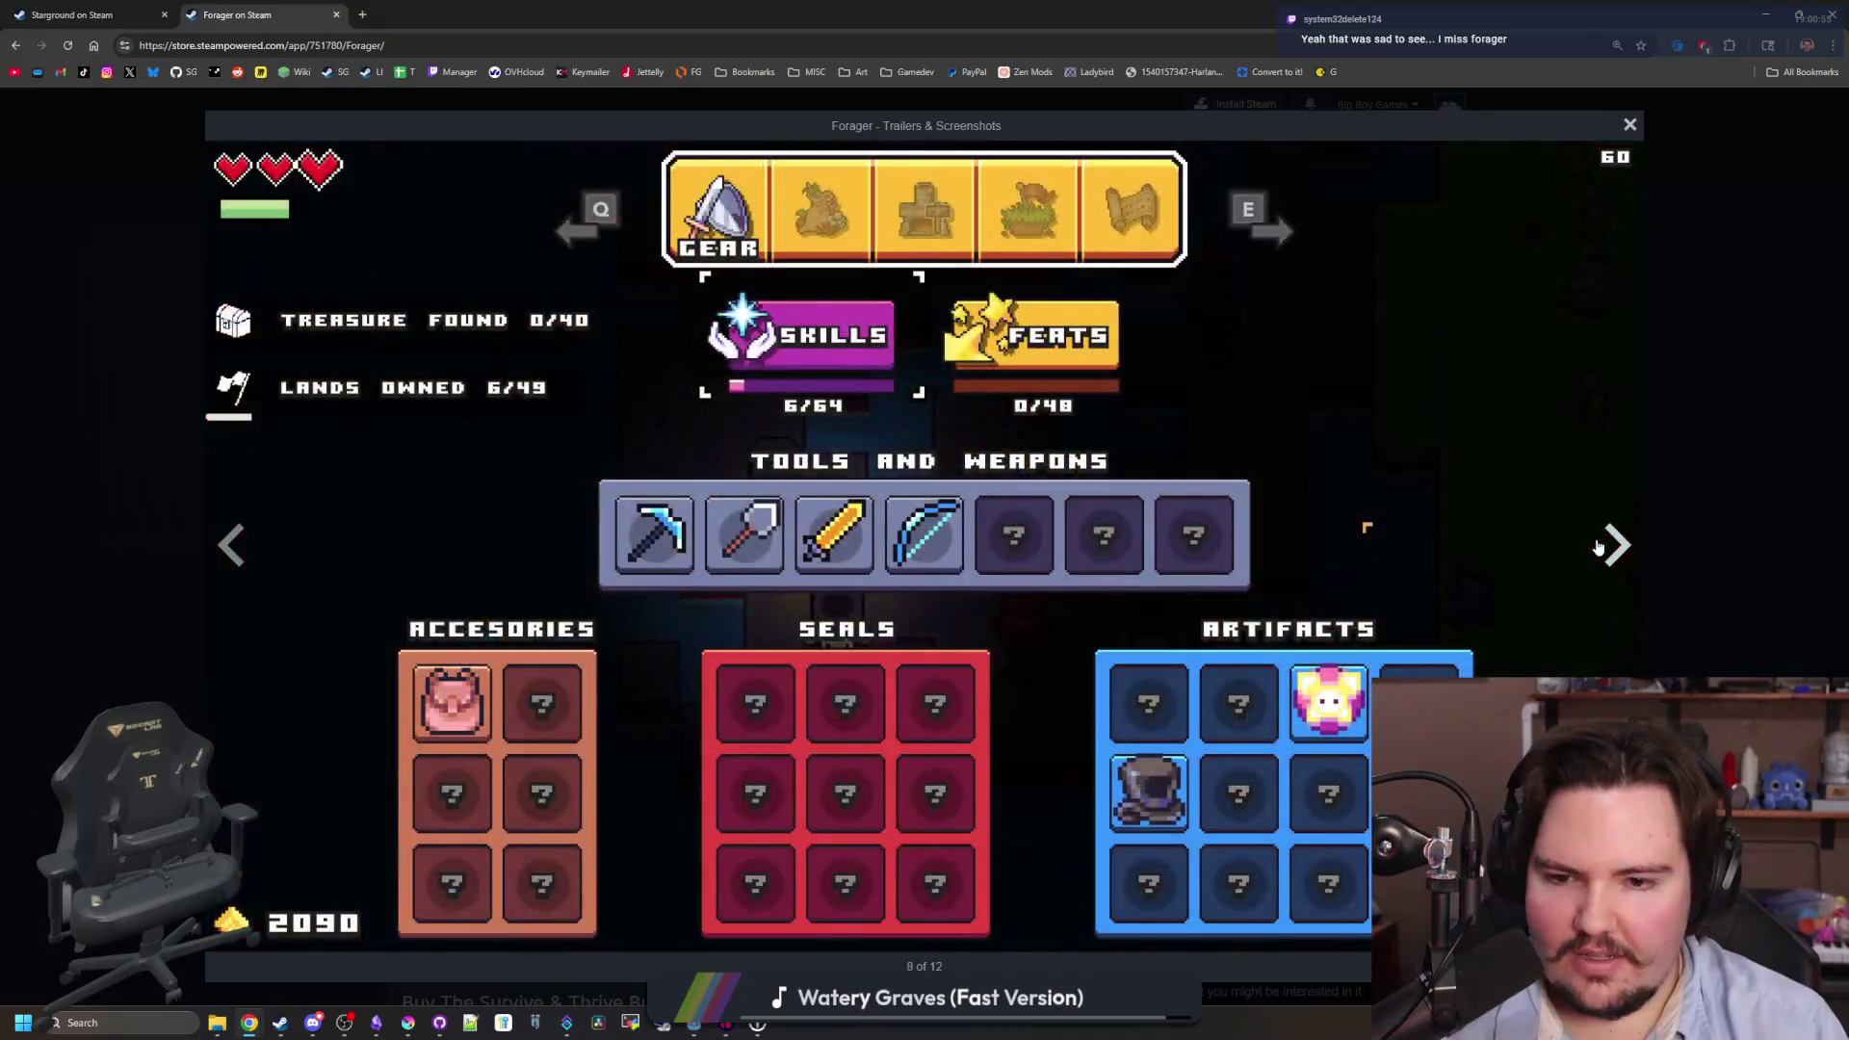
left_click(1598, 547)
left_click(1597, 547)
- Page through five Forager screenshots, then close the screenshot viewer
left_click(1598, 547)
left_click(1598, 547)
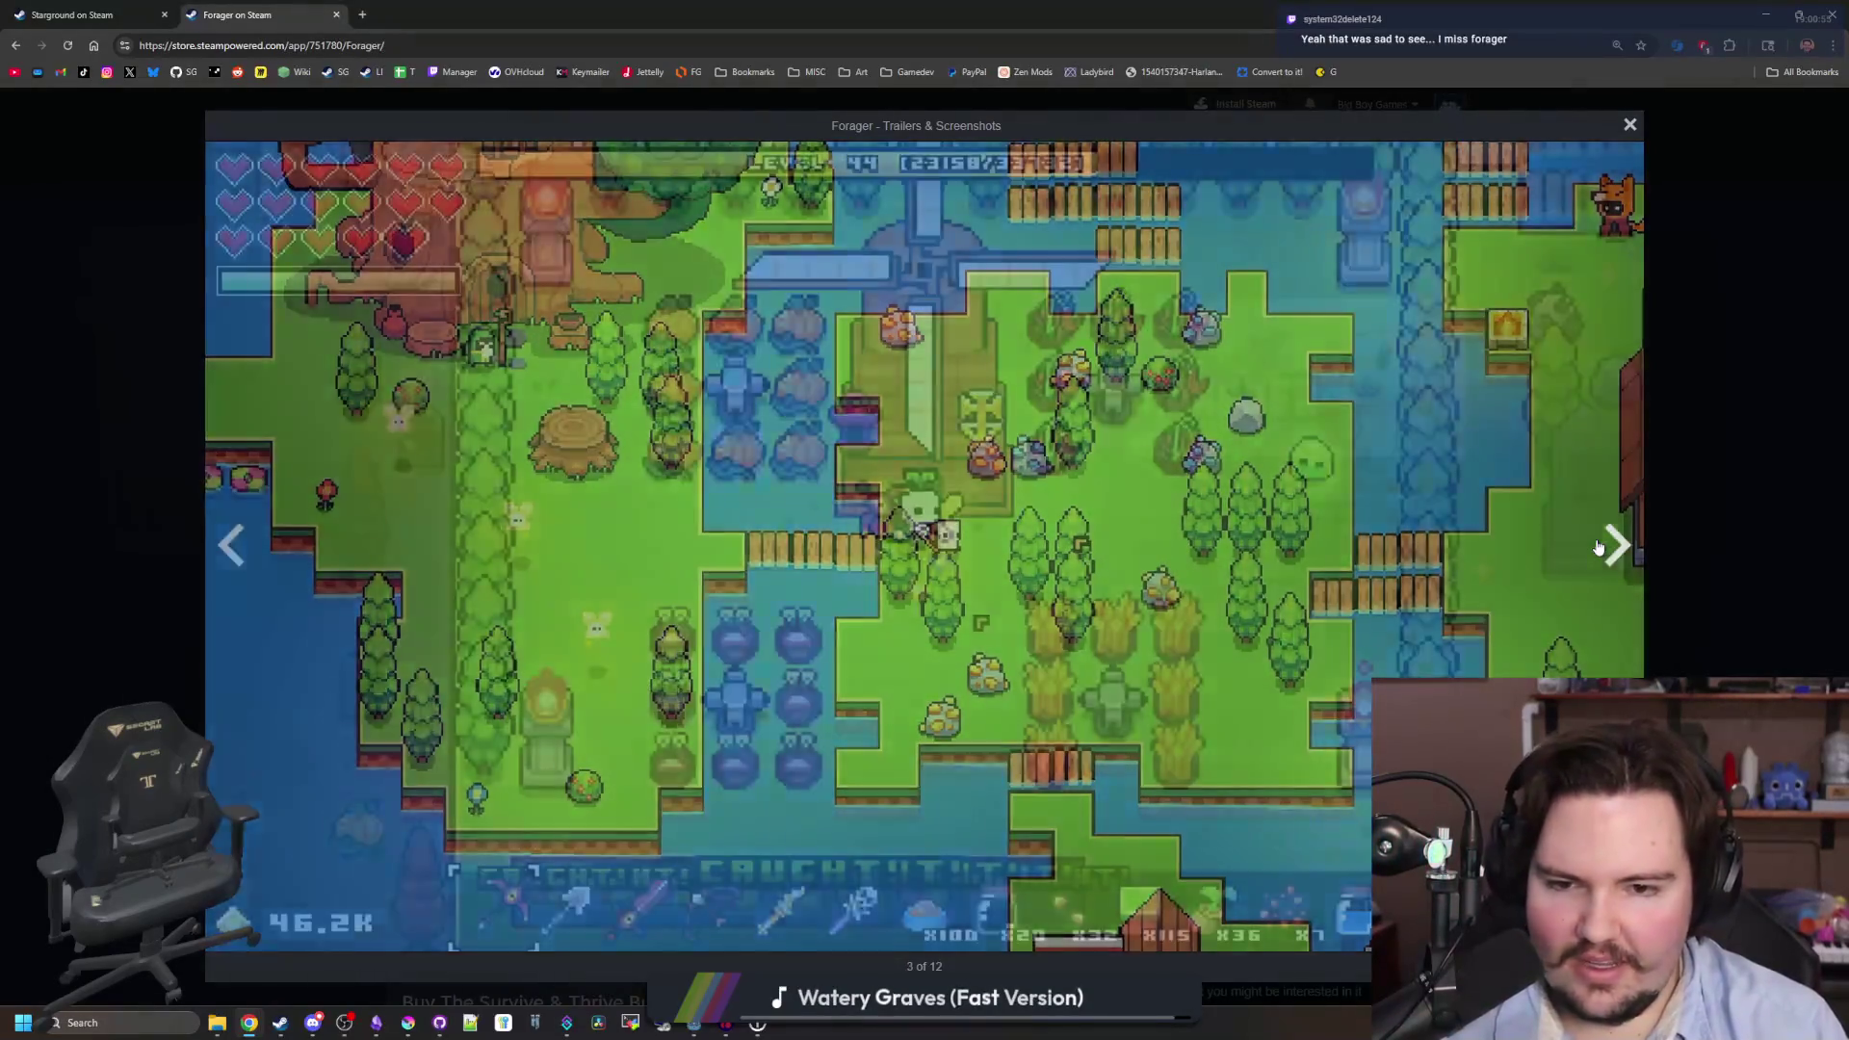
left_click(1598, 547)
left_click(1598, 547)
key("Escape")
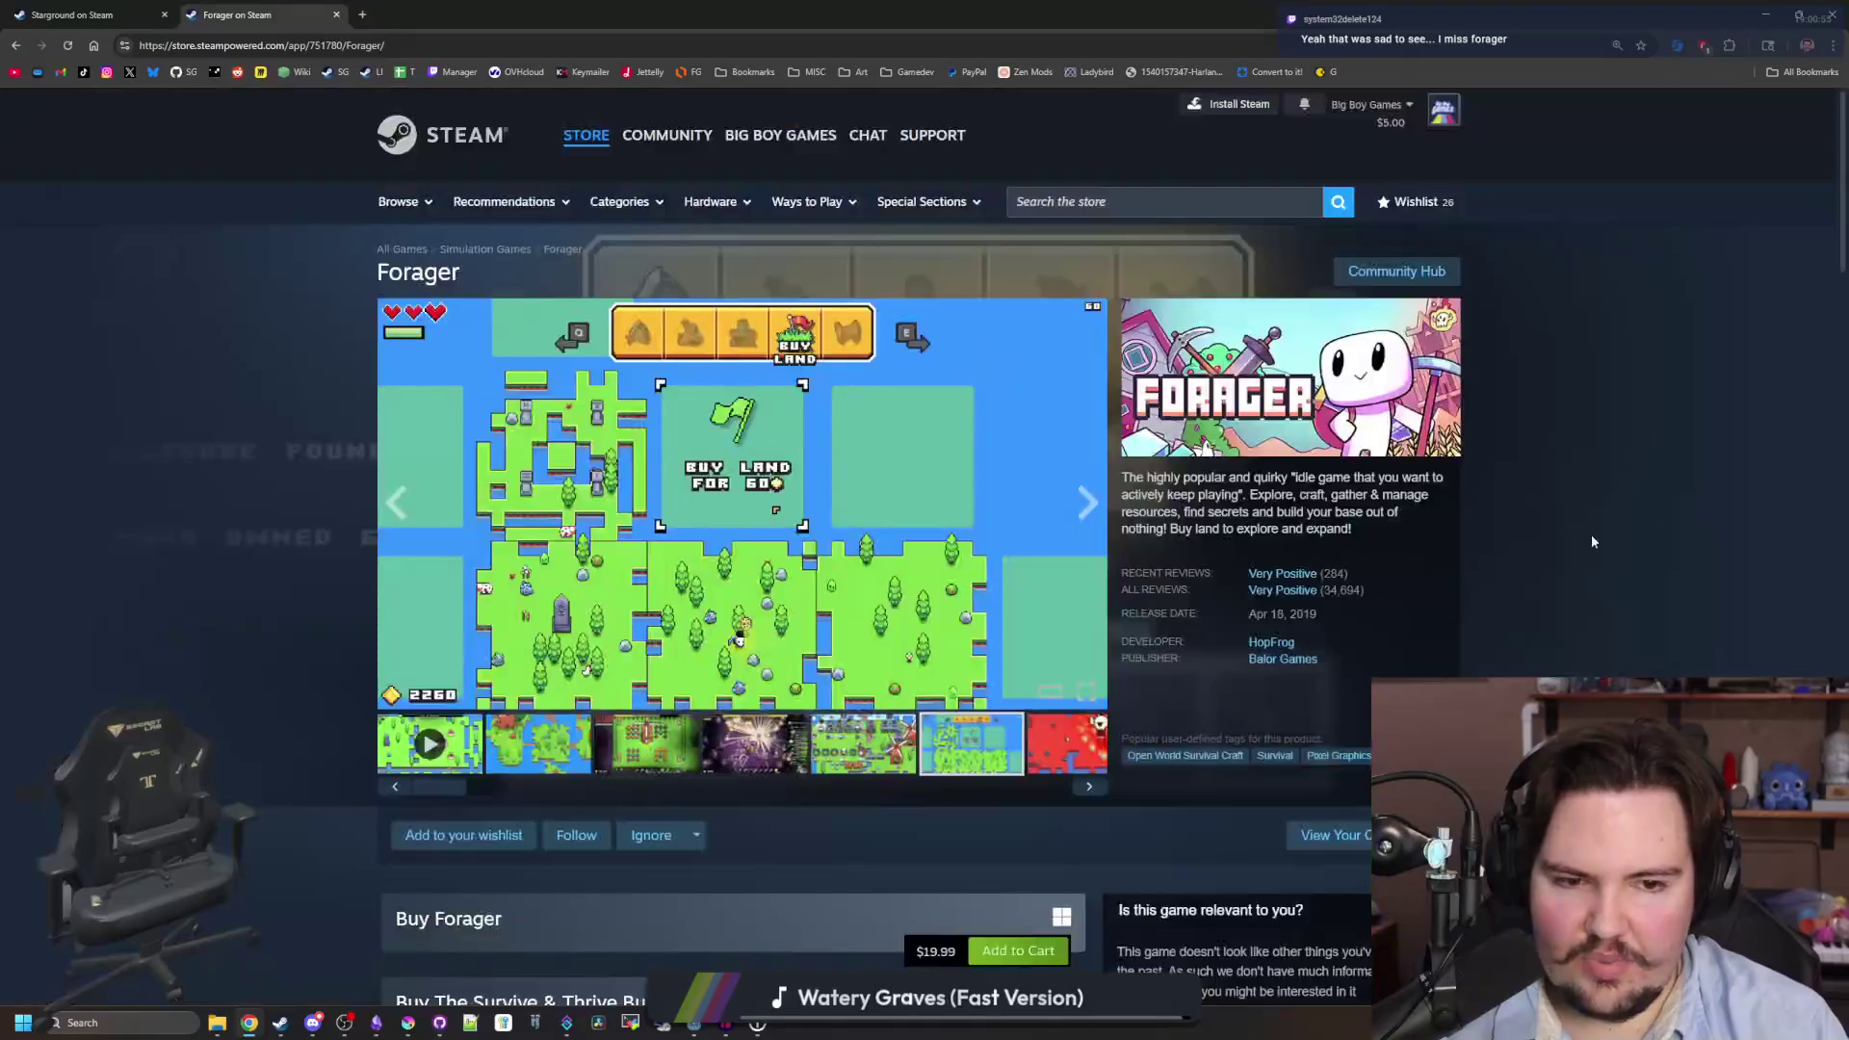
- Expand and read the full Forager game description, then return to the page top
scroll(714, 571, "down", 15)
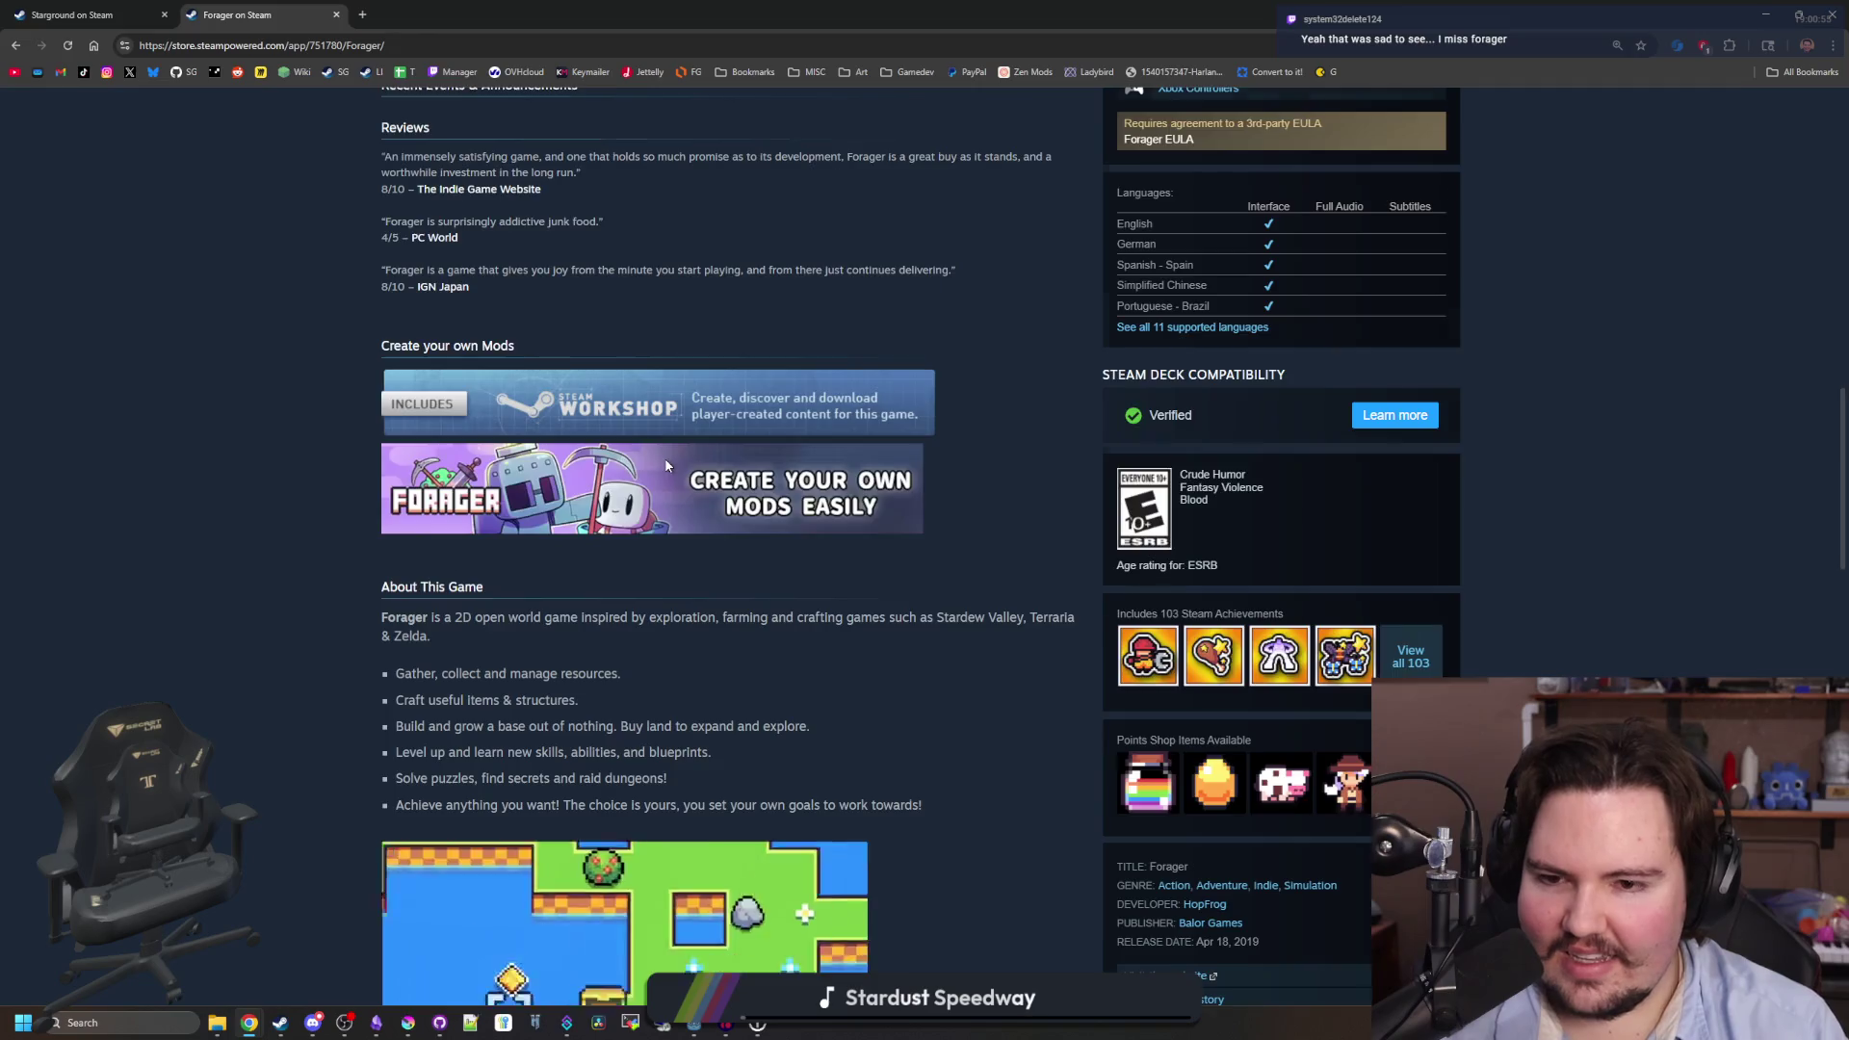
scroll(665, 458, "down", 7)
left_click(752, 662)
scroll(742, 660, "down", 6)
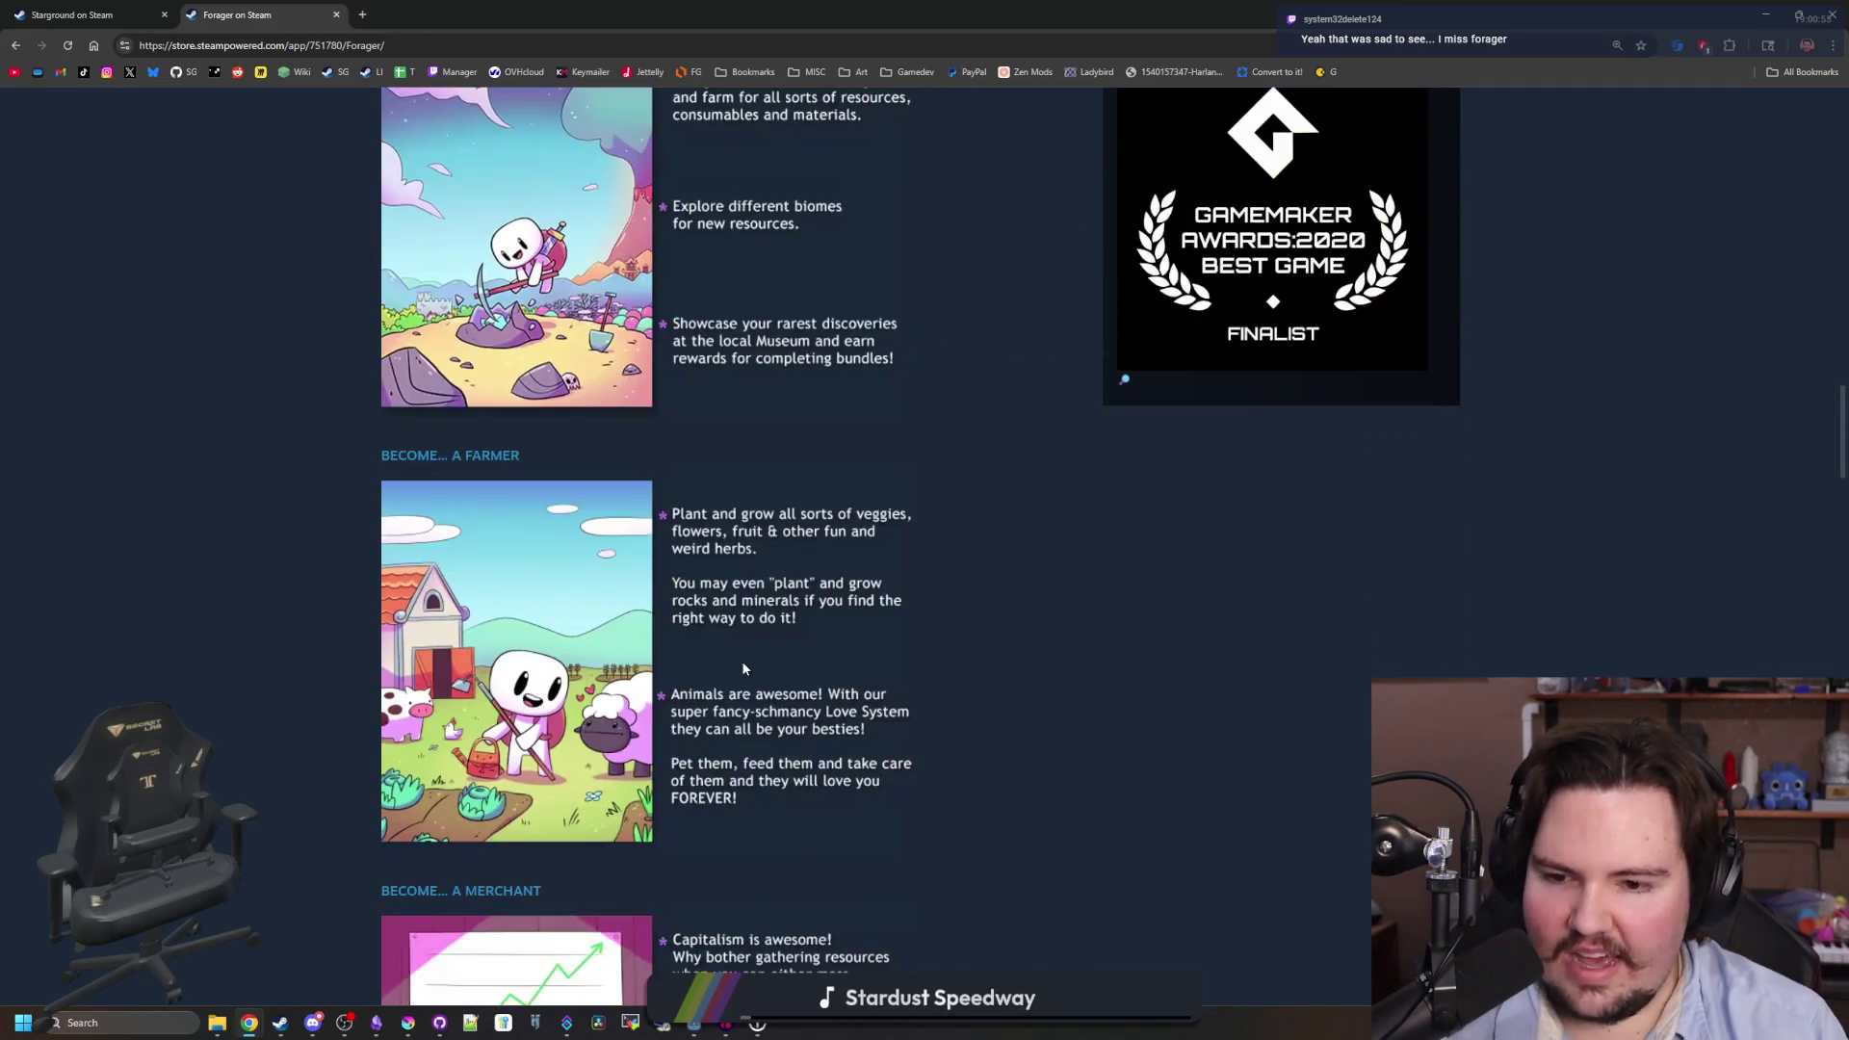
scroll(522, 551, "down", 9)
scroll(525, 550, "down", 5)
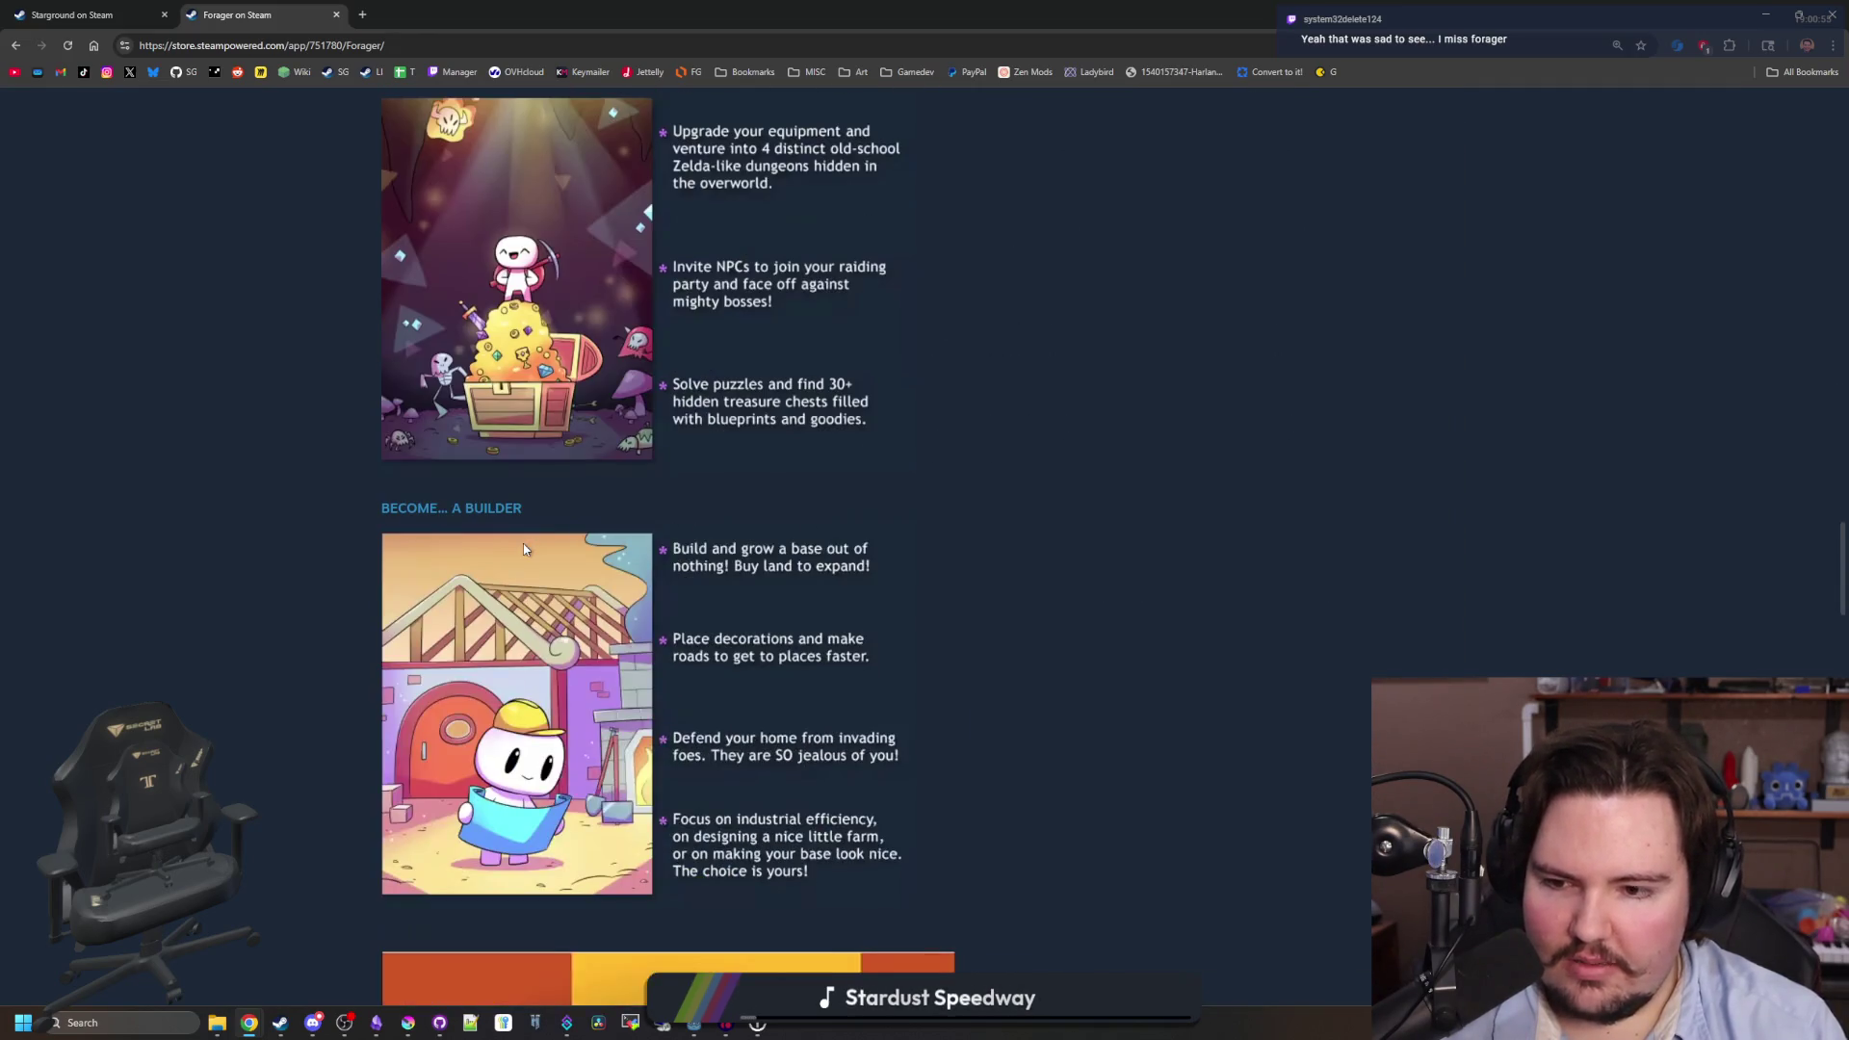
scroll(695, 604, "down", 18)
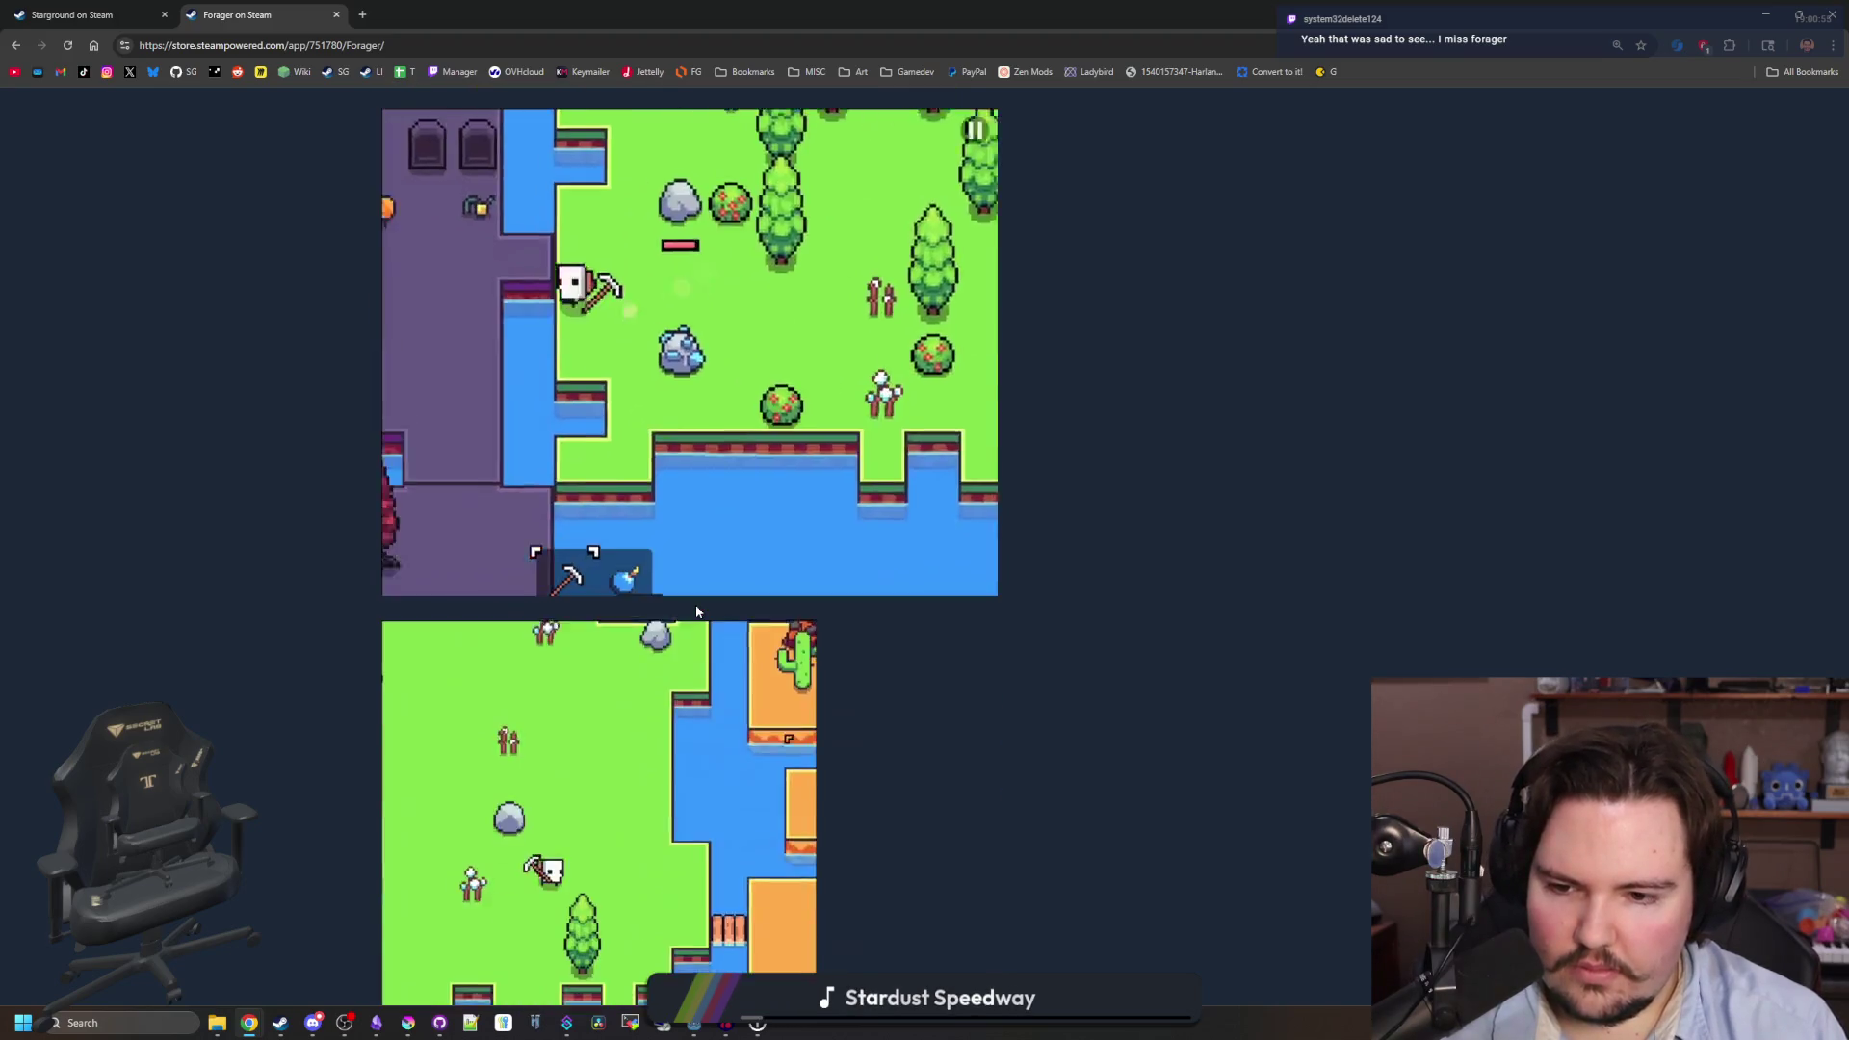
scroll(695, 610, "down", 6)
scroll(696, 610, "down", 4)
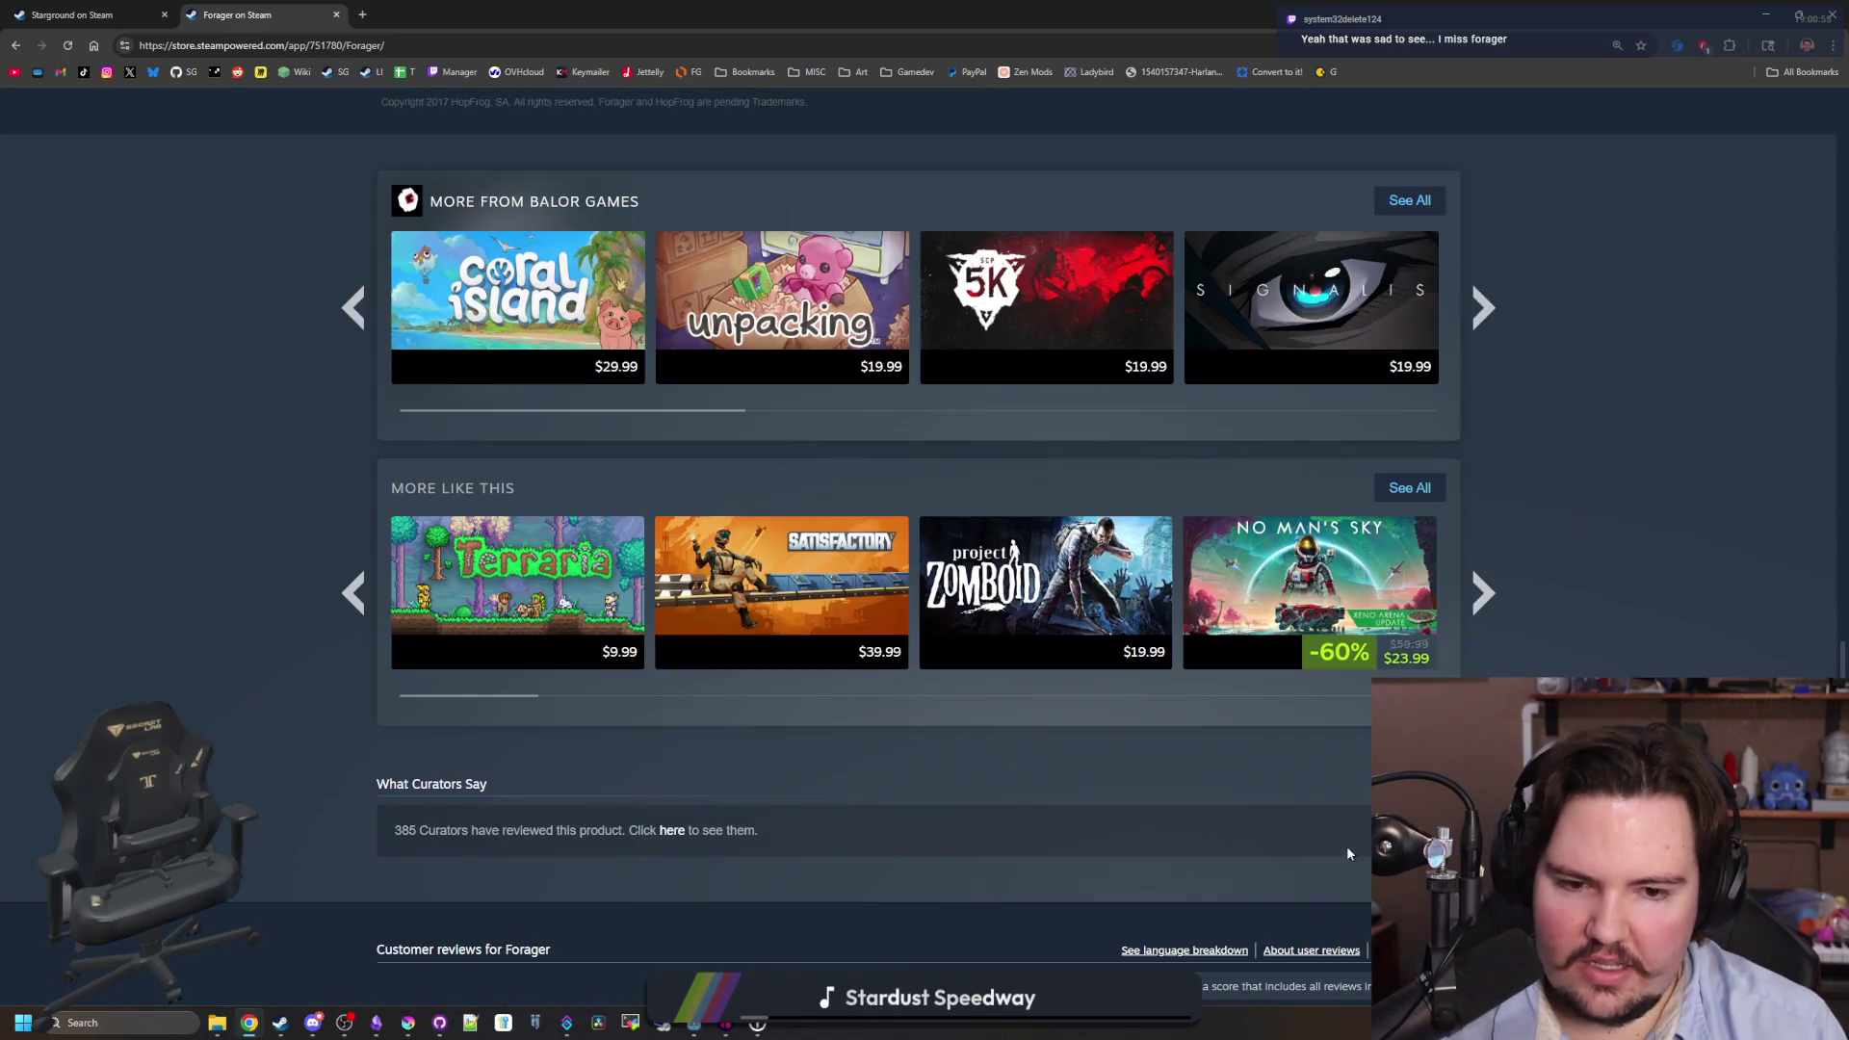
key("Home")
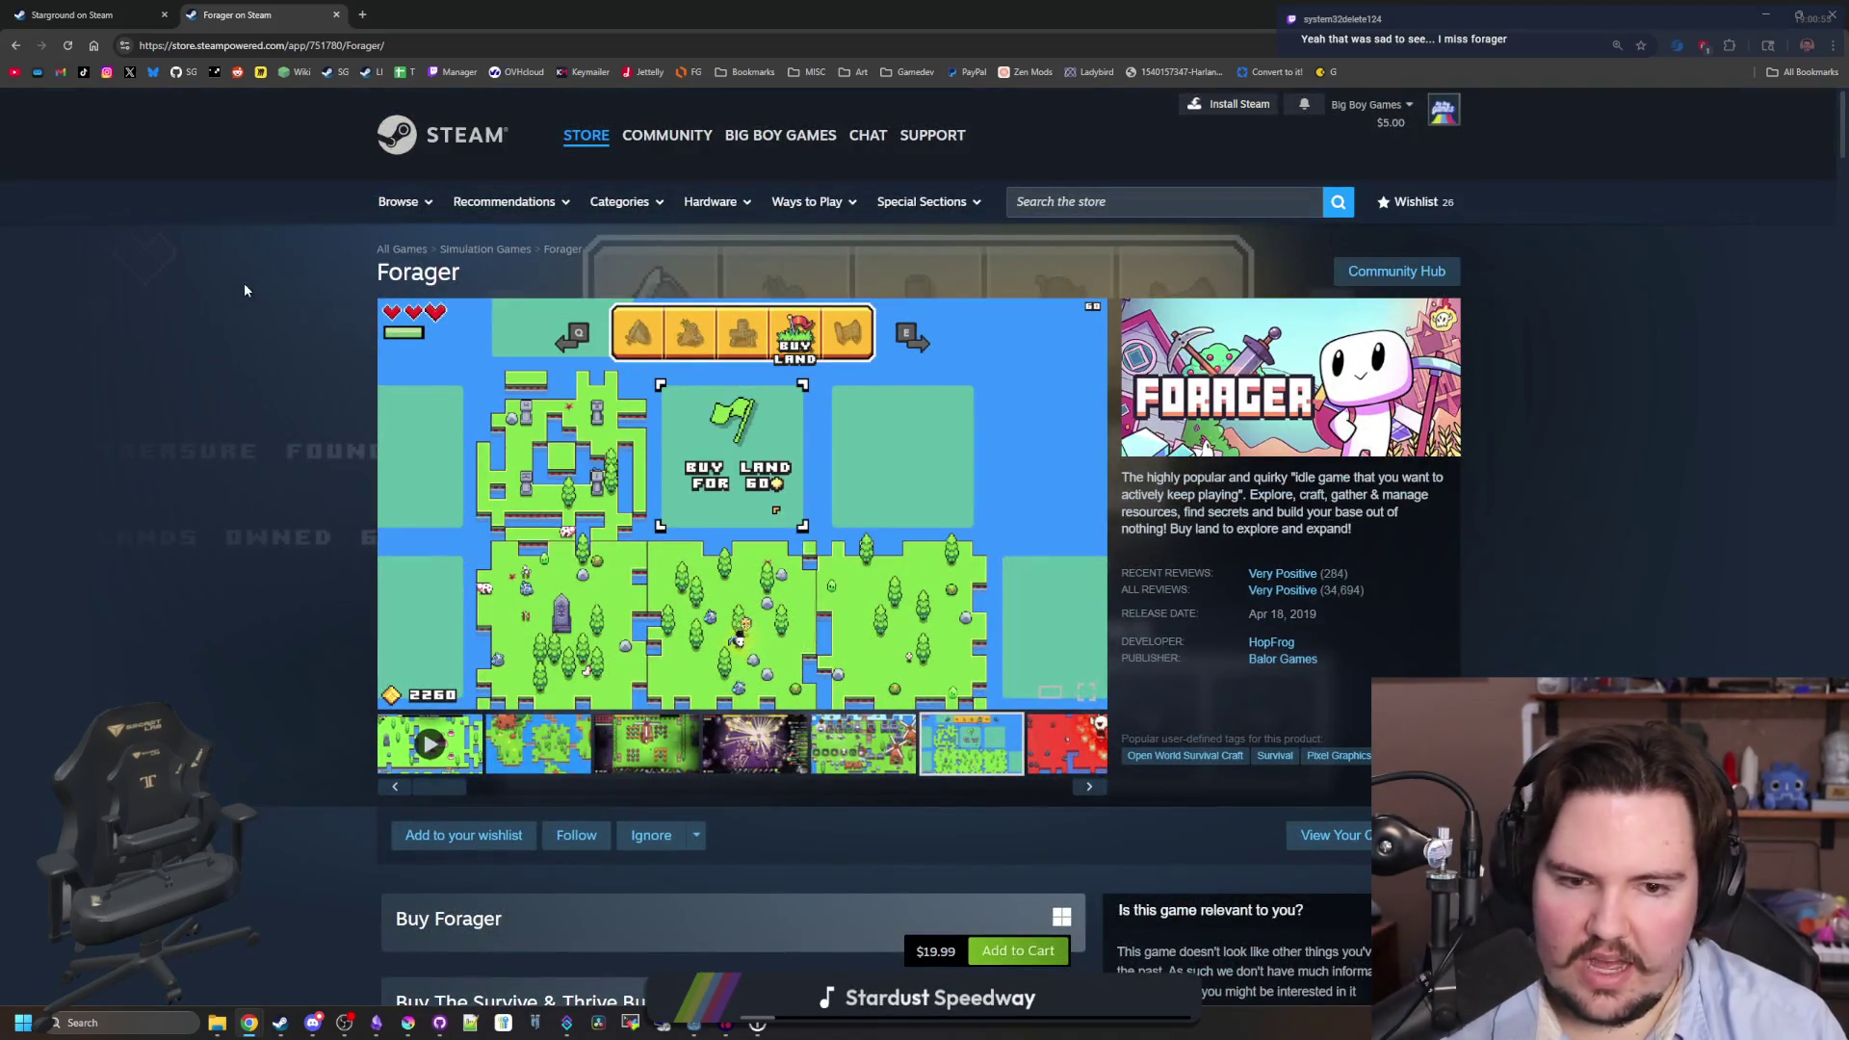
- Switch to the Starground store page, page through its screenshots, and close the viewer
left_click(73, 14)
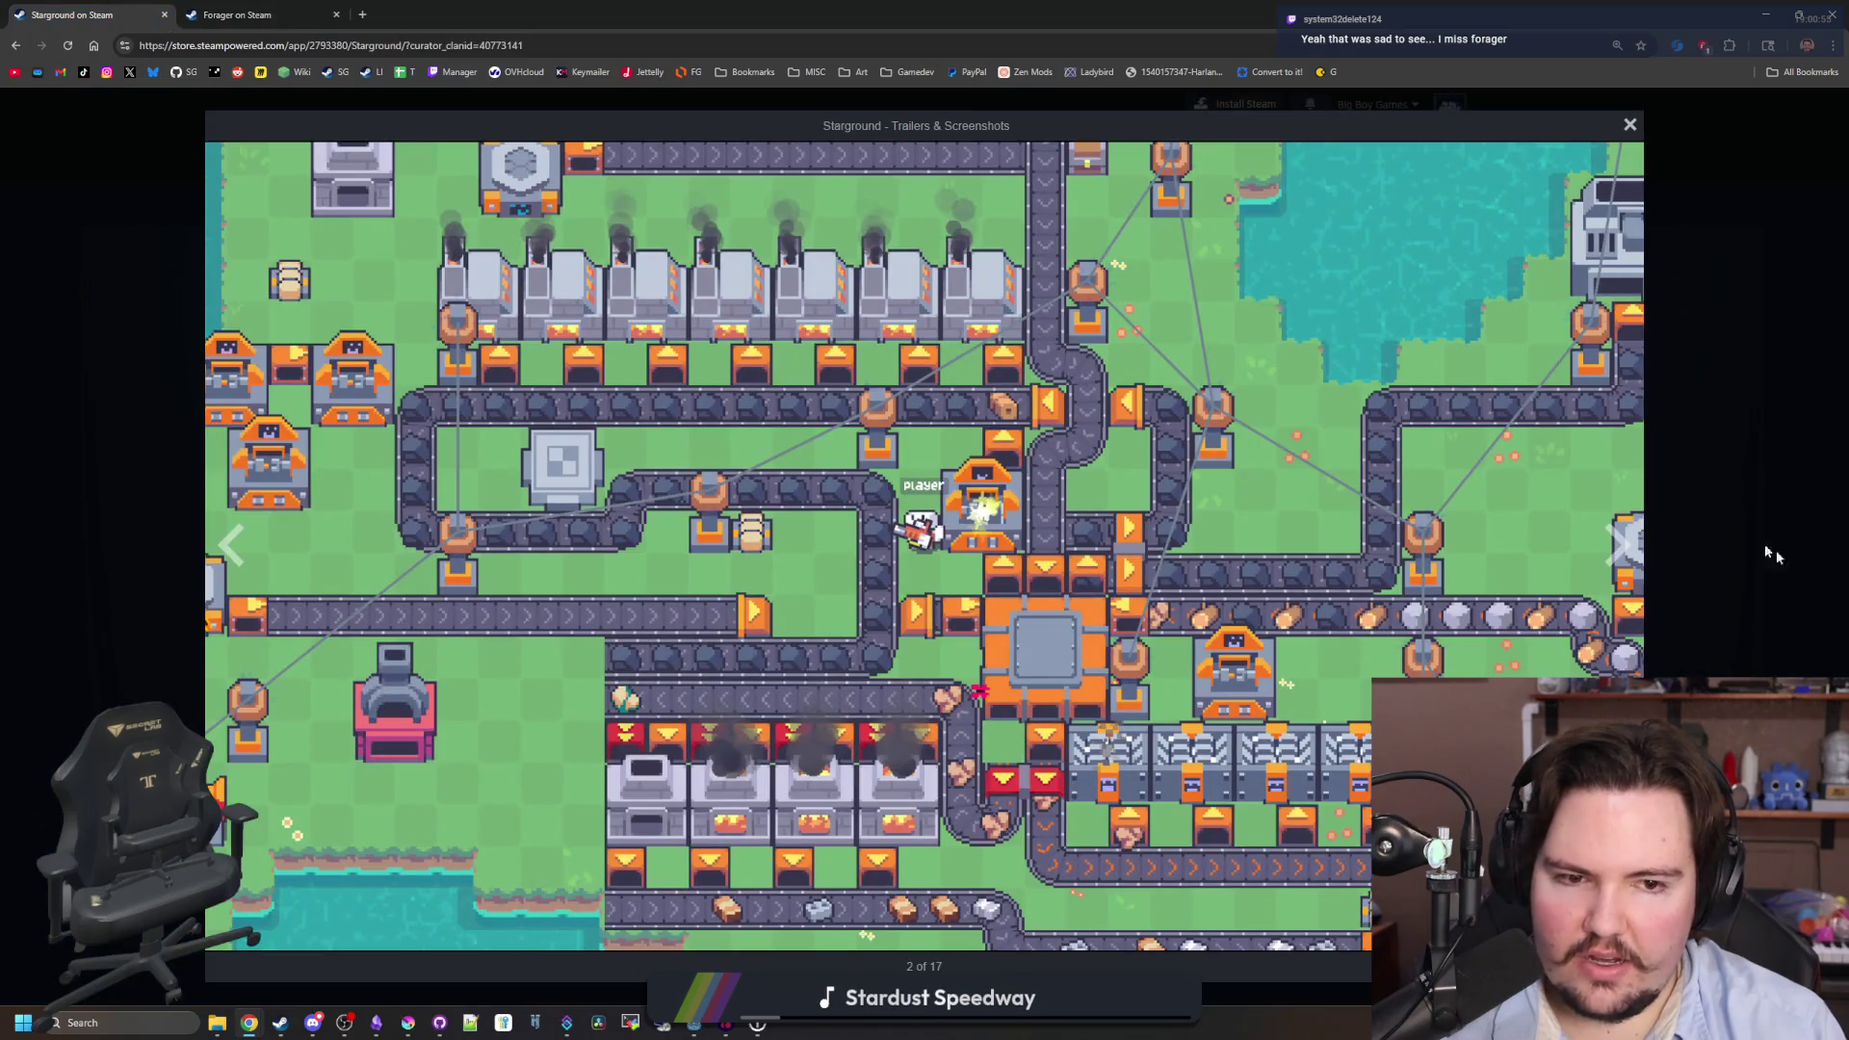
left_click(1601, 546)
left_click(1602, 546)
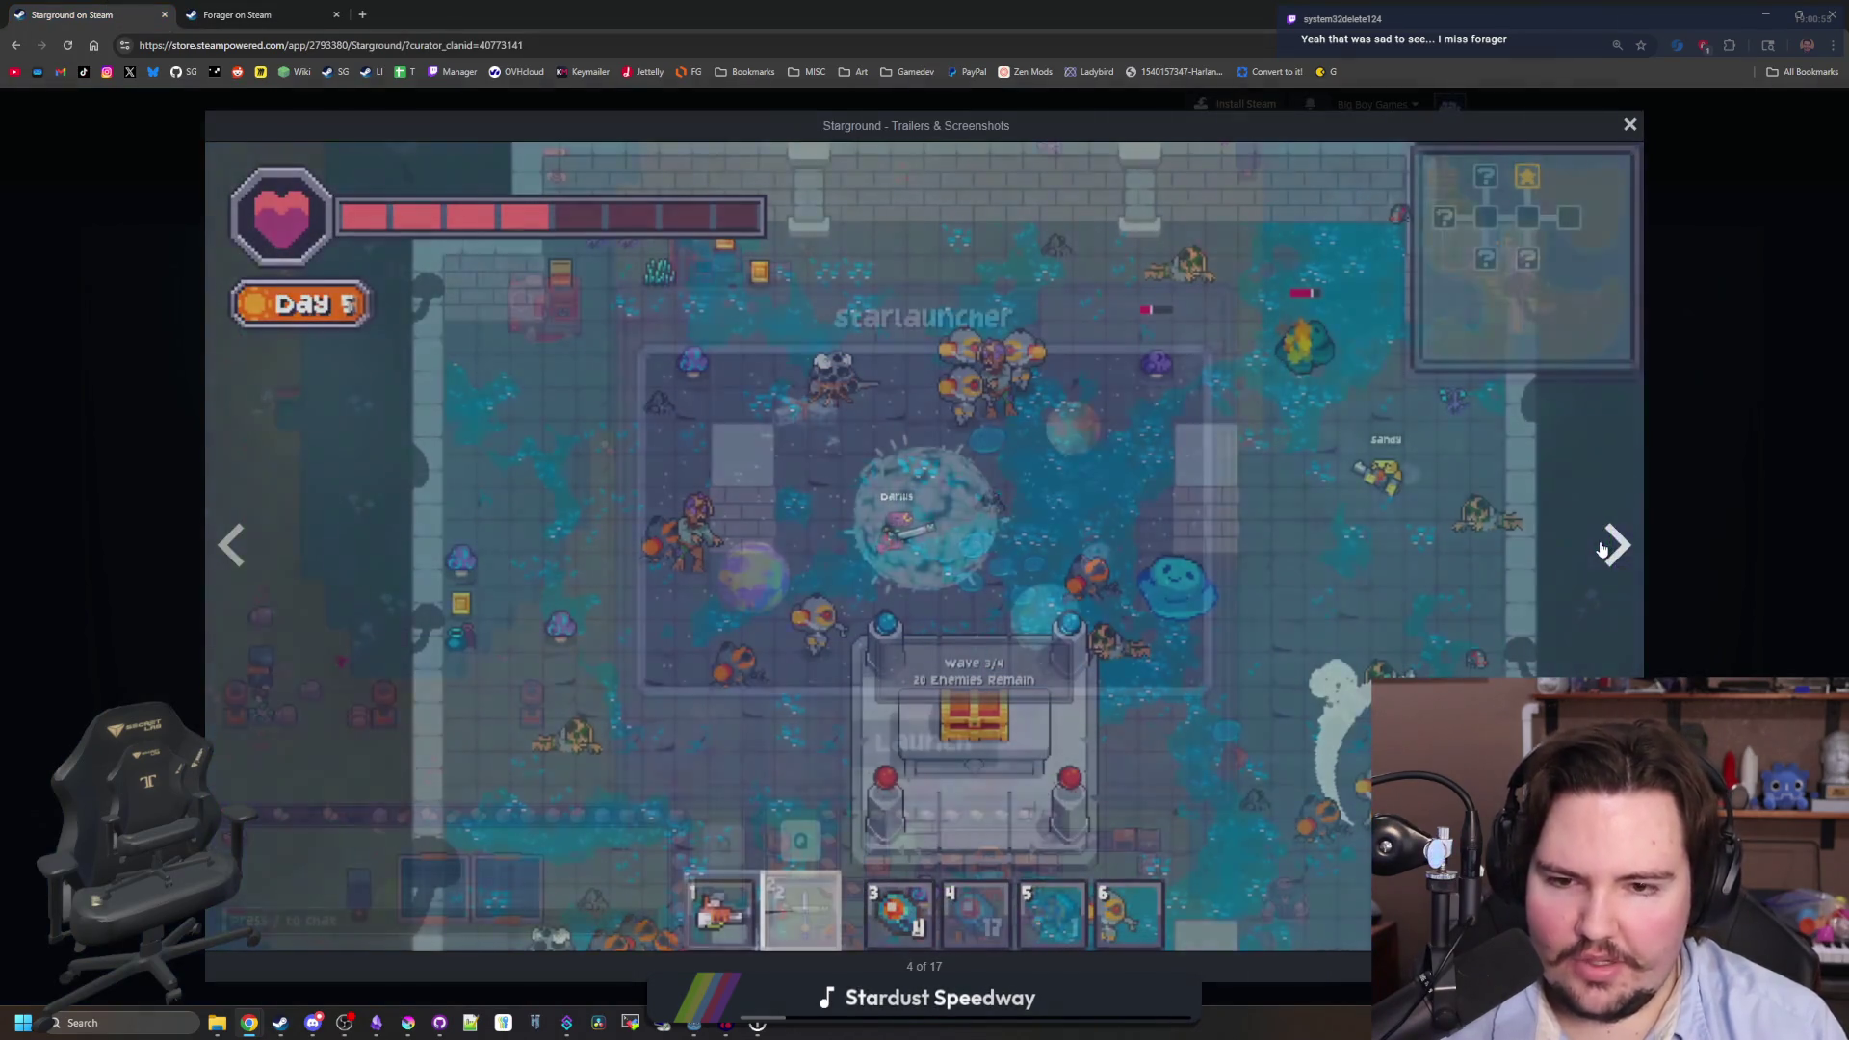
left_click(1602, 546)
left_click(1601, 547)
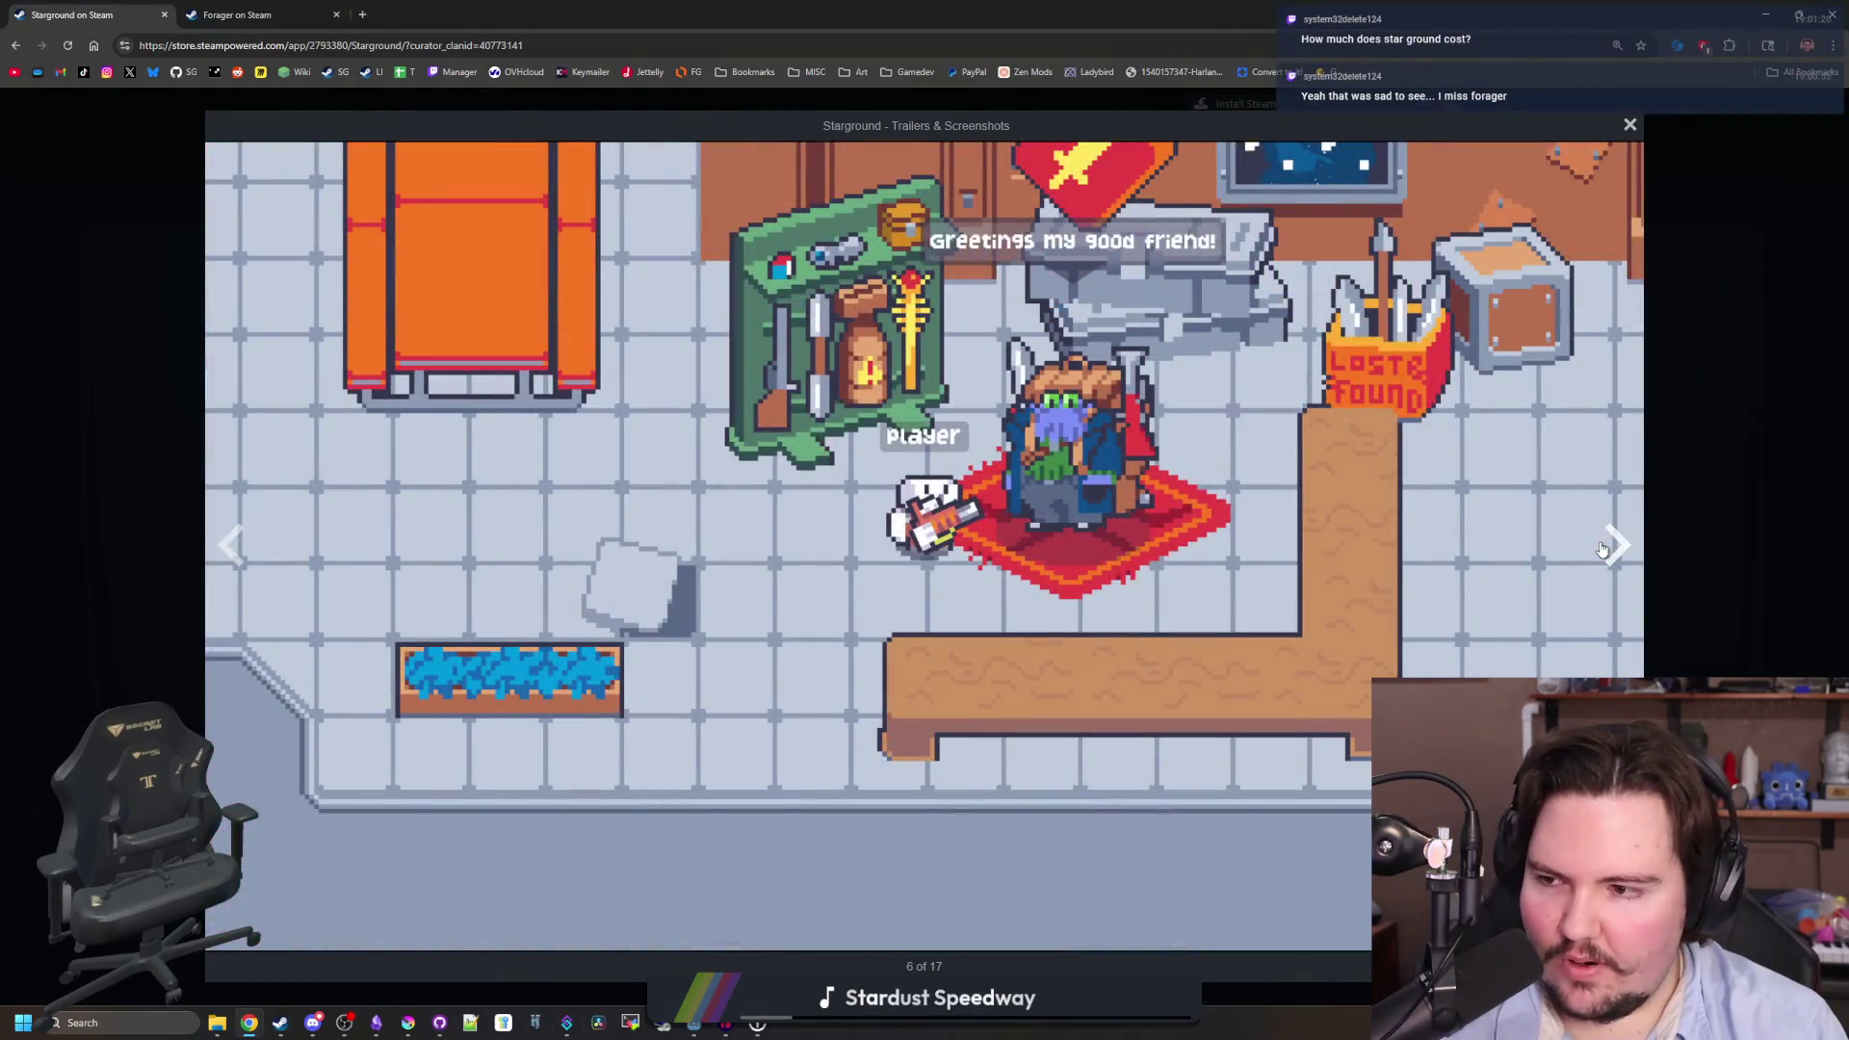
left_click(1602, 546)
left_click(1601, 546)
left_click(1680, 512)
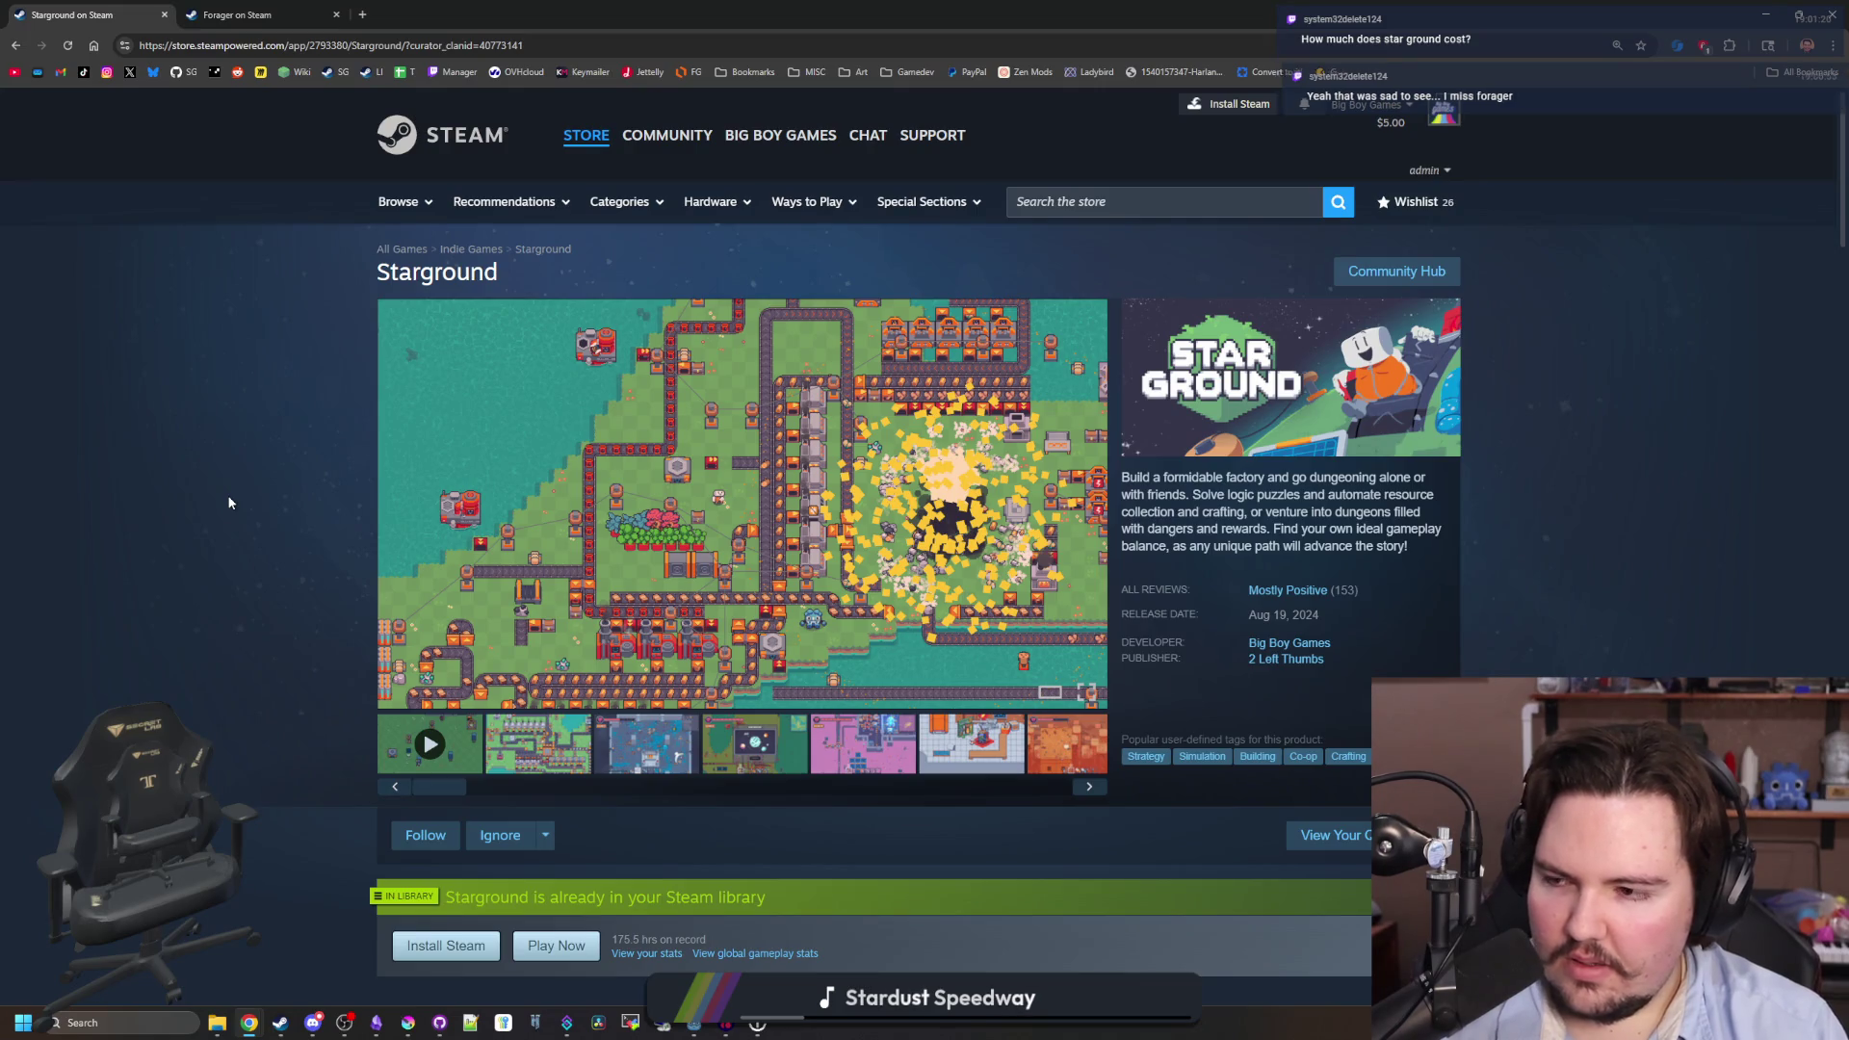
- Browse the Starground page, highlighting the $13.99 price and expanding the full roadmap
scroll(229, 502, "down", 7)
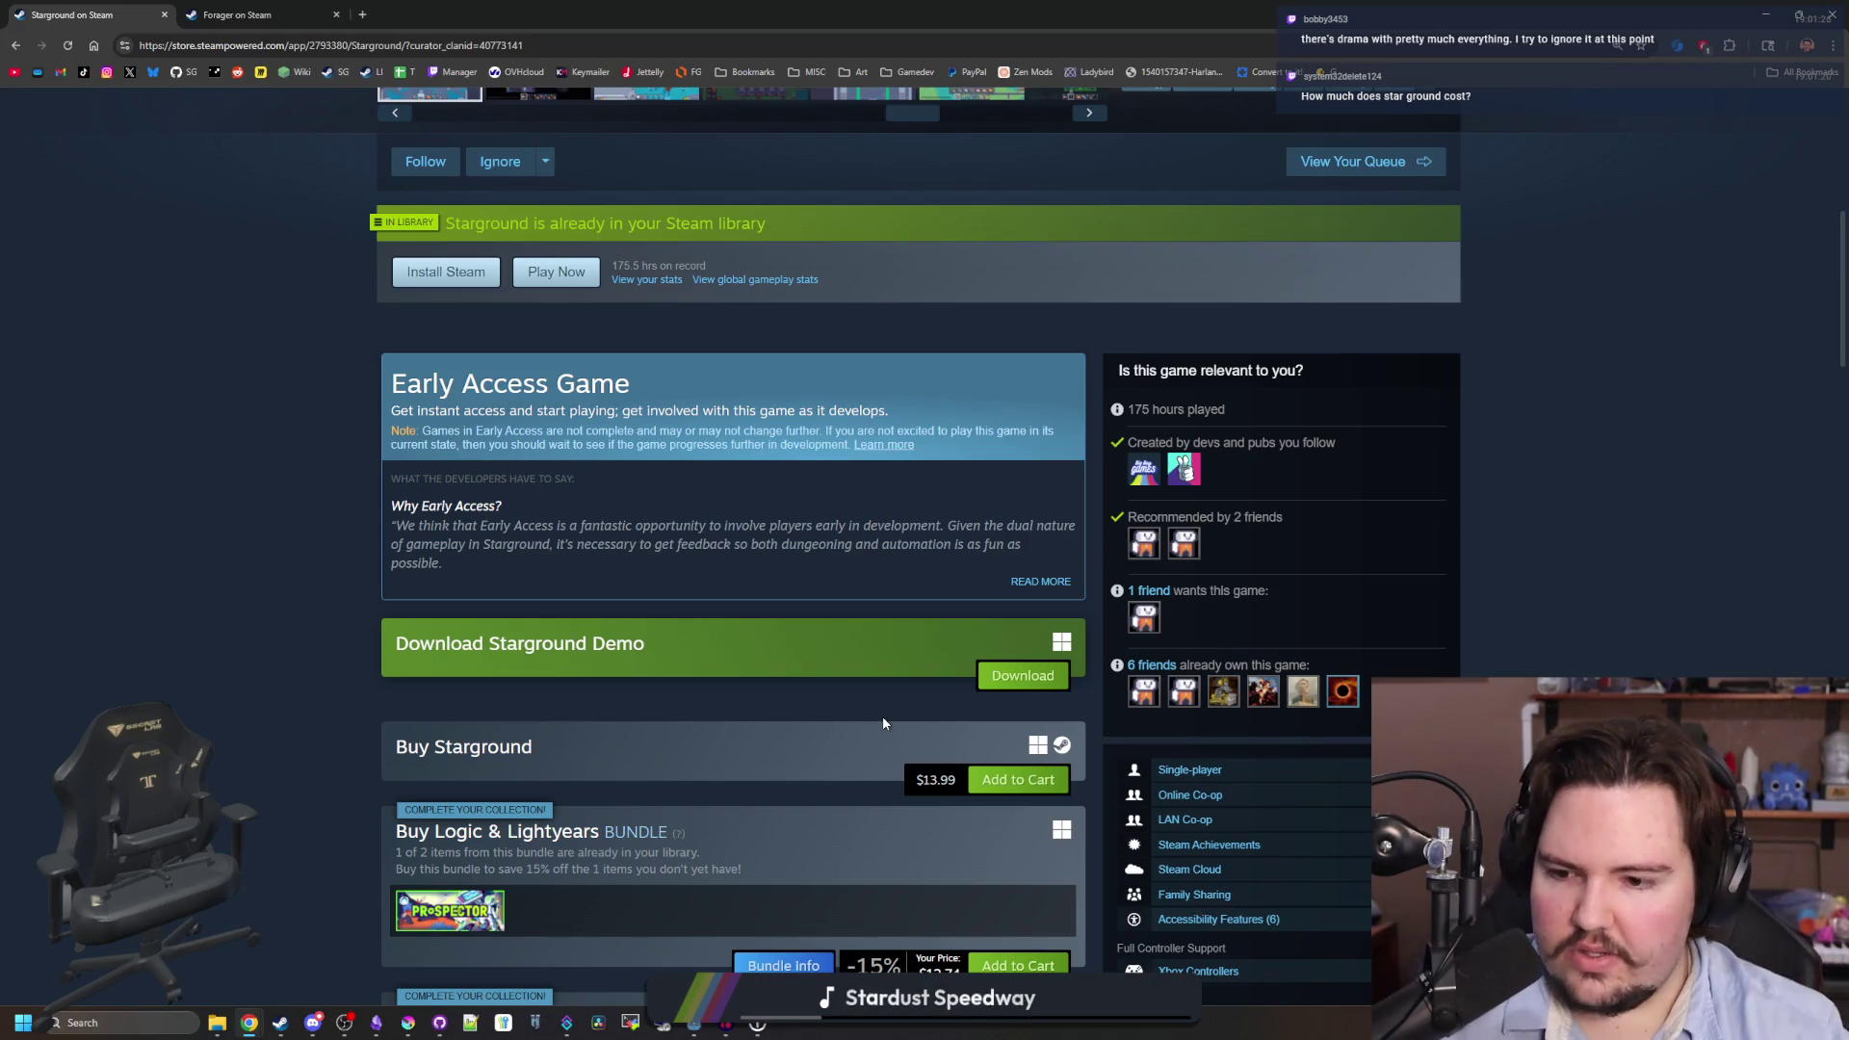
scroll(883, 722, "down", 2)
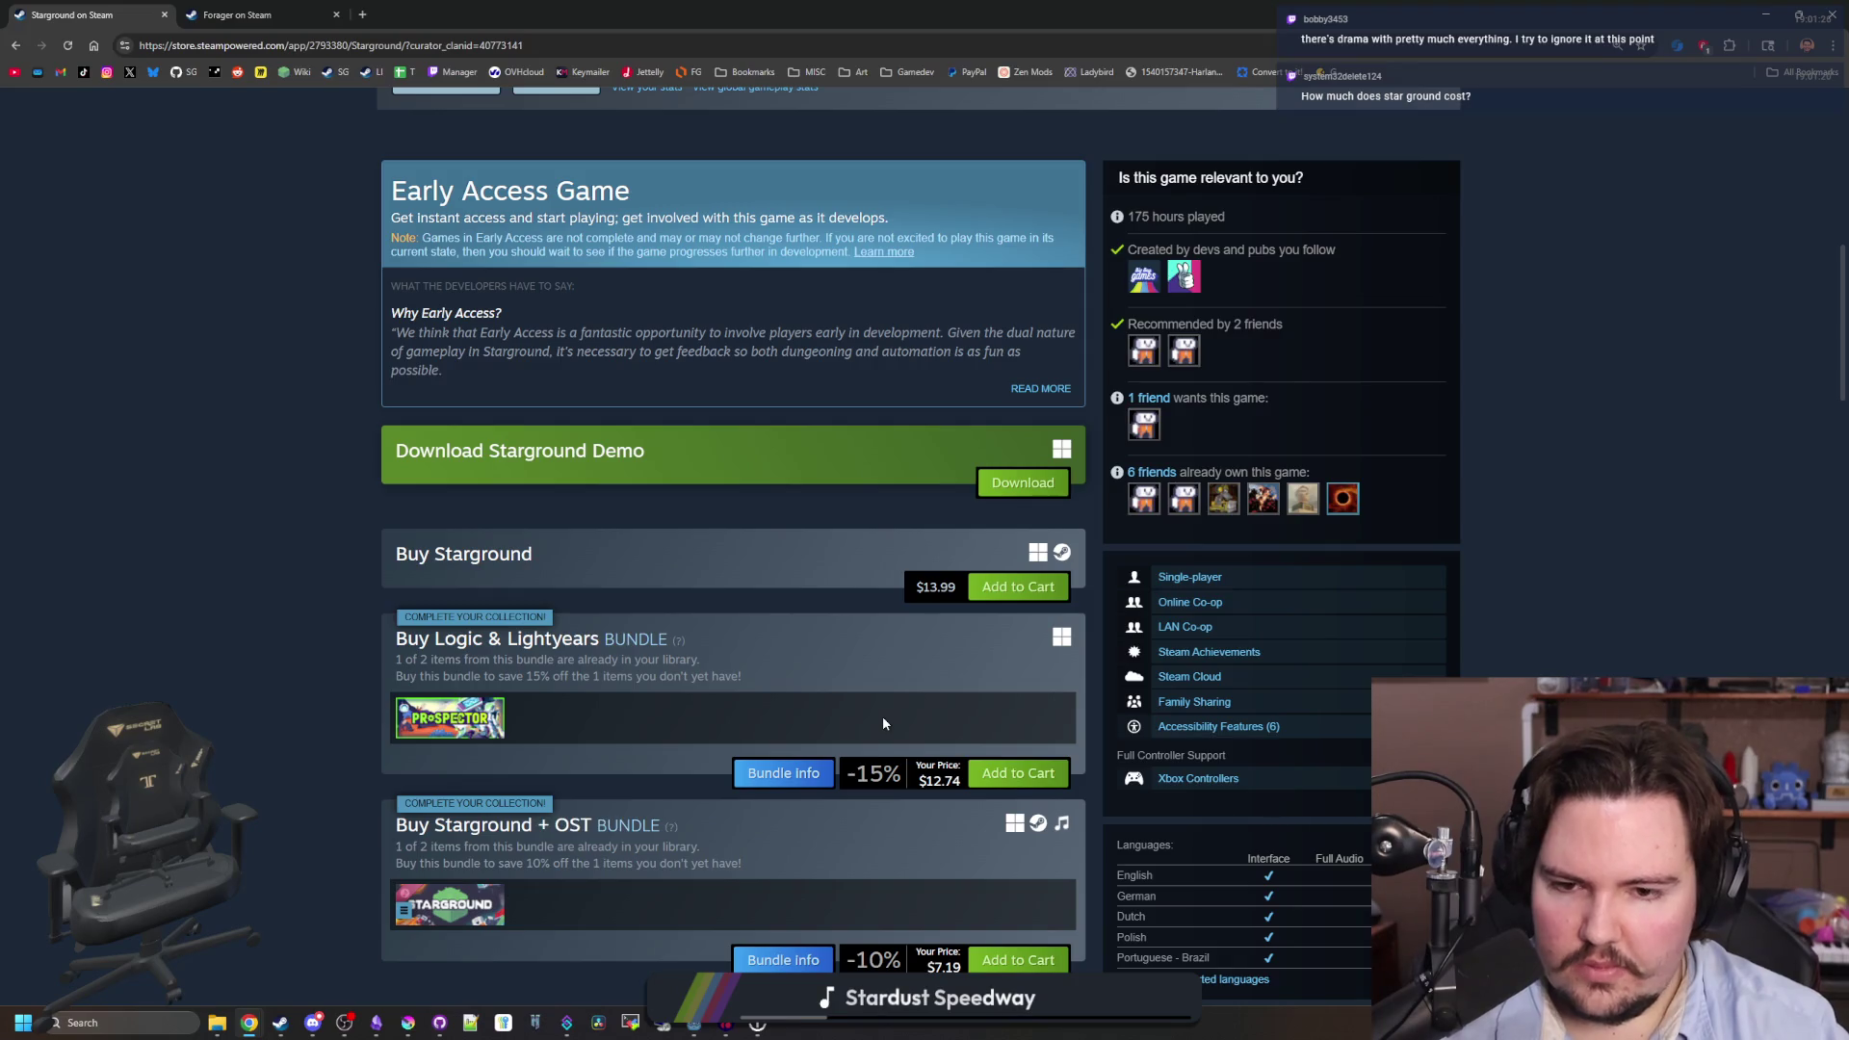
left_click_drag(915, 587, 930, 588)
scroll(825, 615, "down", 3)
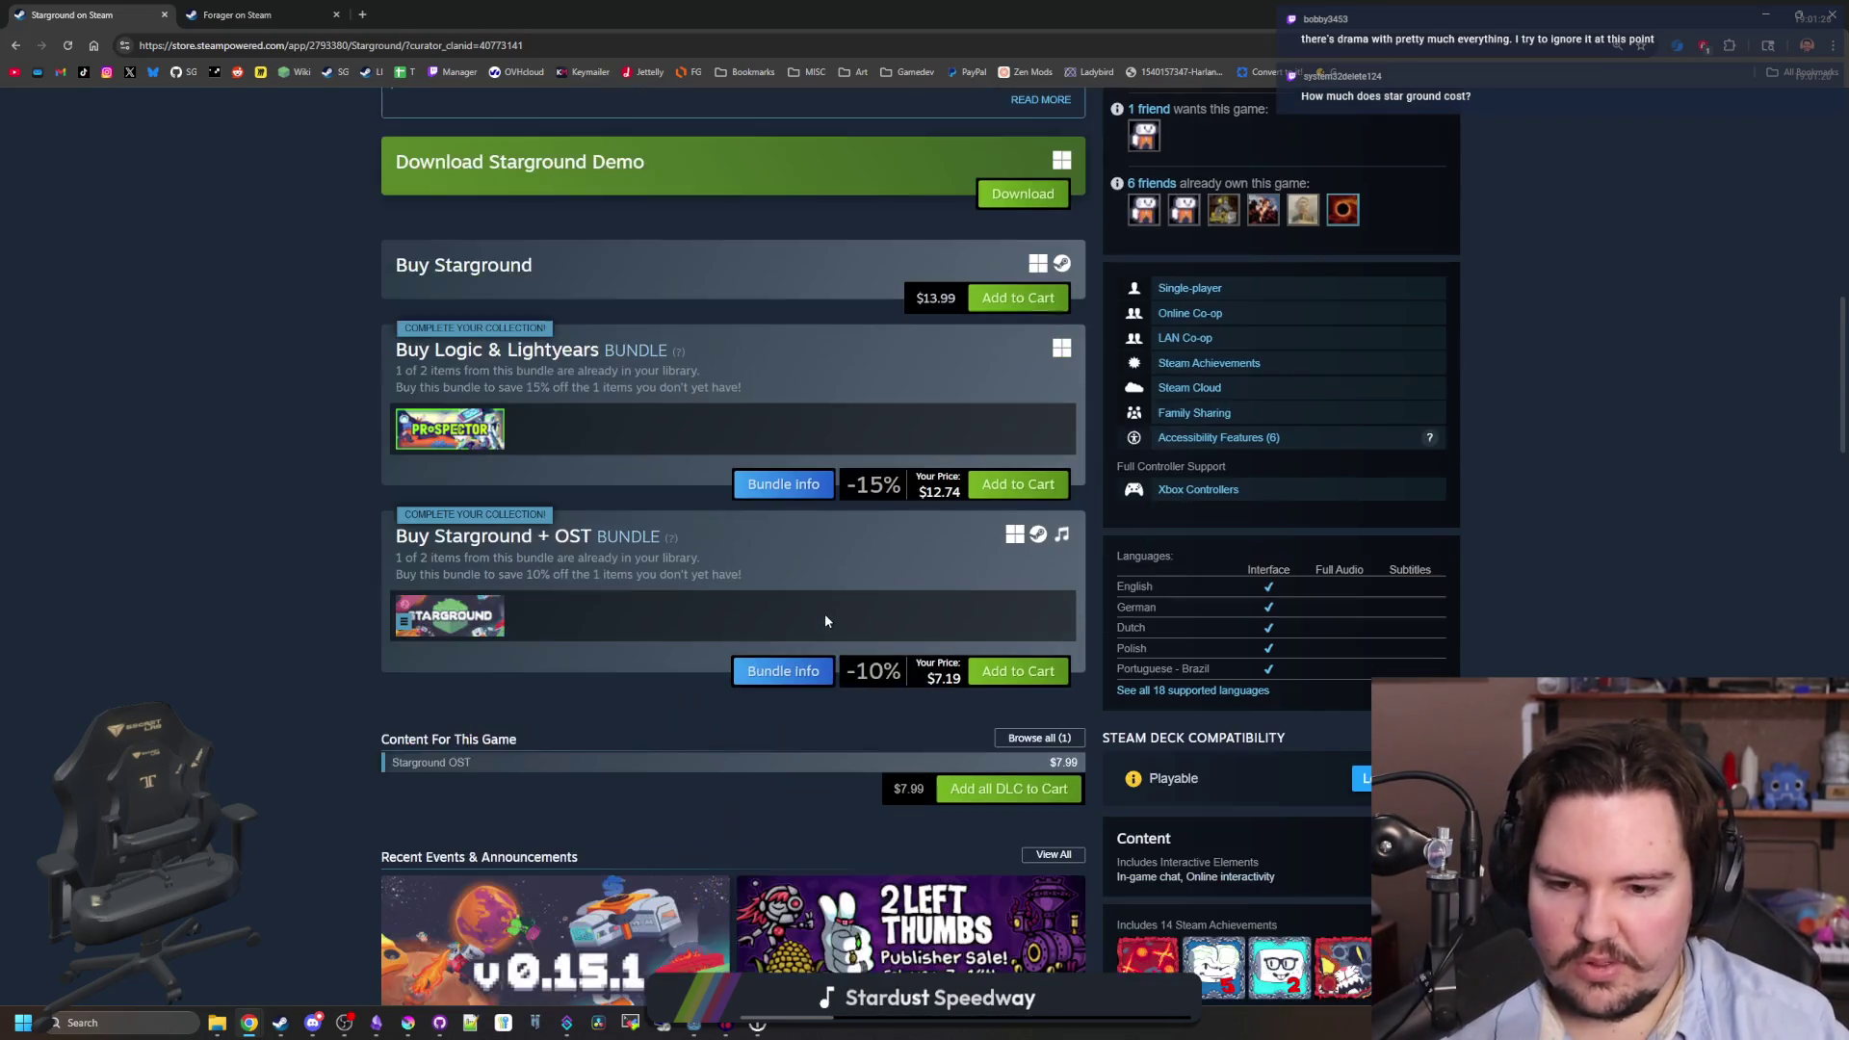
scroll(824, 614, "down", 4)
scroll(824, 614, "down", 5)
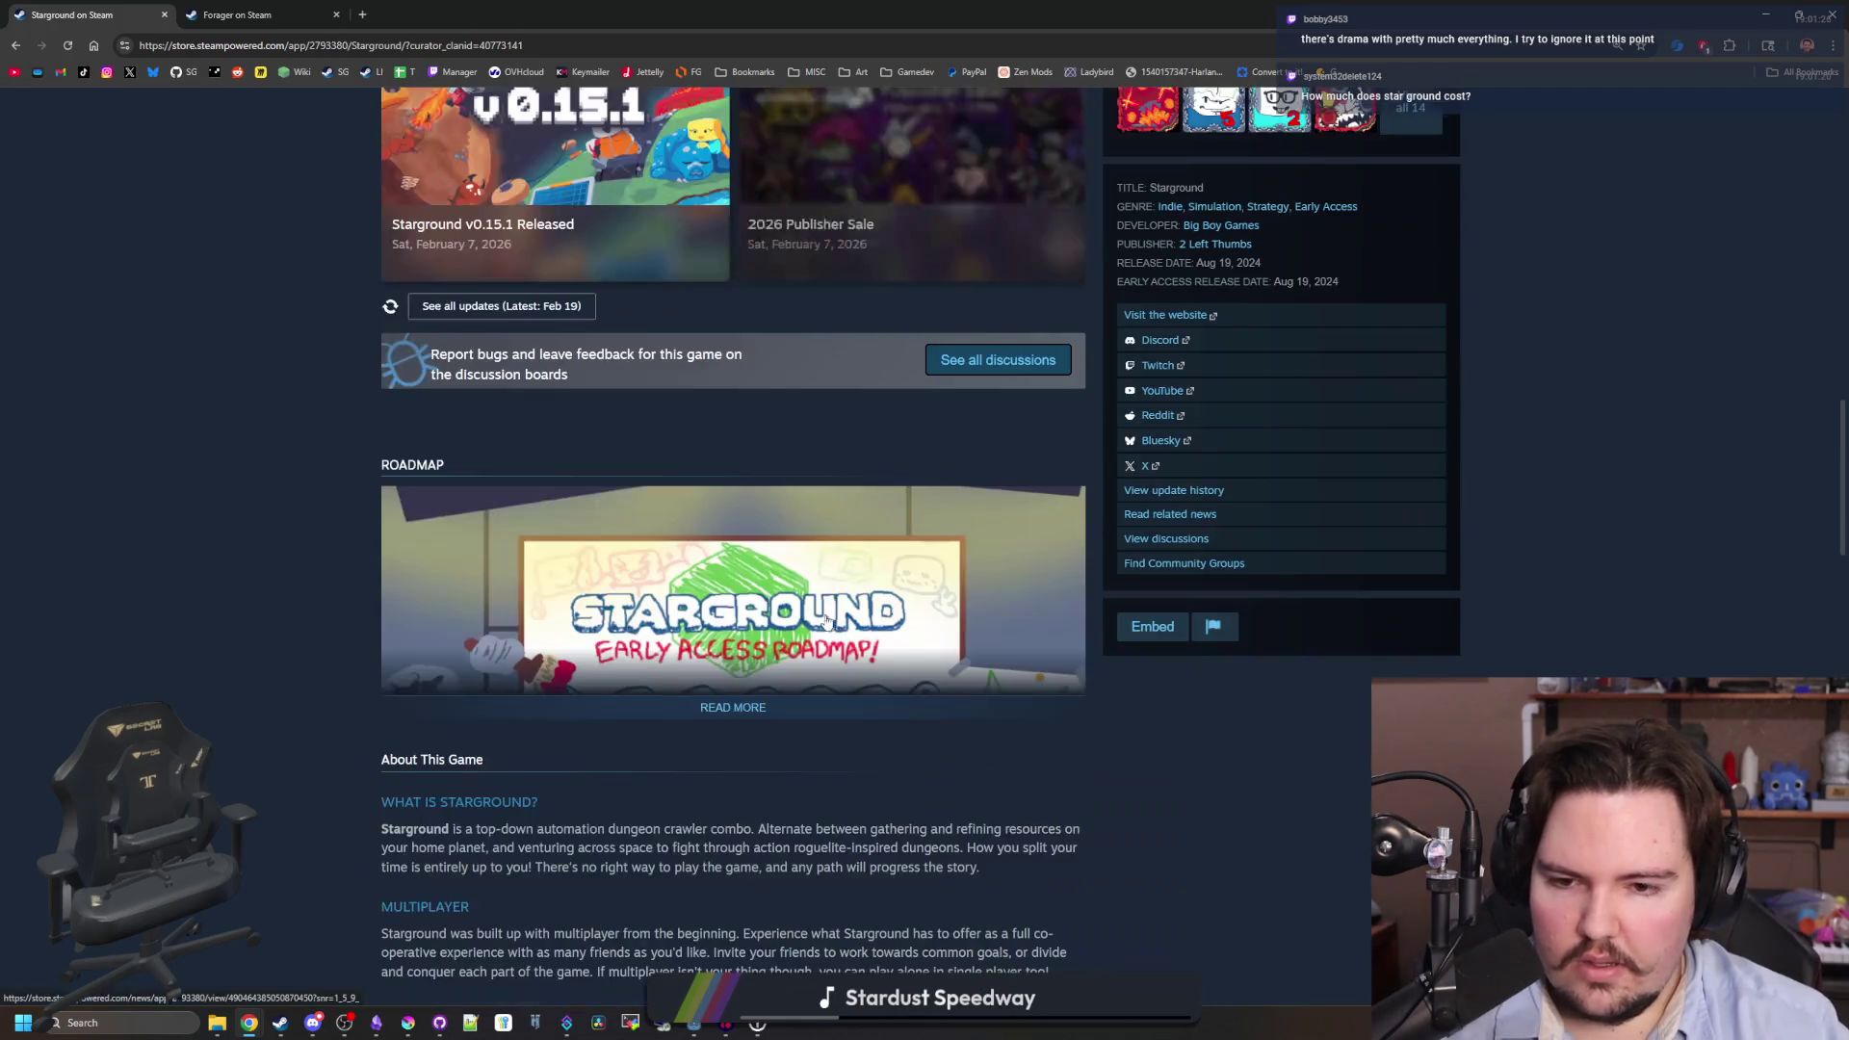
left_click(733, 711)
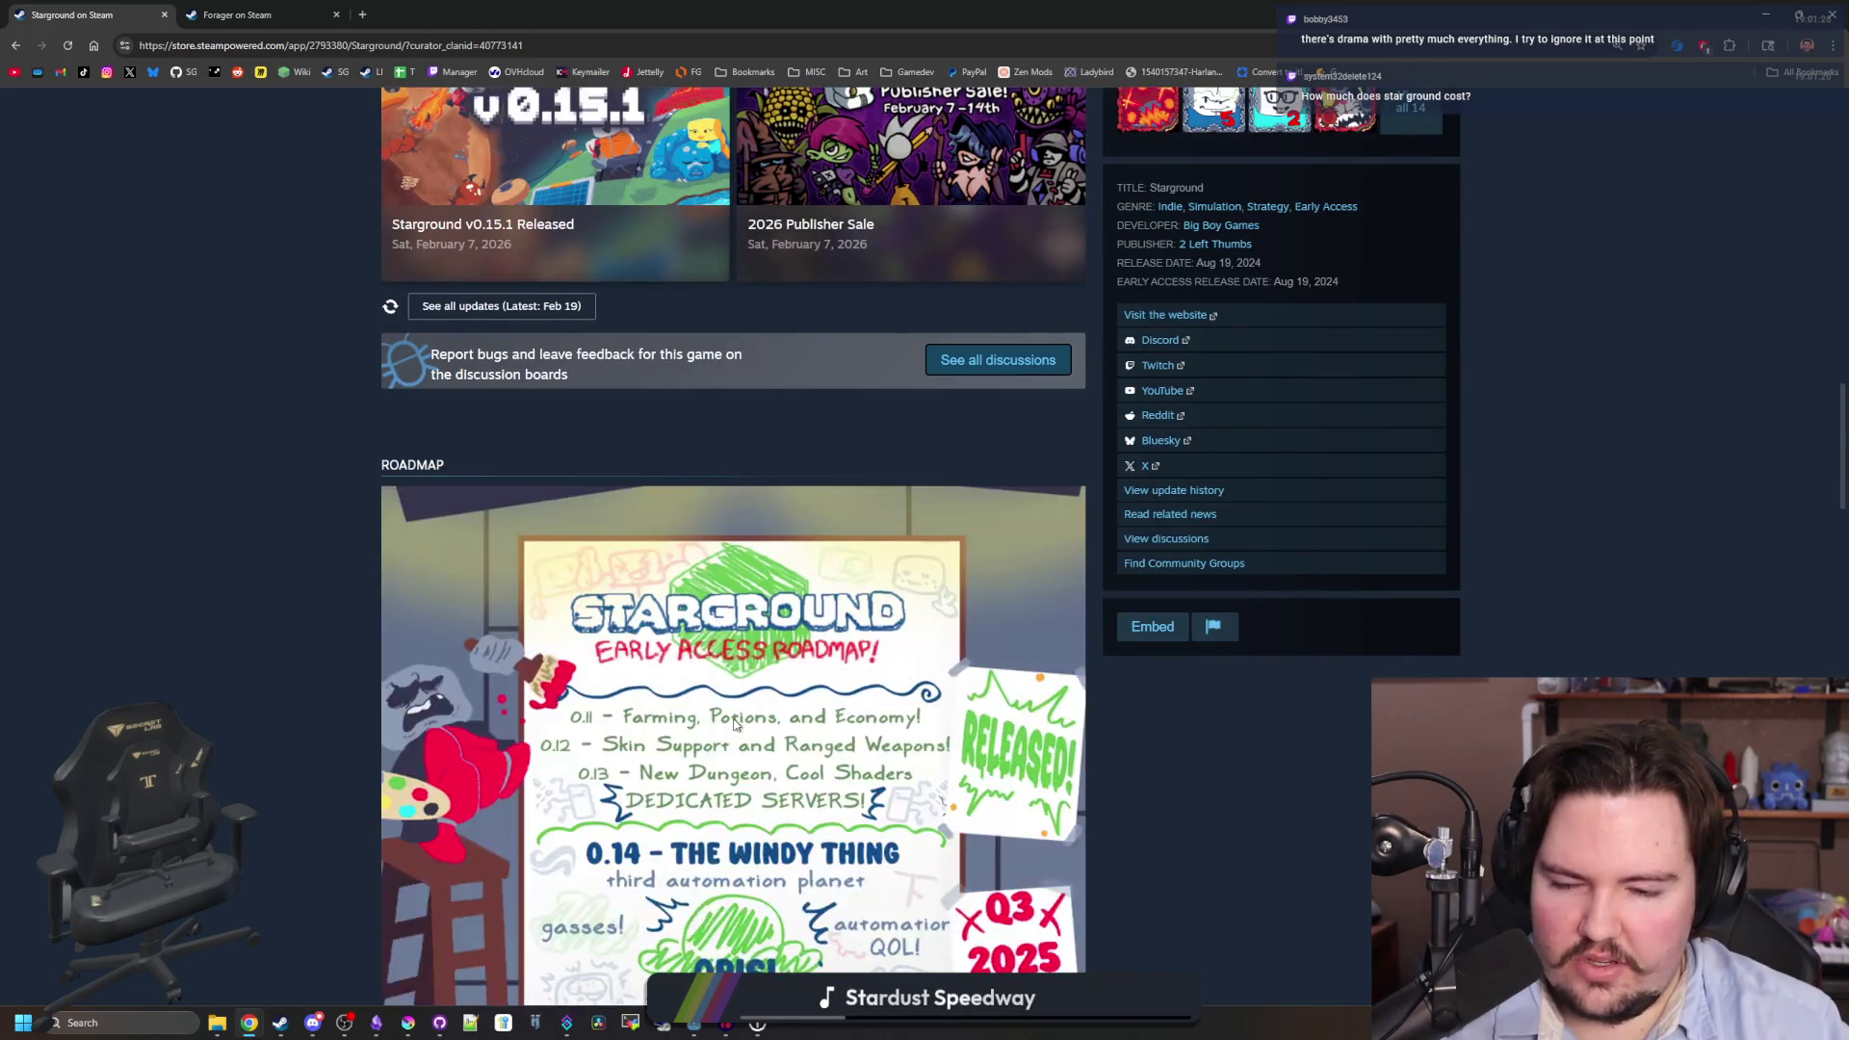
scroll(734, 724, "down", 7)
scroll(915, 705, "down", 15)
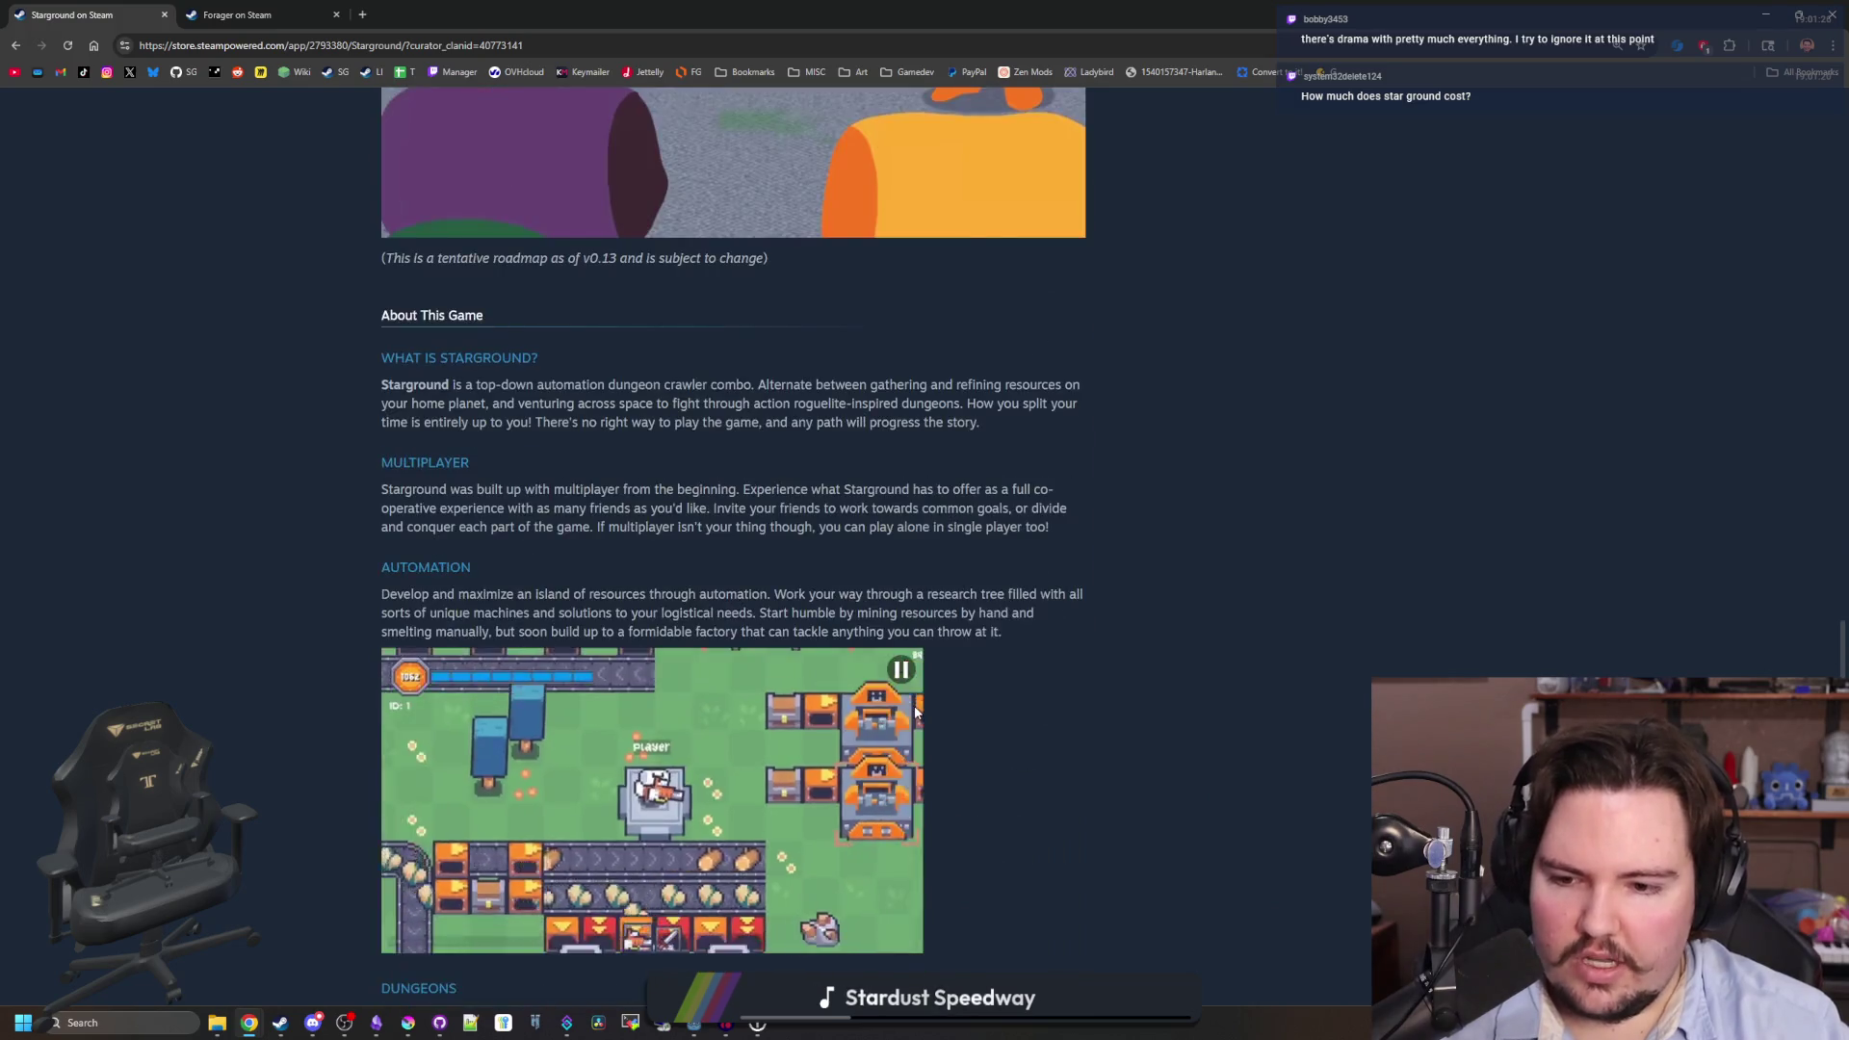
key("Home")
- Reopen the Starground screenshot viewer full size and page ahead to screenshot 6 of 17
left_click(871, 743)
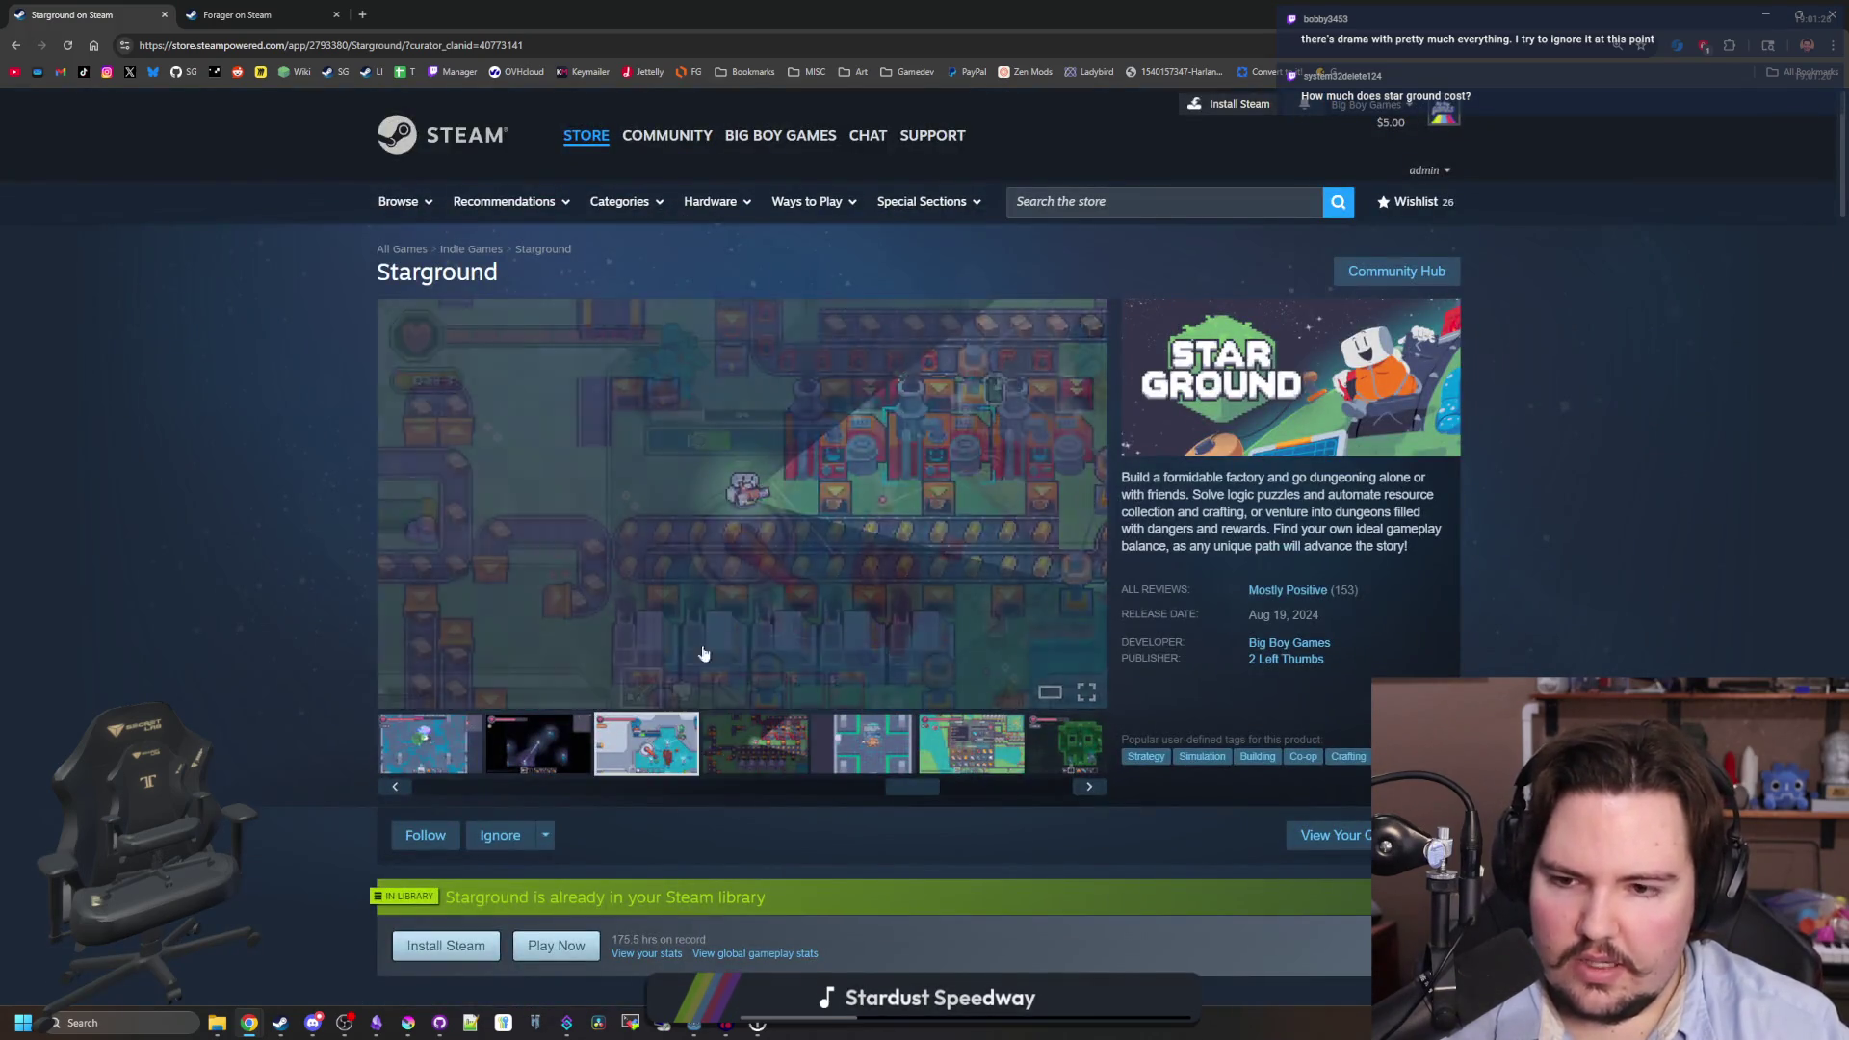
left_click(690, 674)
left_click(1601, 564)
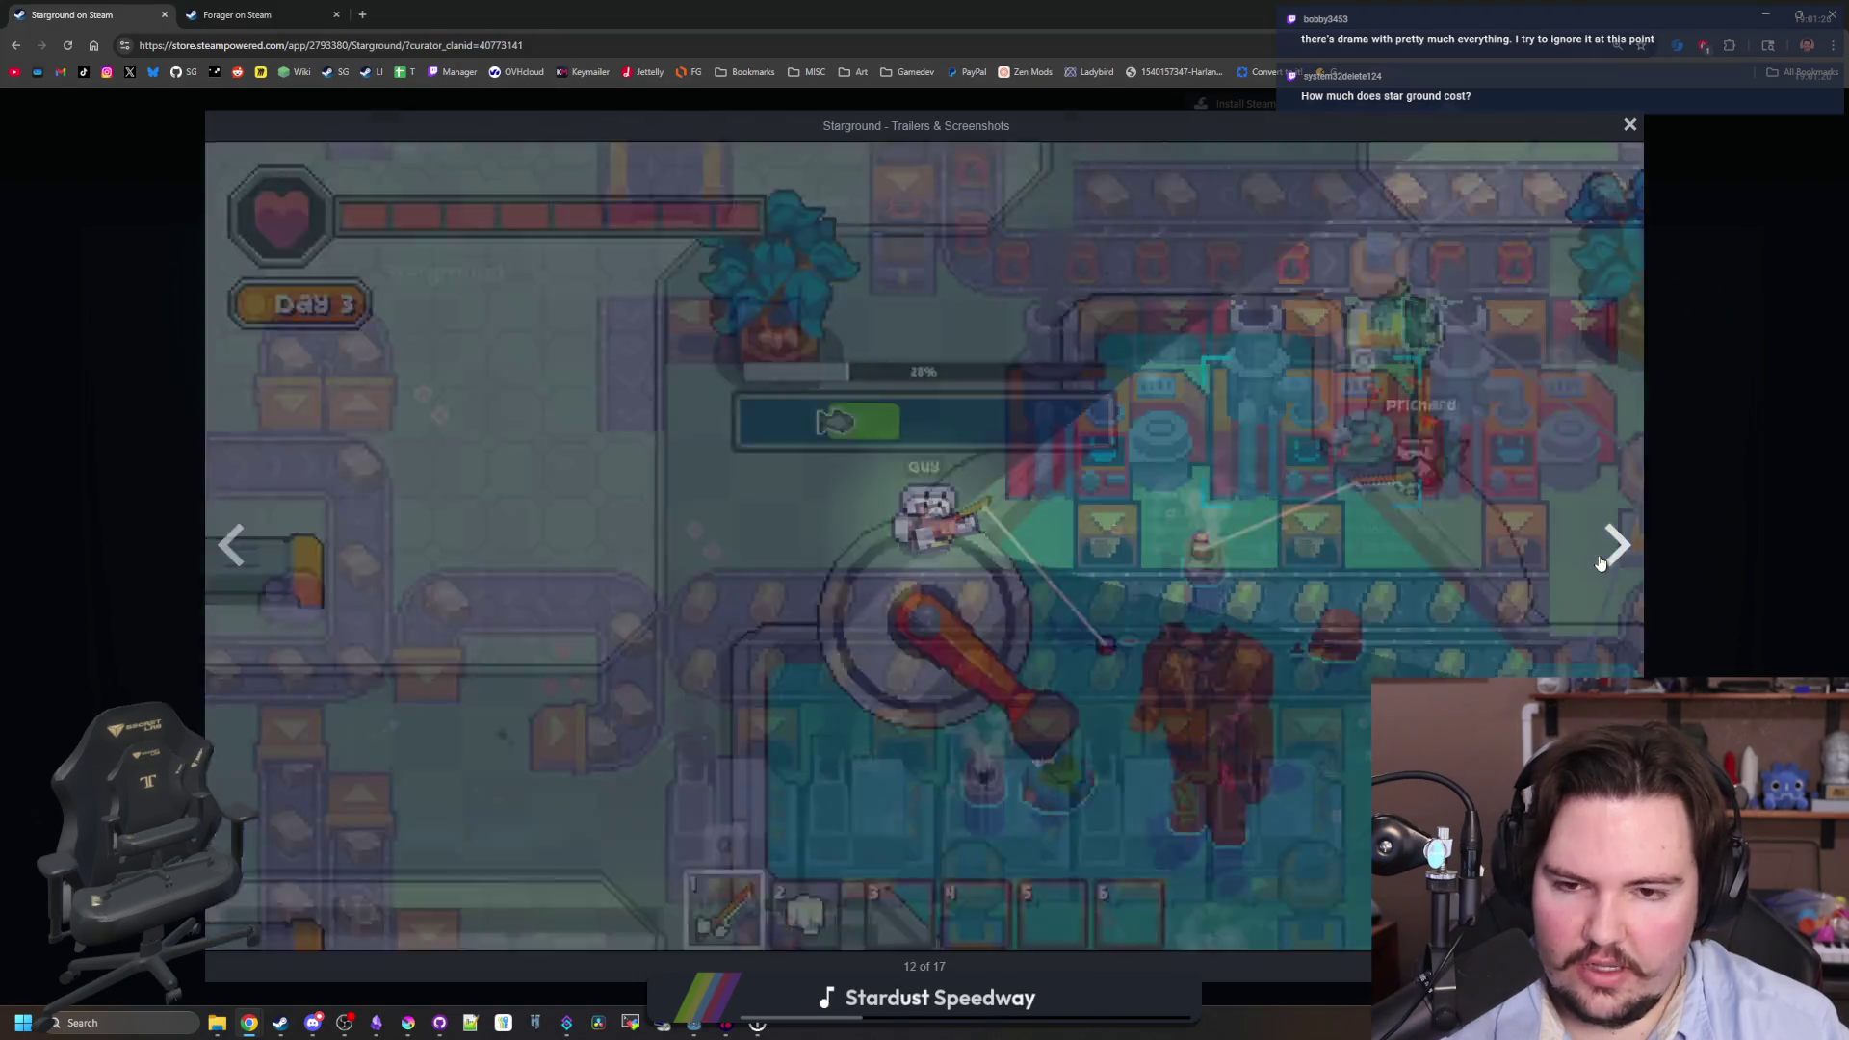
left_click(1601, 563)
left_click(1601, 564)
left_click(1600, 564)
left_click(1601, 563)
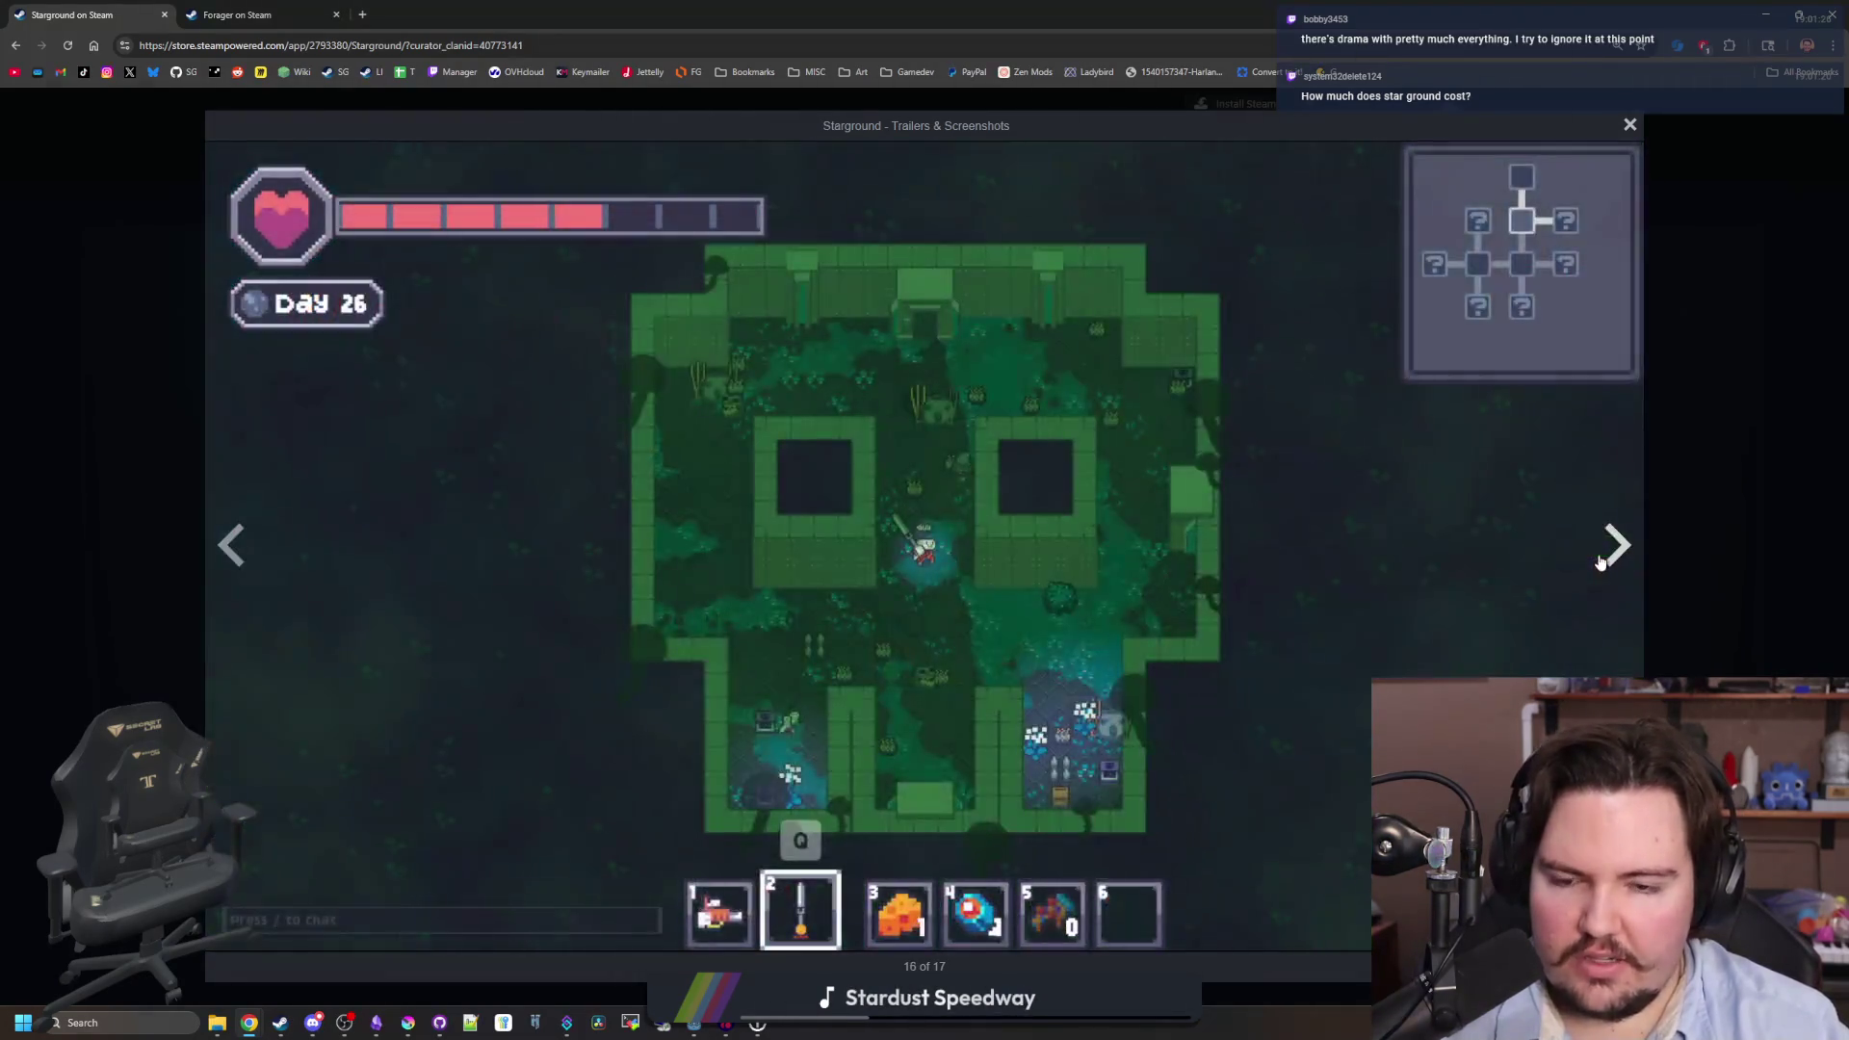
left_click(1601, 564)
left_click(1600, 564)
left_click(1600, 563)
left_click(1601, 564)
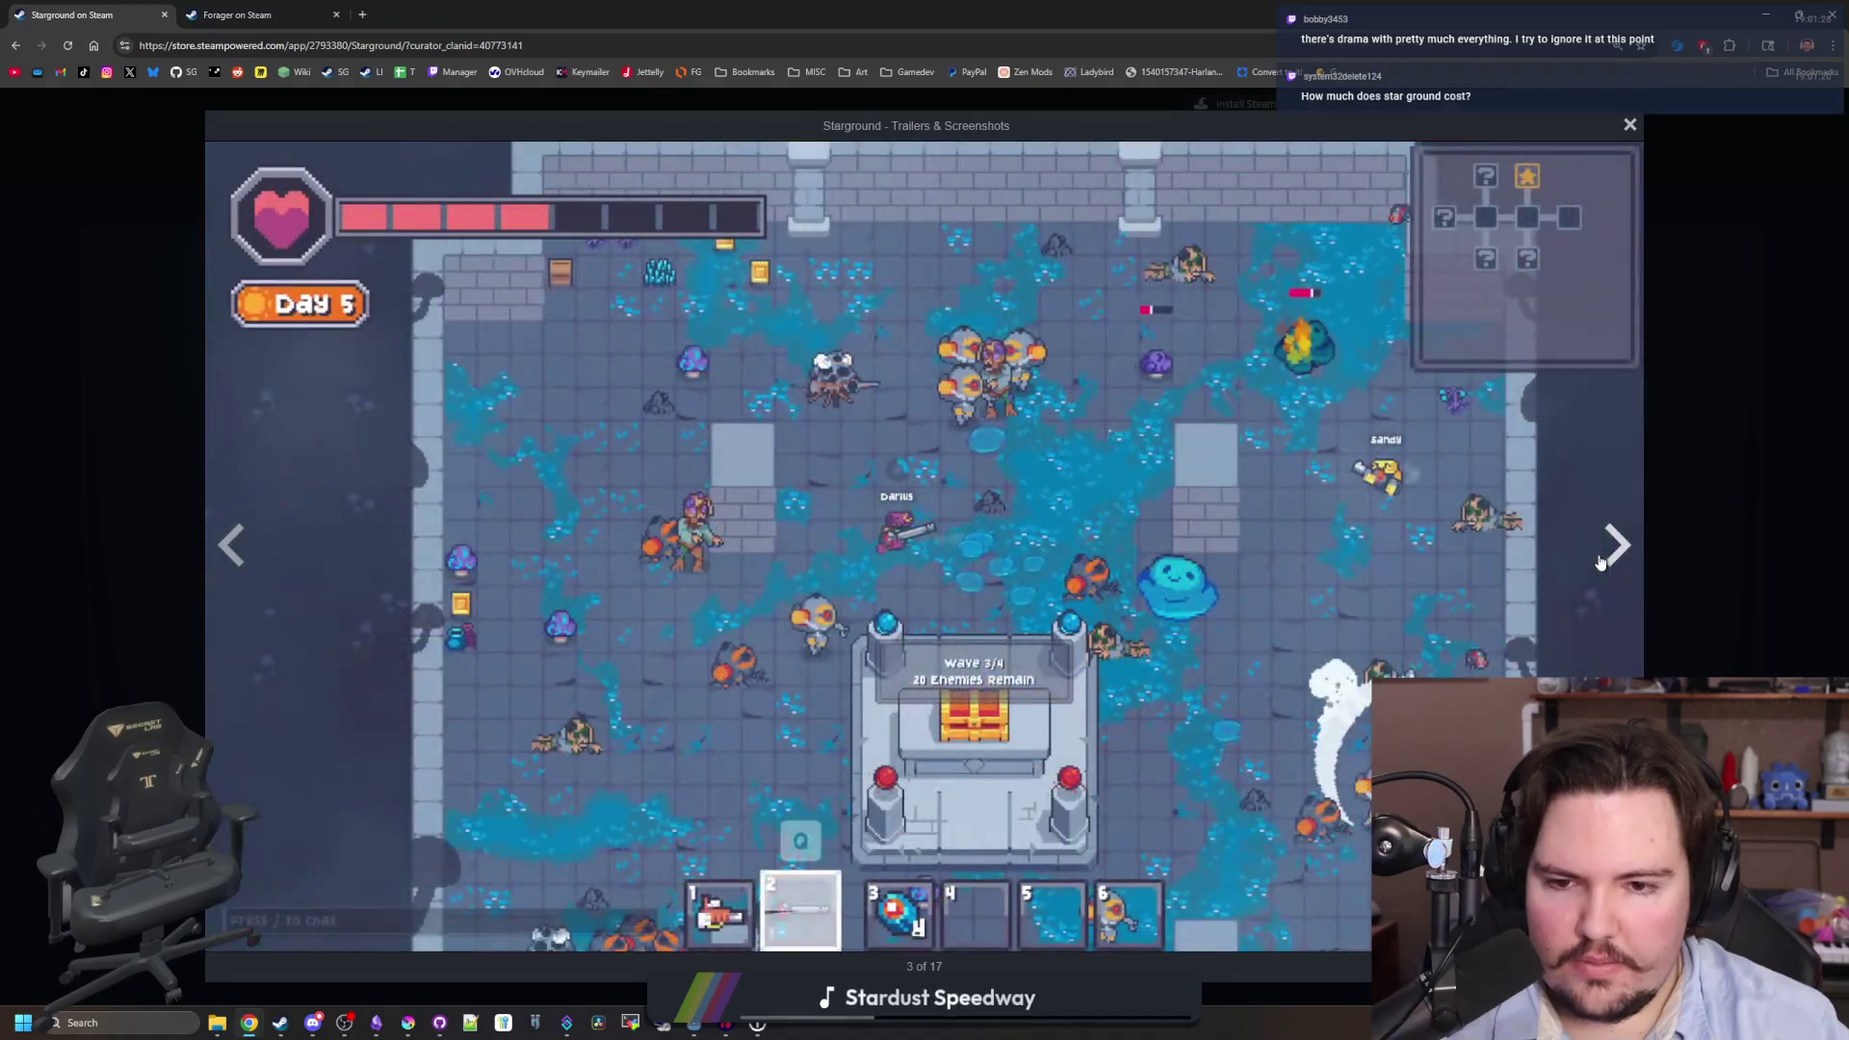
left_click(1601, 564)
left_click(1601, 564)
left_click(1601, 563)
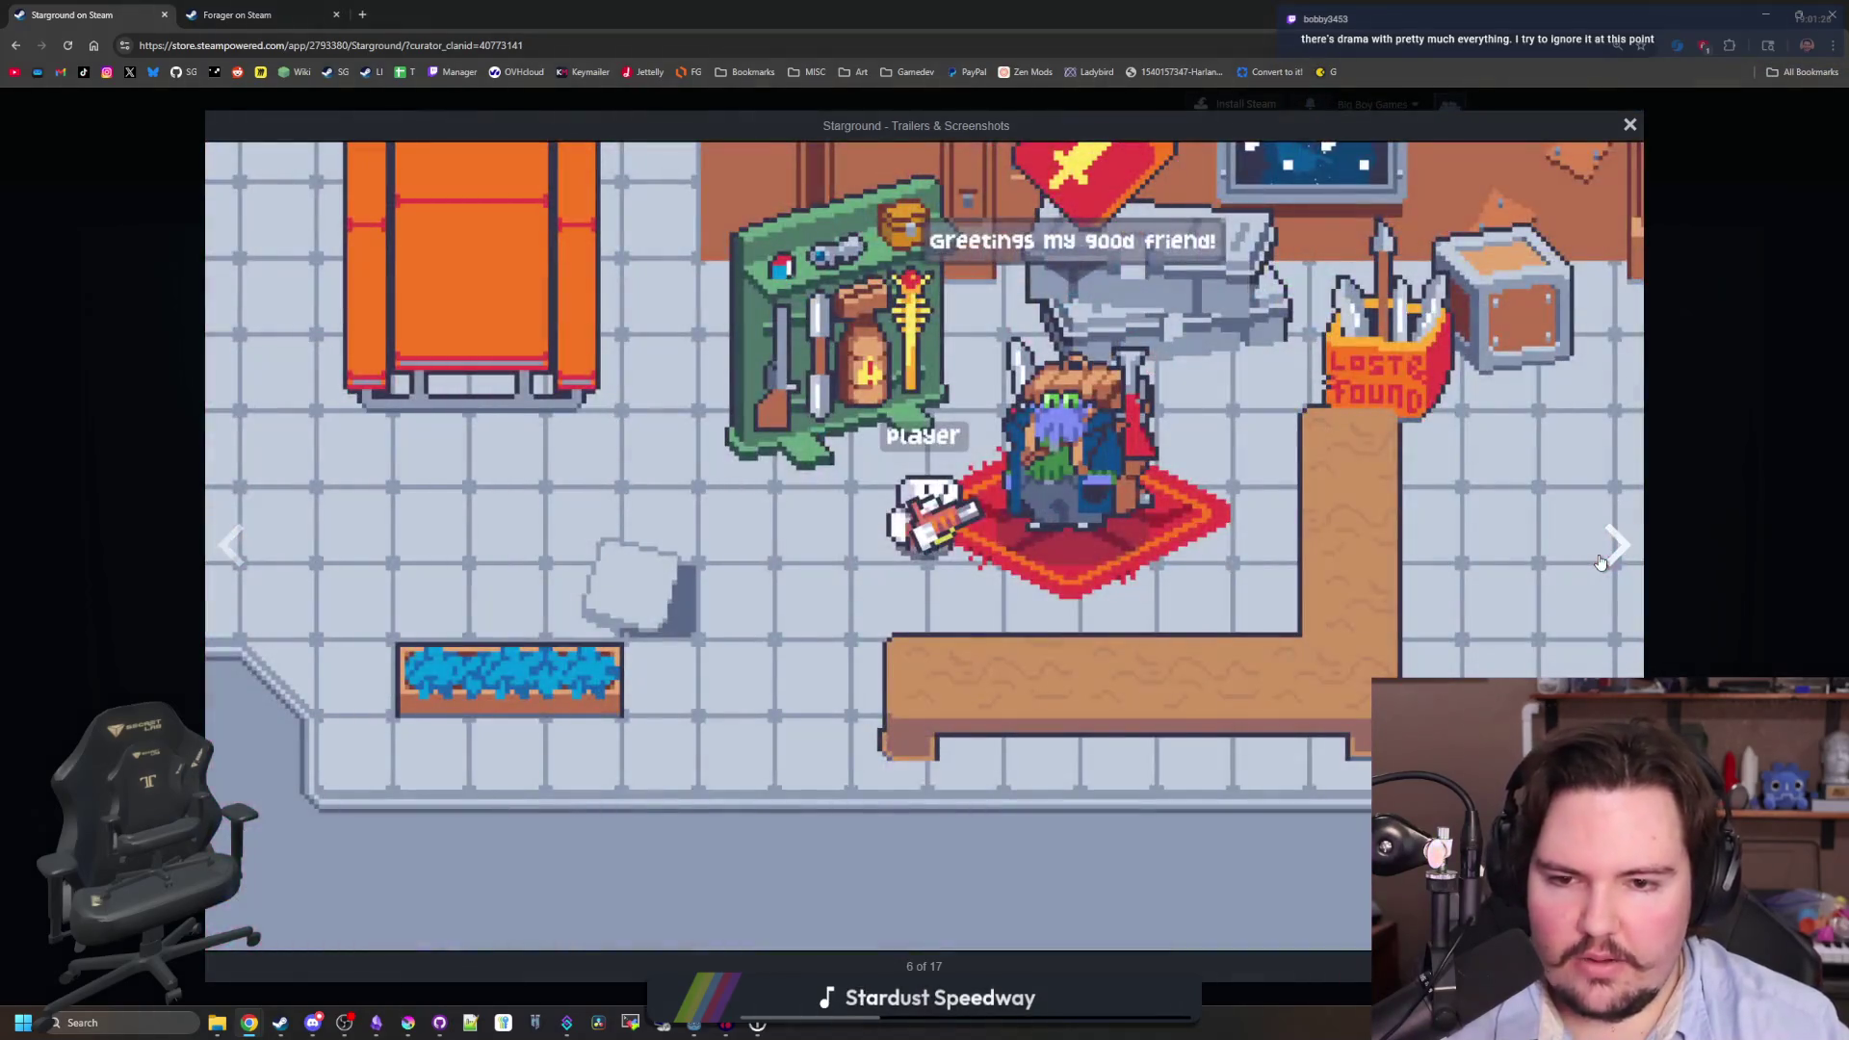
left_click(1601, 563)
left_click(1601, 564)
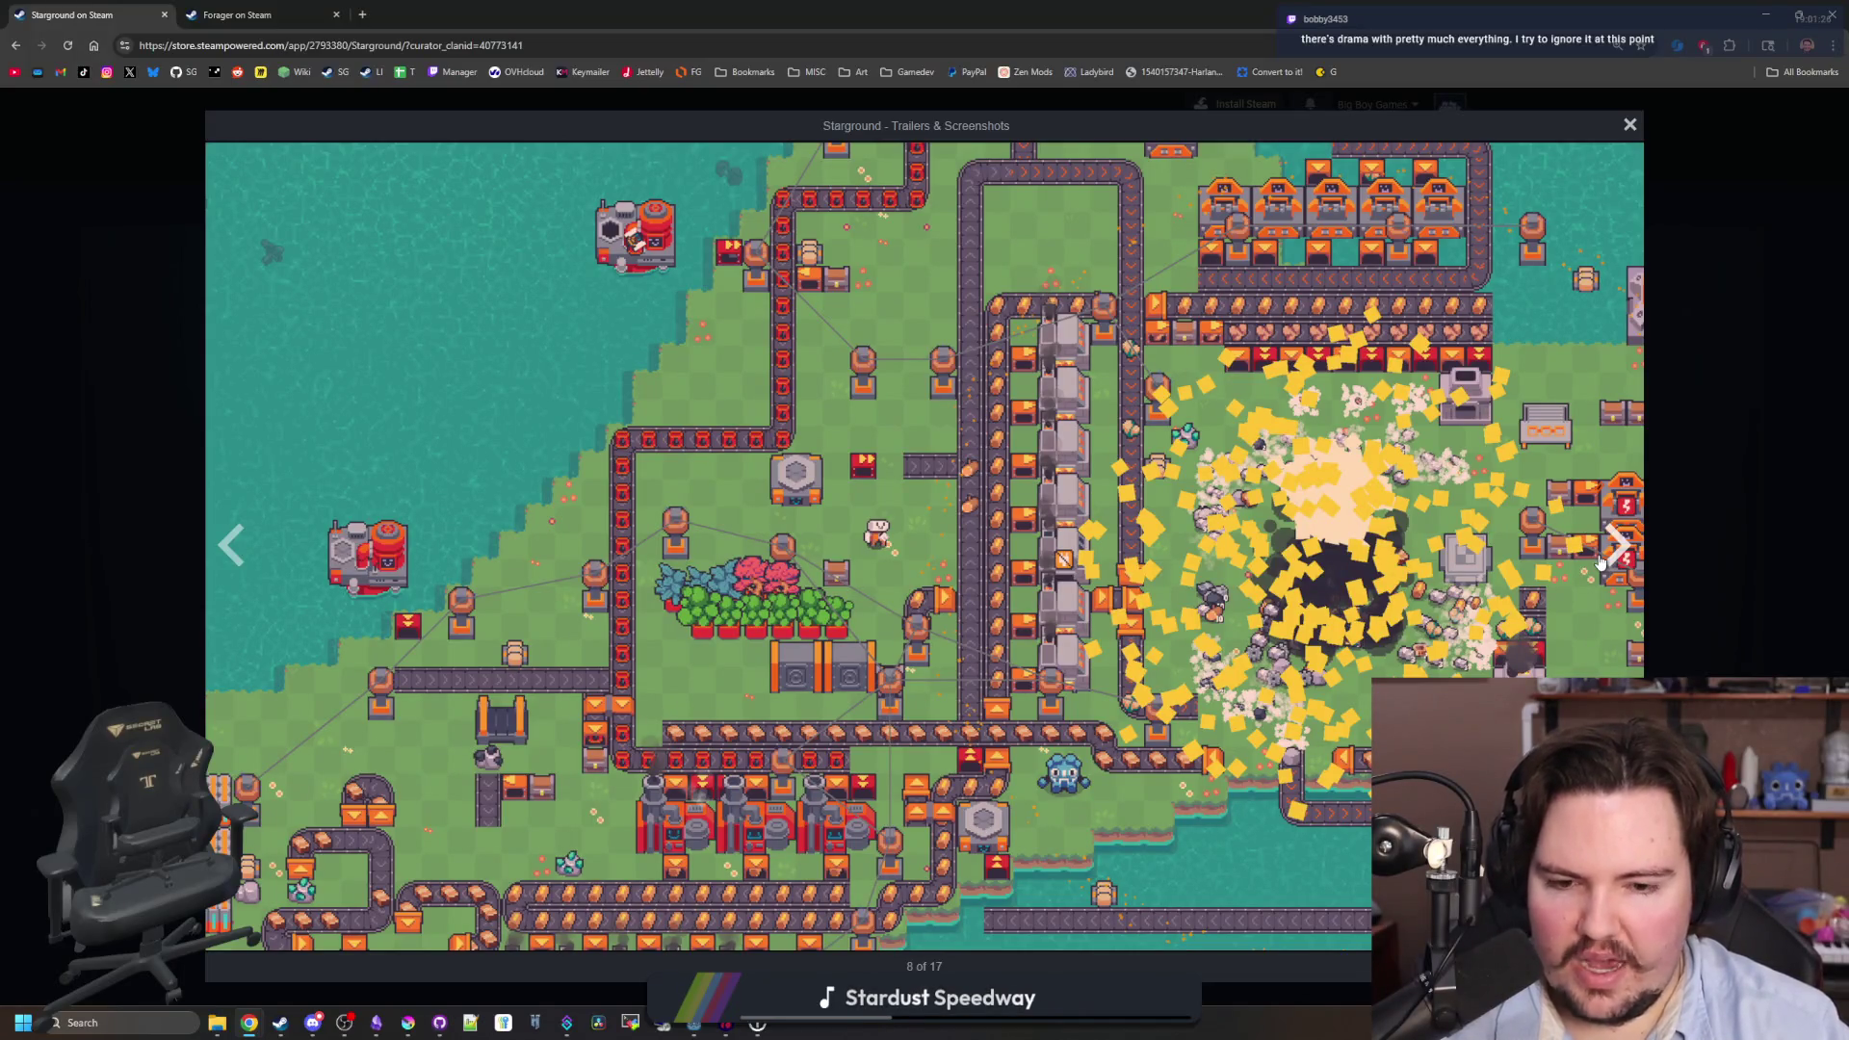
- Copy region_panel.gd's set_shine hookup and function (lines 23–29), then open item_panel.gd
key("alt+Tab")
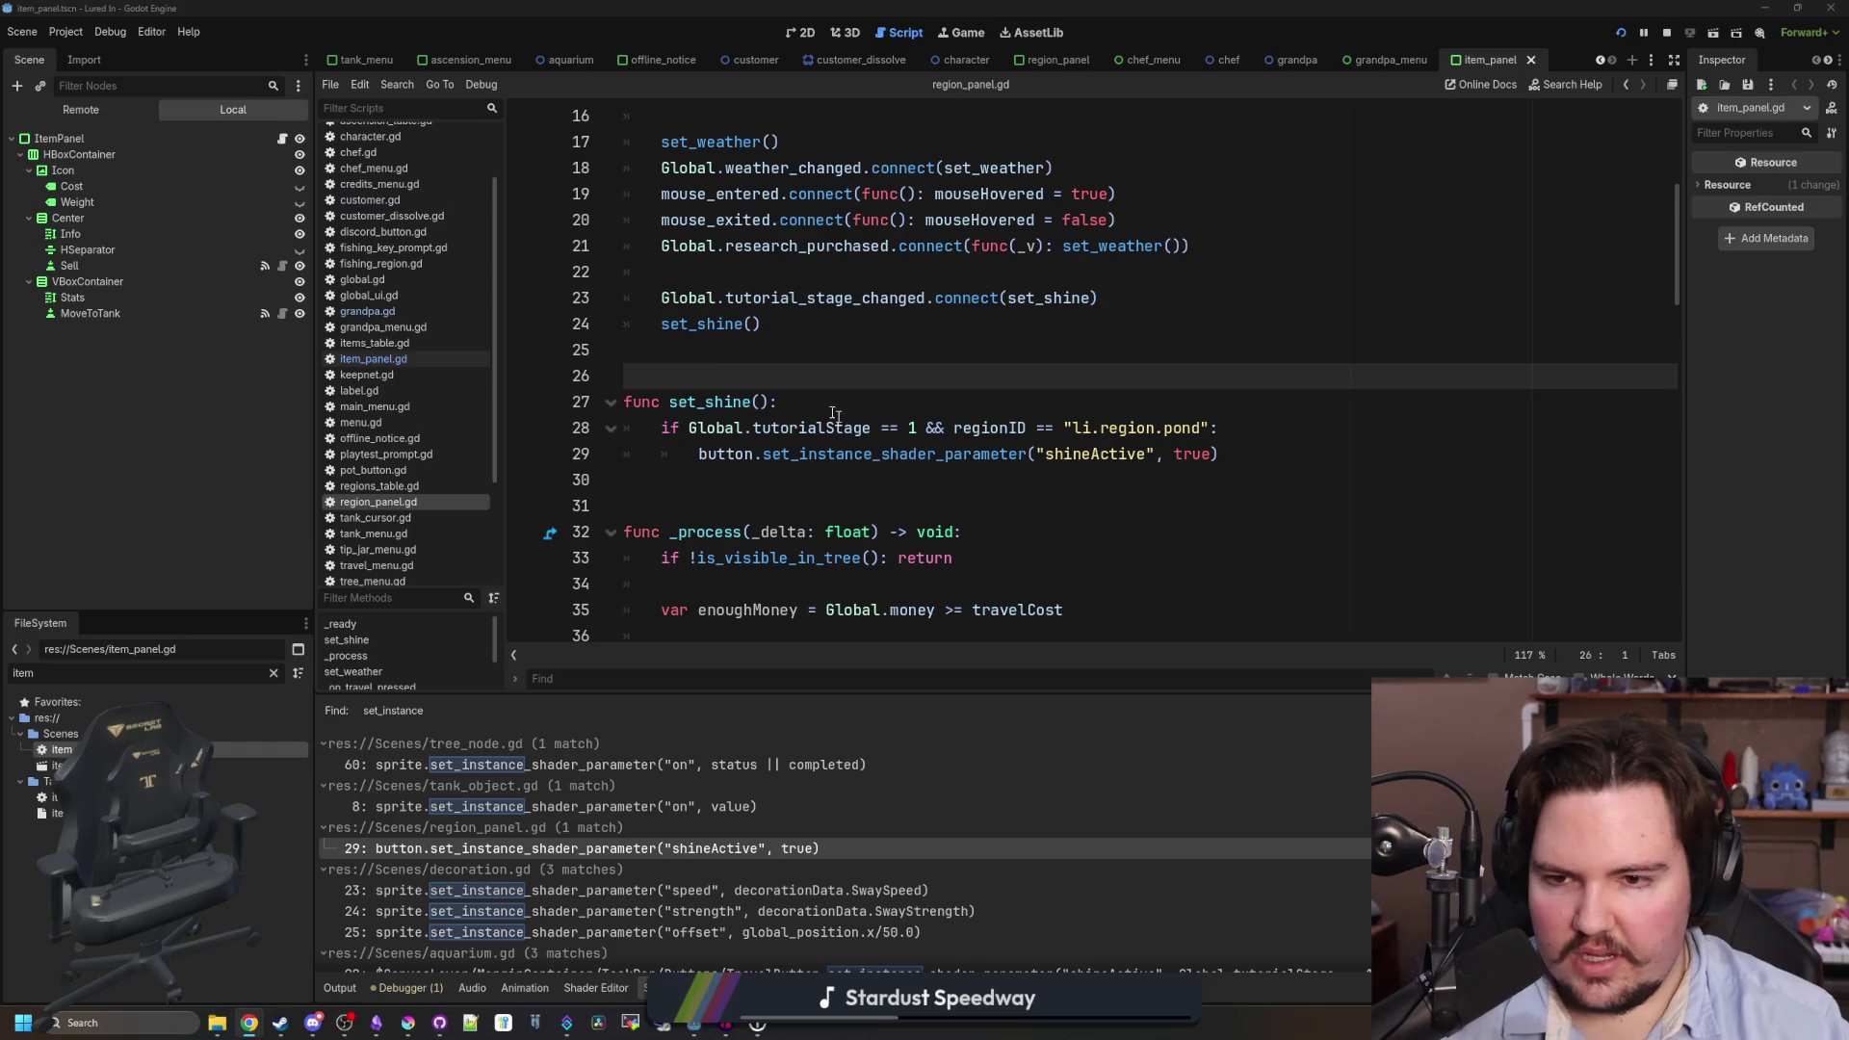
left_click(722, 349)
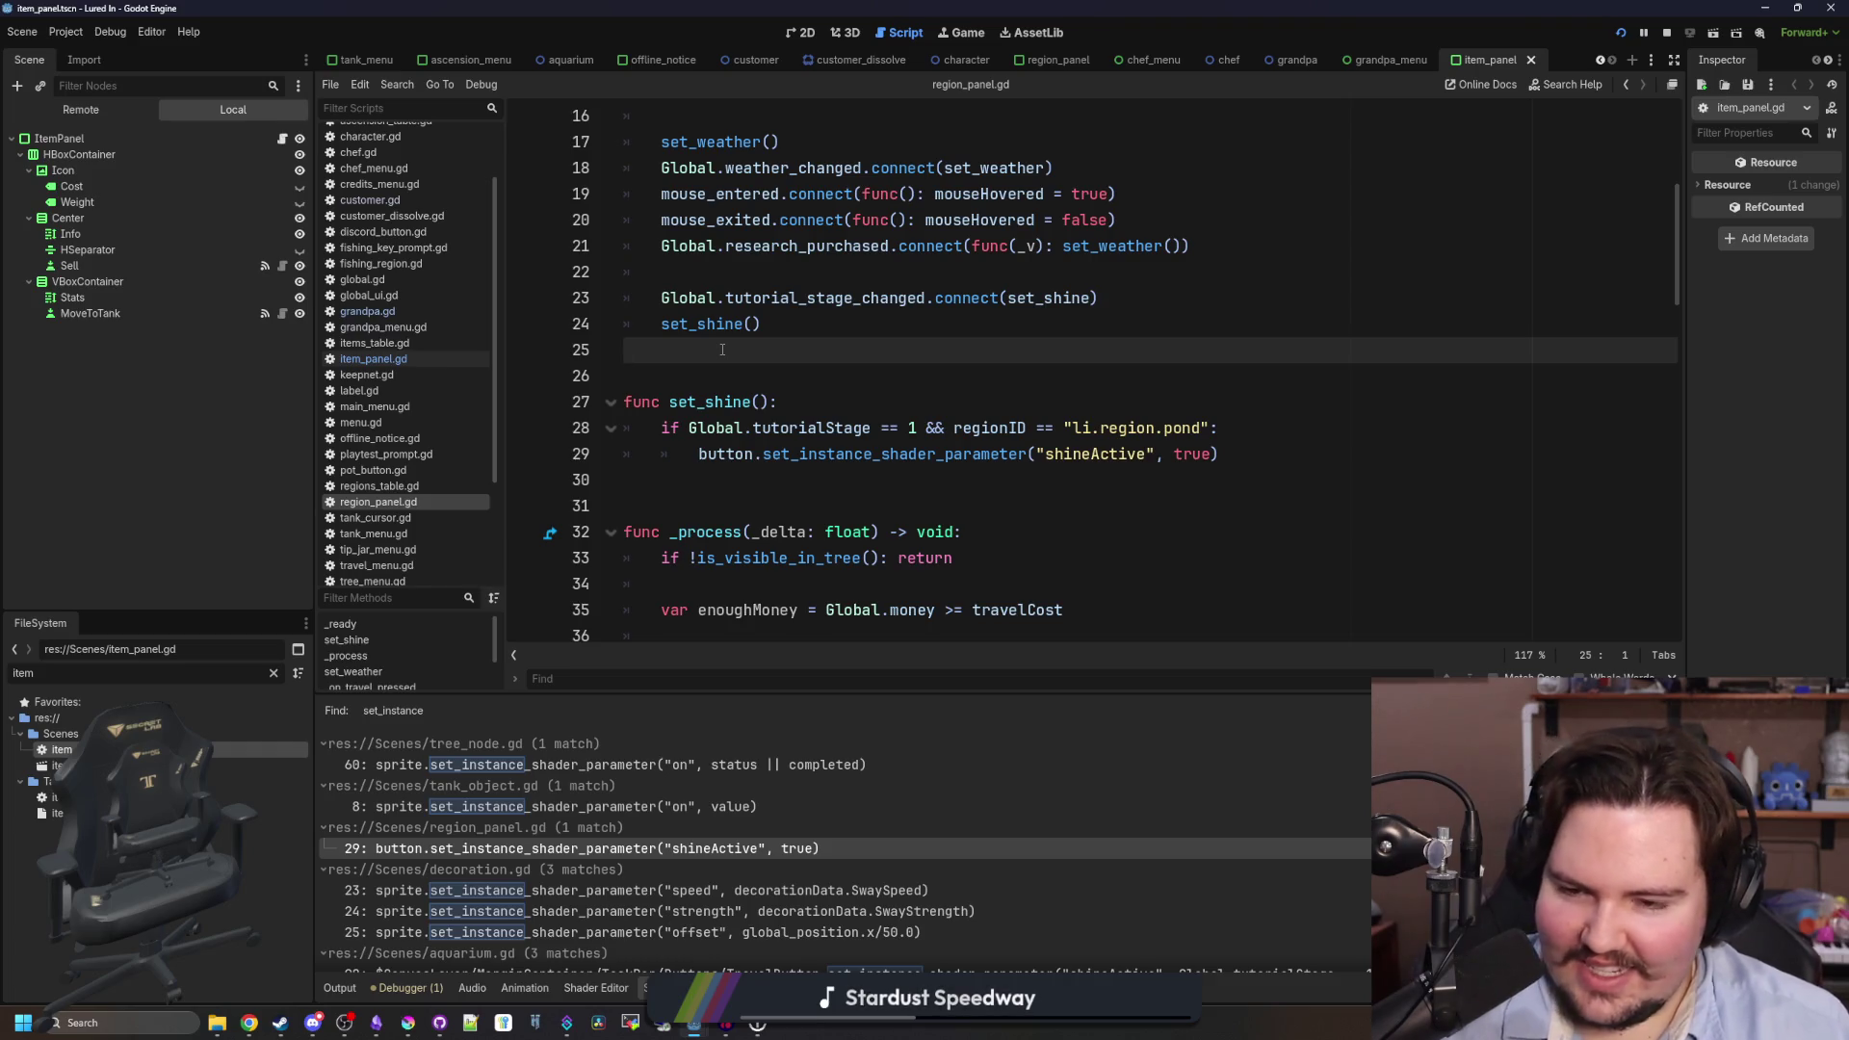
left_click(1013, 528)
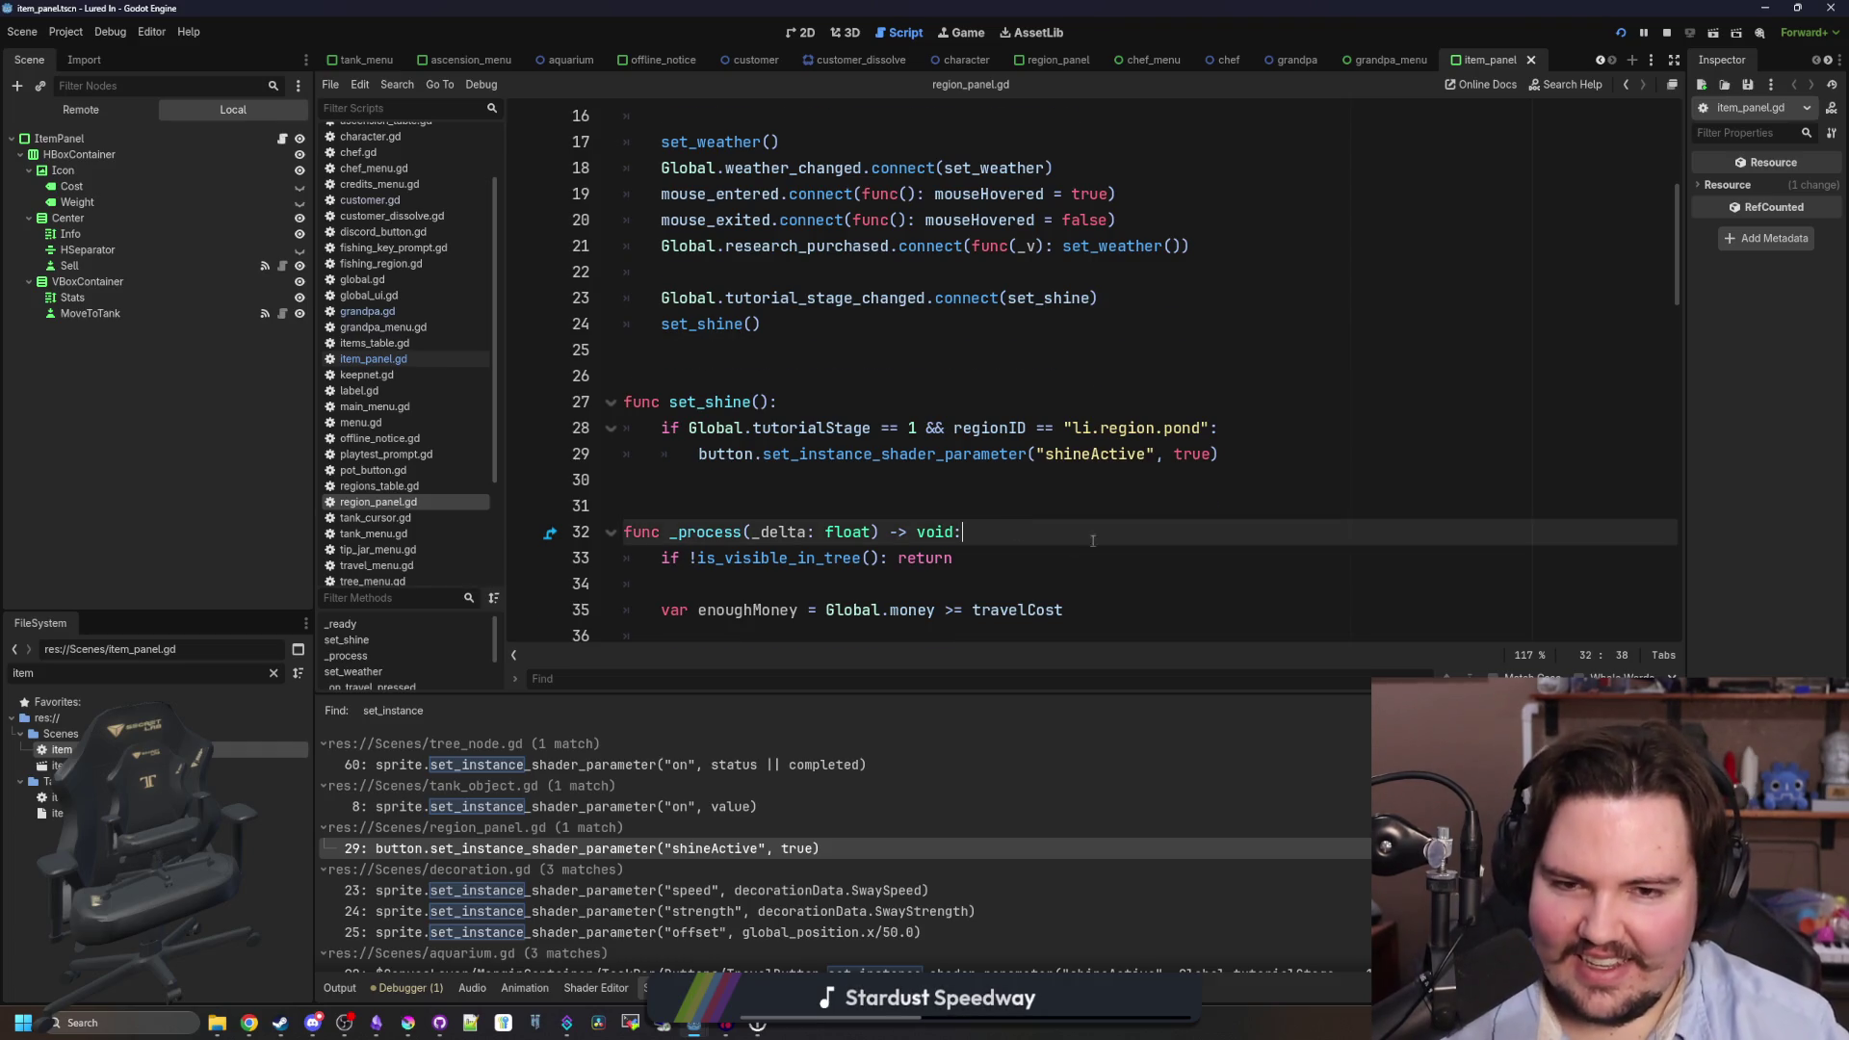
scroll(1014, 528, "up", 1)
left_click_drag(1252, 525, 593, 377)
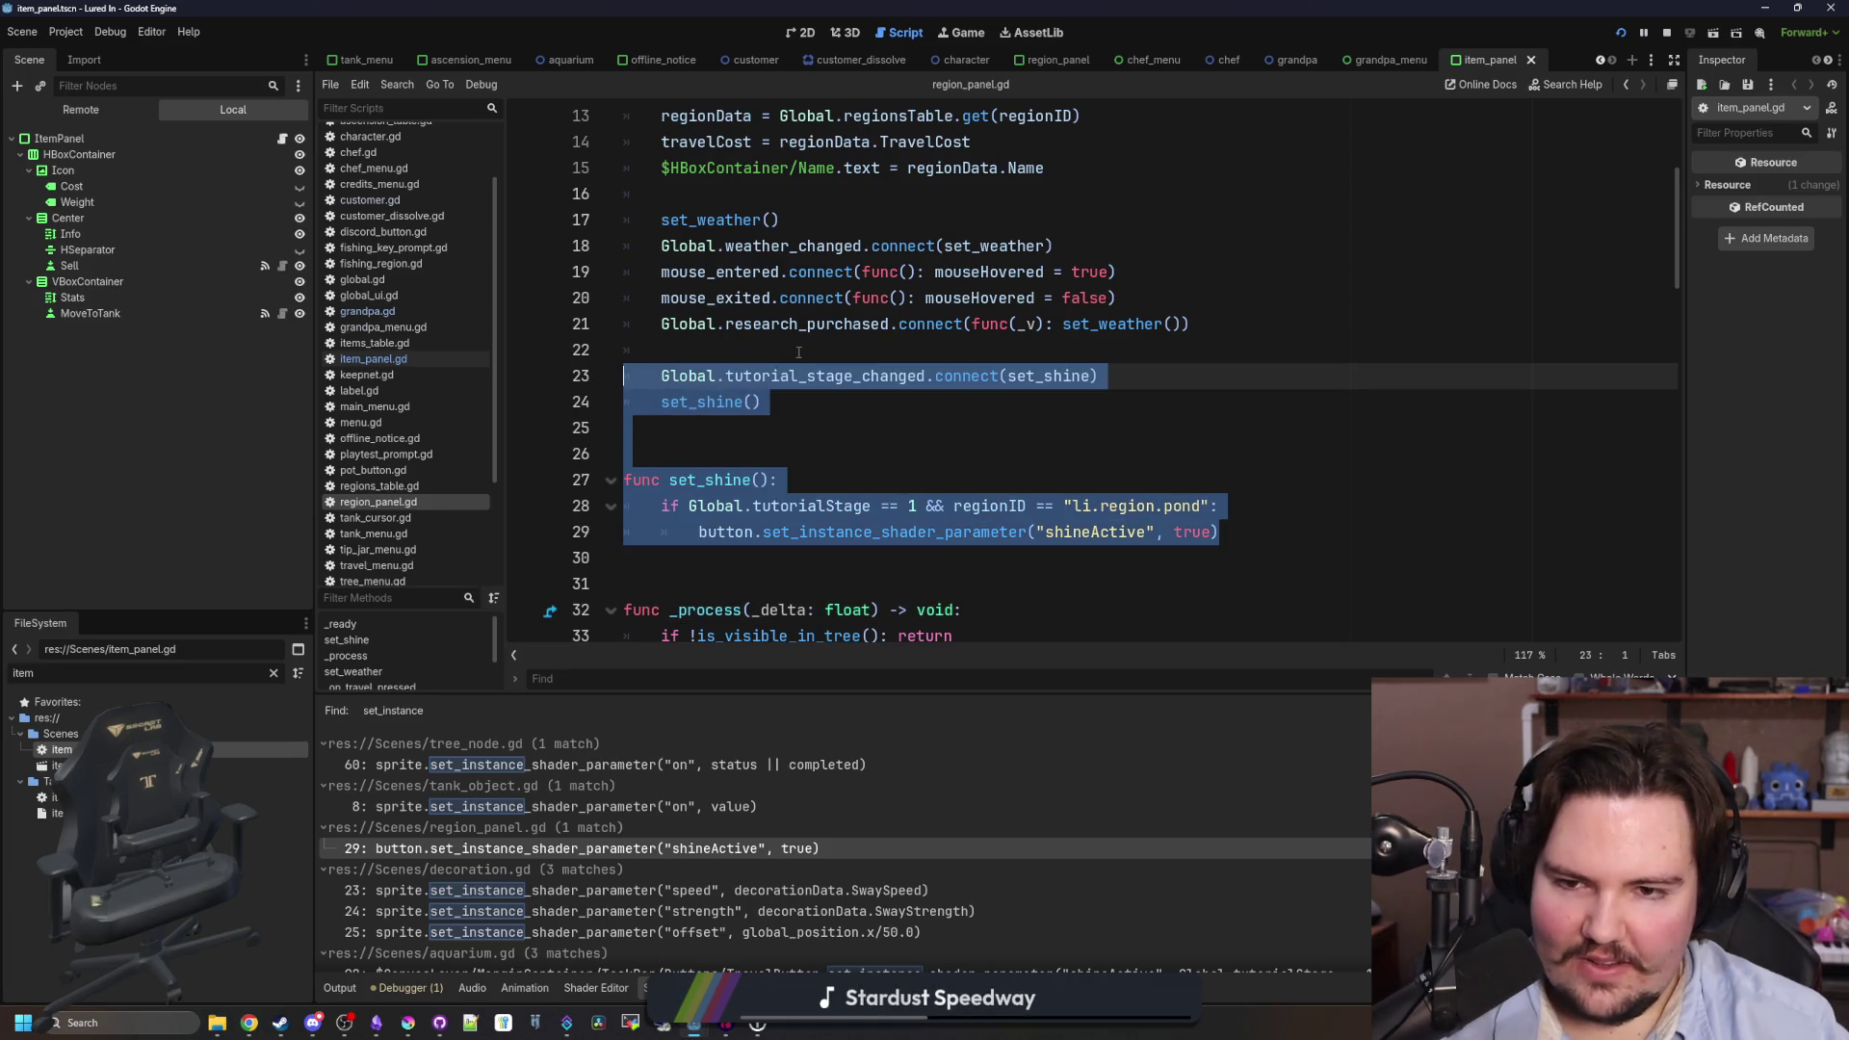
left_click_drag(1221, 533, 598, 380)
left_click(755, 347)
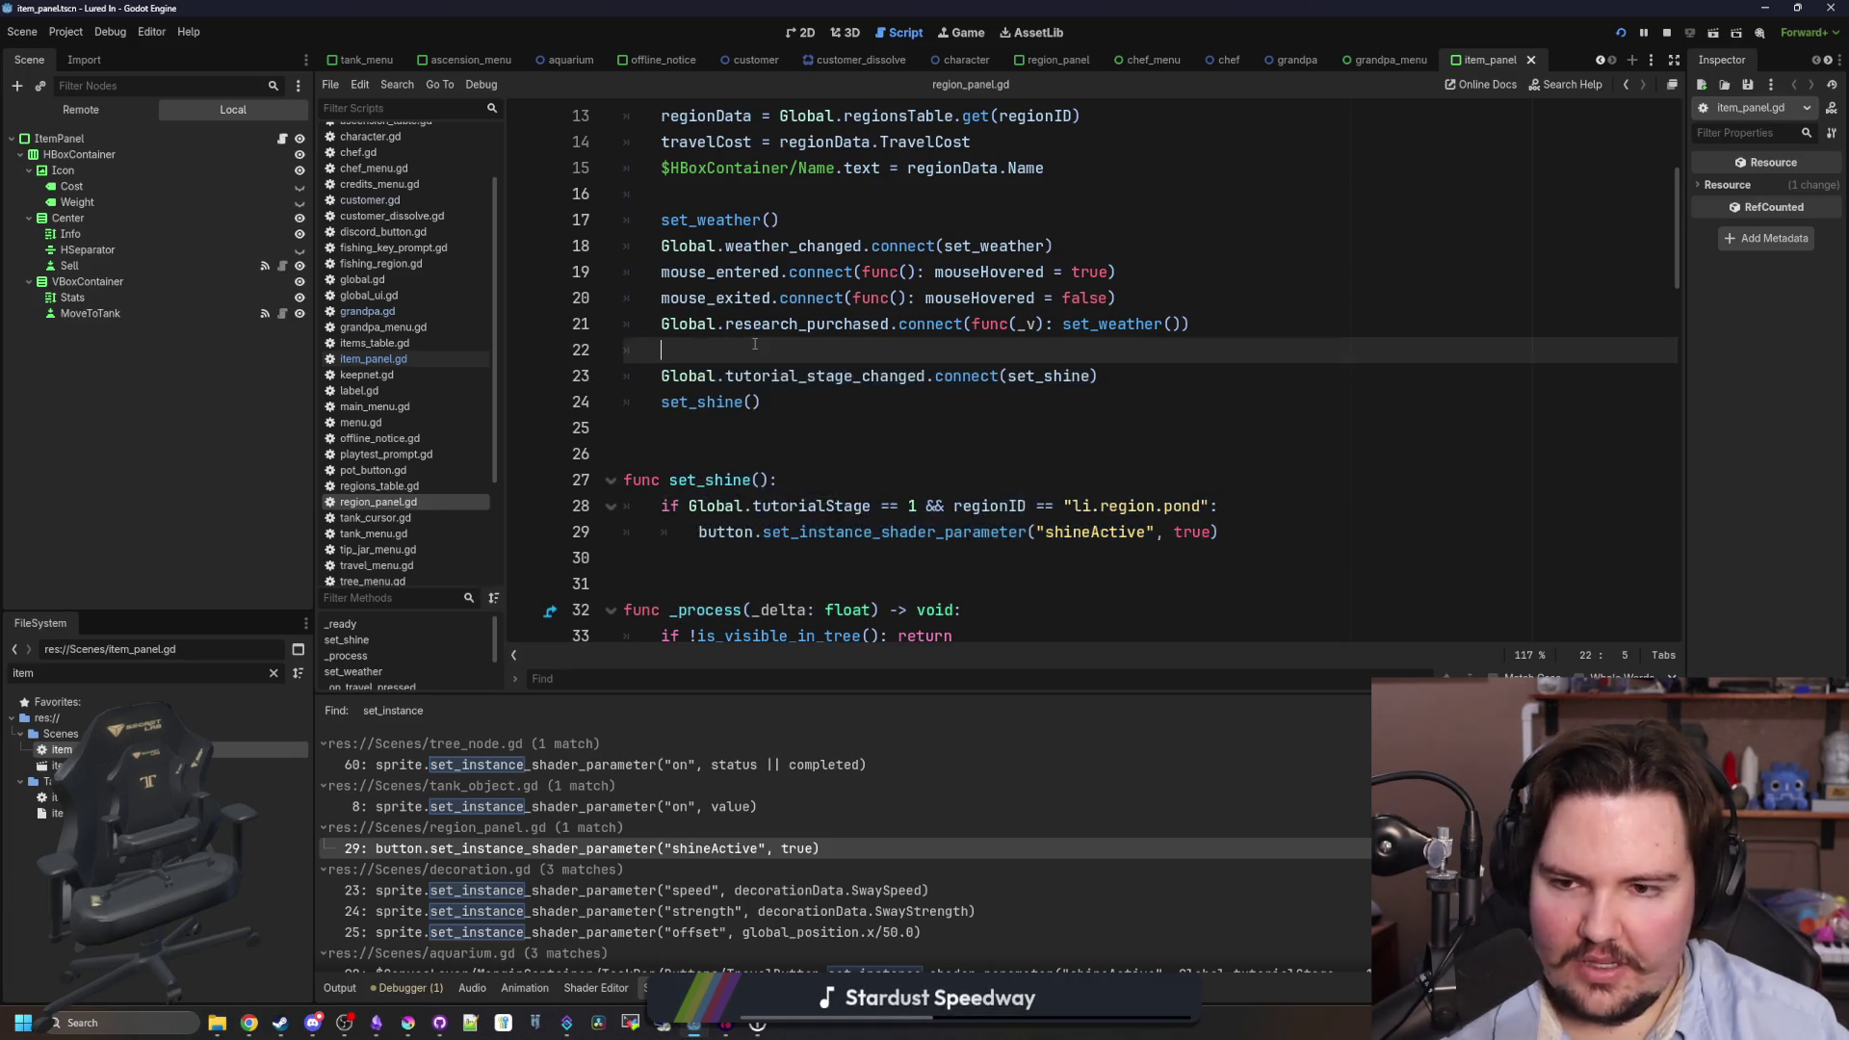
left_click_drag(1221, 532, 564, 365)
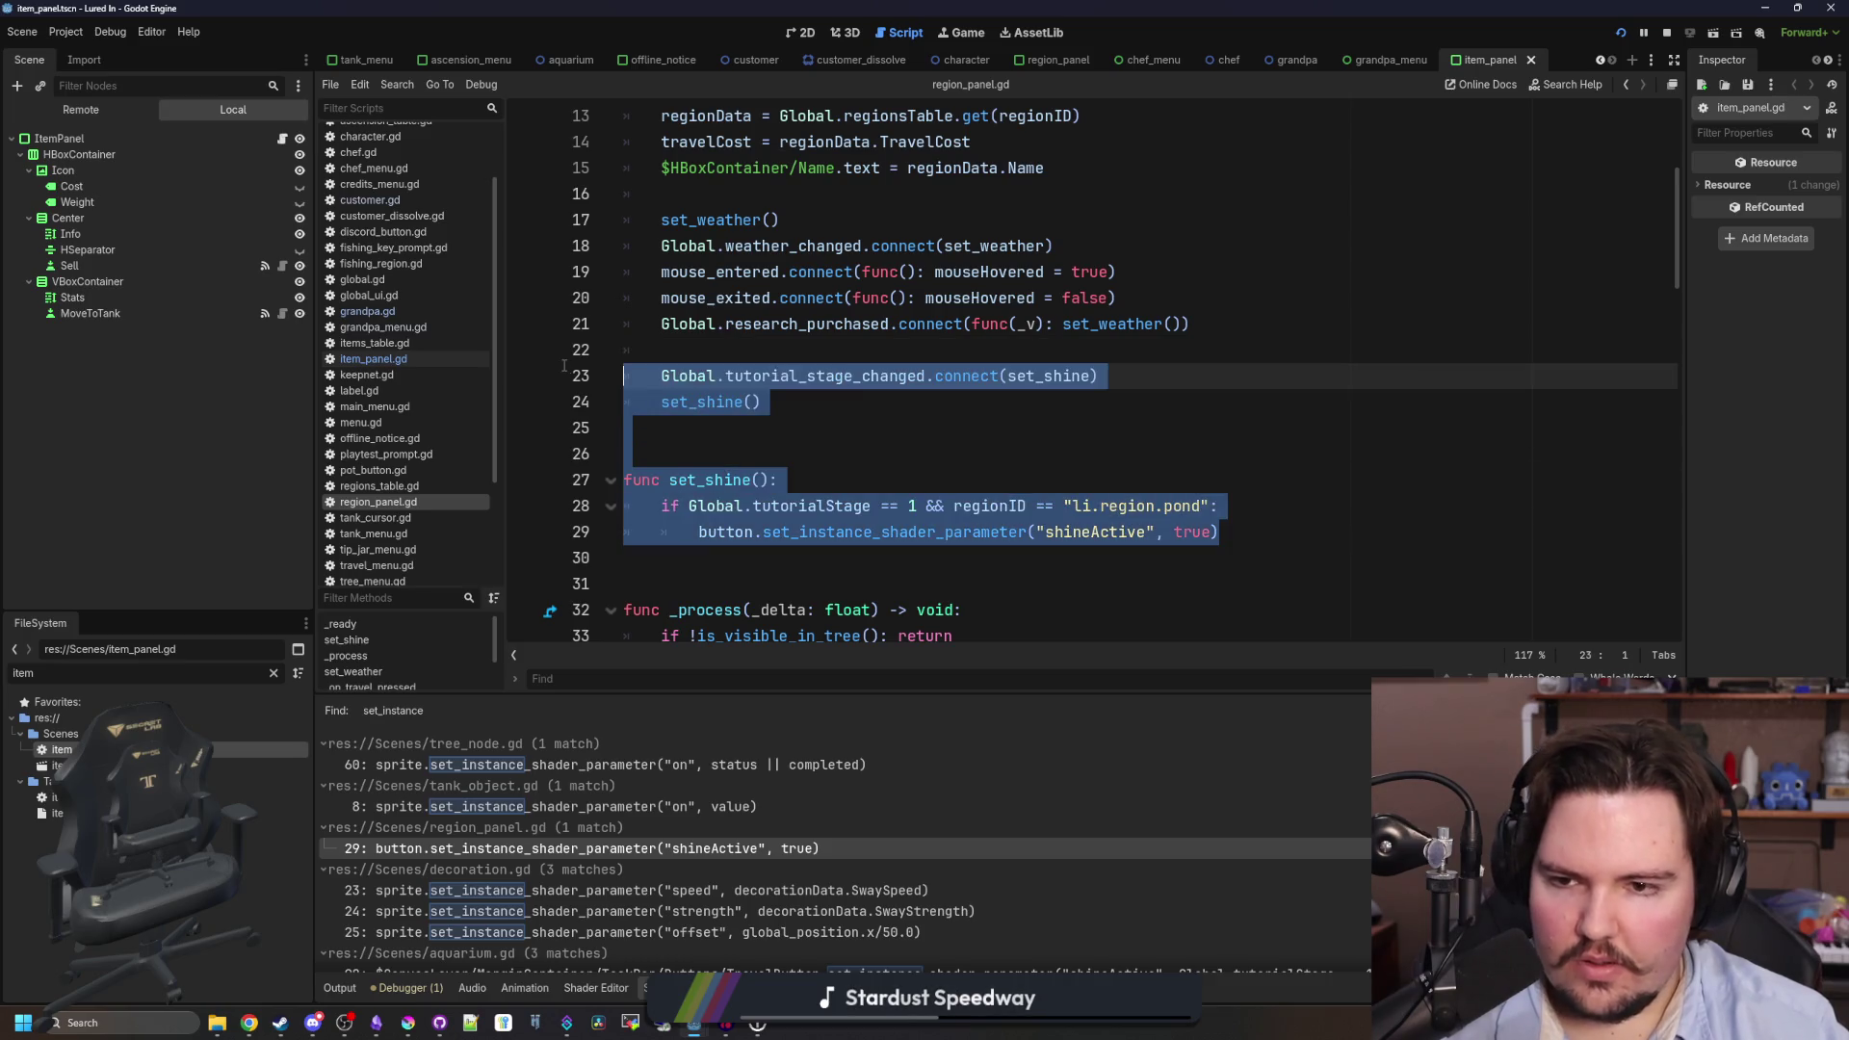
left_click(774, 344)
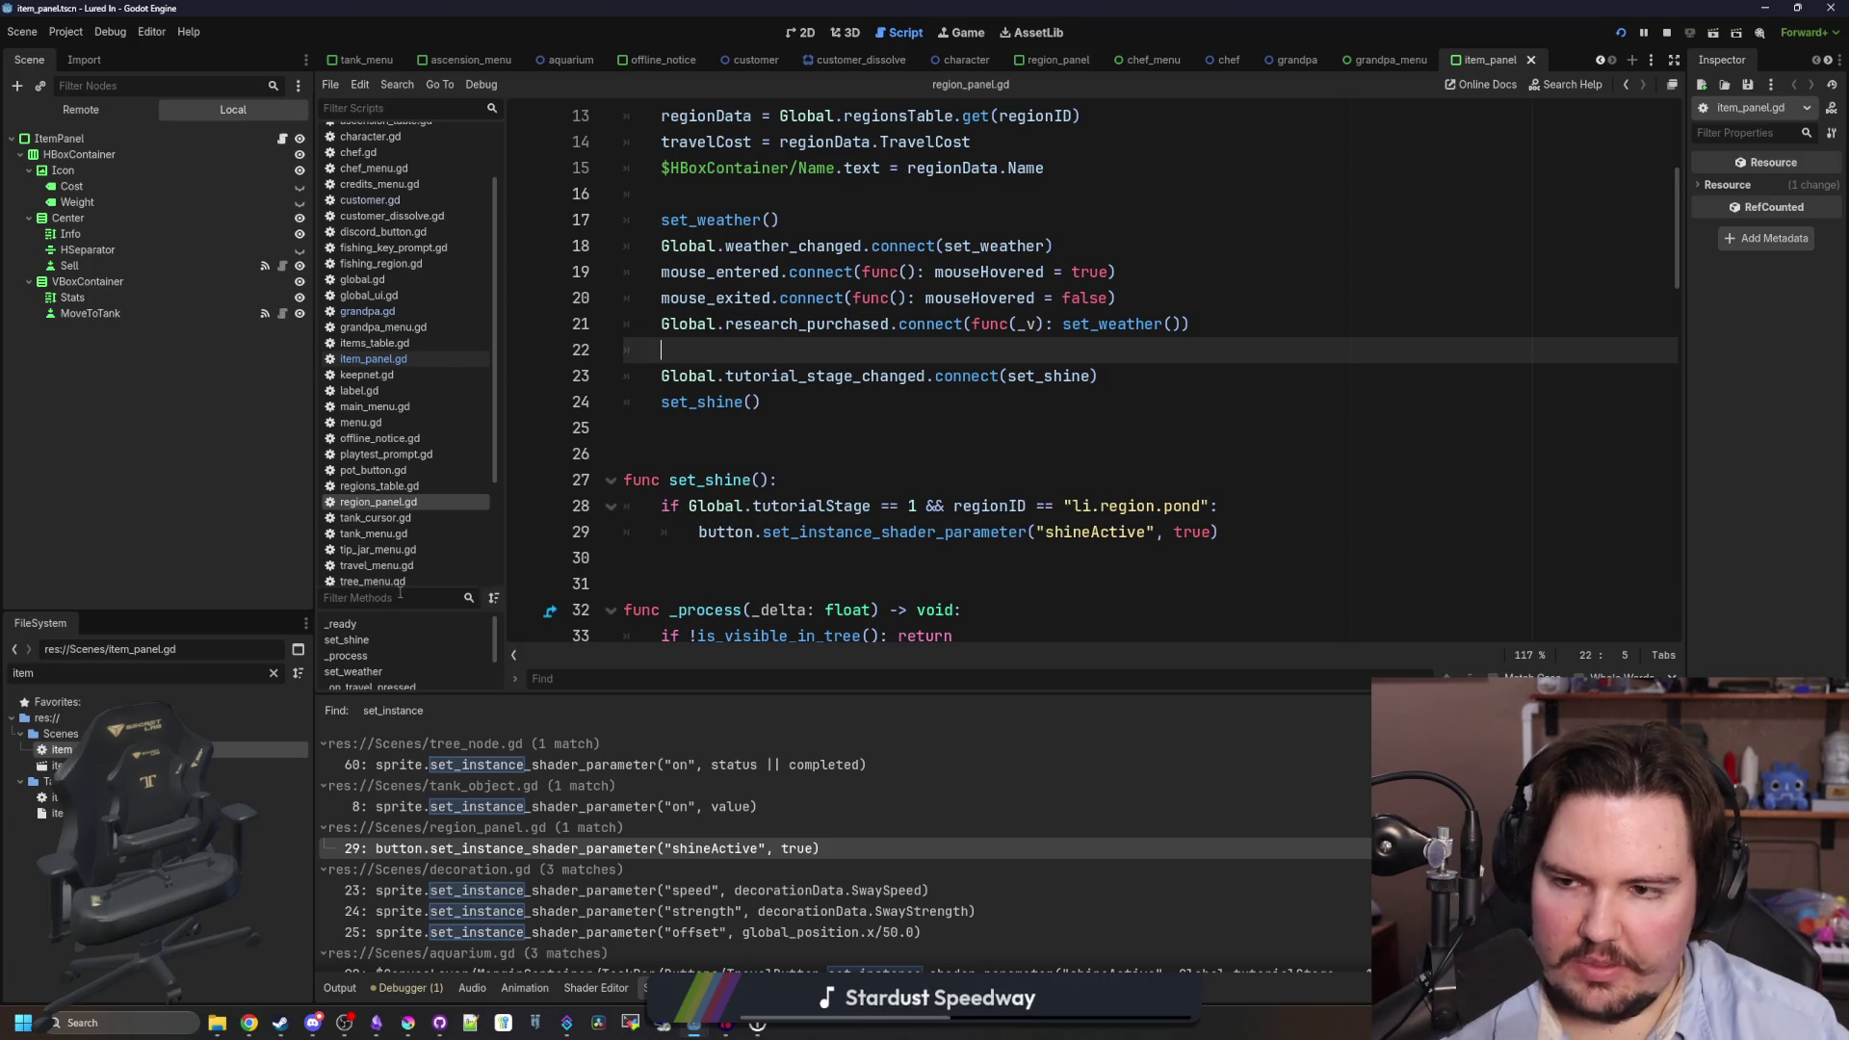
left_click(398, 361)
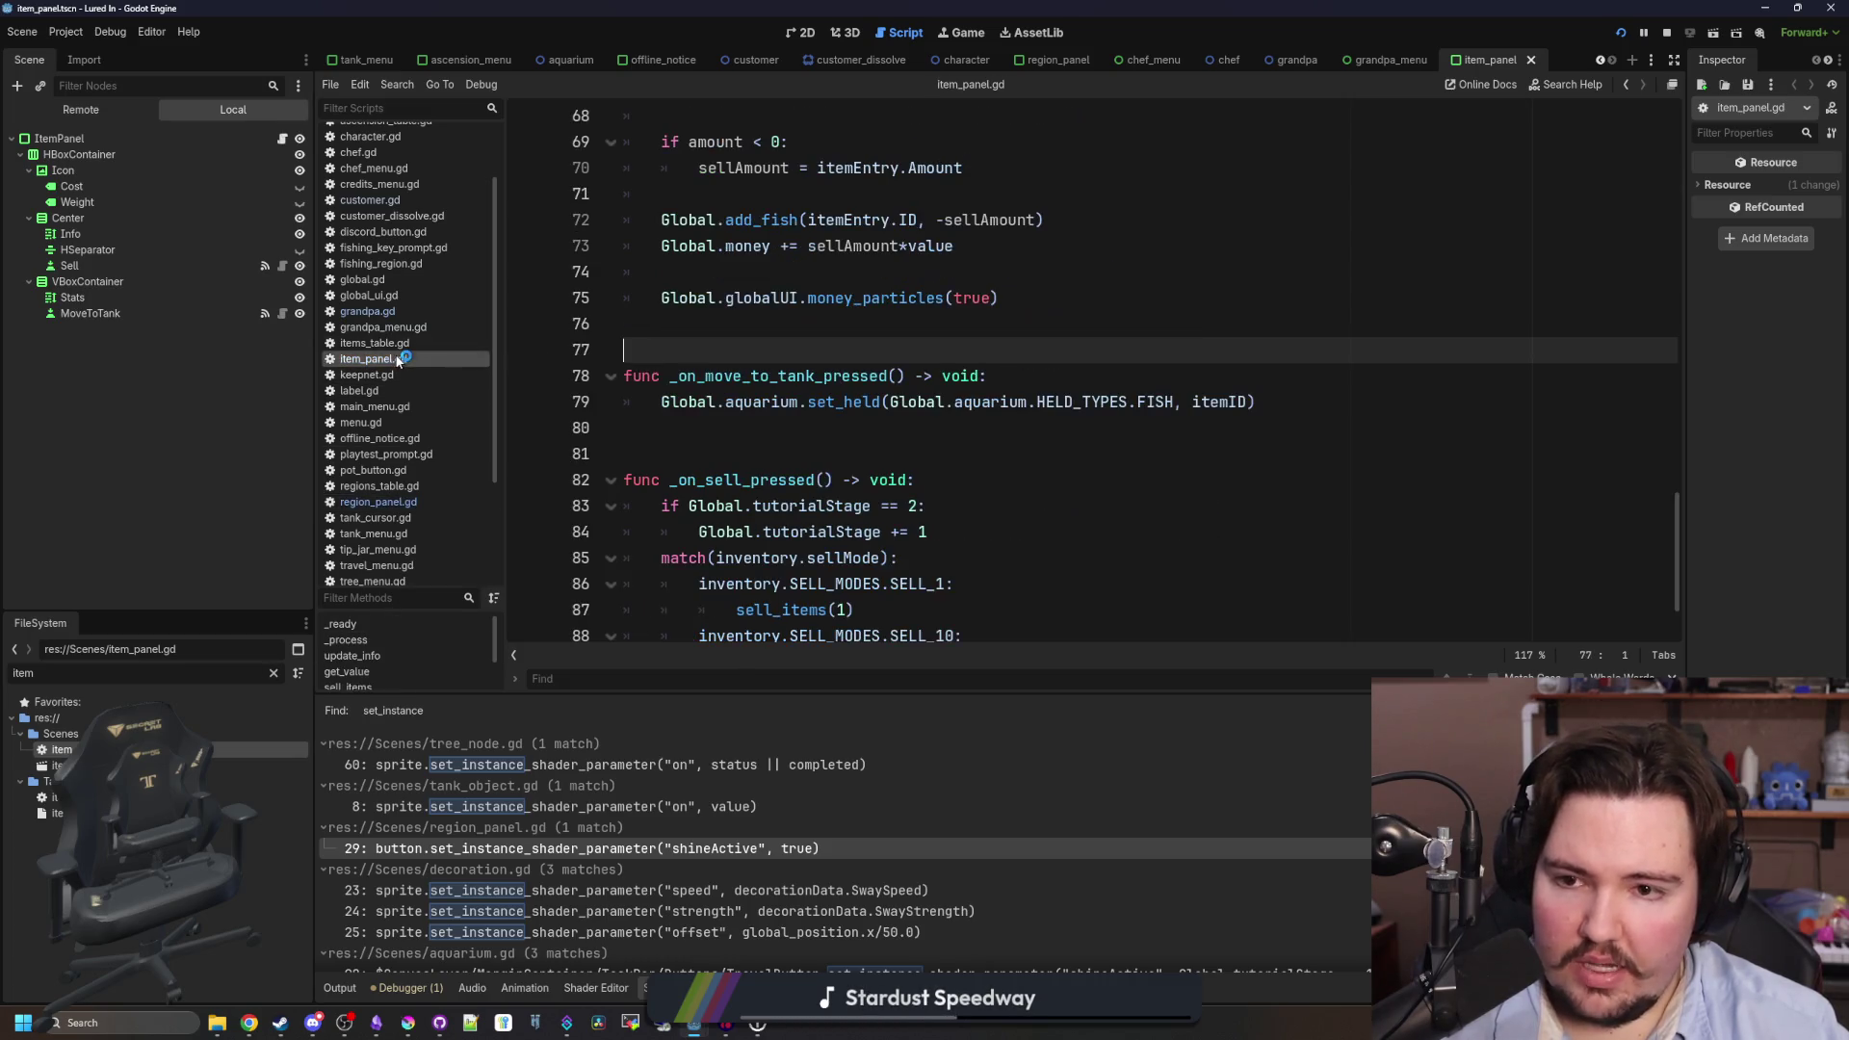
- Search item_panel.gd for 'tutorial' and paste the set_shine hookup and function into _ready
scroll(917, 410, "up", 2)
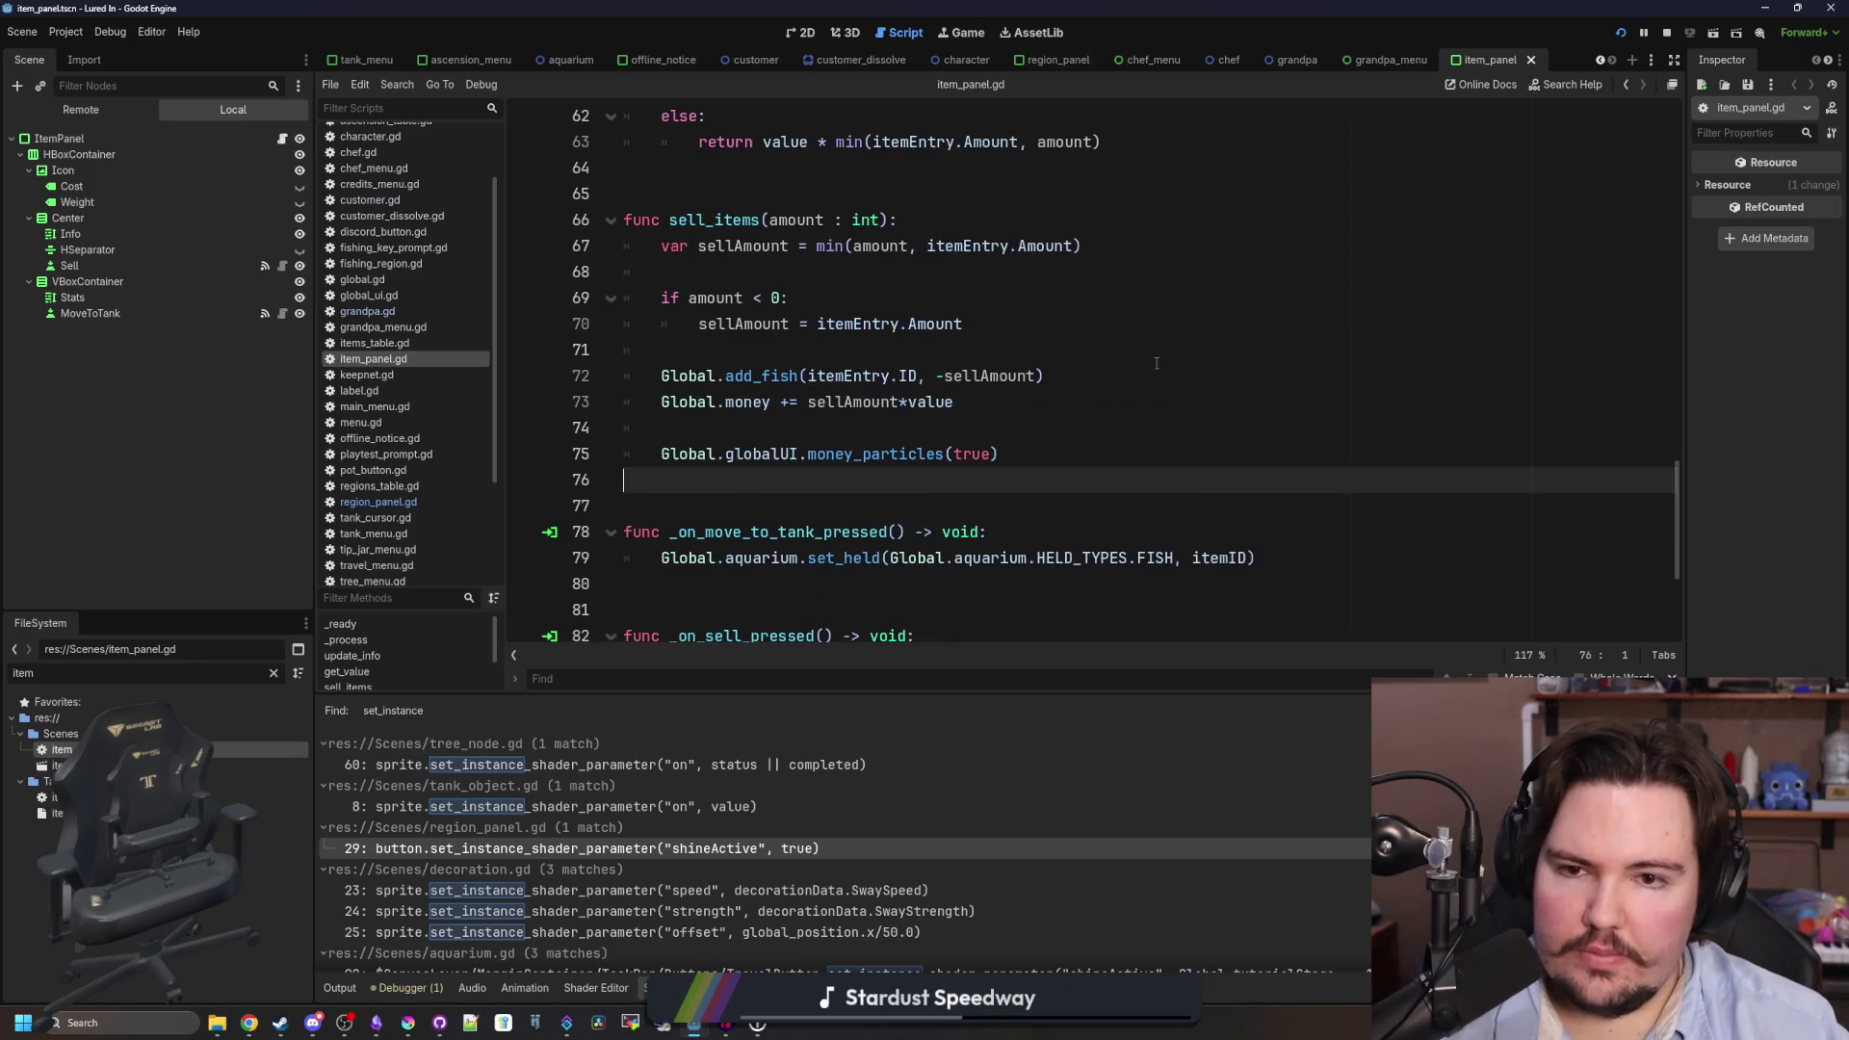
left_click(1231, 350)
key("ctrl+f")
type("tutorial")
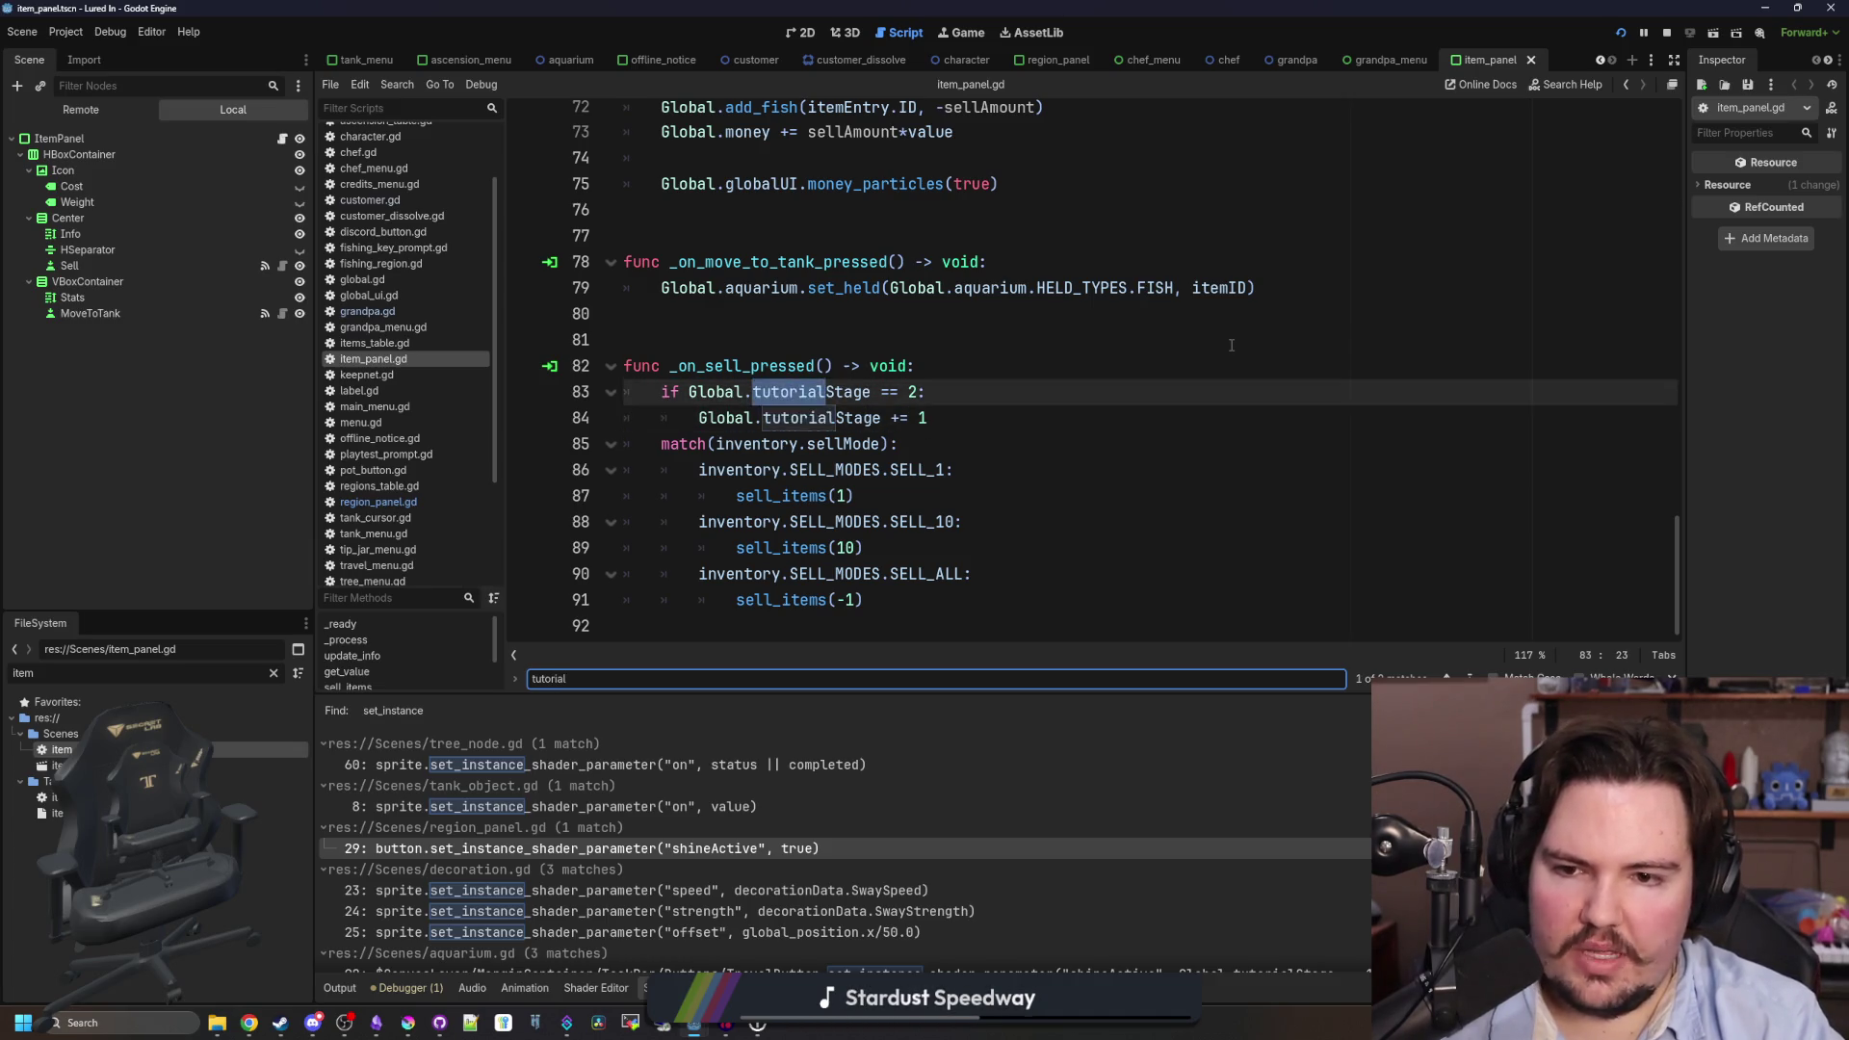
scroll(1230, 345, "up", 15)
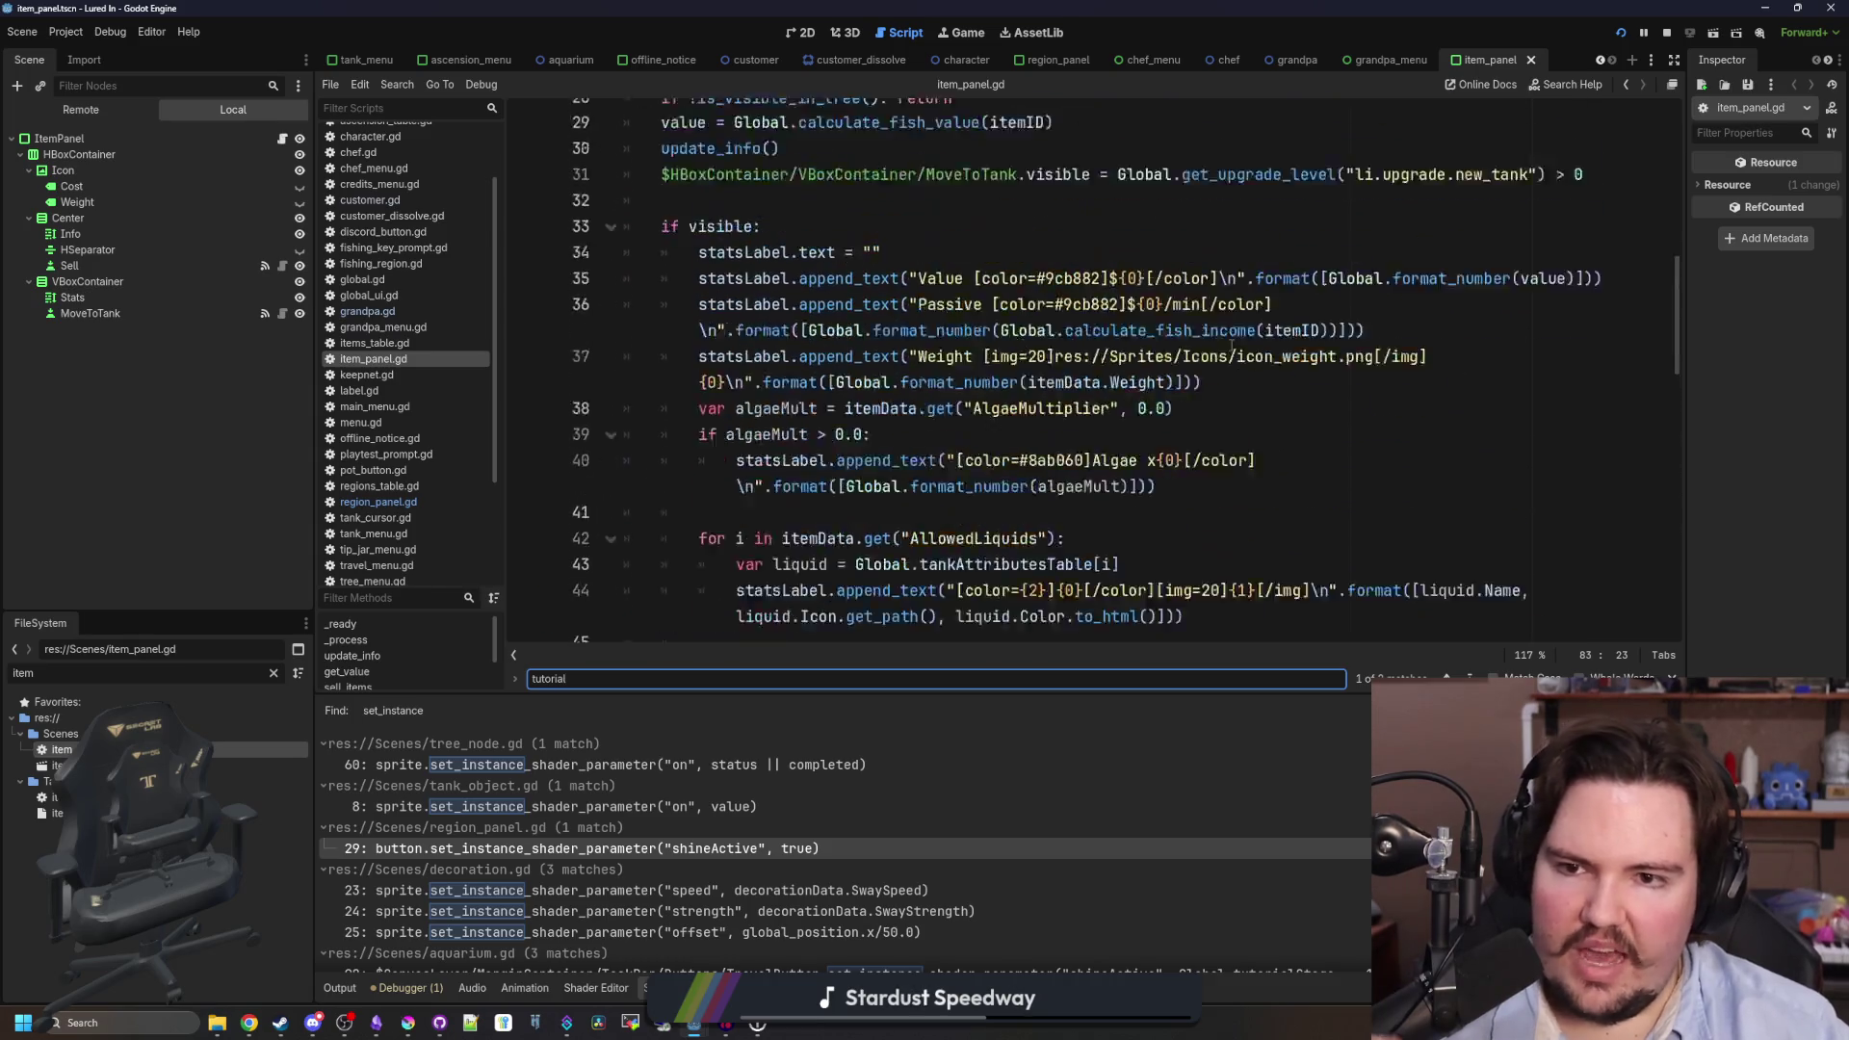
left_click(717, 417)
key("Return")
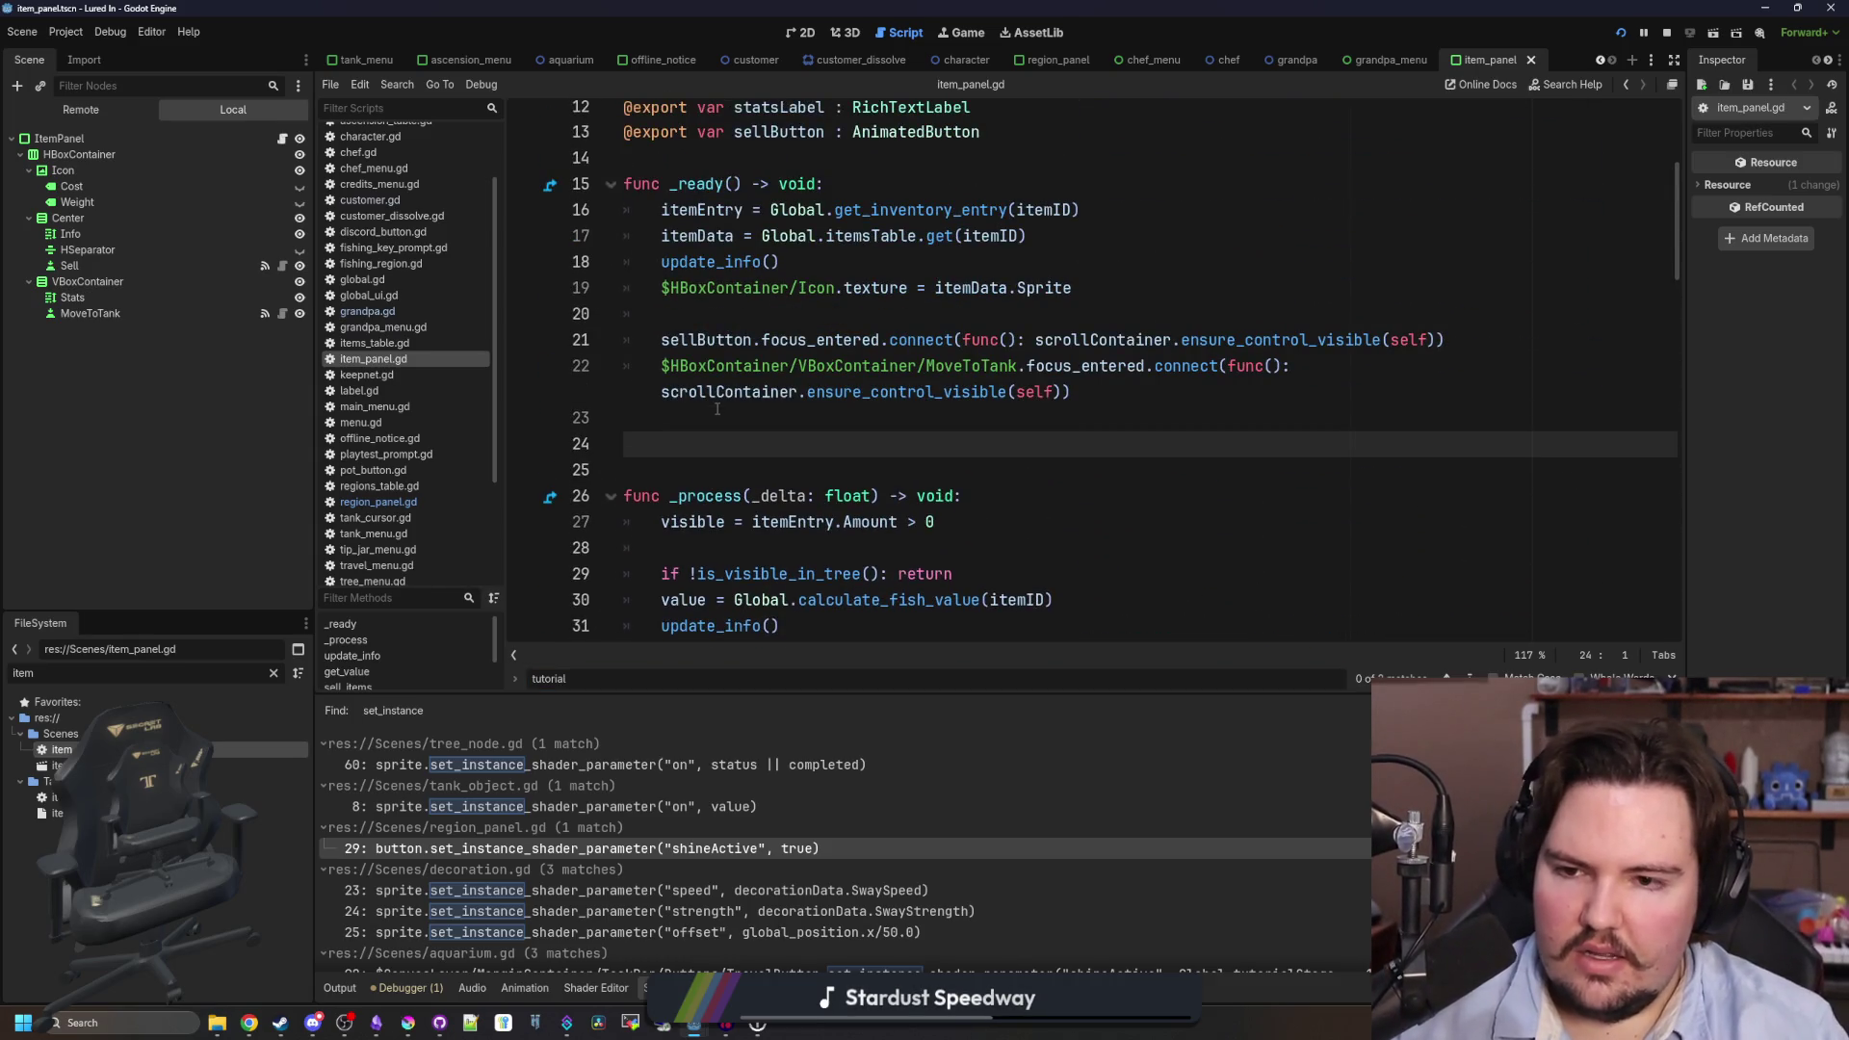
type("Global.tutorial_stage_changed.connect(set_shine) \tset_shine()   func set_shine(): \tif Global.tutorialStage == 1 && regionID == \"li.region.pond\": \t\tbutton.set_instance_shader_parameter(\"shineActive\", true)")
- Insert a blank line above the pasted hookup and inspect the undeclared regionID condition
scroll(718, 463, "down", 1)
left_click(783, 391)
key("Up")
key("Up")
key("ctrl+shift+Return")
scroll(783, 395, "down", 1)
left_click(783, 385)
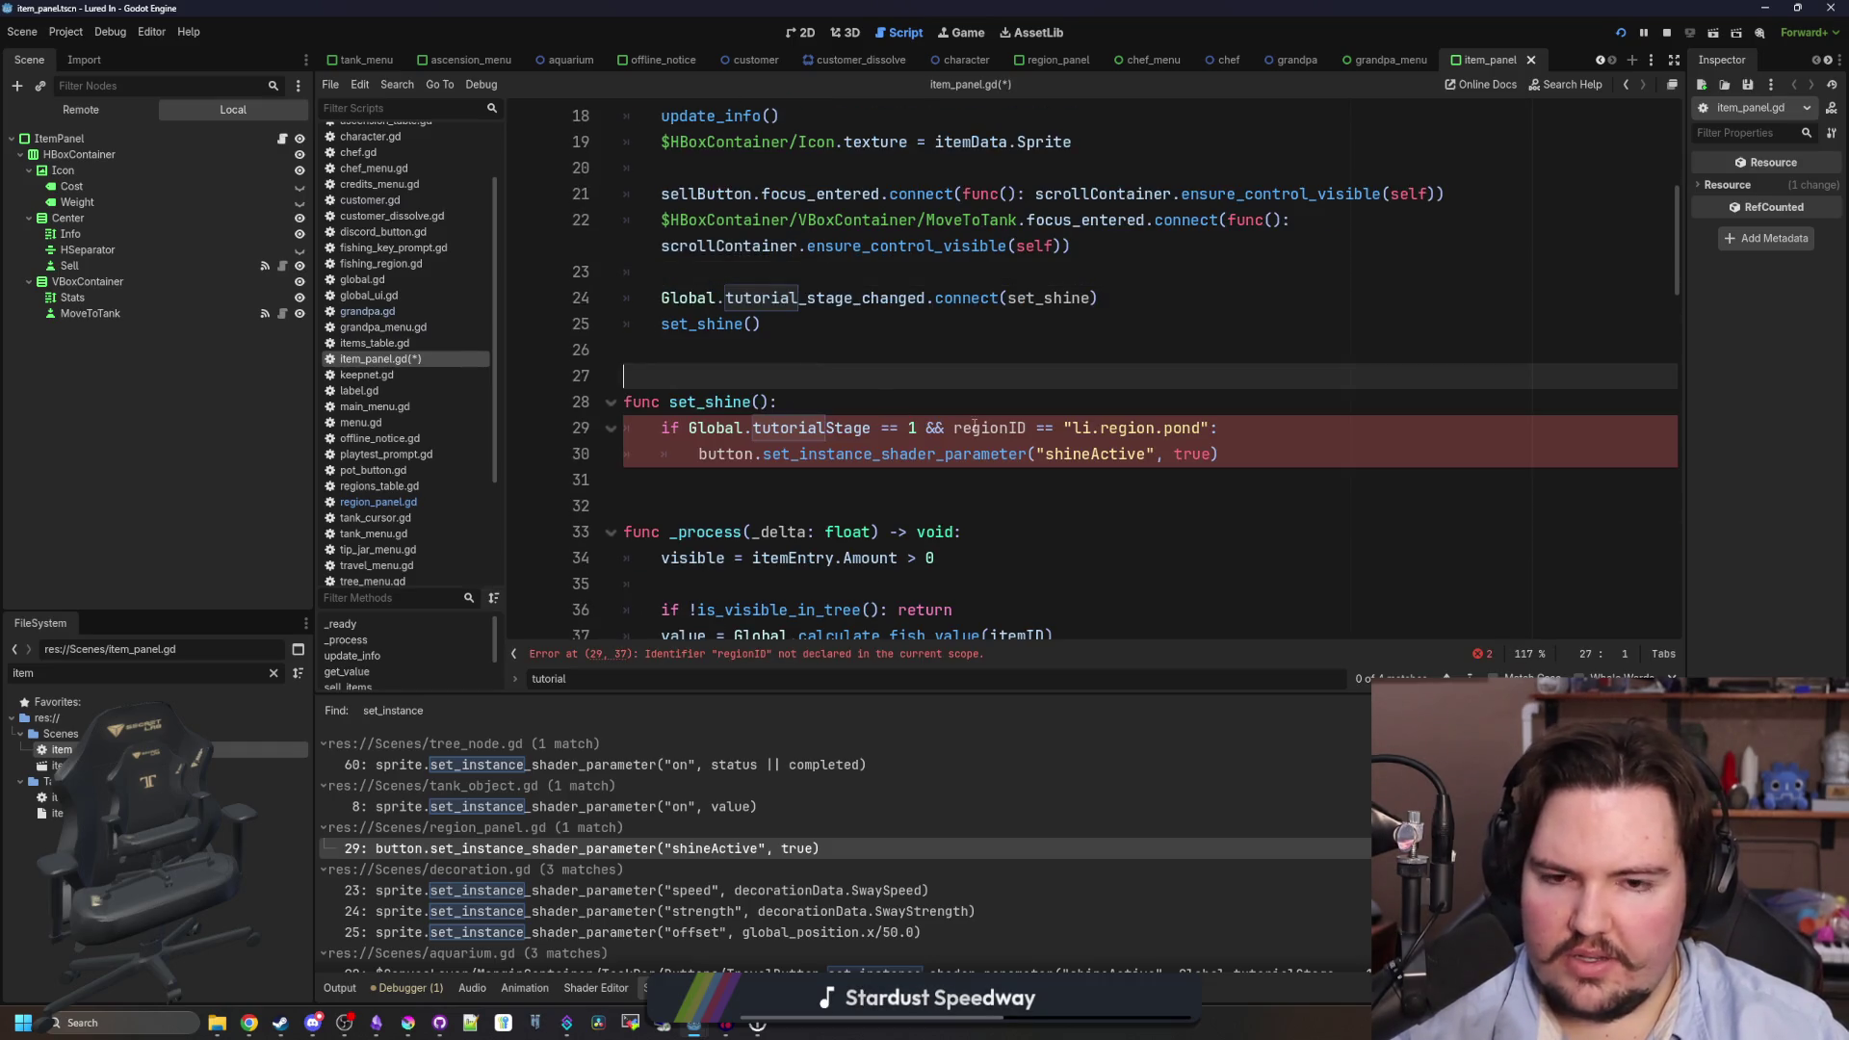
left_click(981, 427)
left_click(911, 428)
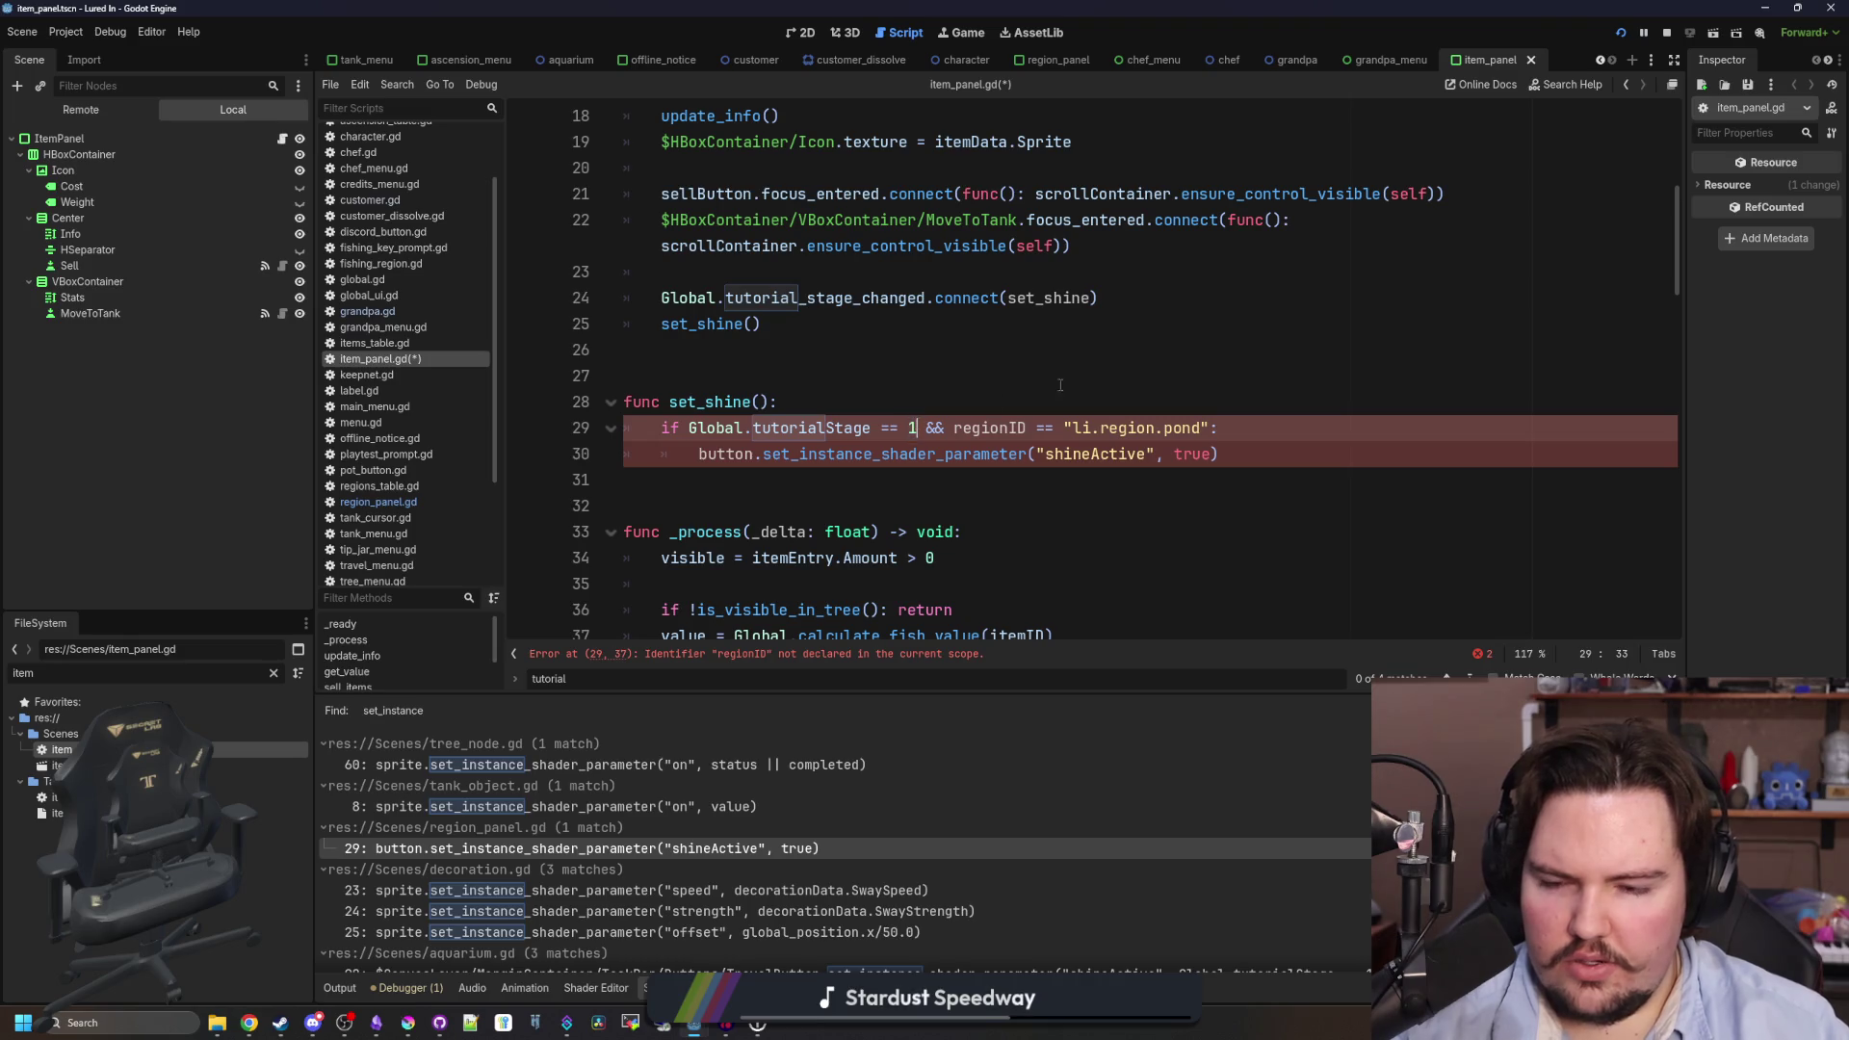
type("2")
- Delete the regionID pond check, leaving only the tutorialStage == 2 condition
left_click(1109, 376)
double_click(1177, 427)
left_click(1184, 400)
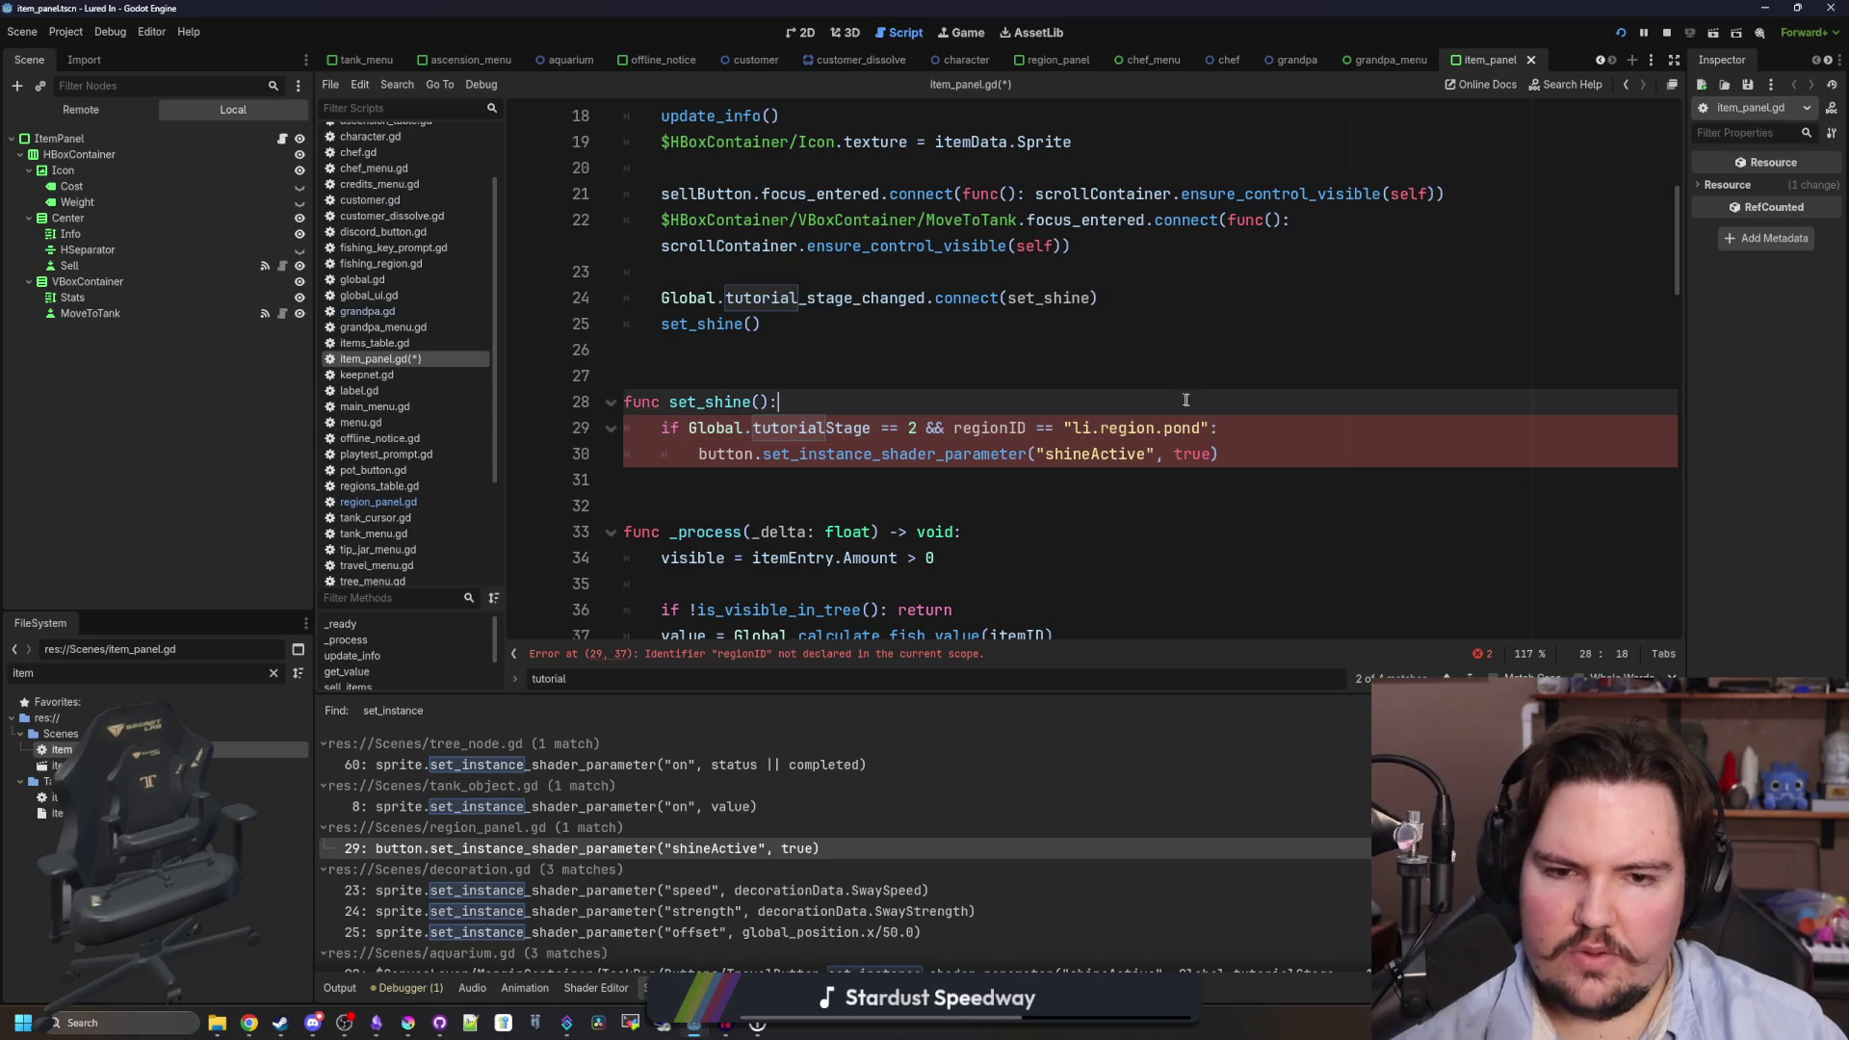
left_click_drag(1213, 428, 921, 427)
key("BackSpace")
key("Up")
- Rename the undeclared button reference to sellButton
double_click(724, 454)
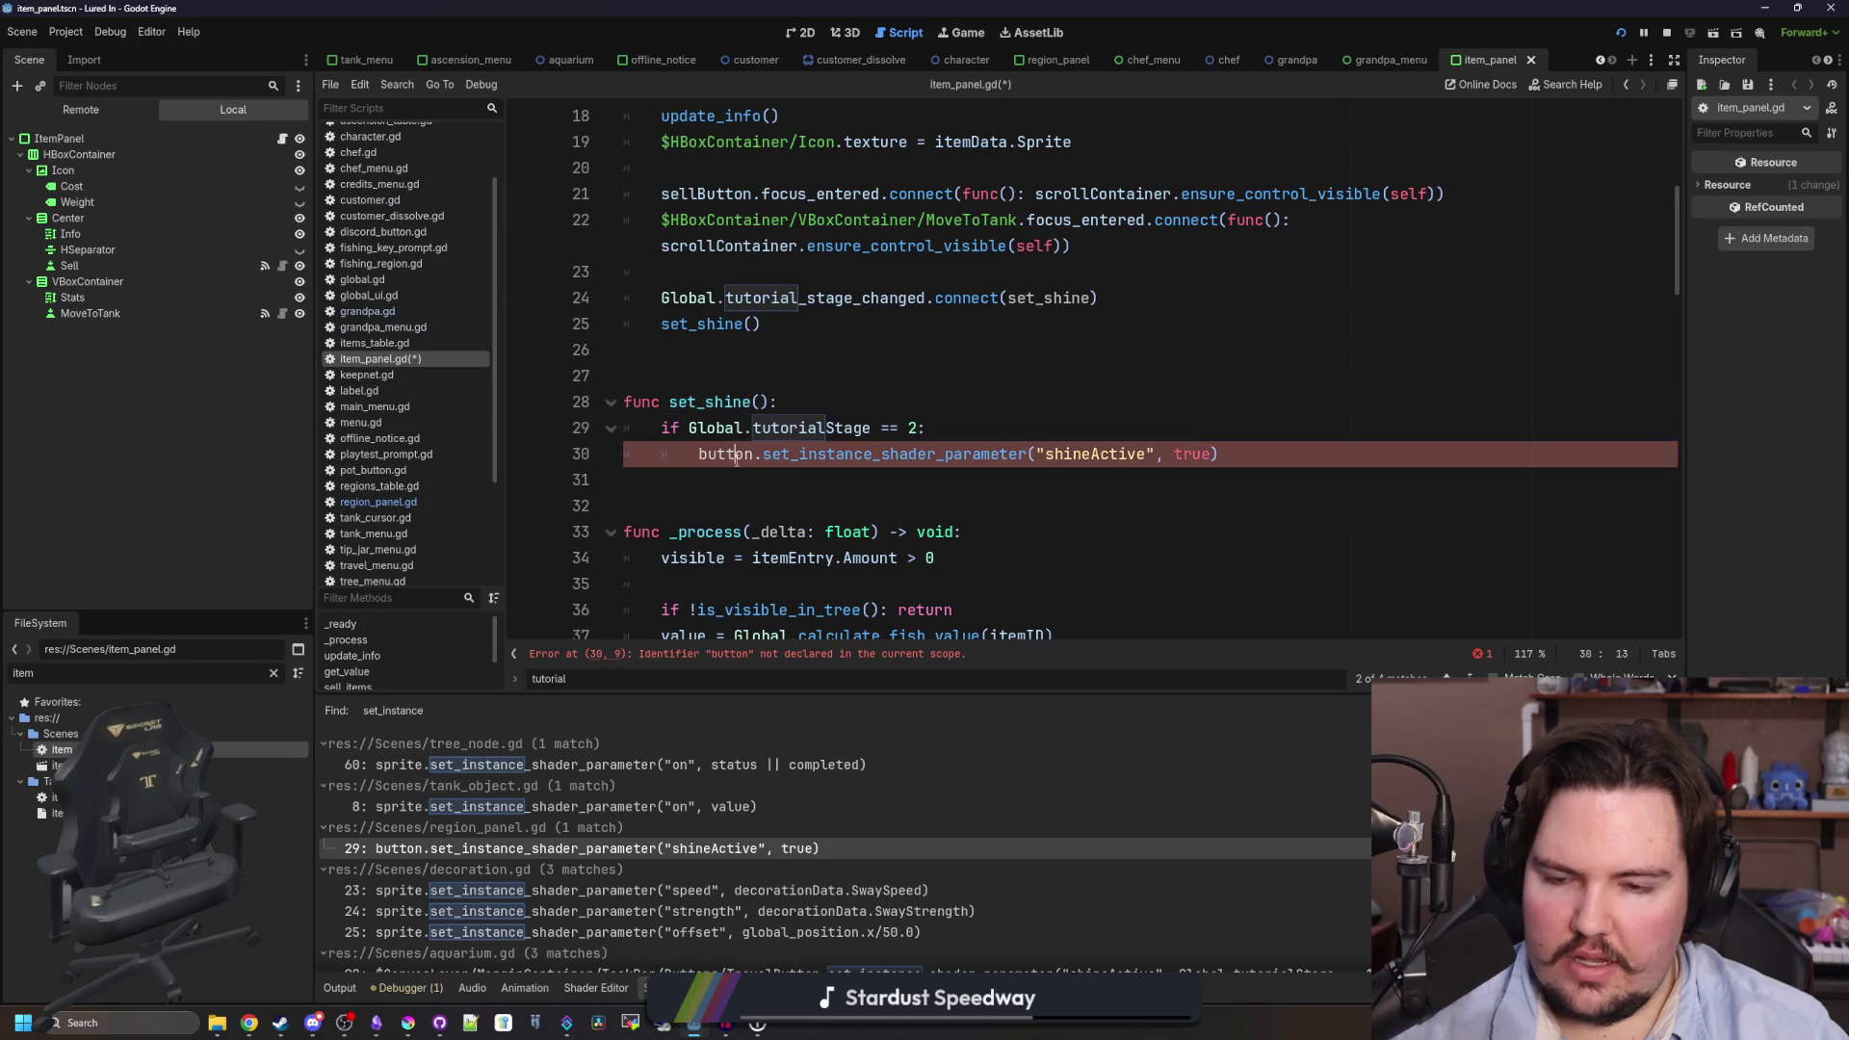
type("s")
key("Escape")
type("ellButton")
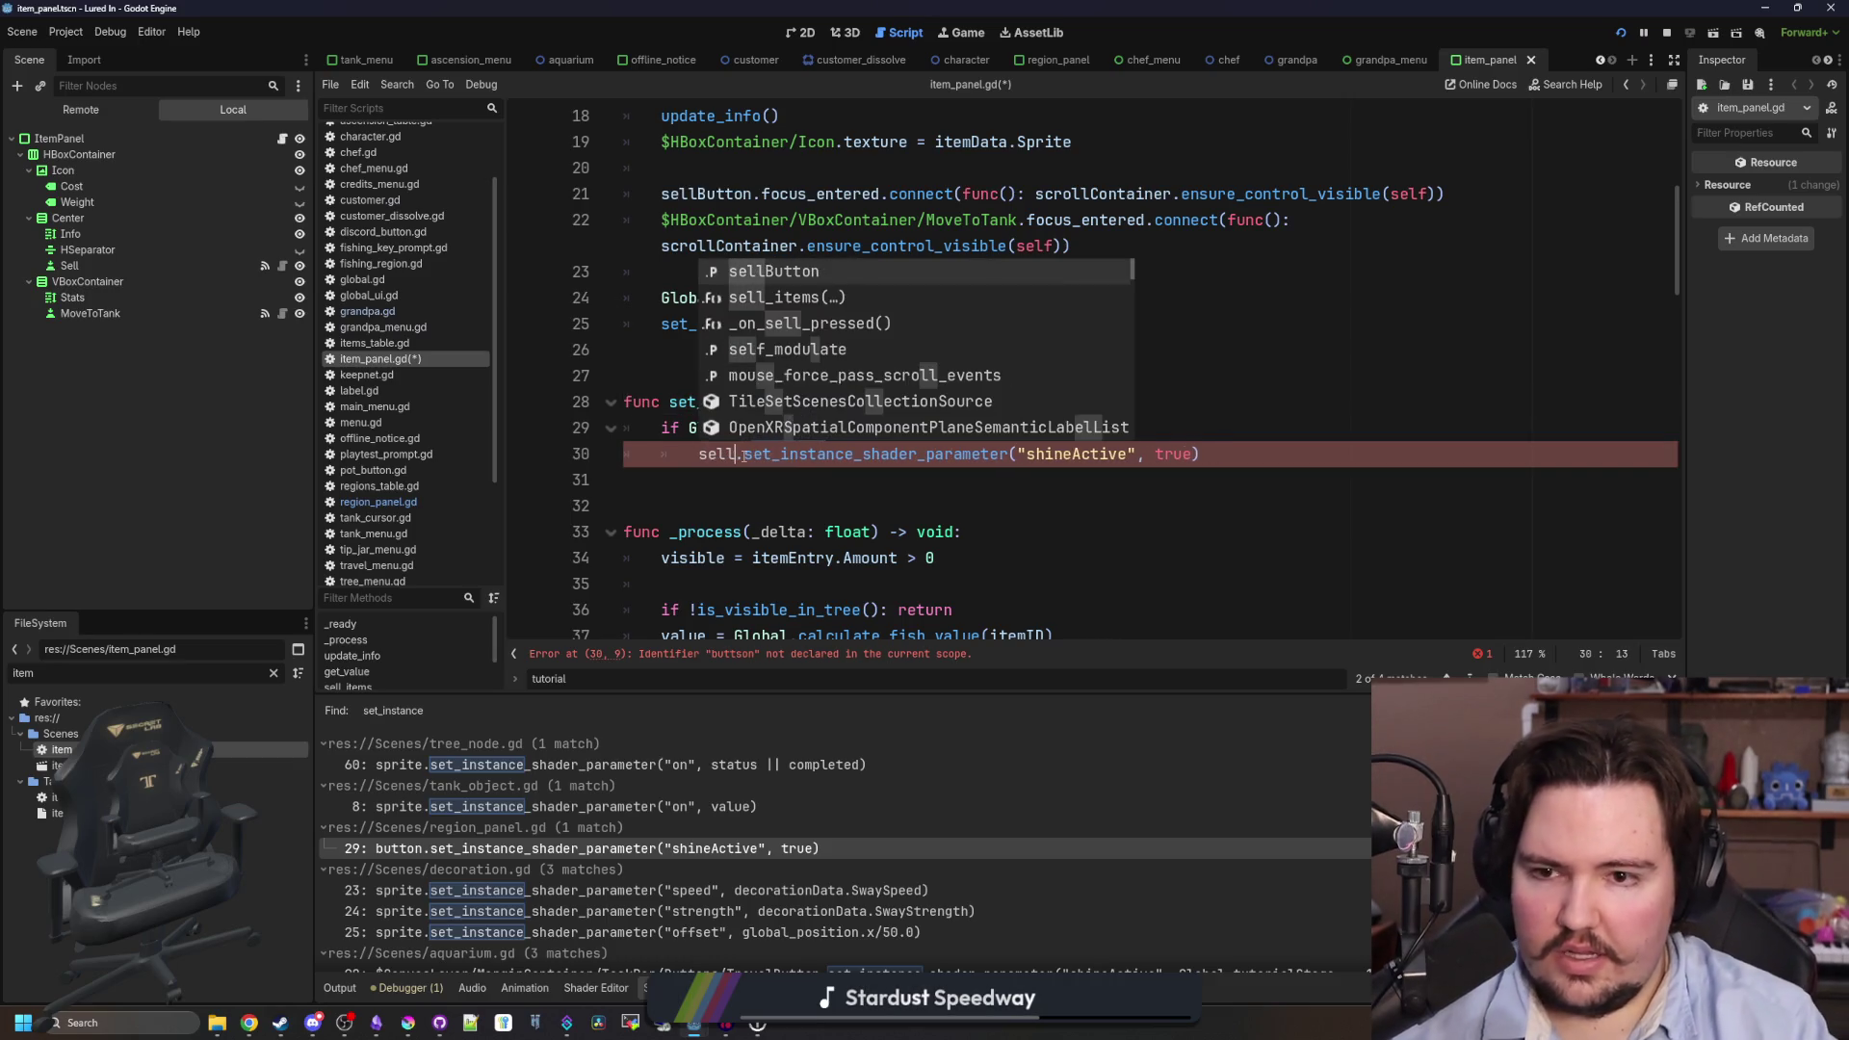
left_click(1028, 386)
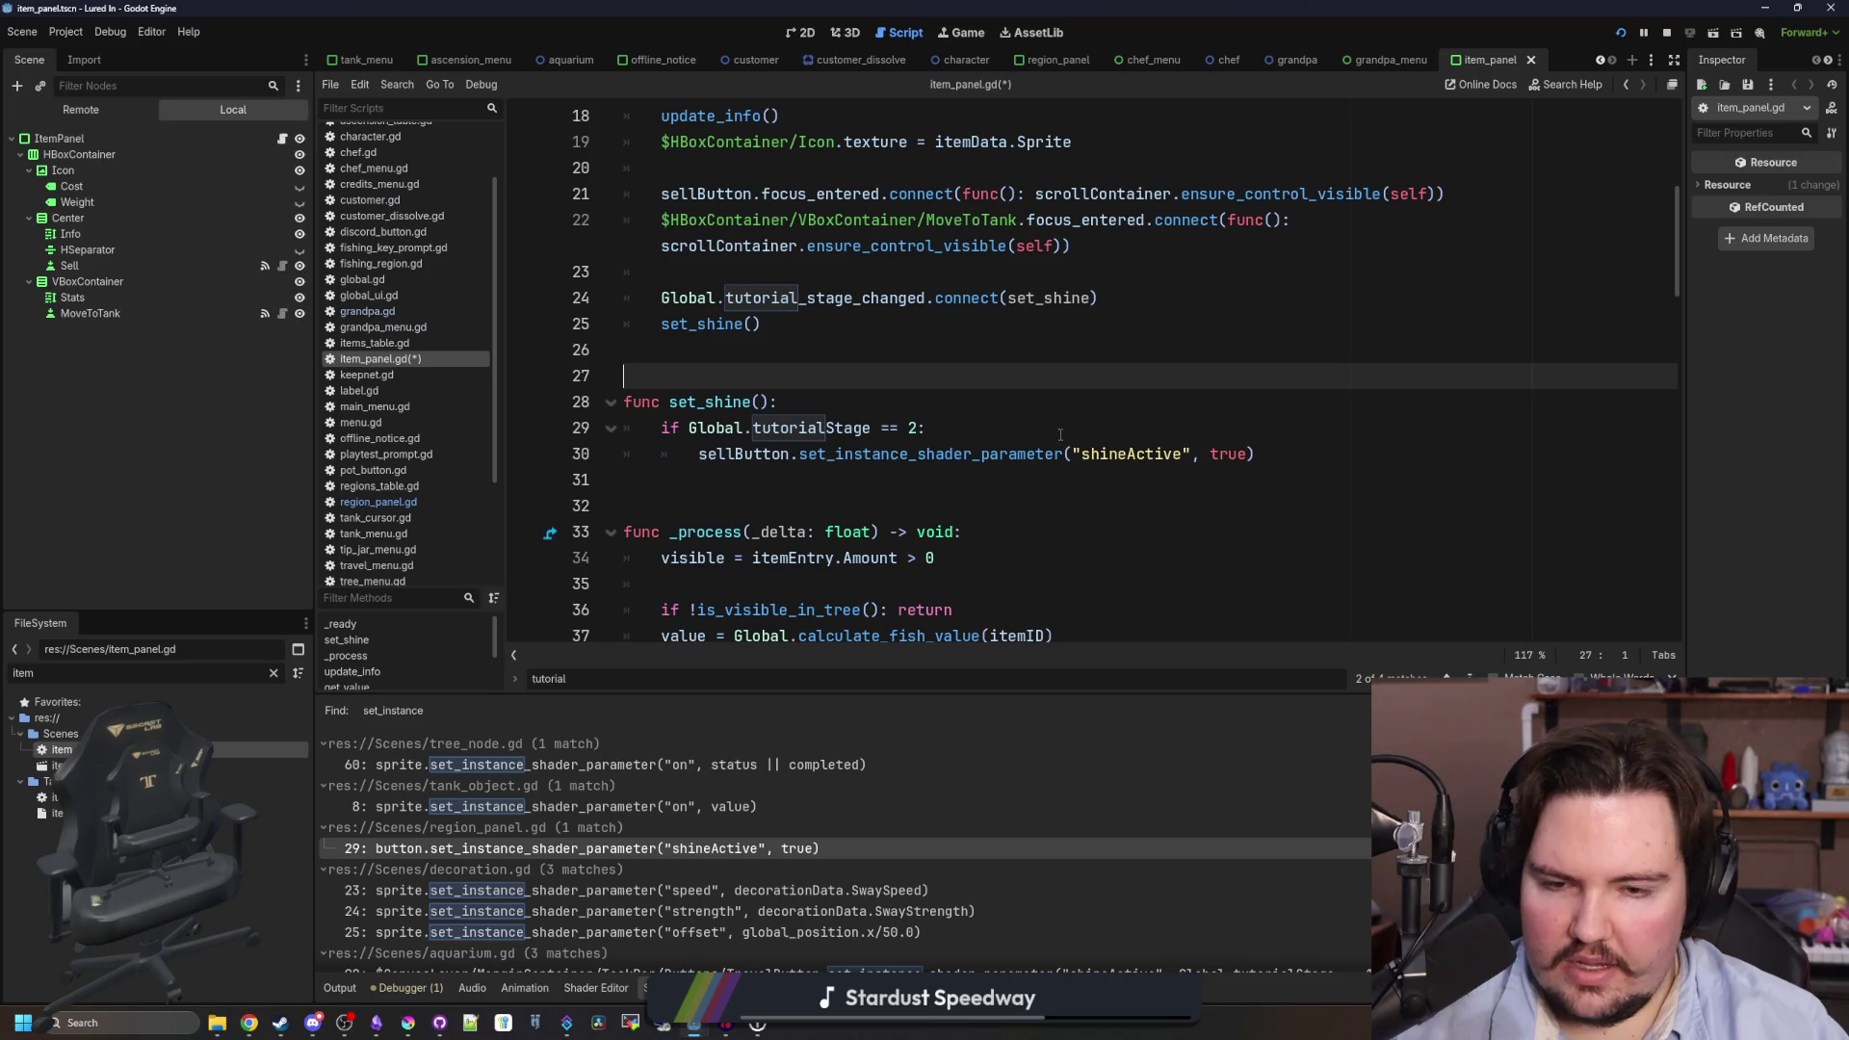
- Drop the if line and pass Global.tutorialStage == 2 to sellButton's shine call instead of true
left_click_drag(663, 427, 916, 427)
key("ctrl+c")
key("BackSpace")
left_click_drag(696, 428, 575, 424)
key("BackSpace")
key("Delete")
key("shift+Tab")
double_click(1199, 428)
key("ctrl+v")
left_click(1202, 406)
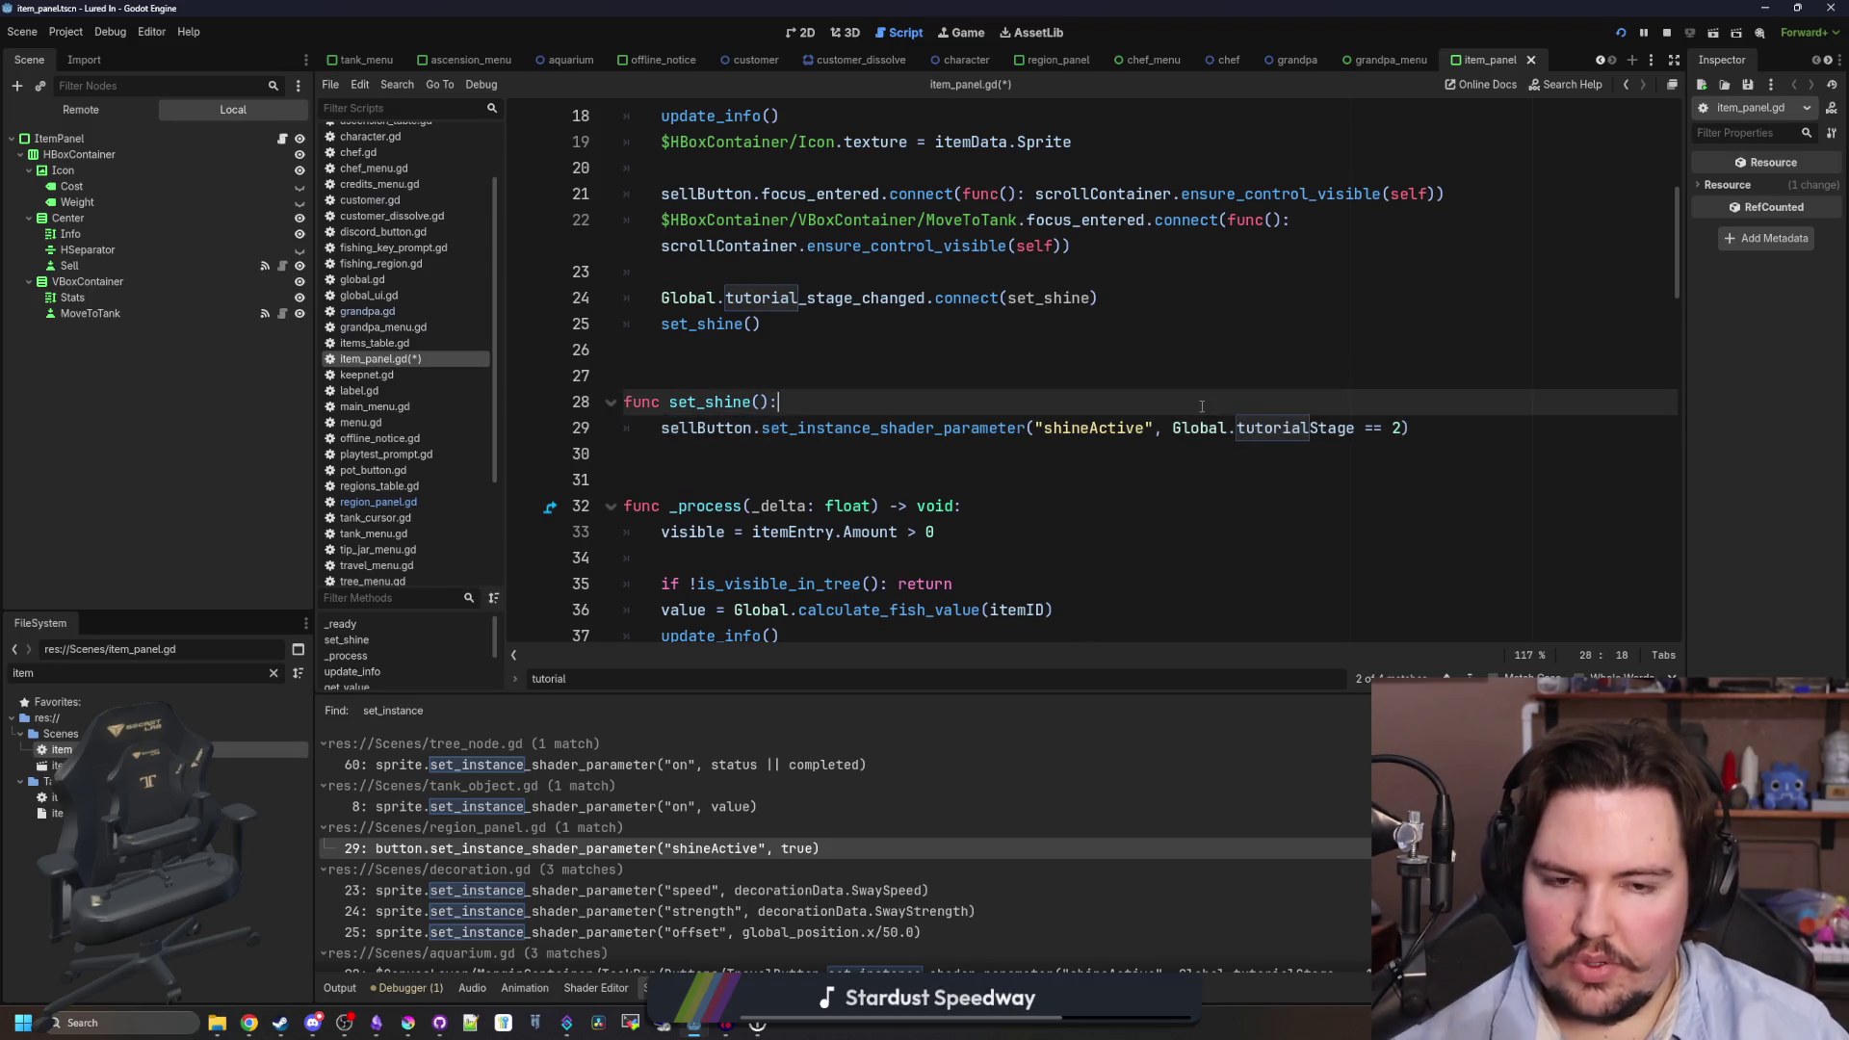
- Save item_panel.gd, stop the running game, and copy the finished set_shine code
scroll(1013, 515, "up", 1)
left_click(866, 428)
key("ctrl+s")
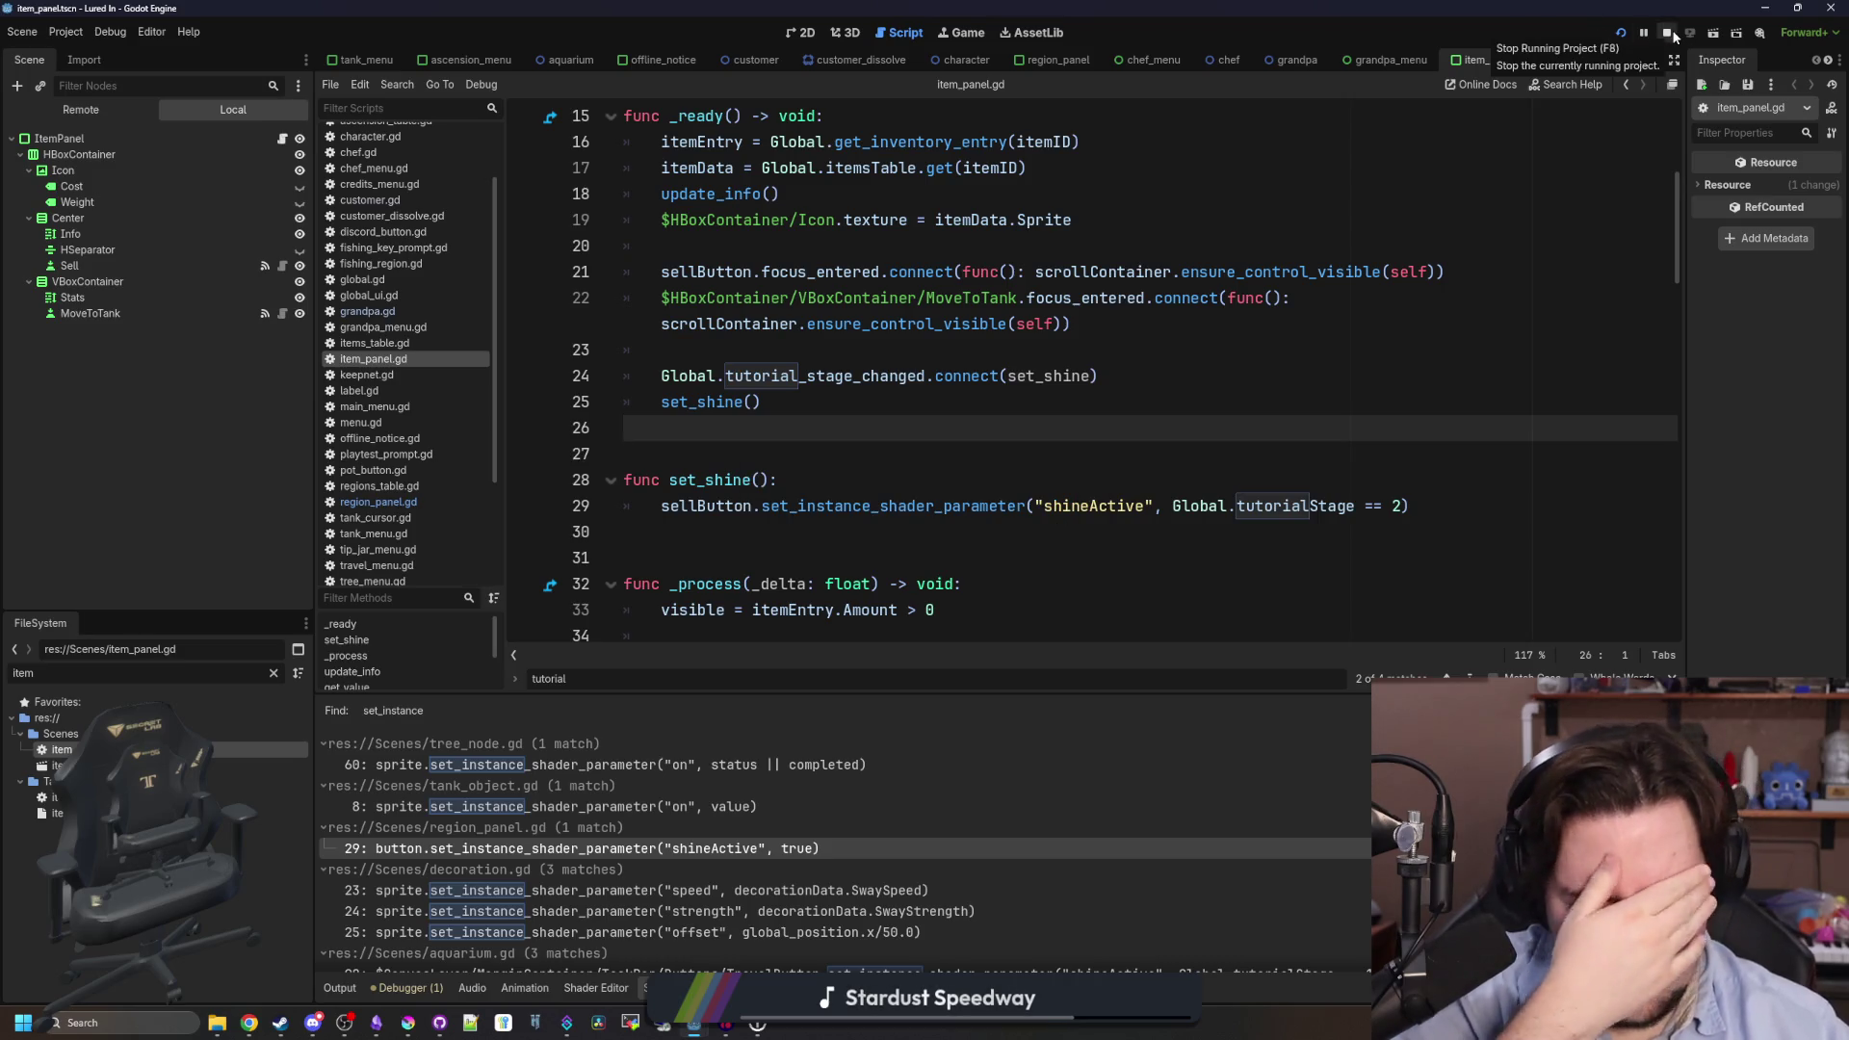
left_click(1671, 34)
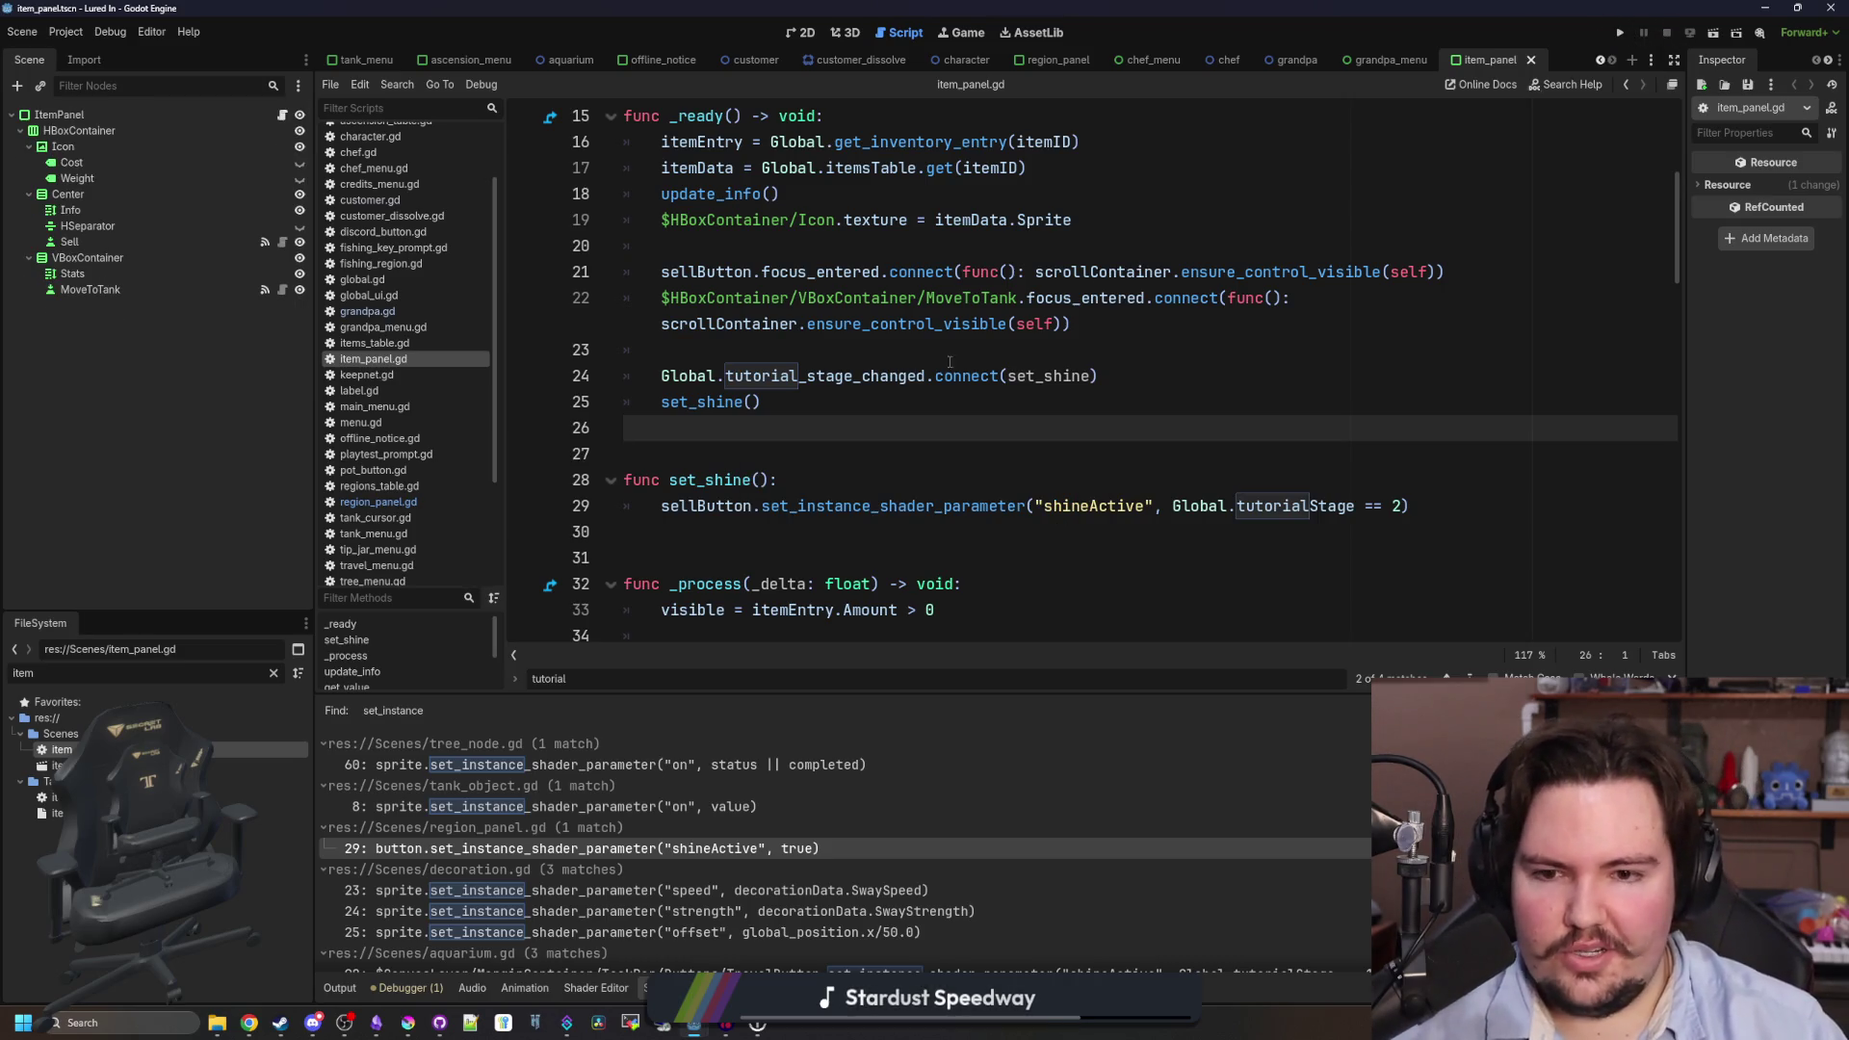
key("Left")
key("ctrl+s")
left_click_drag(1415, 505, 497, 371)
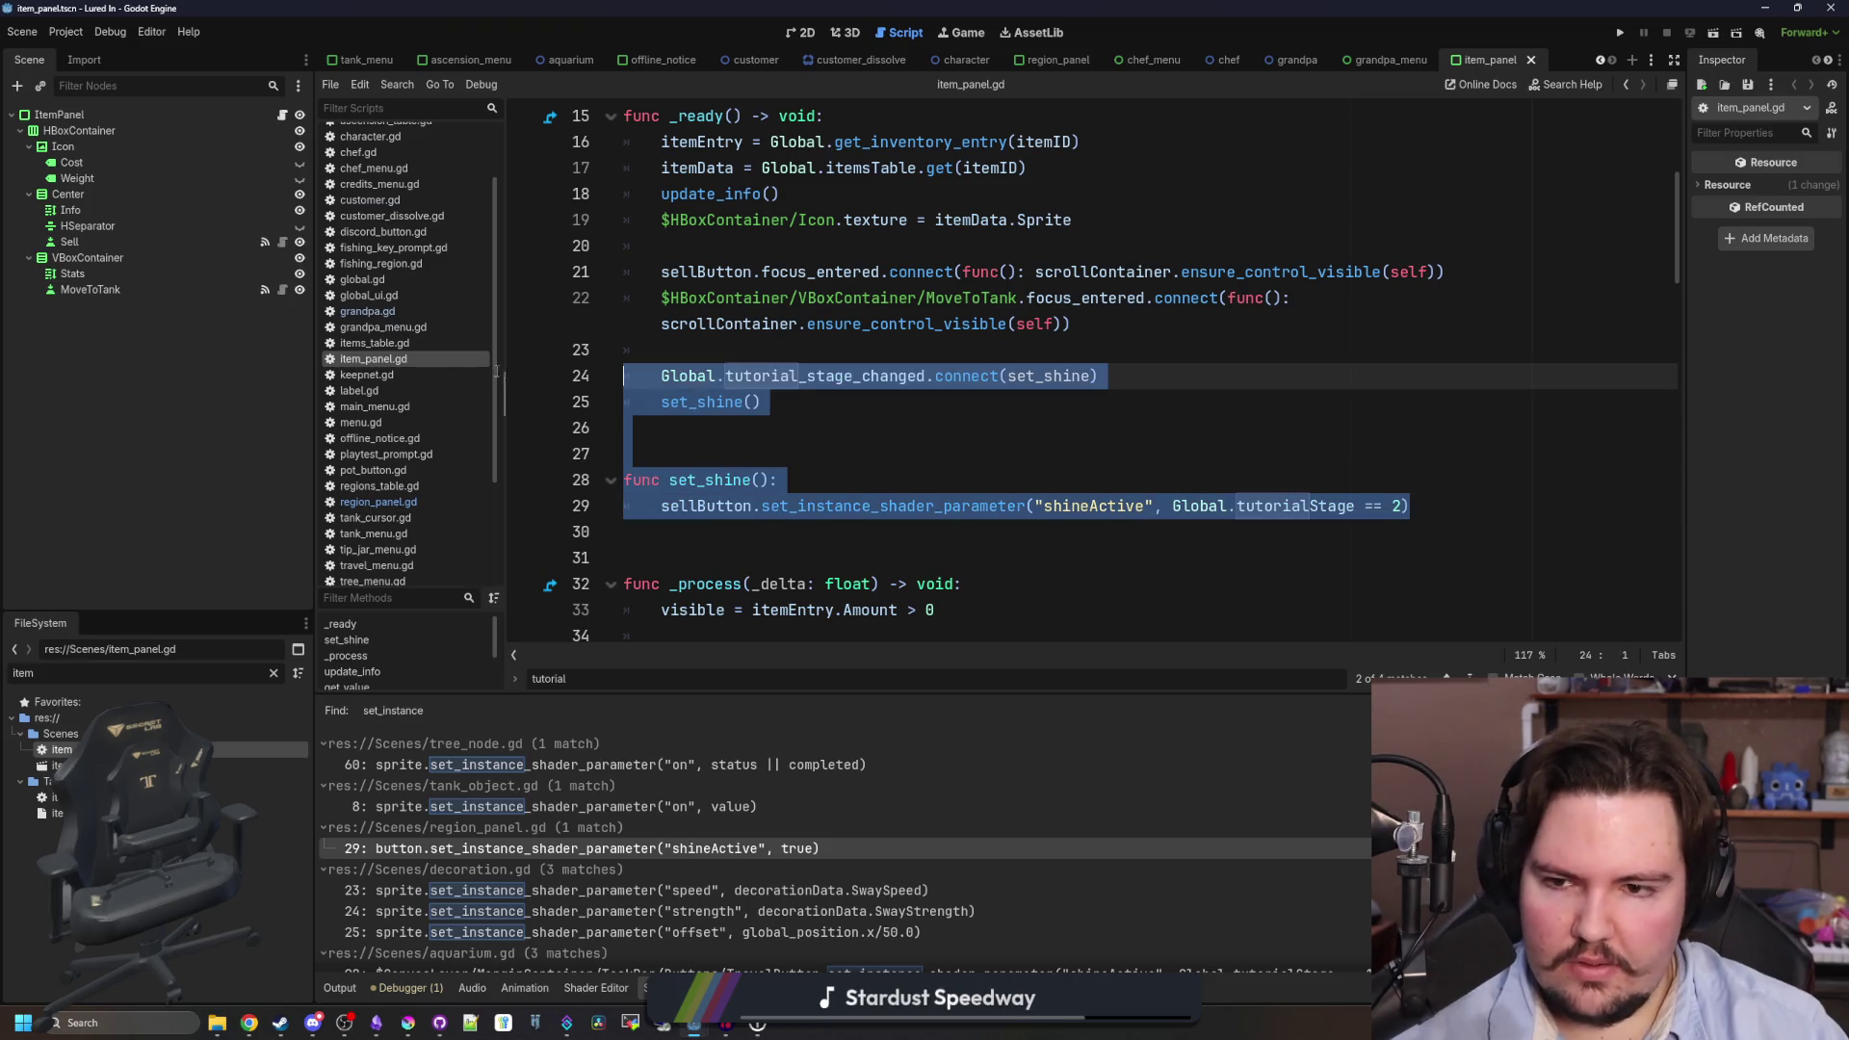
left_click(739, 360)
left_click(274, 673)
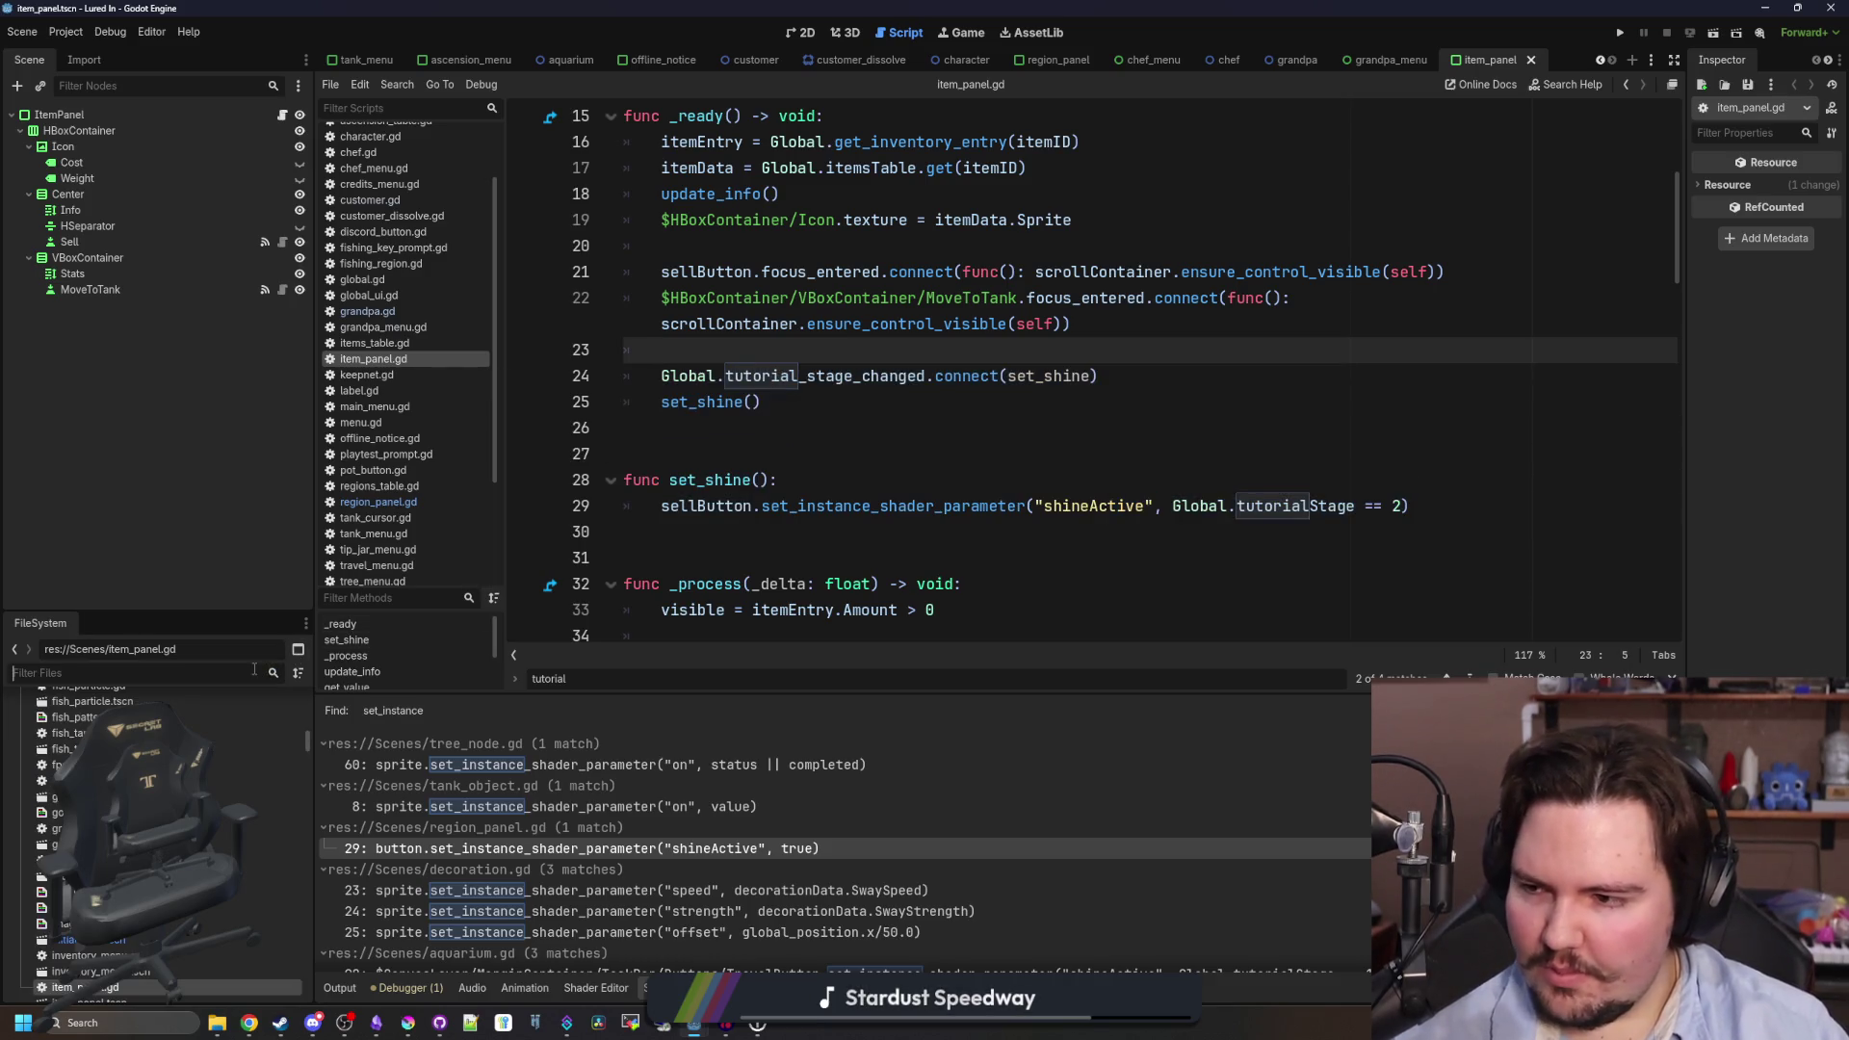
- Open upgrade_panel.gd by filtering the FileSystem for 'upgrade'
type("upgrade")
key("Down")
key("Return")
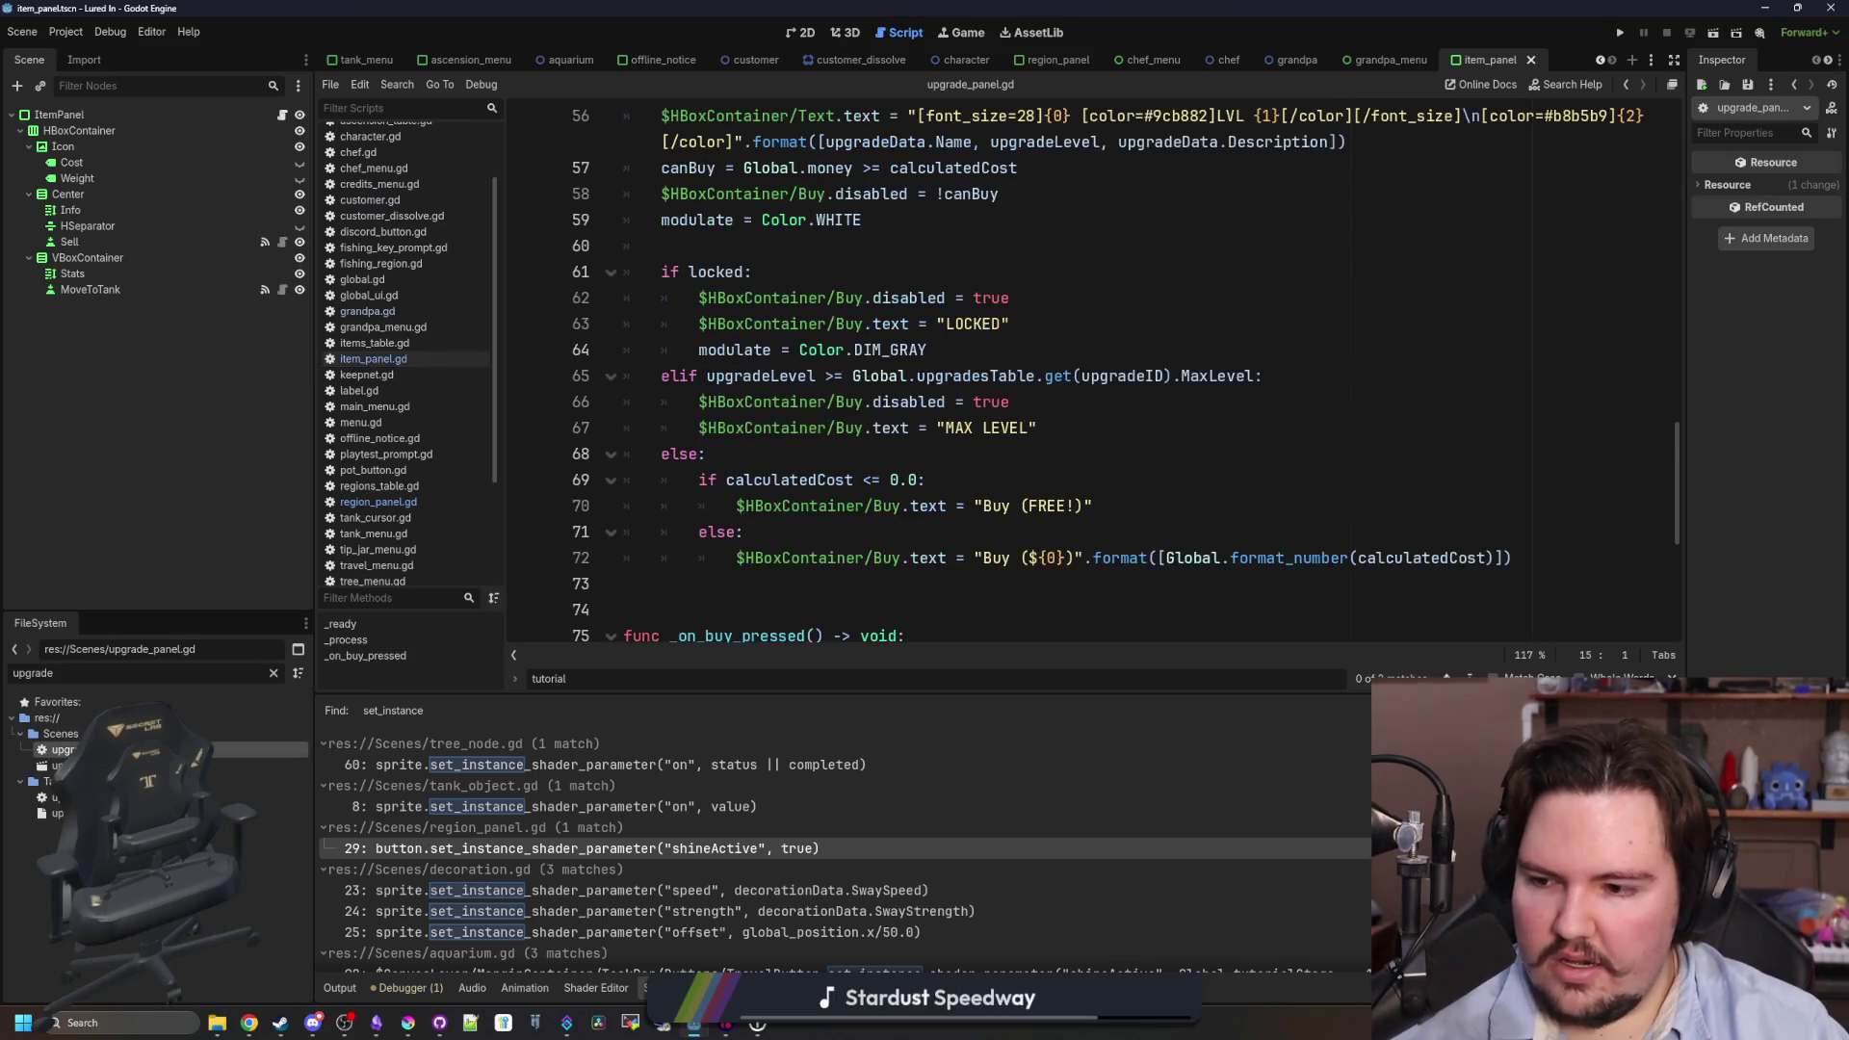
left_click(881, 464)
scroll(821, 403, "up", 1)
left_click(732, 325)
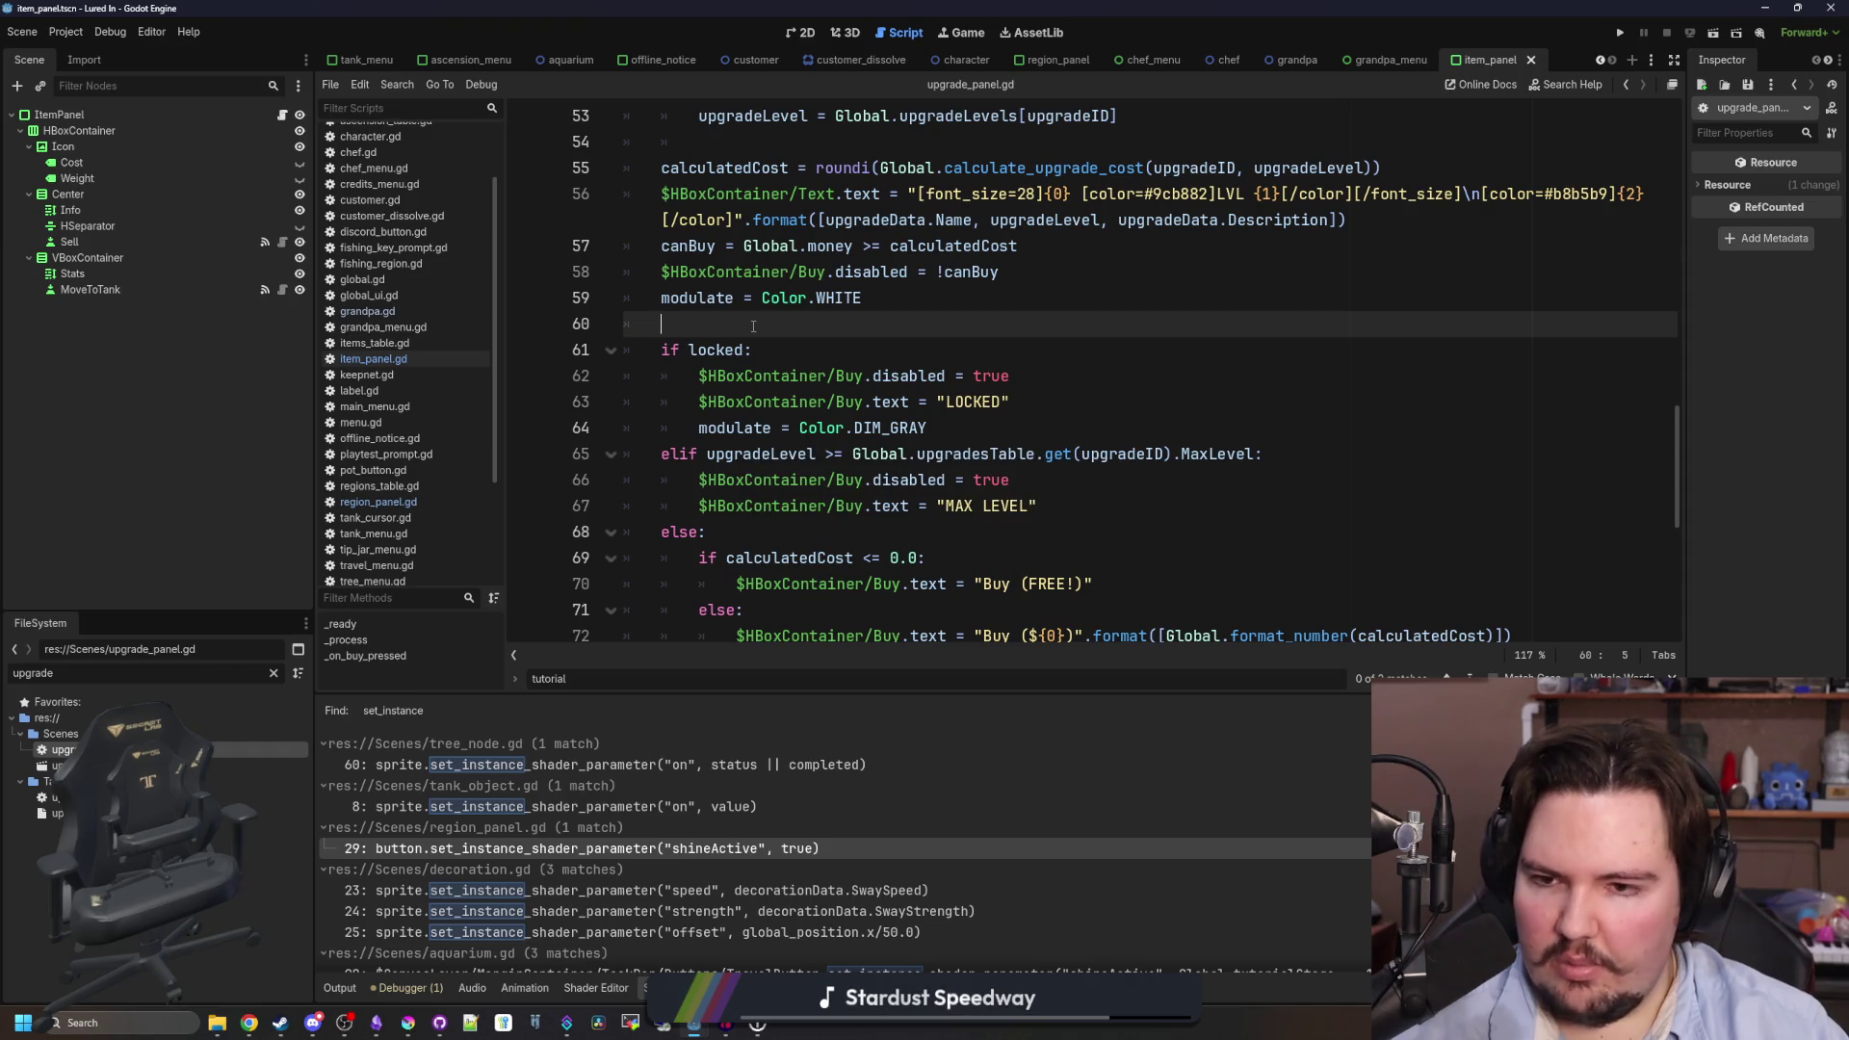
- Paste the set_shine hookup and function into _ready and fix the hookup's indent
scroll(864, 547, "up", 7)
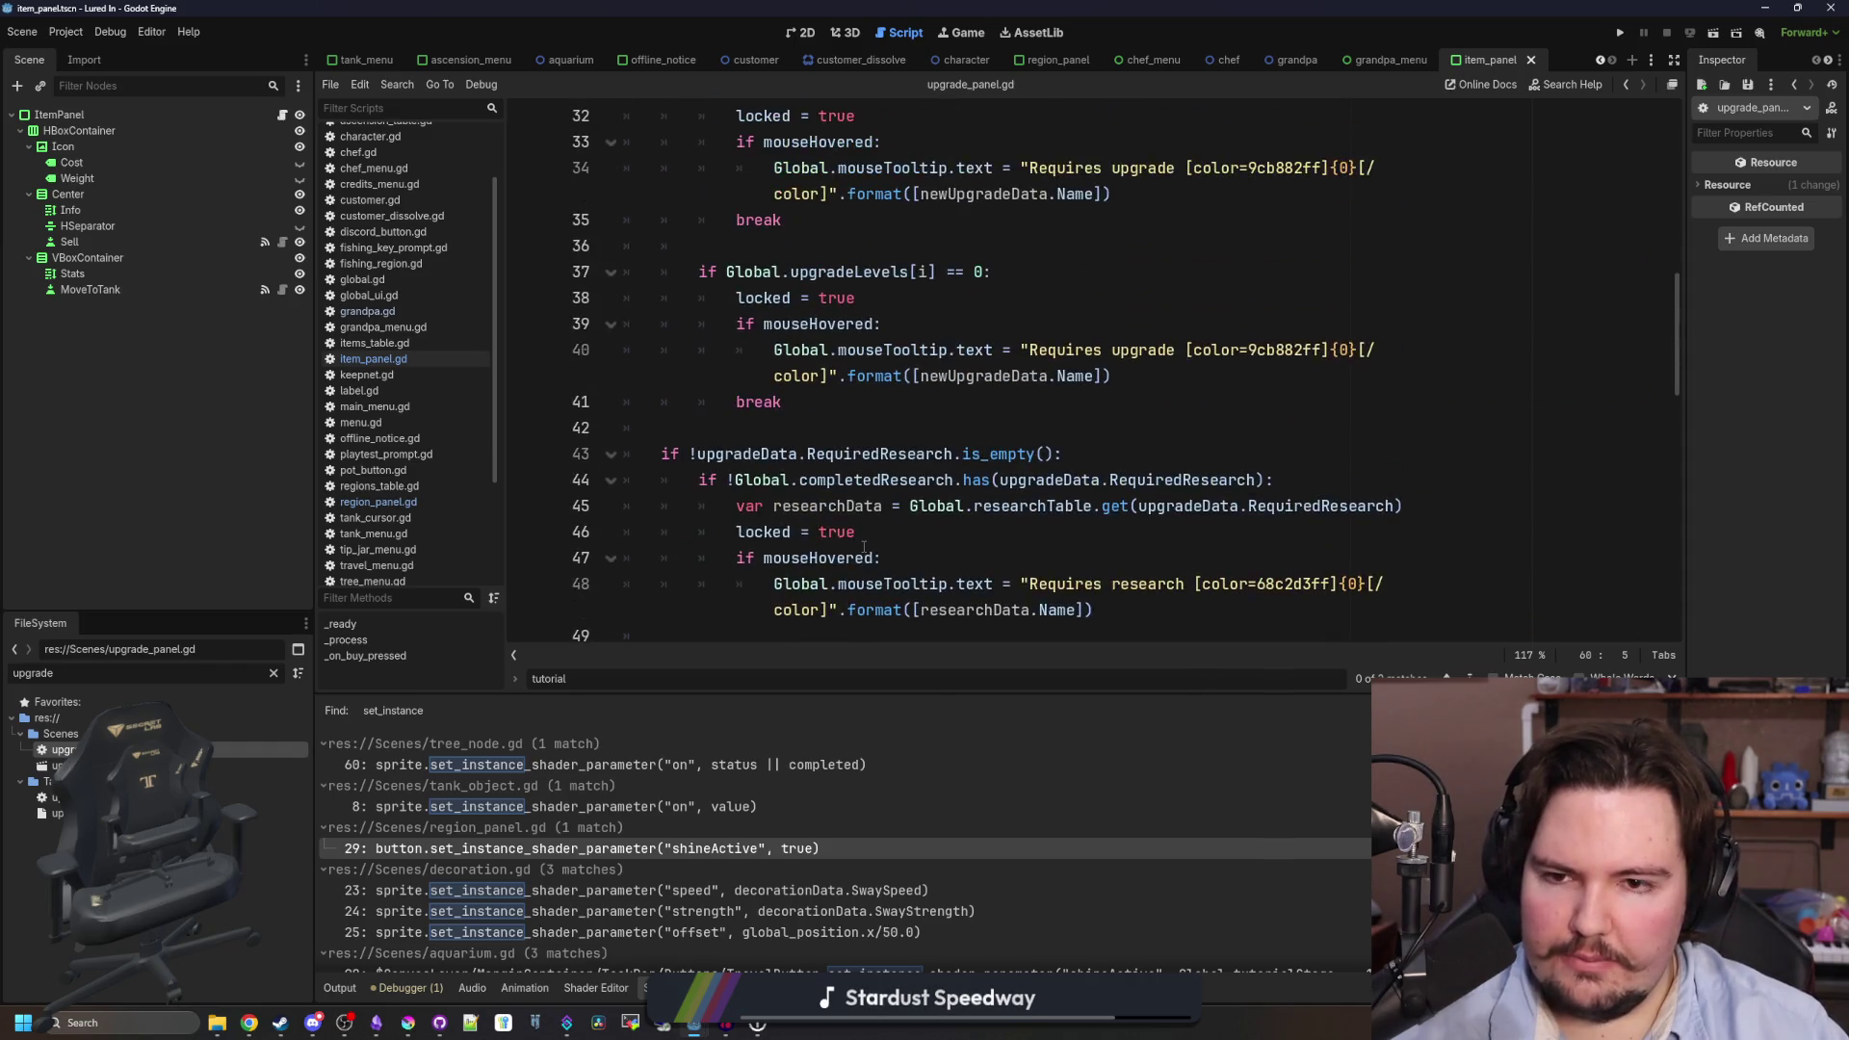
scroll(864, 547, "up", 6)
left_click(1166, 302)
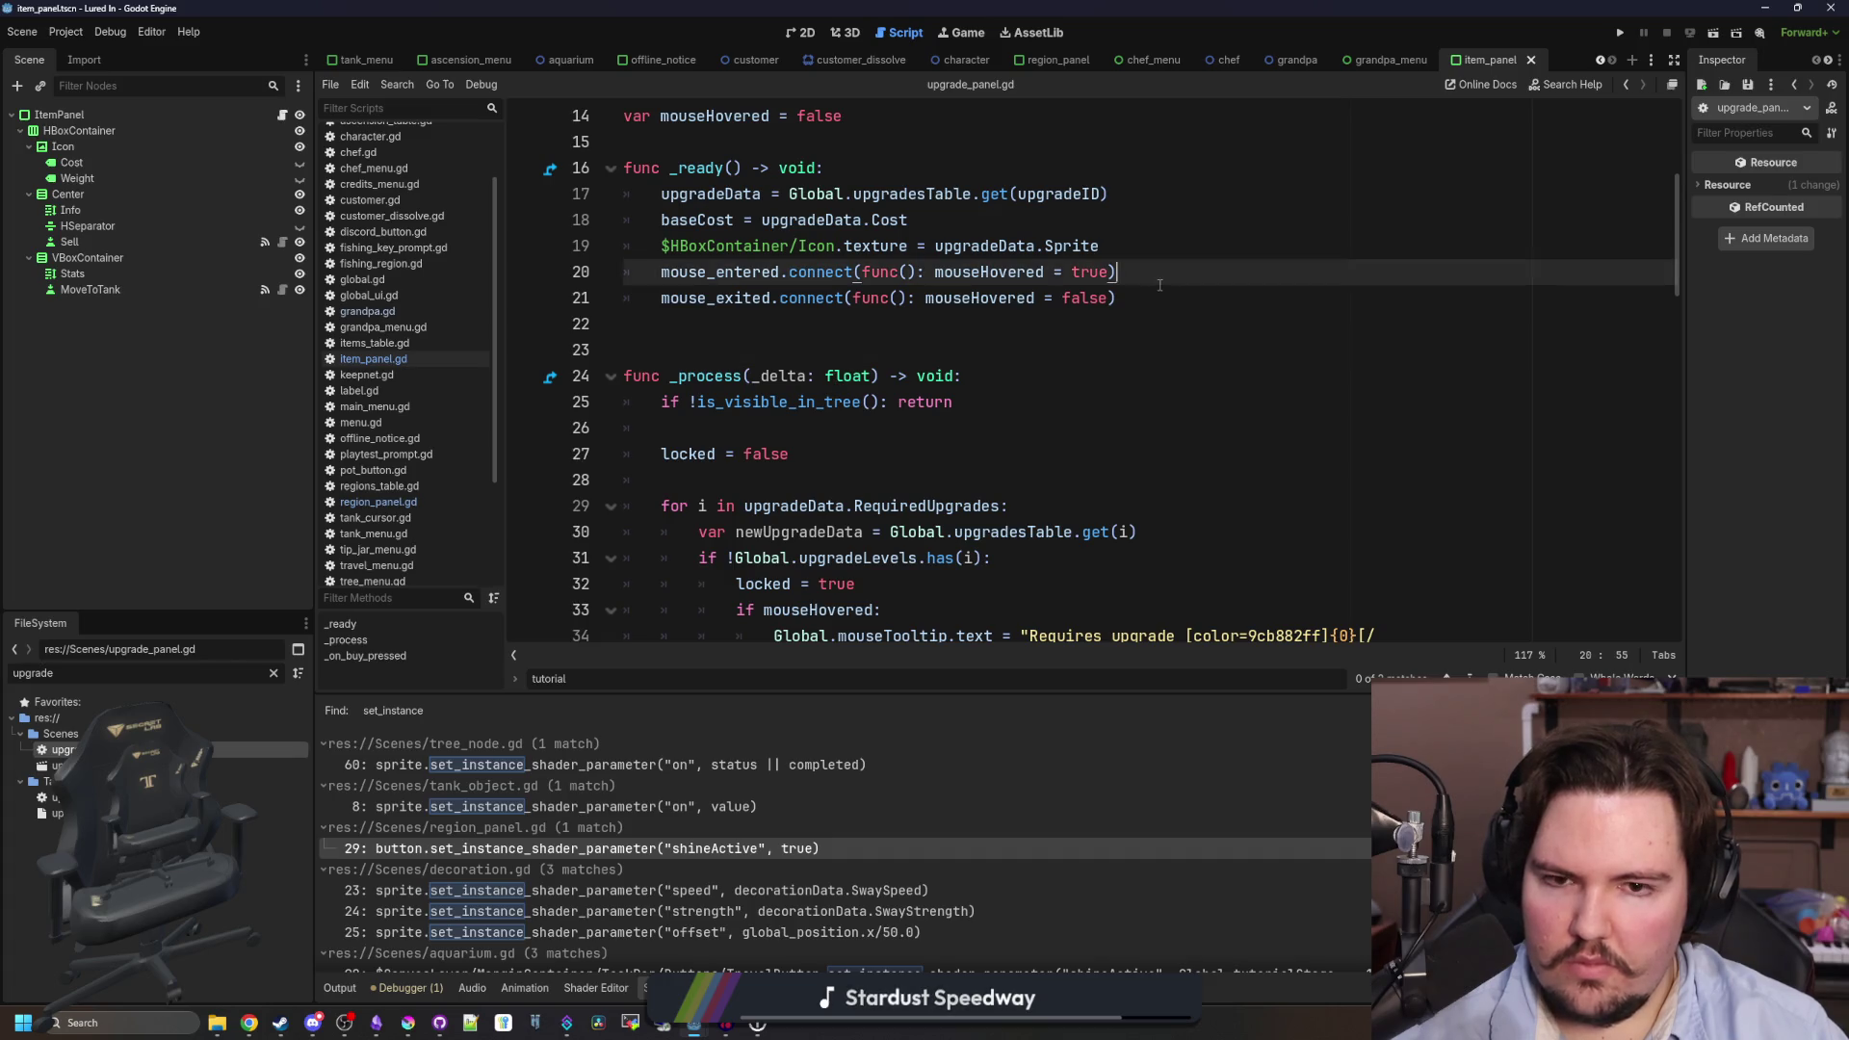
key("Return")
type("Global.tutorial_stage_changed.connect(set_shine) \tset_shine()   func set_shine(): \tsellButton.set_instance_shader_parameter(\"shineActive\", Global.tutorialStage == 2)")
left_click(695, 324)
key("BackSpace")
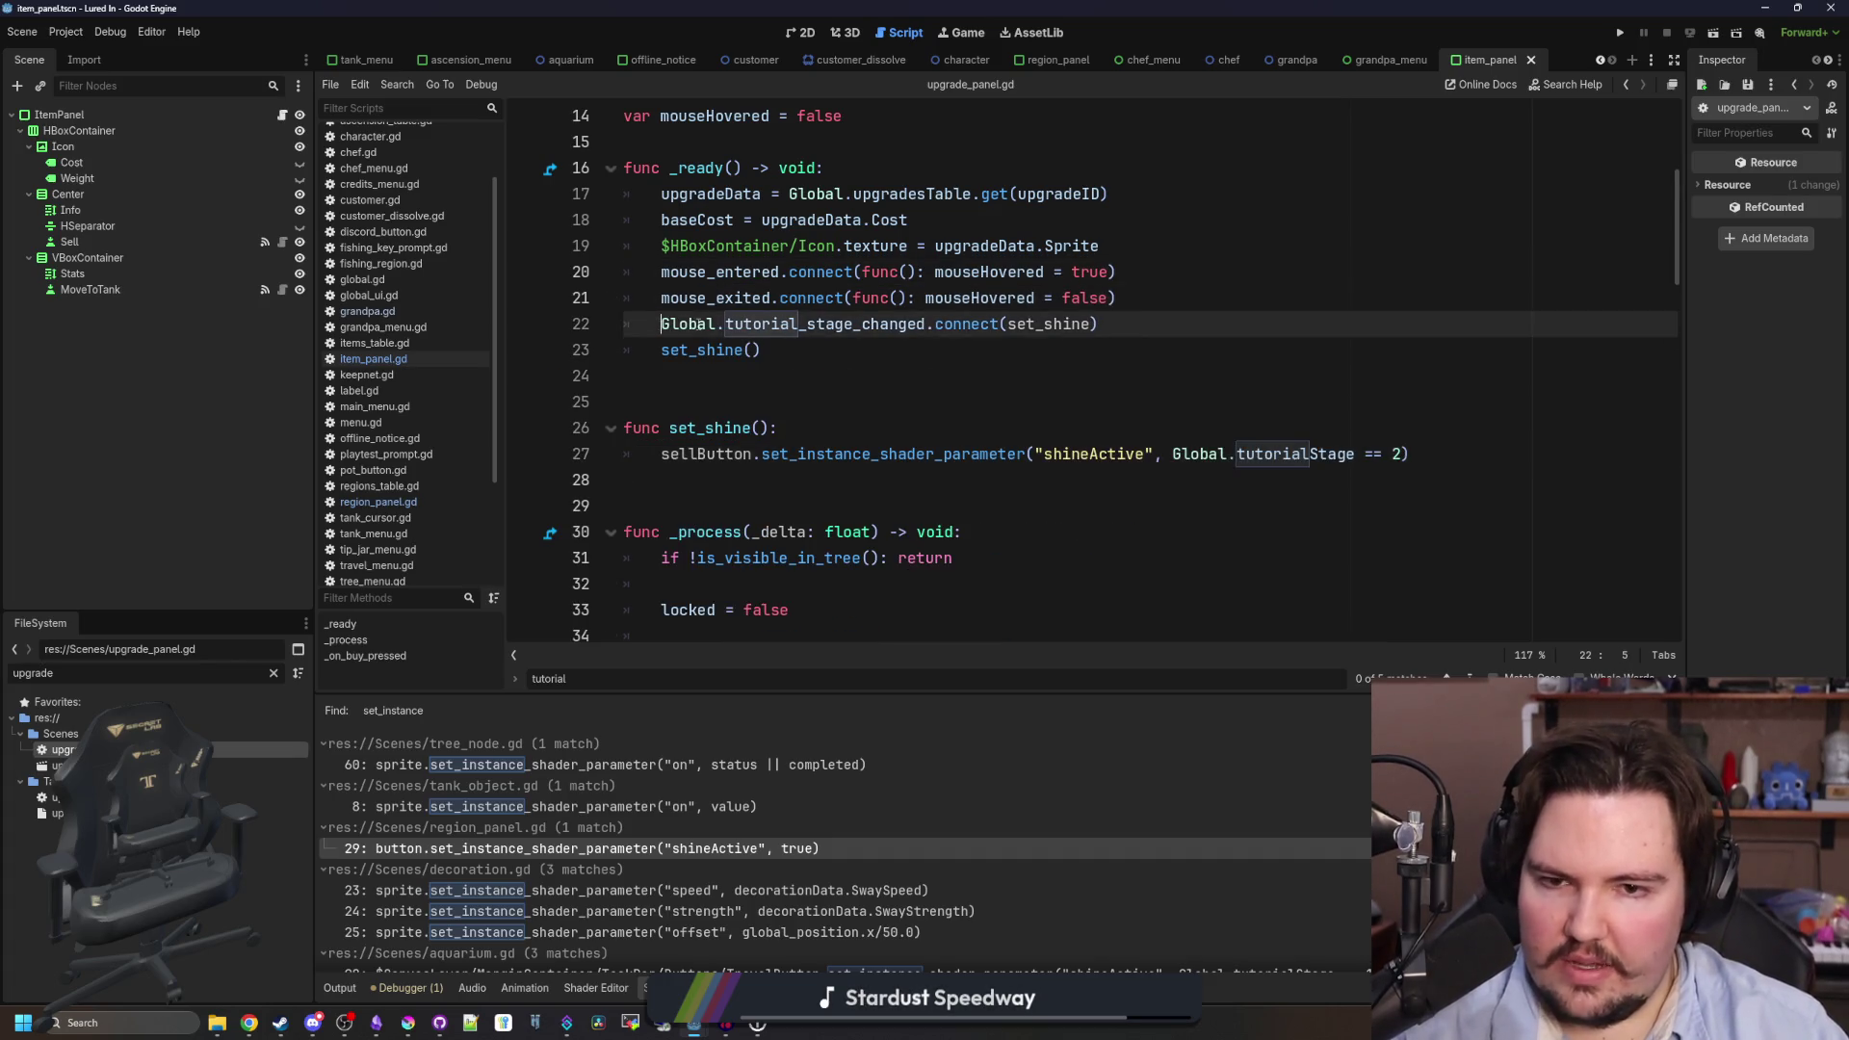
- Begin set_shine with an if upgradeID == "li.upgrade.new_tank" condition
left_click(809, 374)
left_click(825, 437)
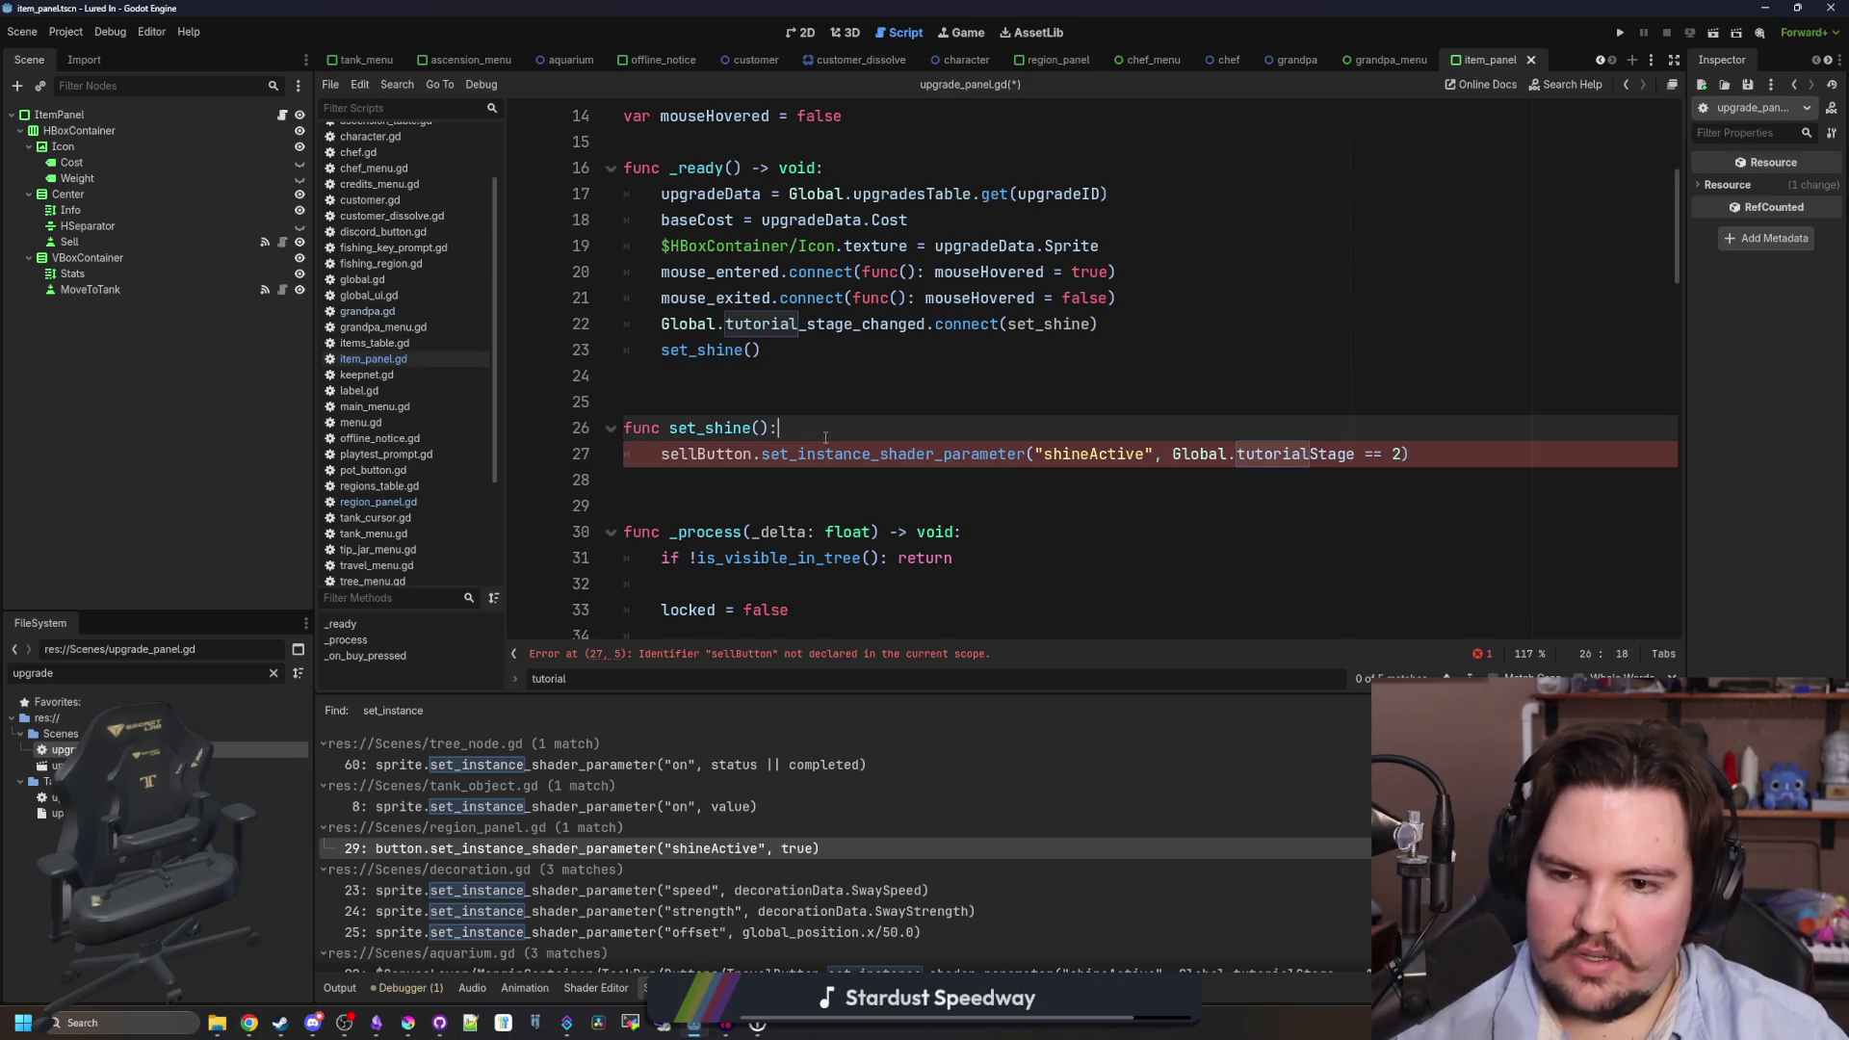
key("Return")
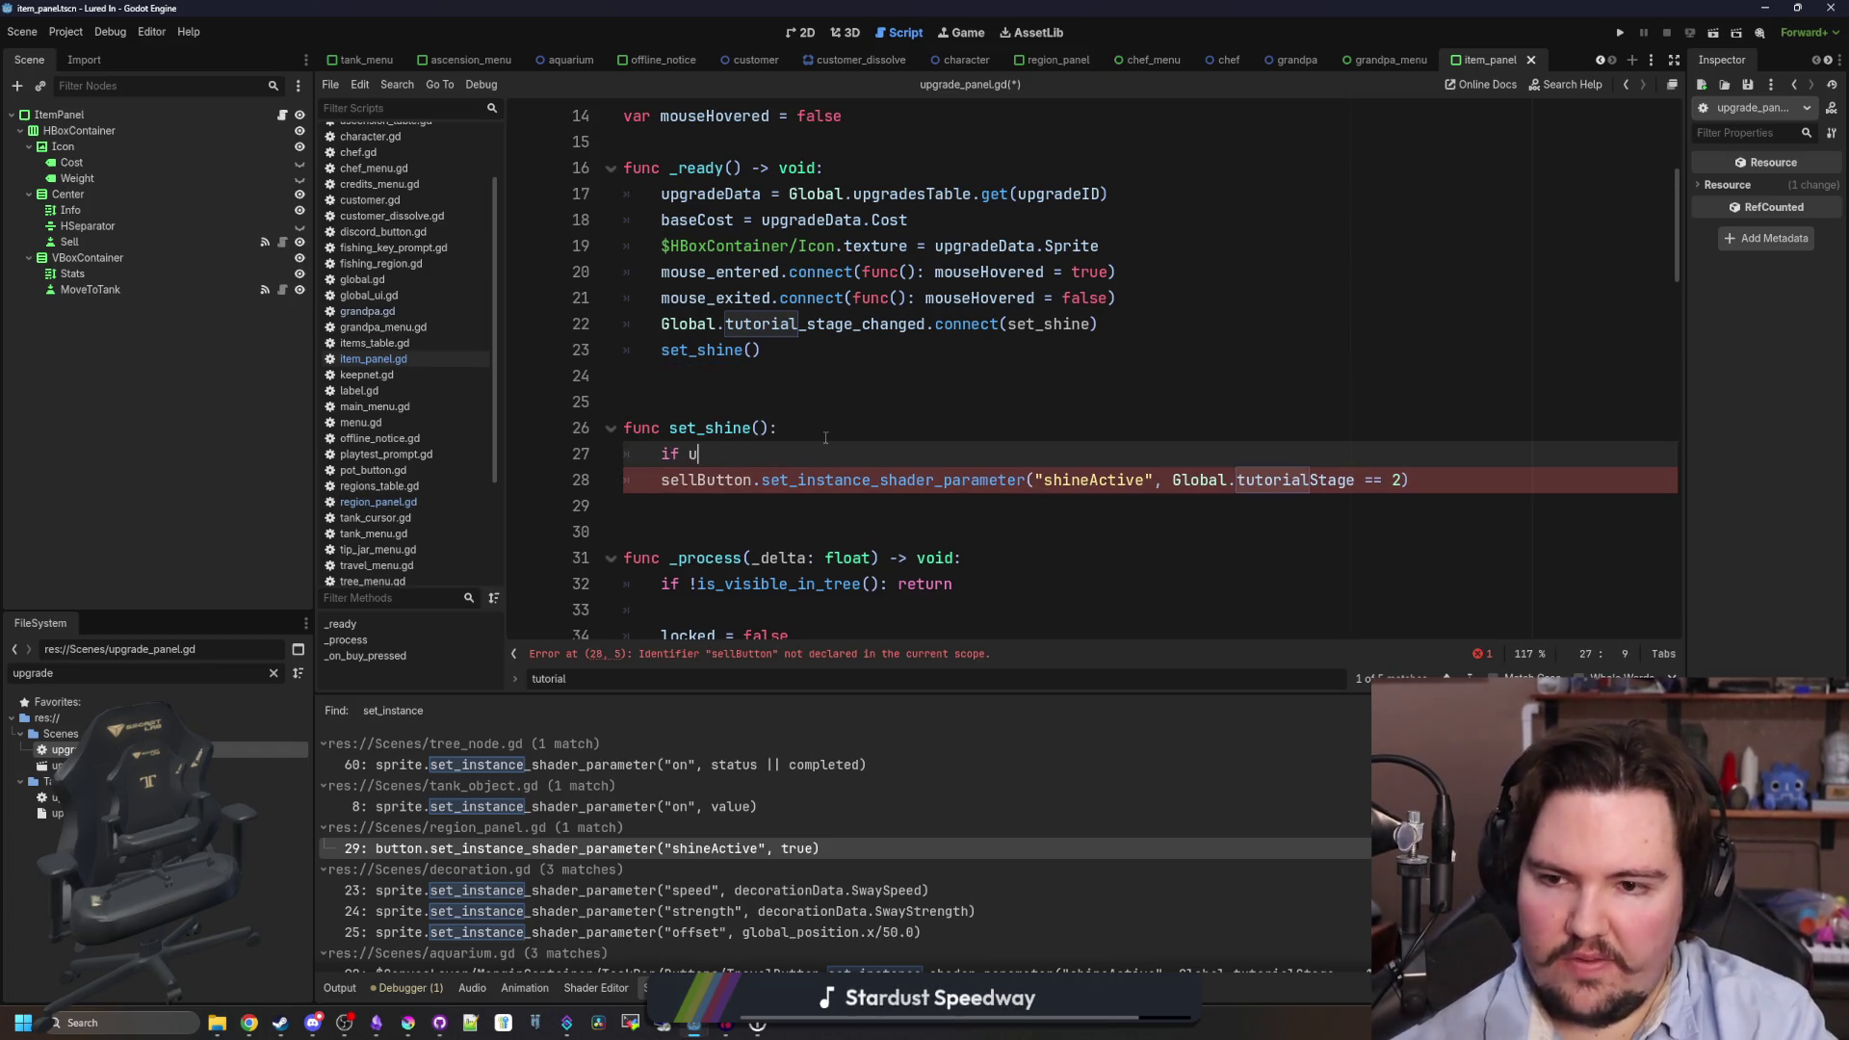
type("pgradeID =")
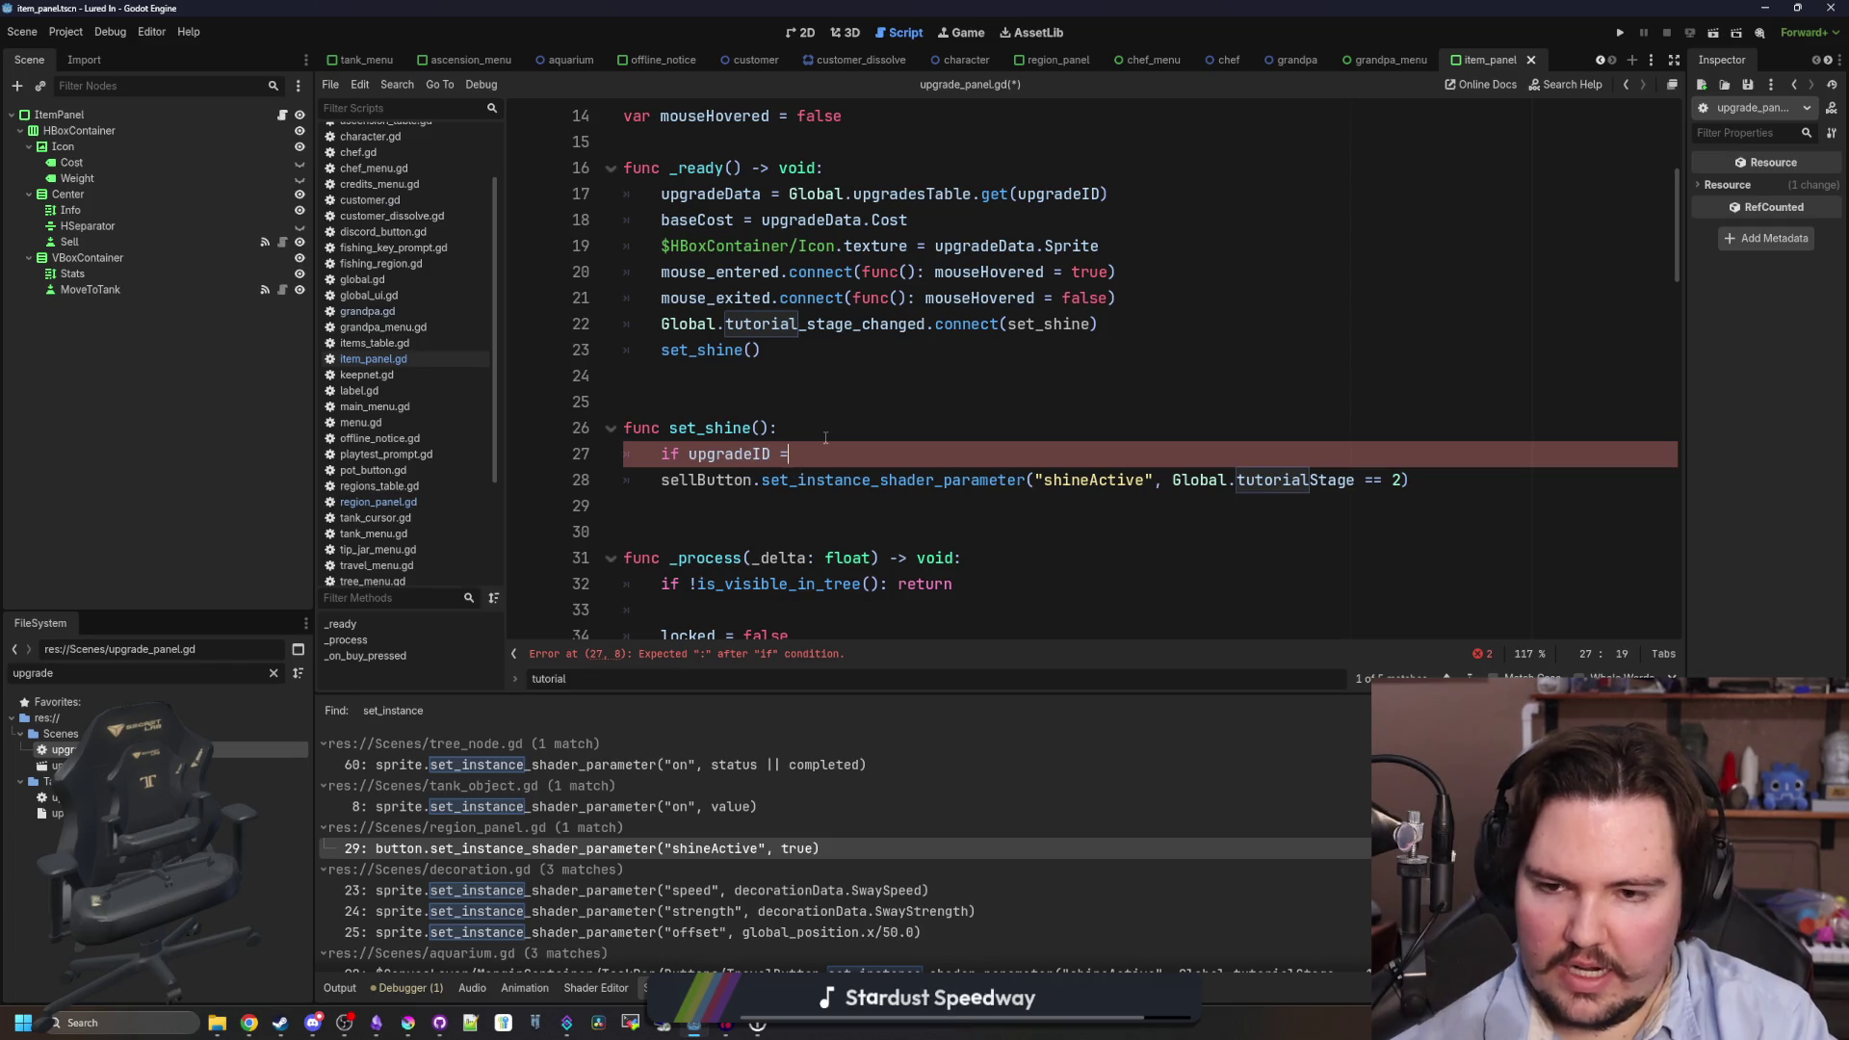
type("= \"li.upgrade")
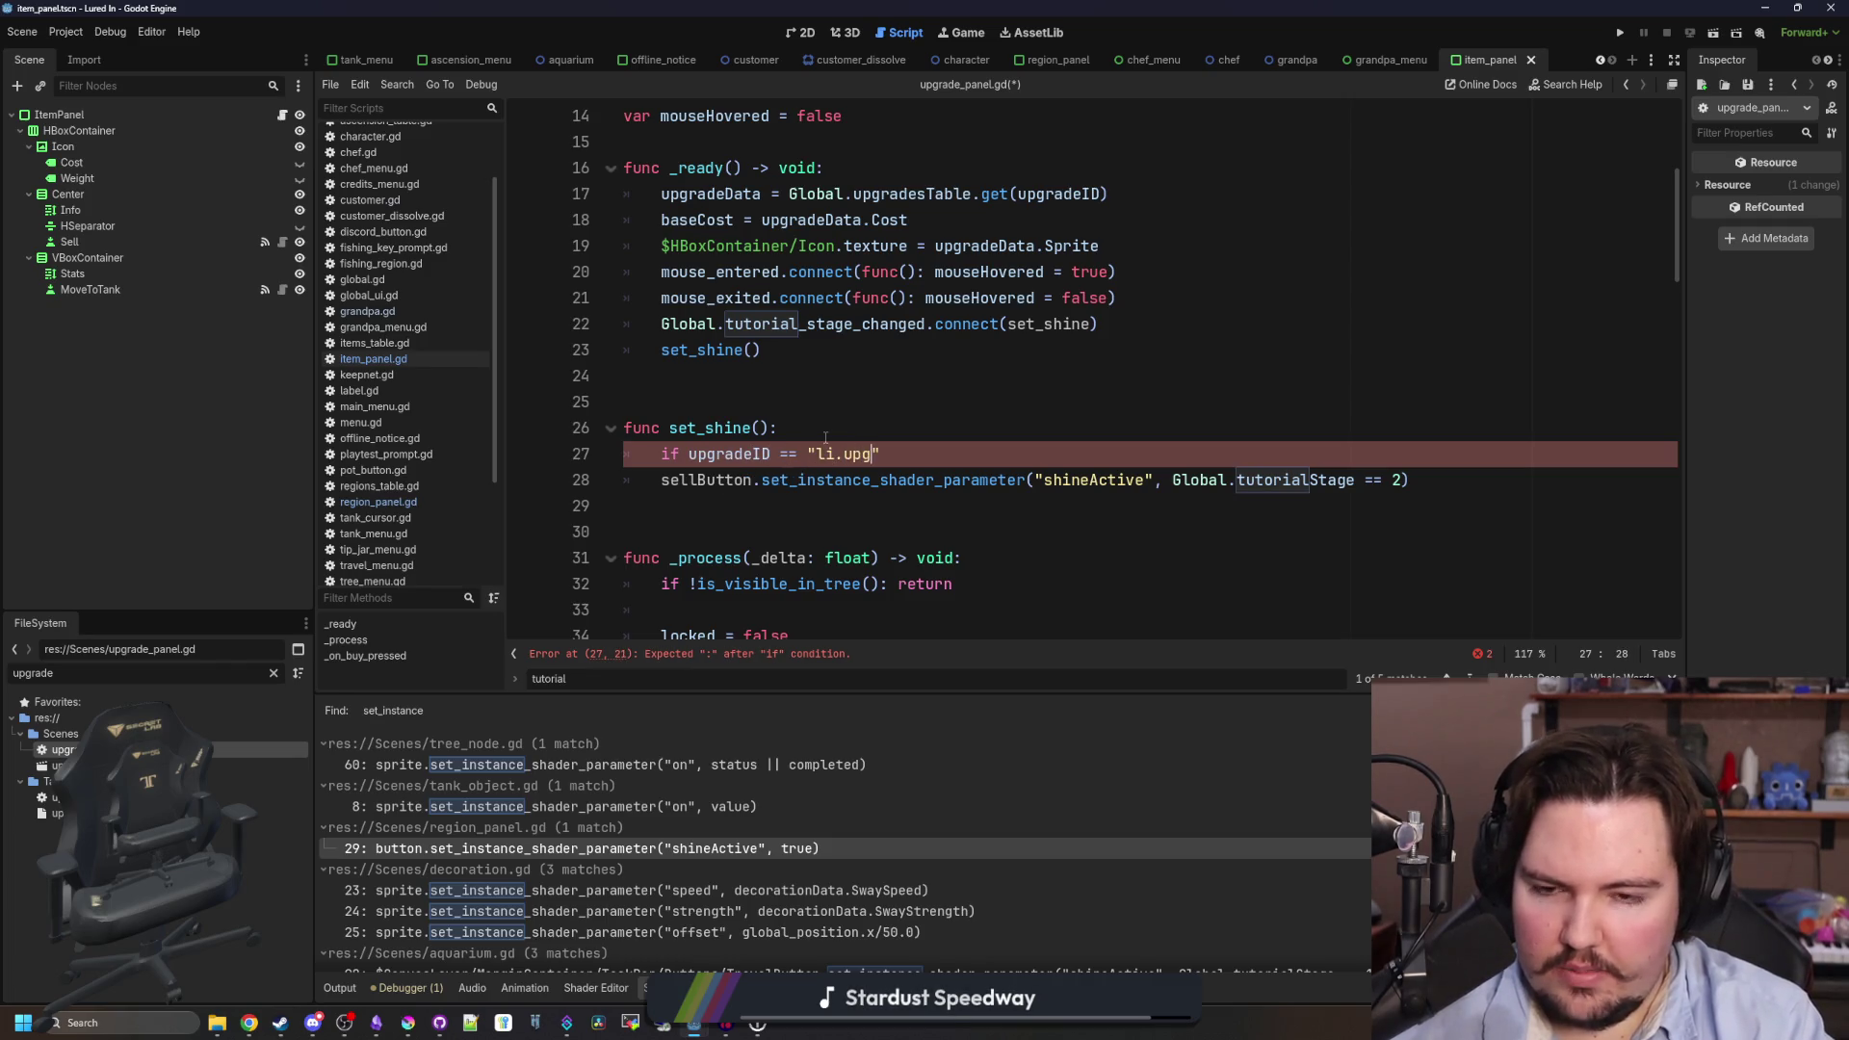
type(".new_tank")
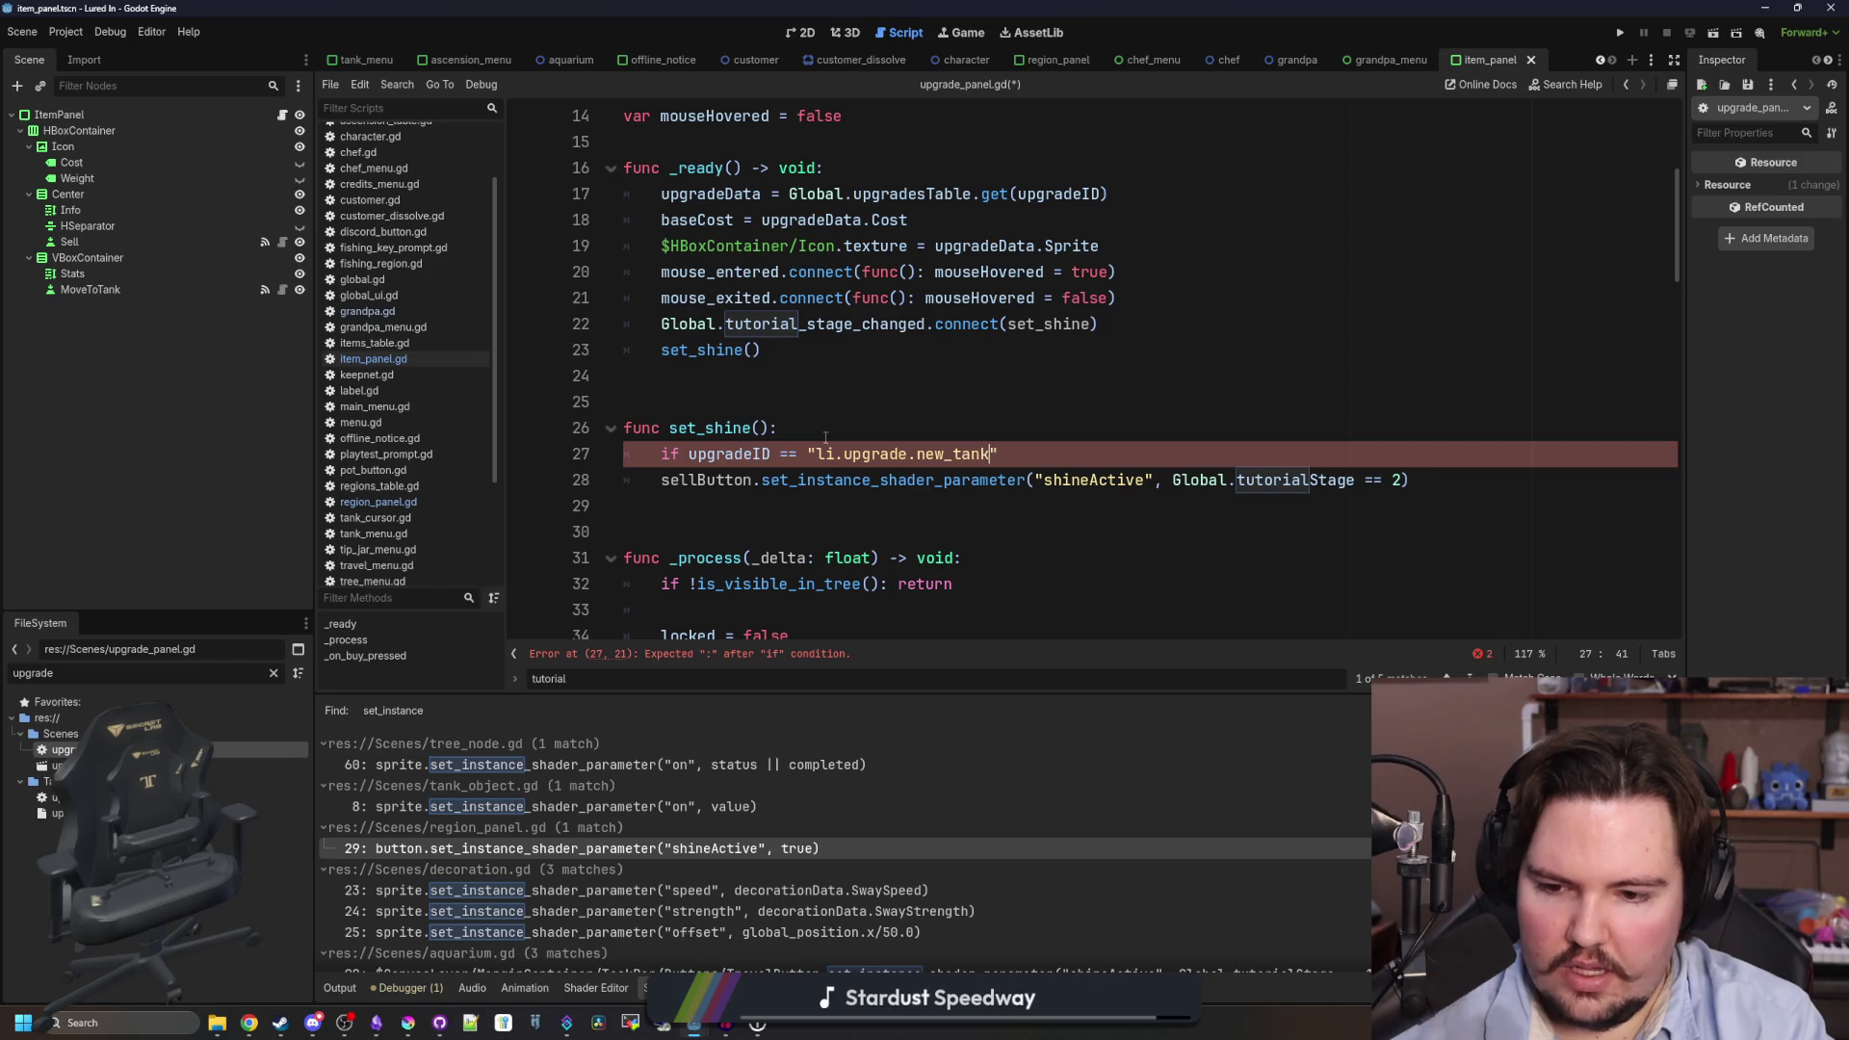
type("\"")
left_click(1168, 406)
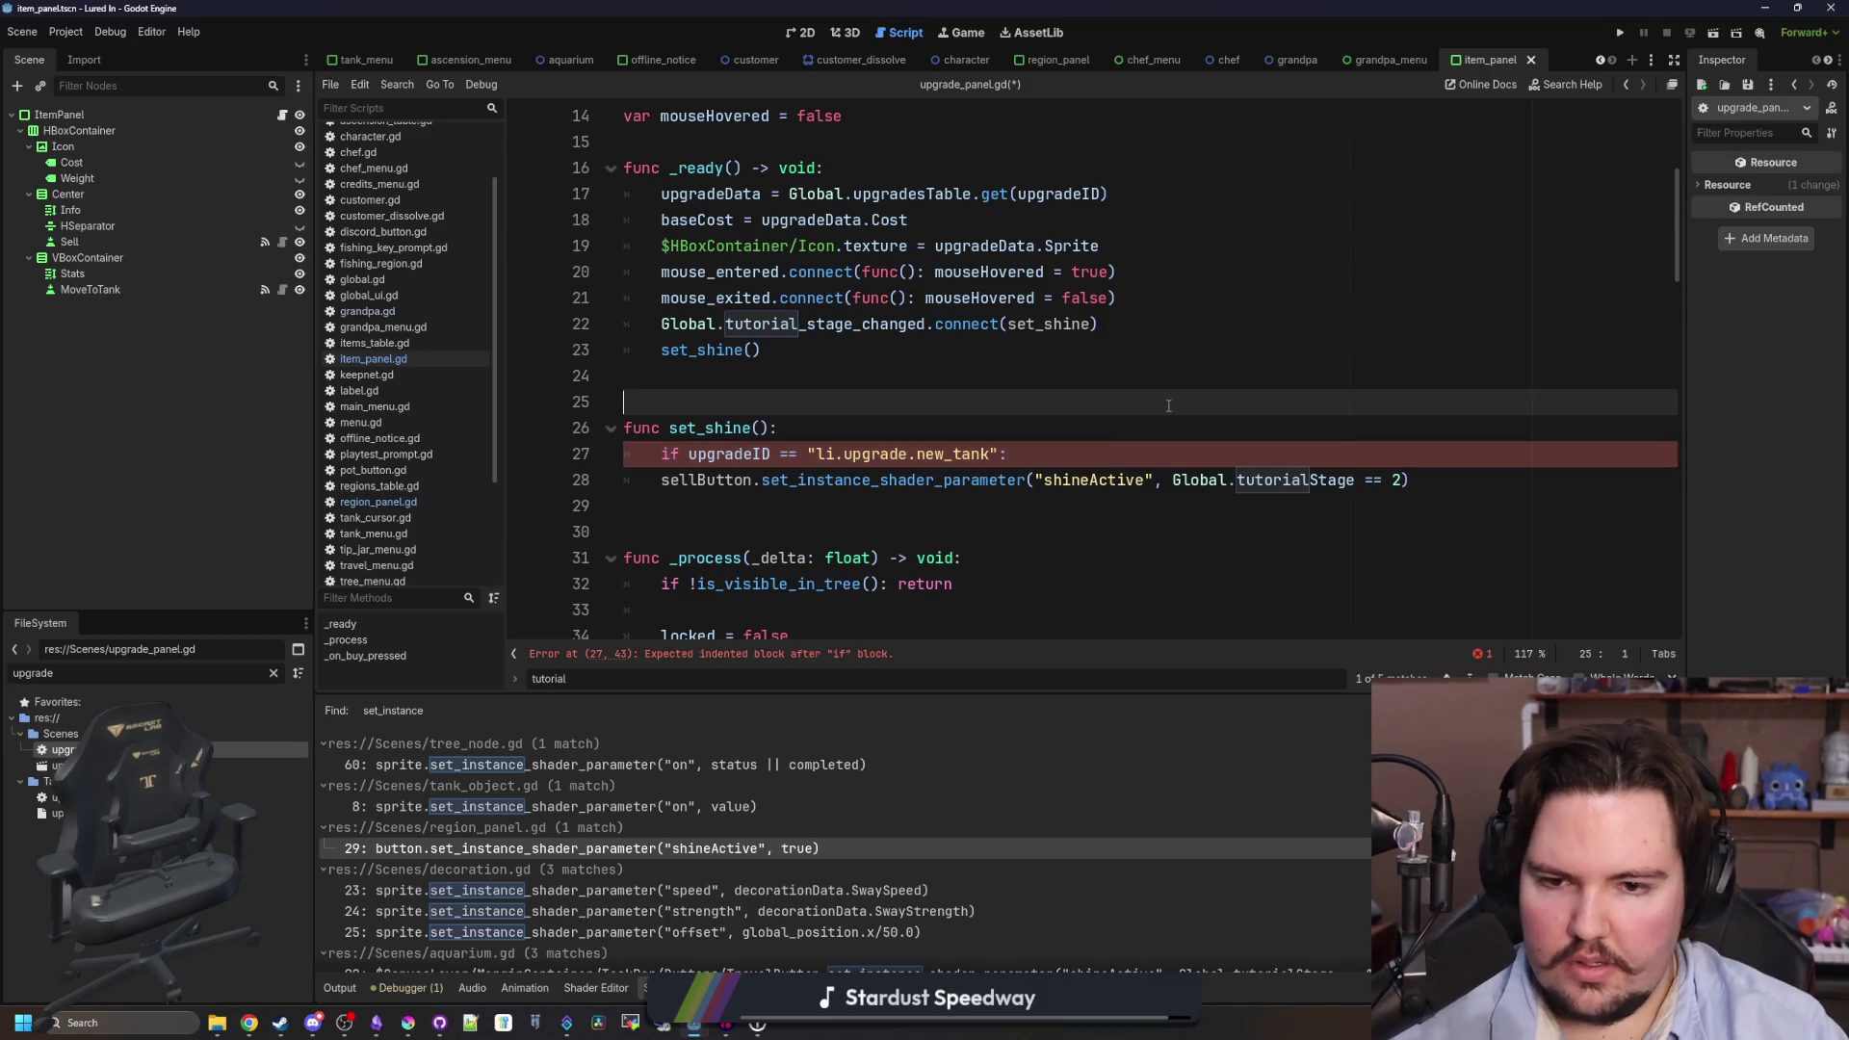
- Search the whole project for new_tank with Find in Files
key("ctrl+shift+f")
type("new_tank")
key("Return")
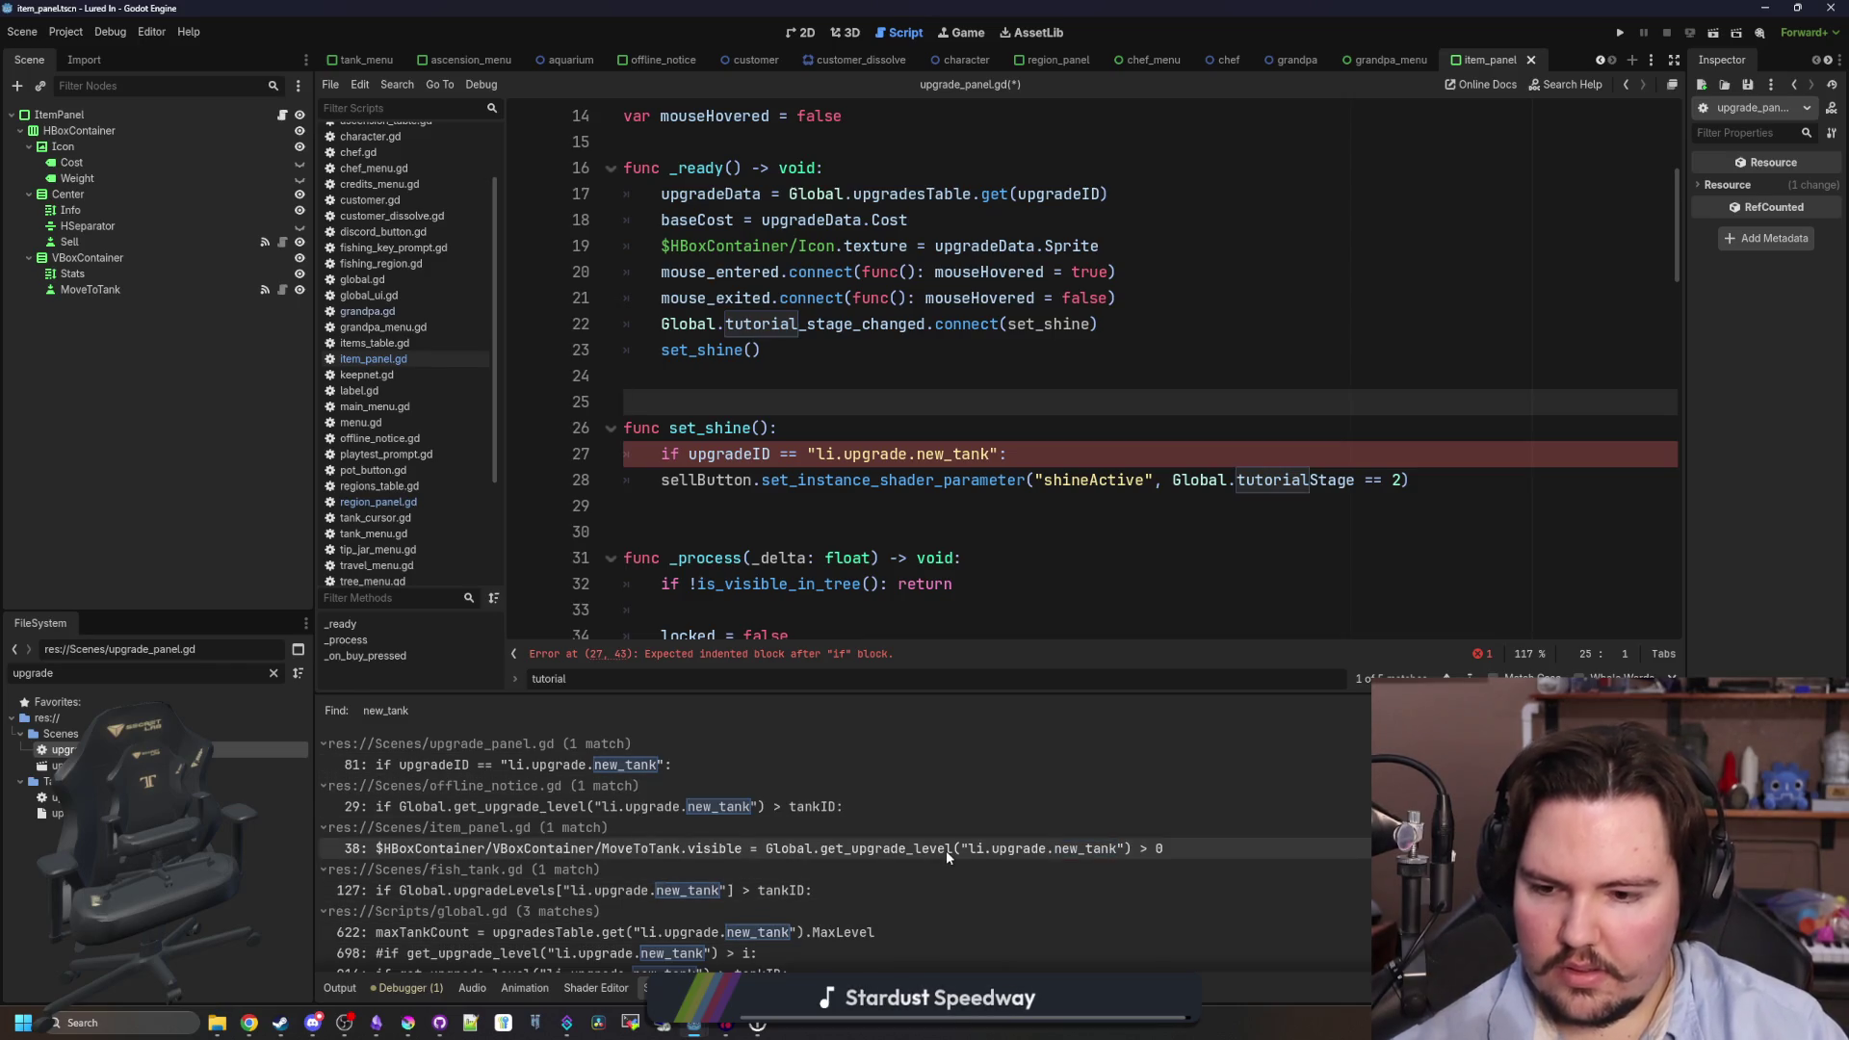
- Indent line 28 under the if and clear sellButton from before the shader call
scroll(946, 857, "down", 2)
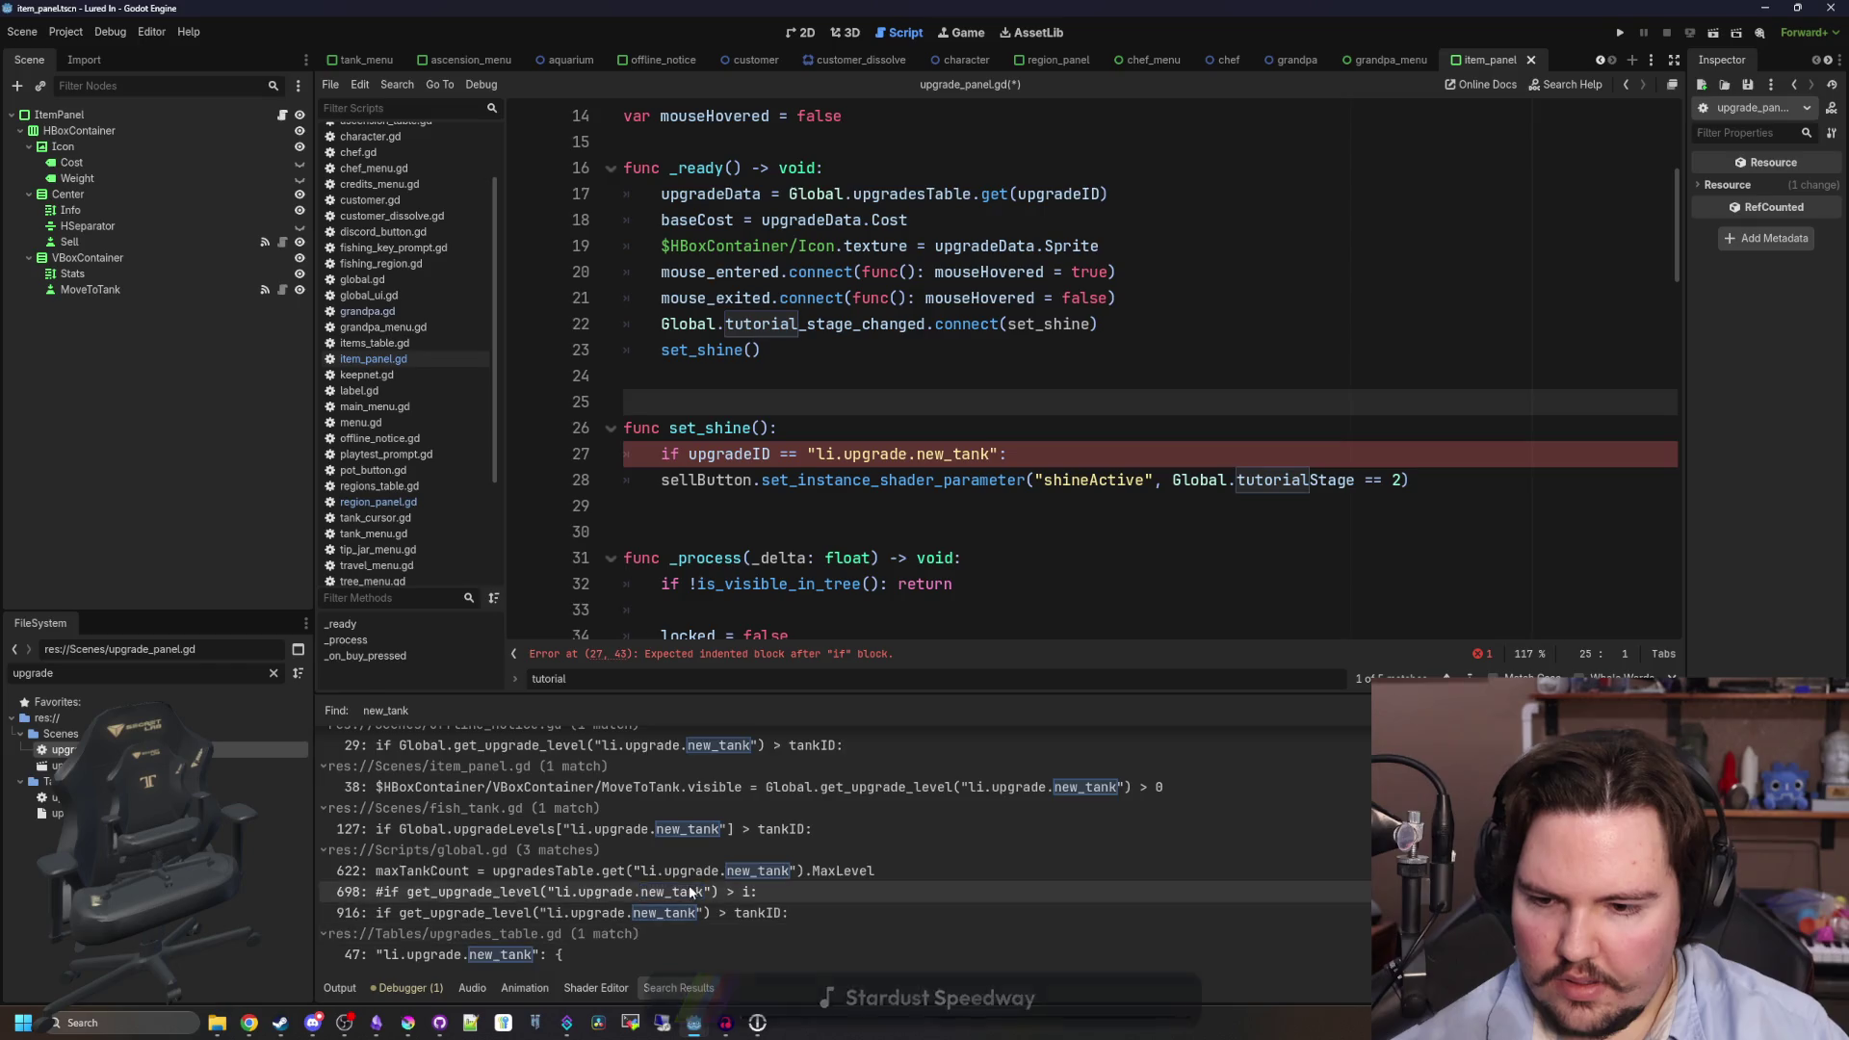
scroll(705, 863, "up", 2)
left_click(661, 480)
key("Tab")
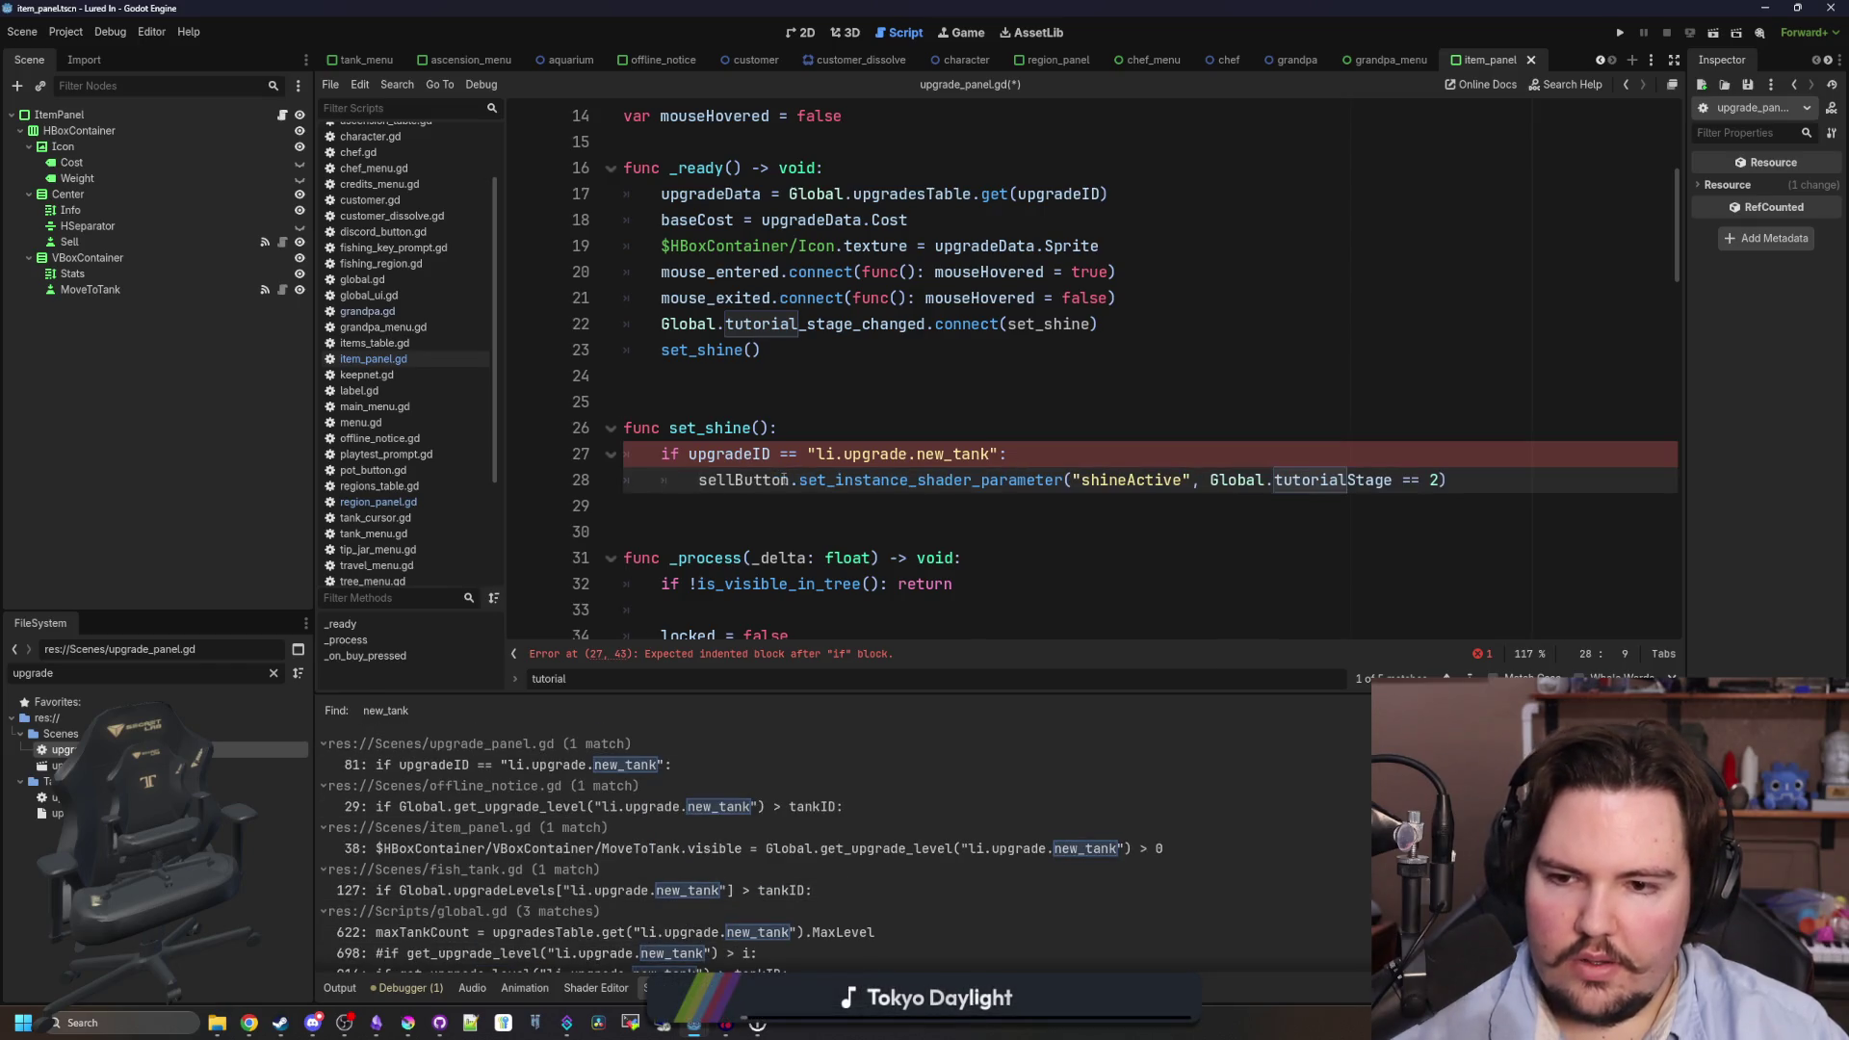
double_click(785, 480)
type("buy")
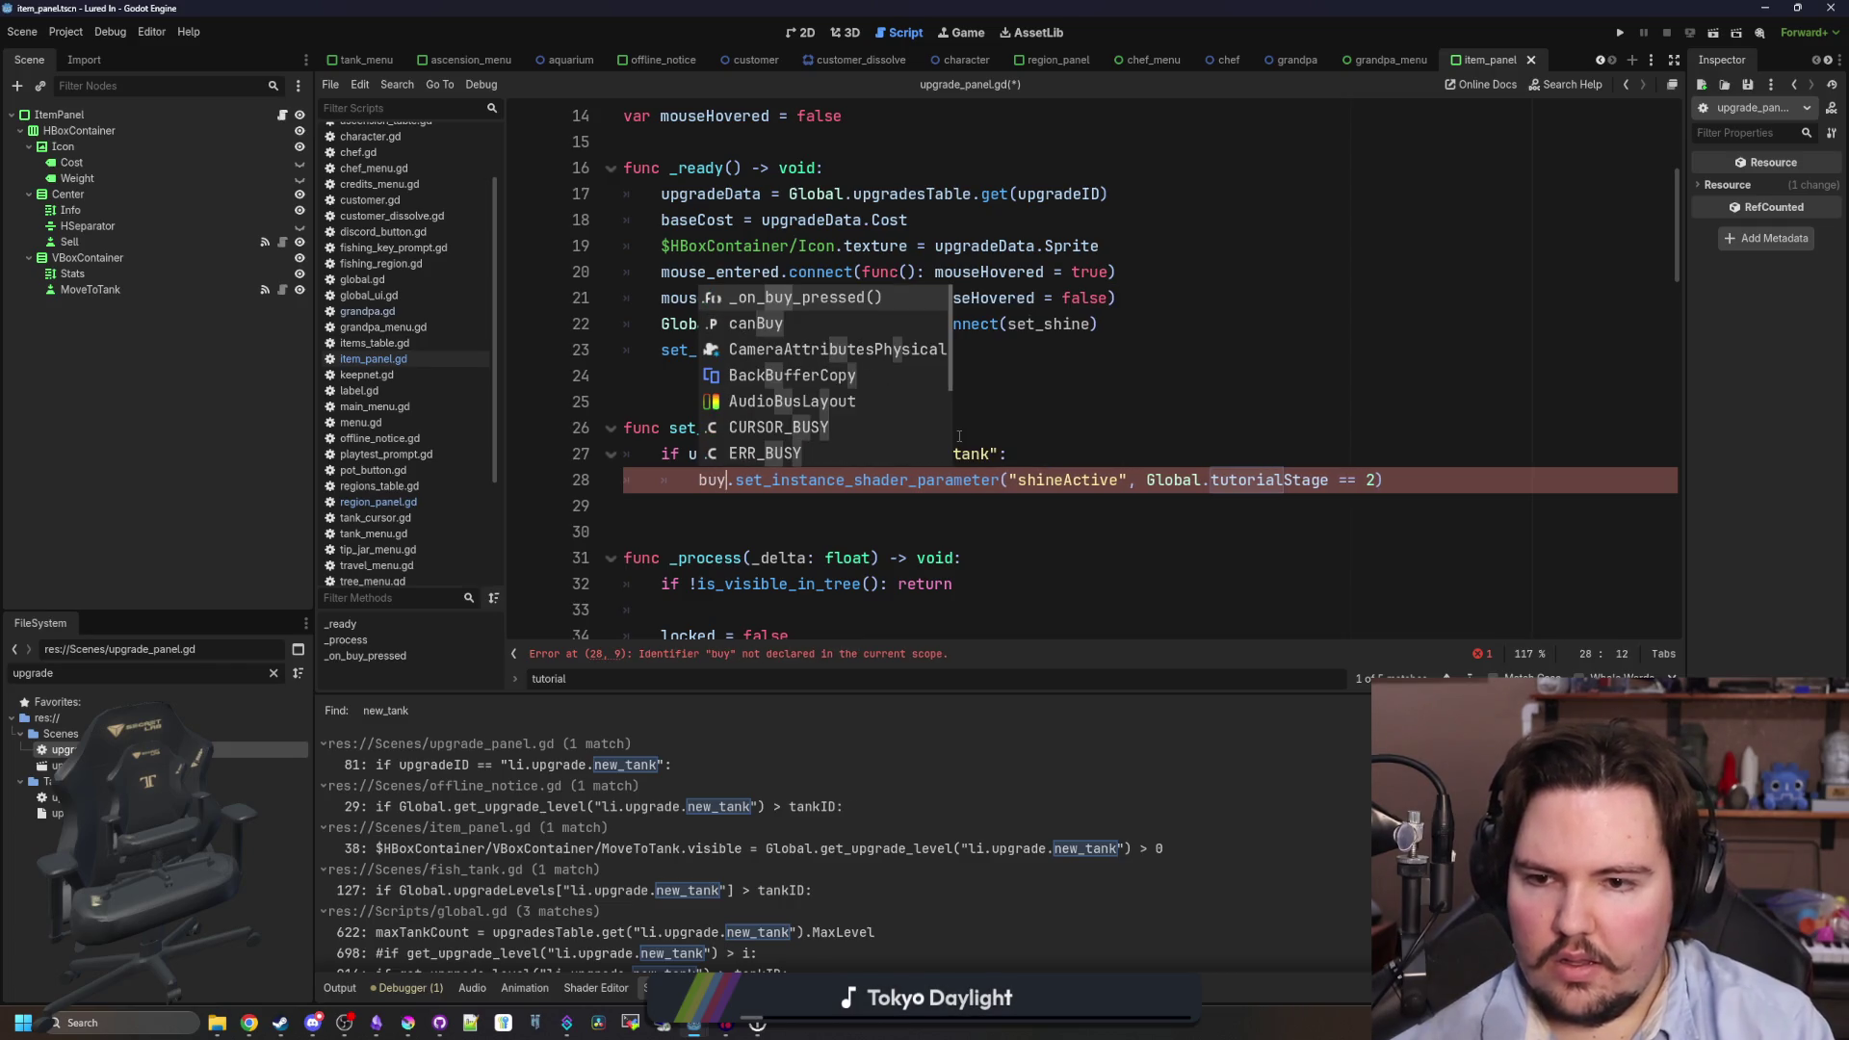
key("BackSpace")
key("BackSpace")
key("BackSpace")
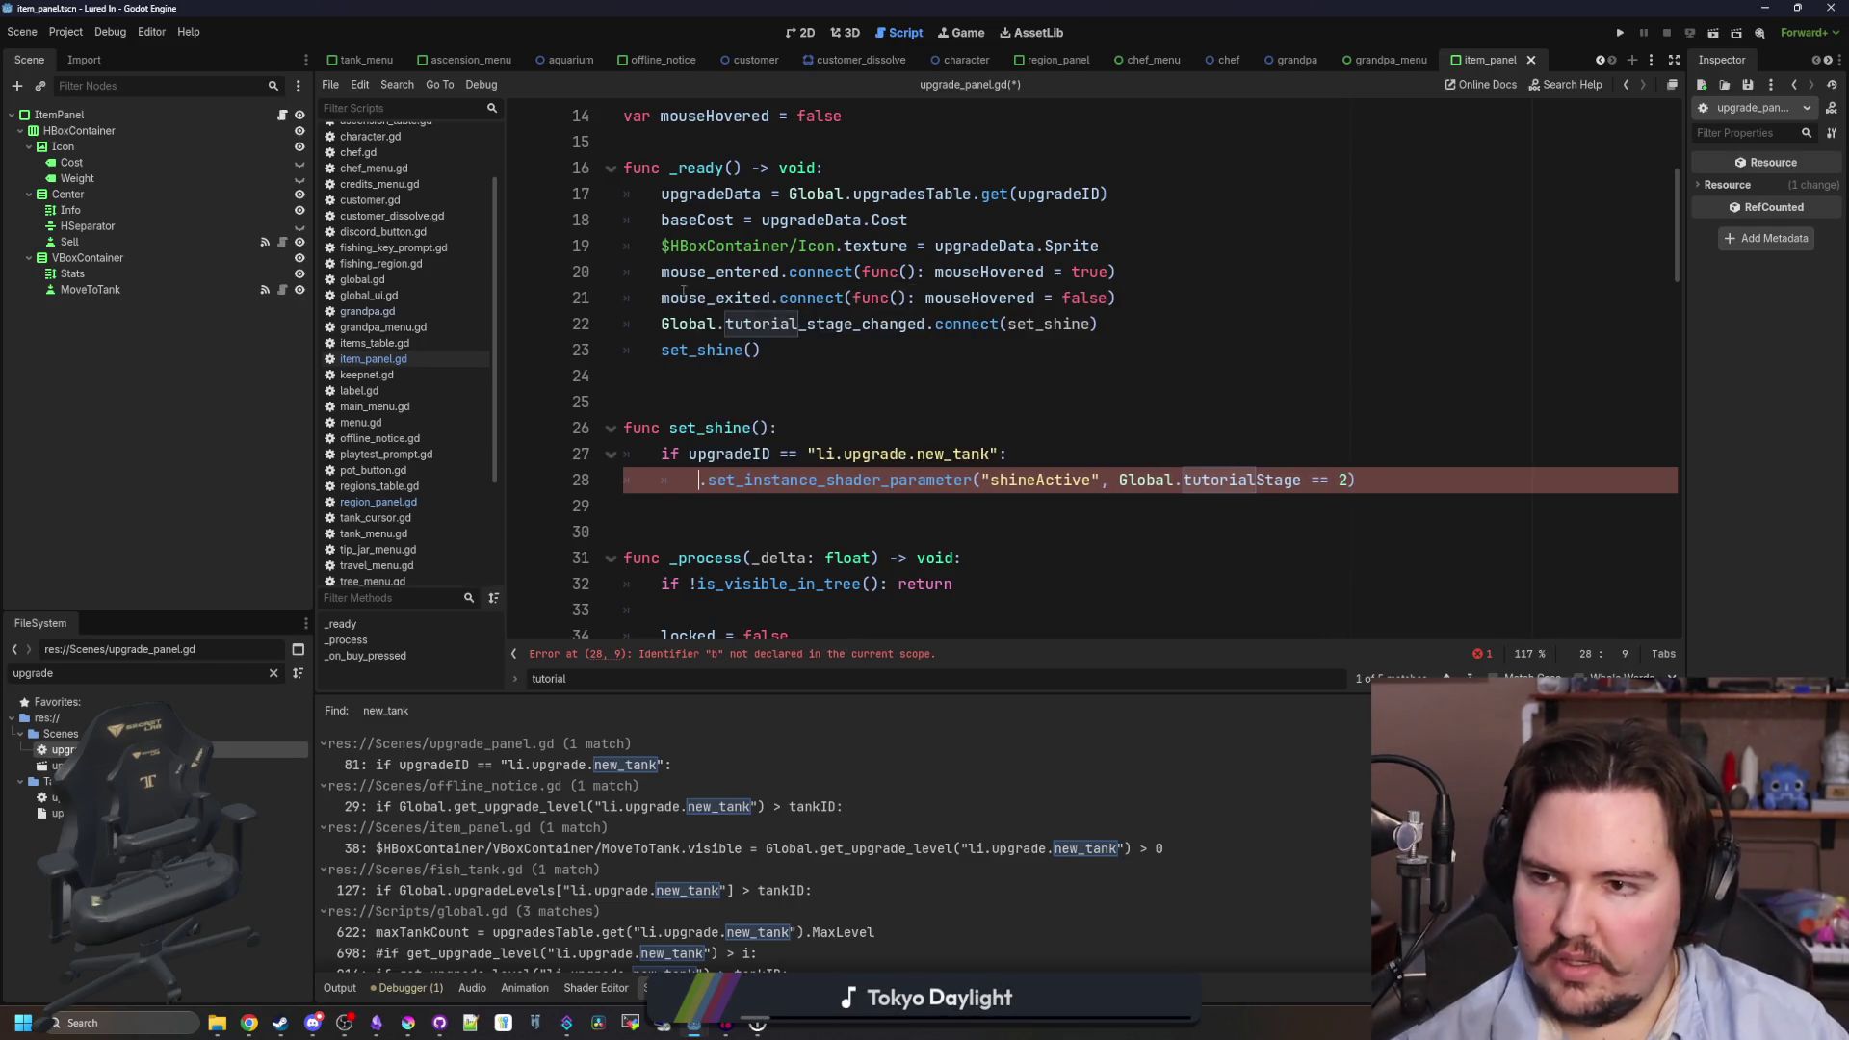
- Delete the print(Global.tutorialStage) line
scroll(683, 291, "up", 5)
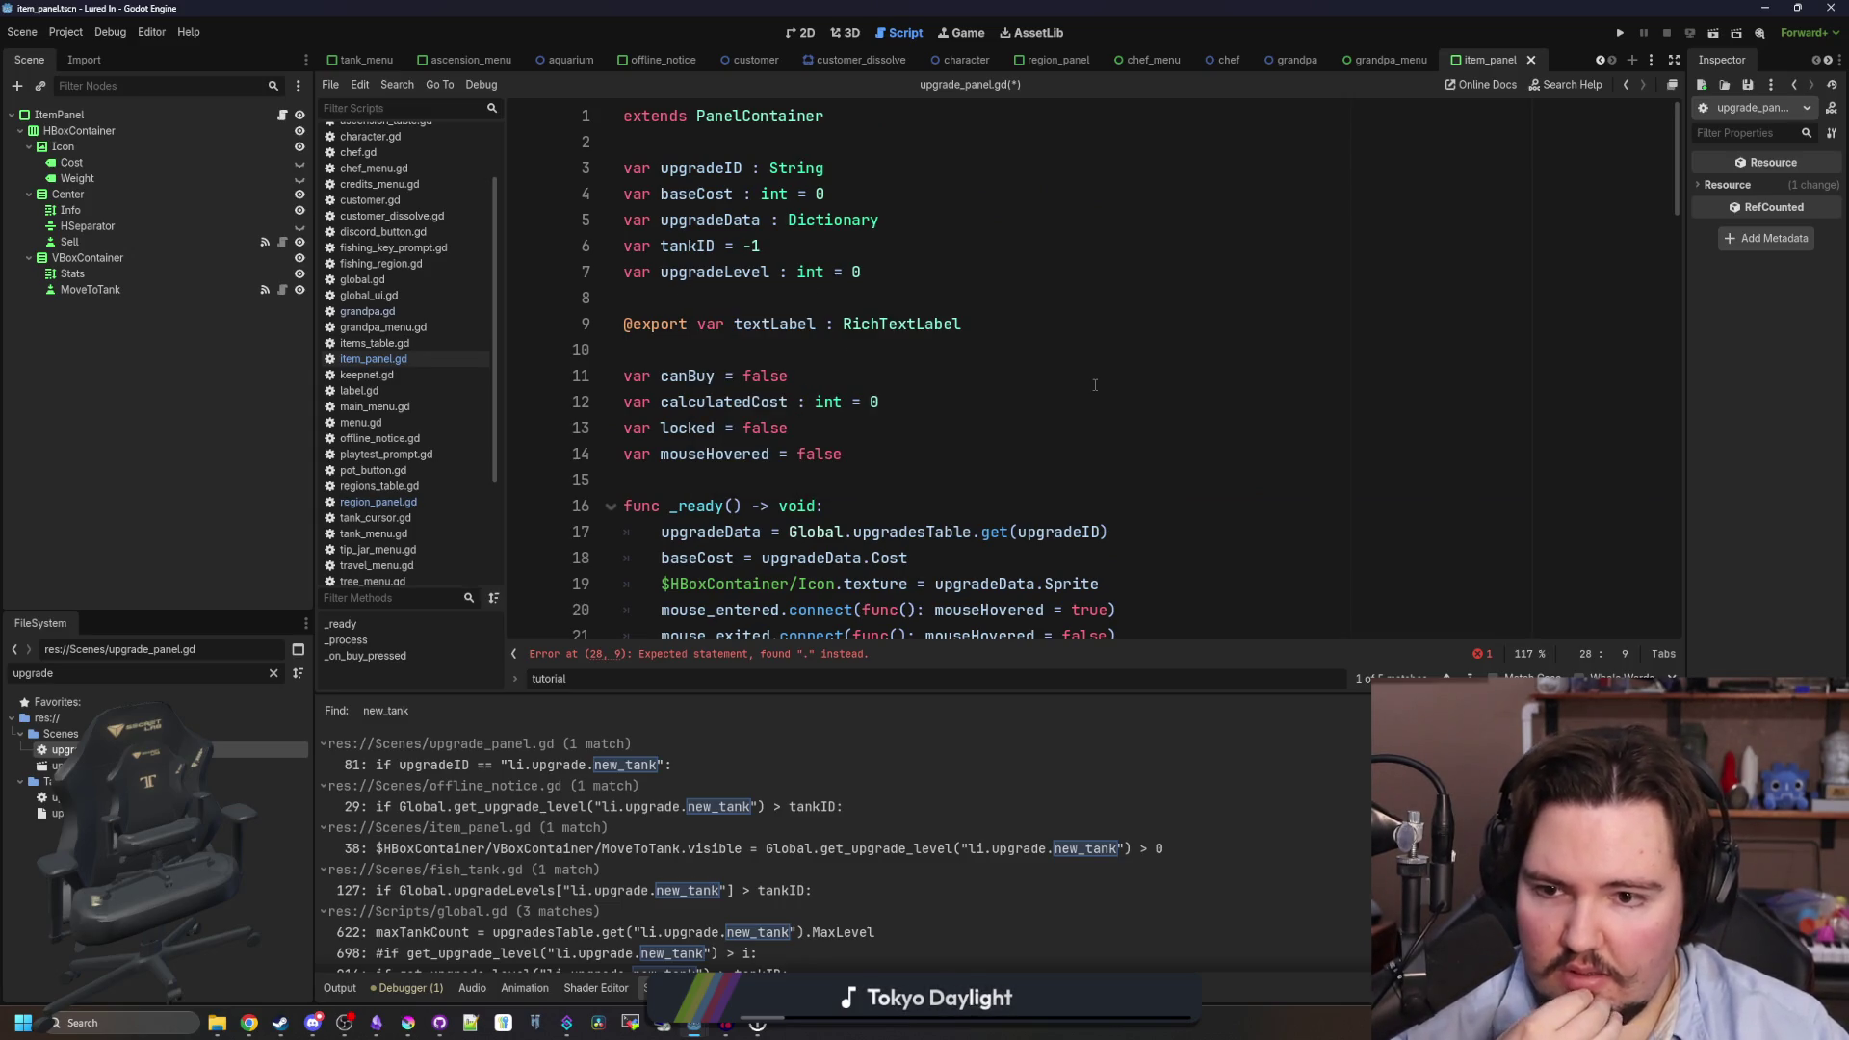
scroll(1095, 385, "down", 20)
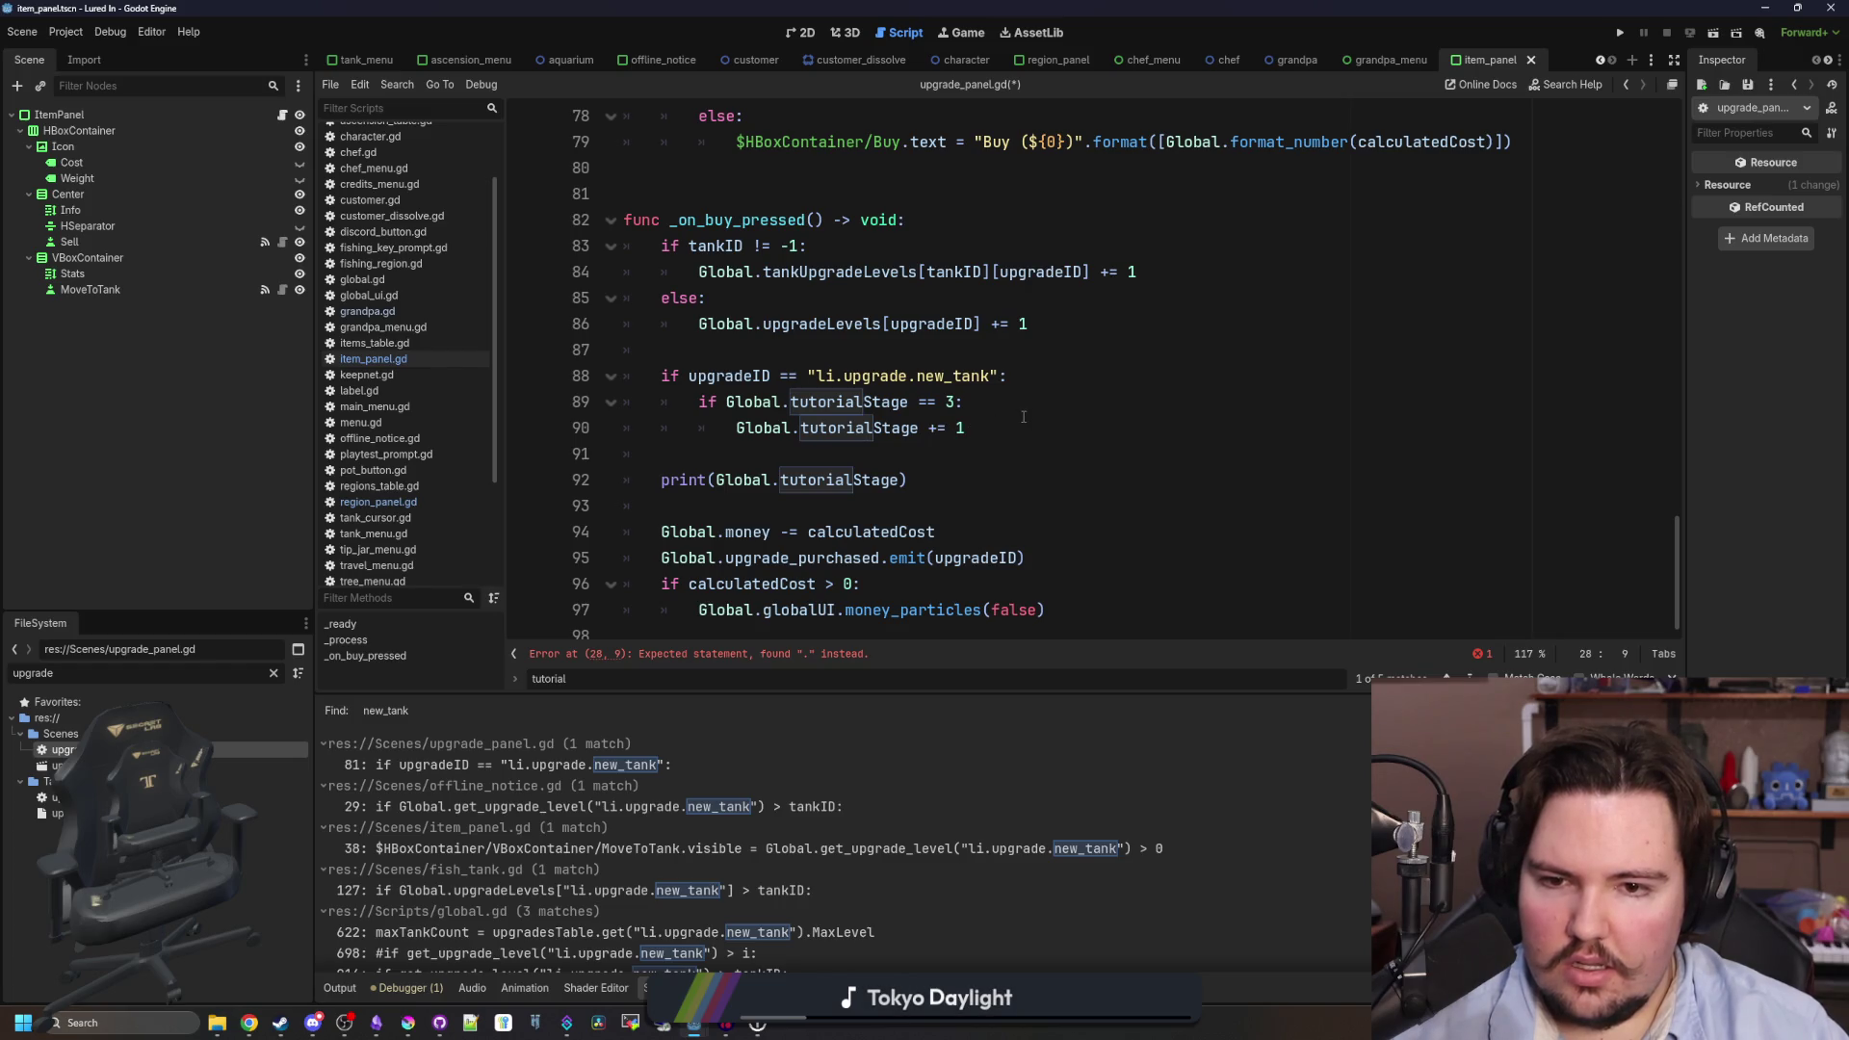
left_click_drag(924, 482, 966, 427)
key("BackSpace")
- Copy the $HBoxContainer/Buy path from line 79 and insert it before the shader call on line 28
scroll(1055, 458, "up", 12)
scroll(1056, 457, "down", 12)
scroll(910, 481, "up", 3)
left_click(901, 430)
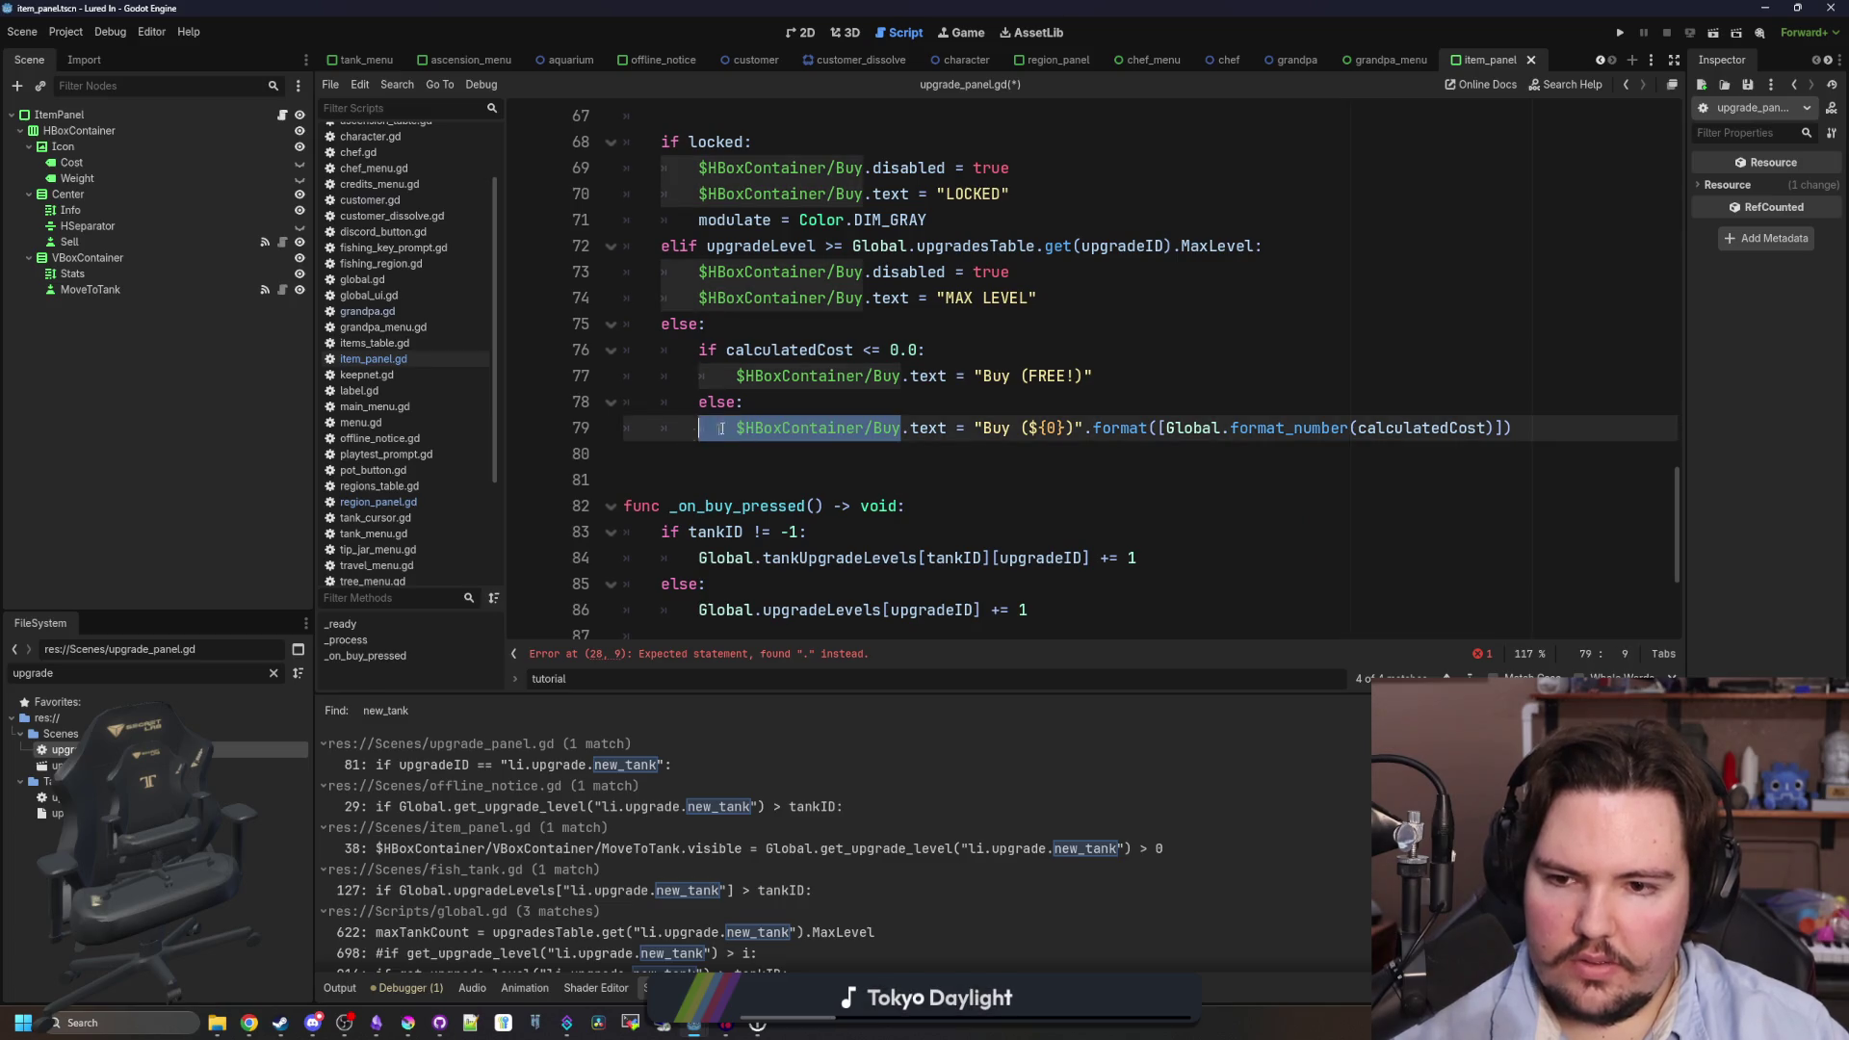
scroll(798, 485, "up", 14)
scroll(797, 485, "up", 2)
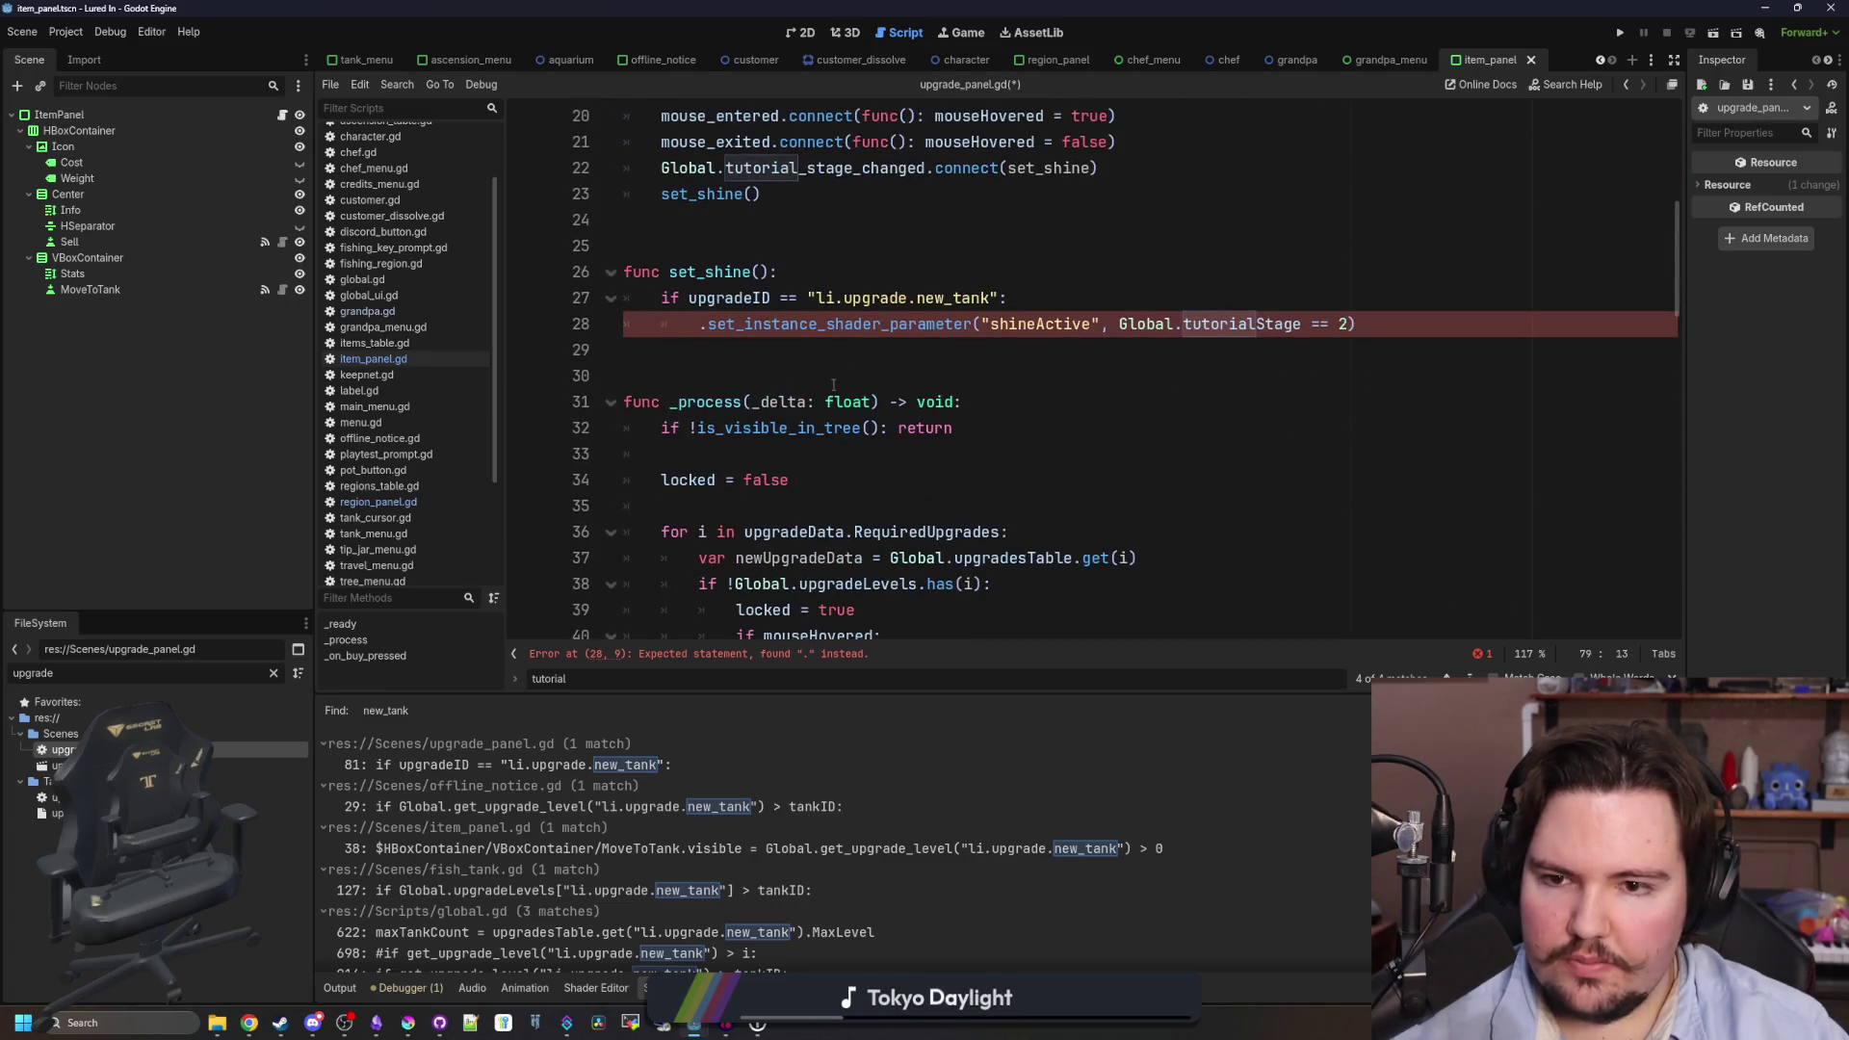
type("$HBoxContainer/Buy")
- Change the tutorial stage check on line 28 from 2 to 3
scroll(700, 321, "up", 2)
key("Down")
left_click(1512, 480)
key("BackSpace")
type("3")
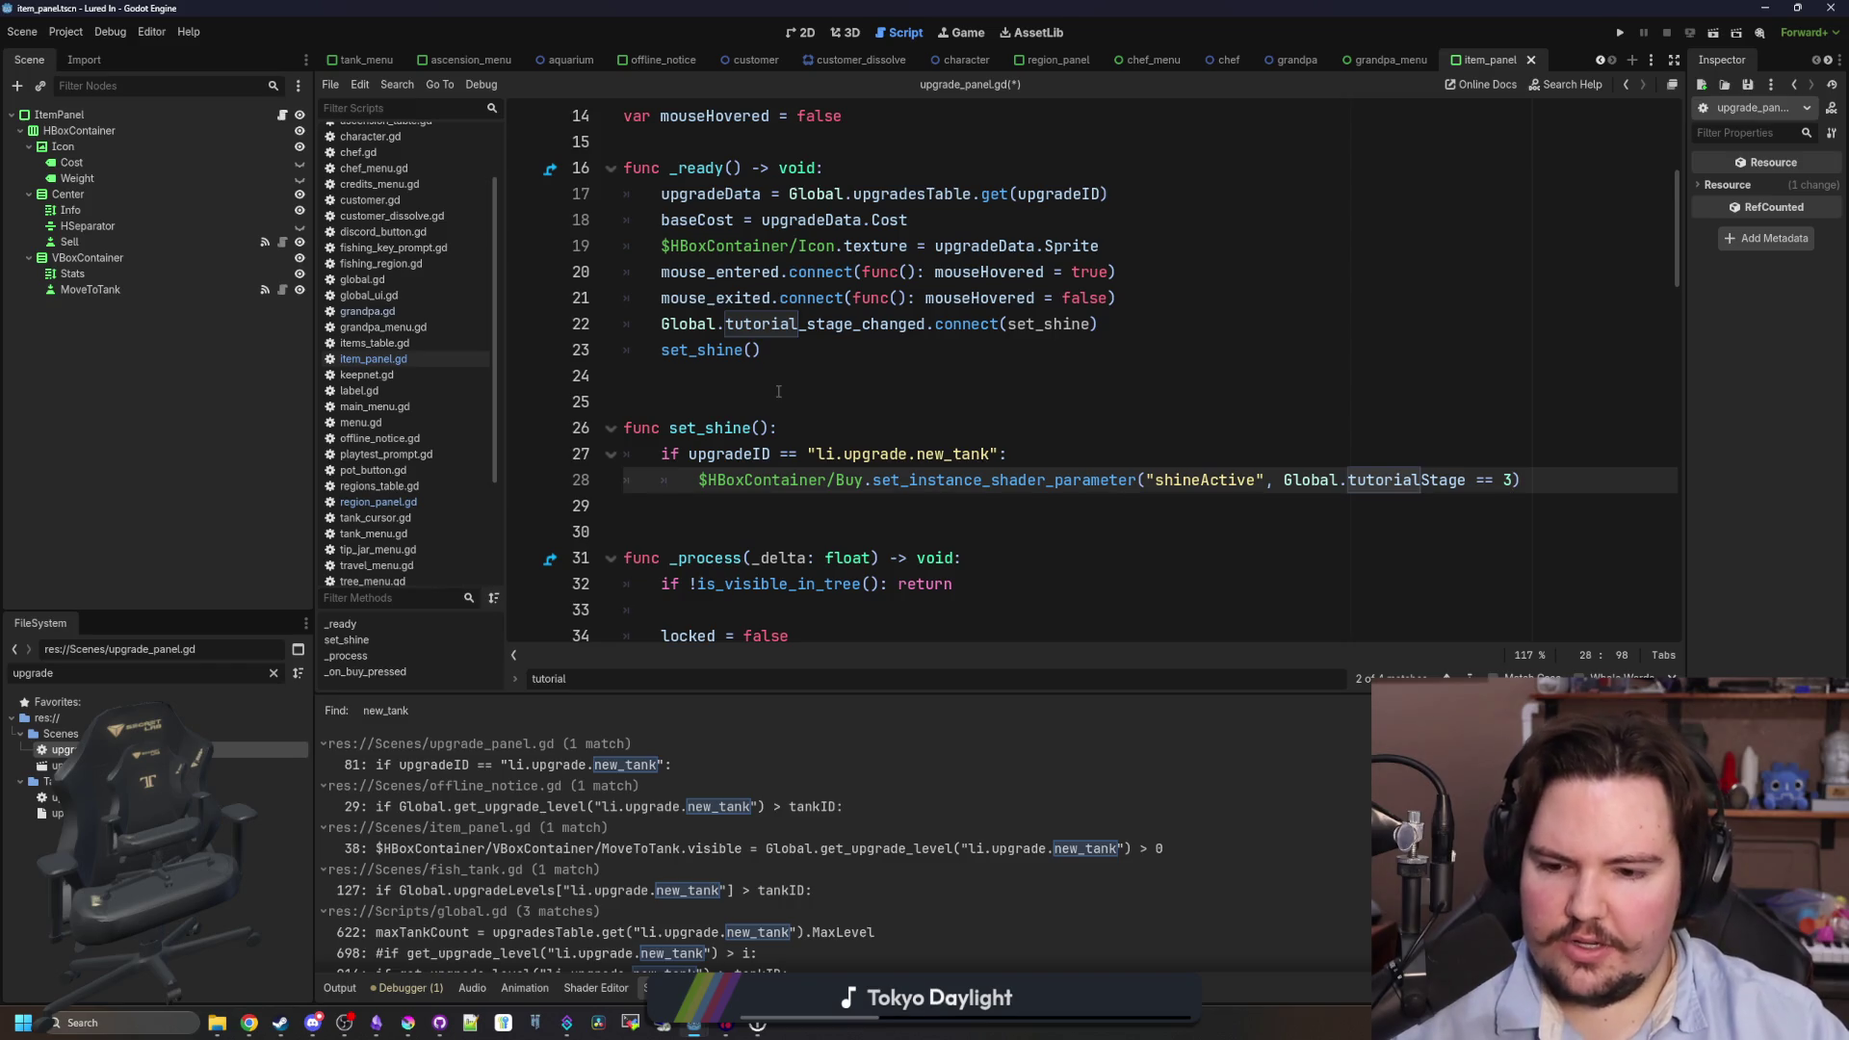
- Add a blank line after the mouse_exited connection, save upgrade_panel.gd, and run the game
left_click(779, 391)
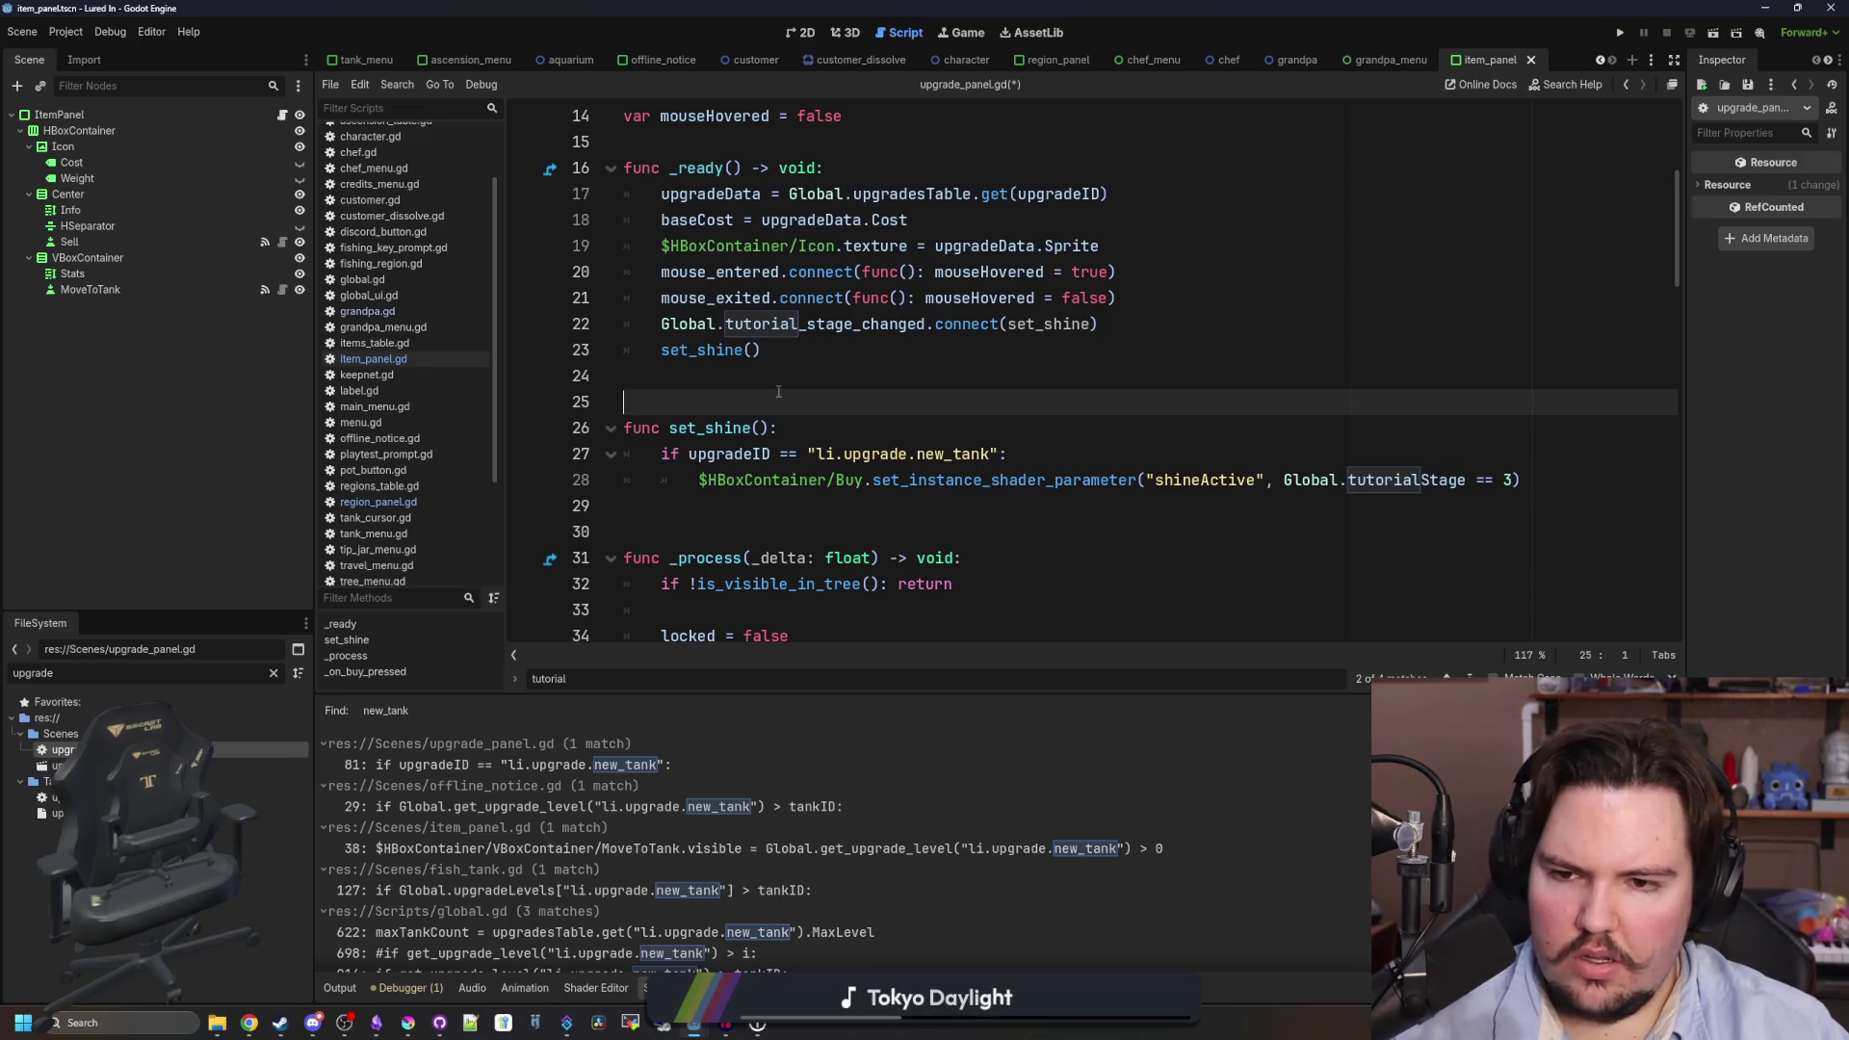
key("ctrl+s")
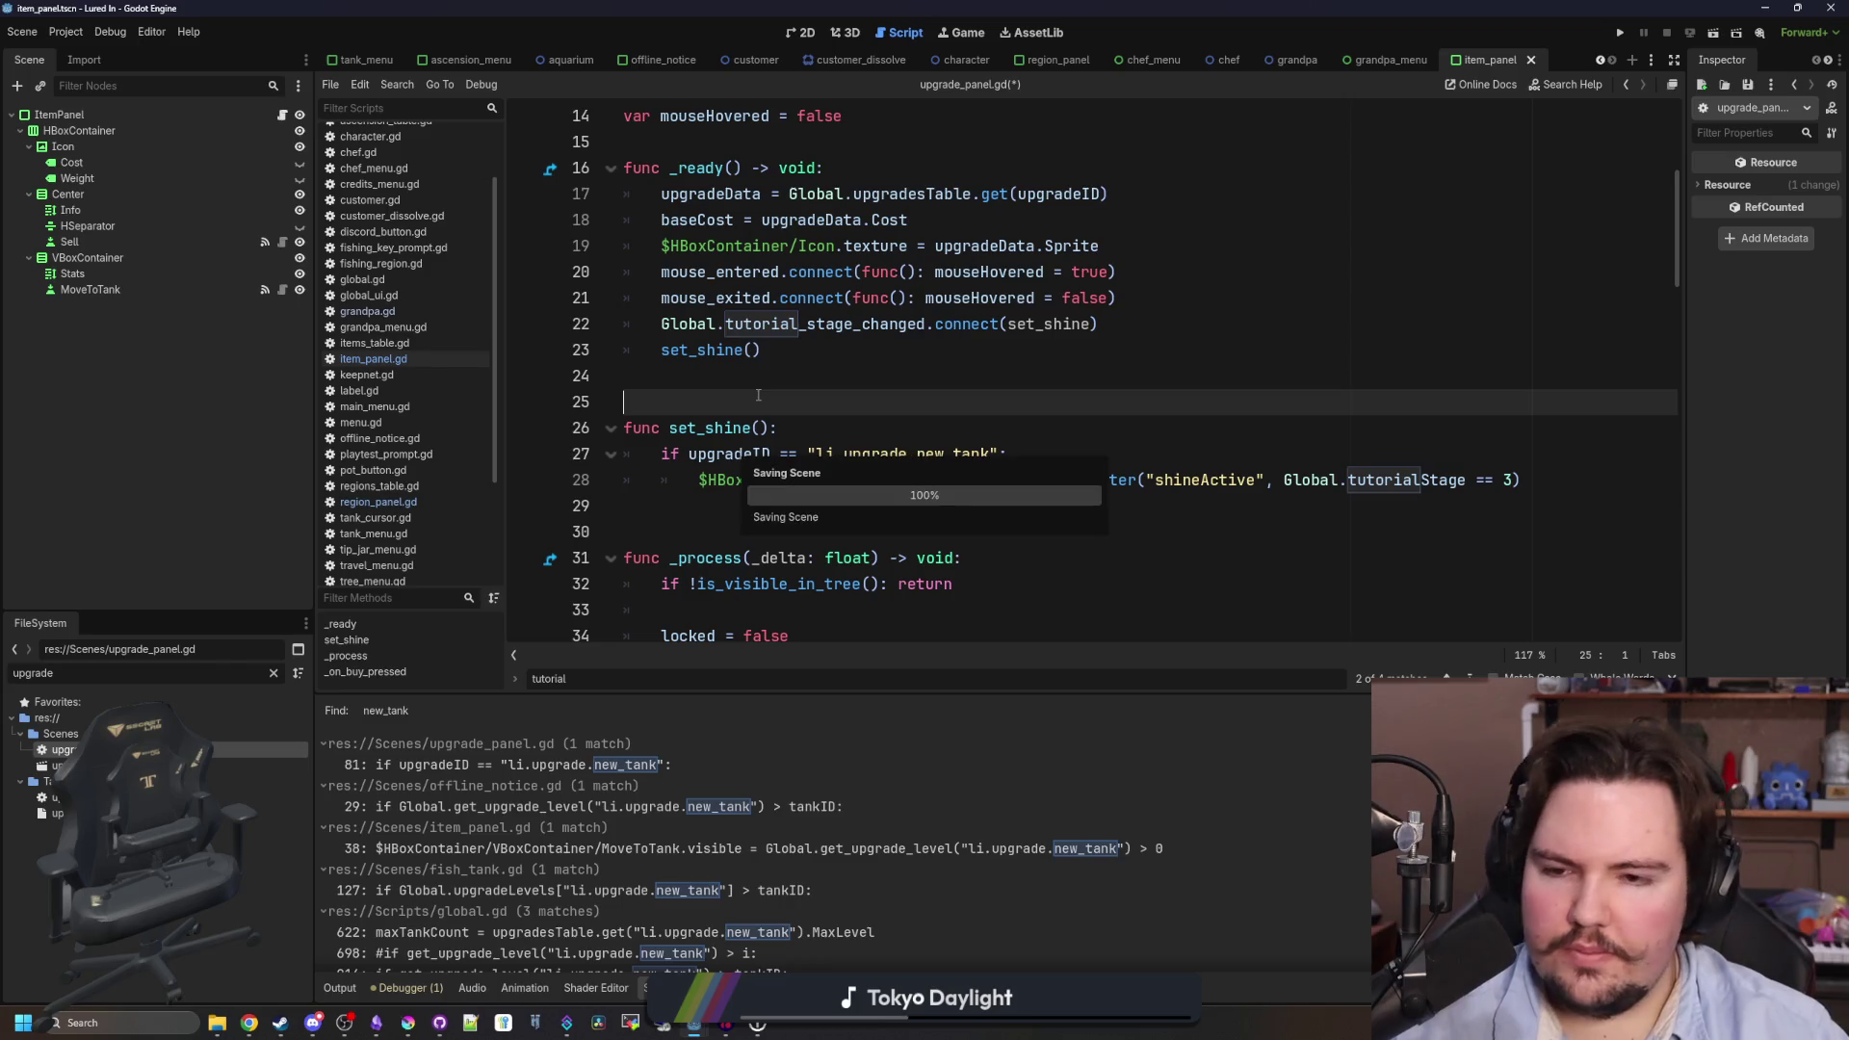
left_click(767, 377)
left_click(1162, 294)
key("Return")
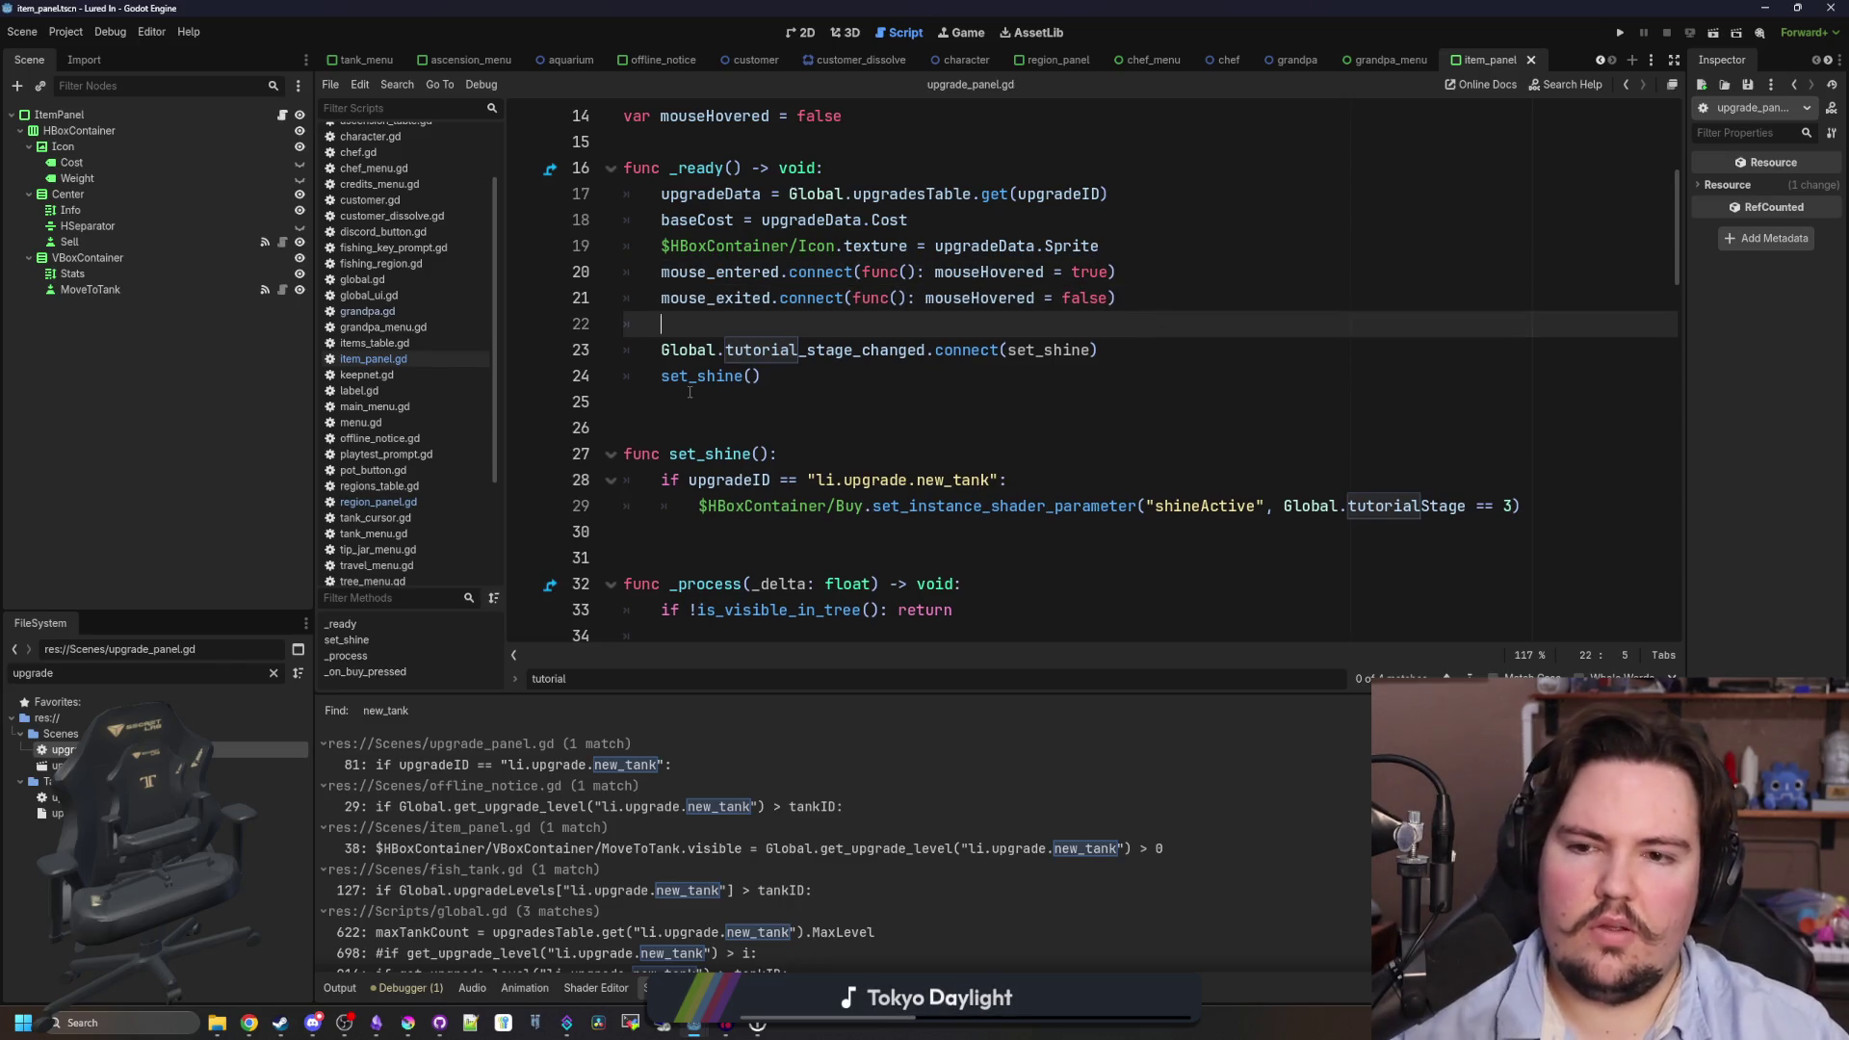
left_click(690, 398)
key("ctrl+s")
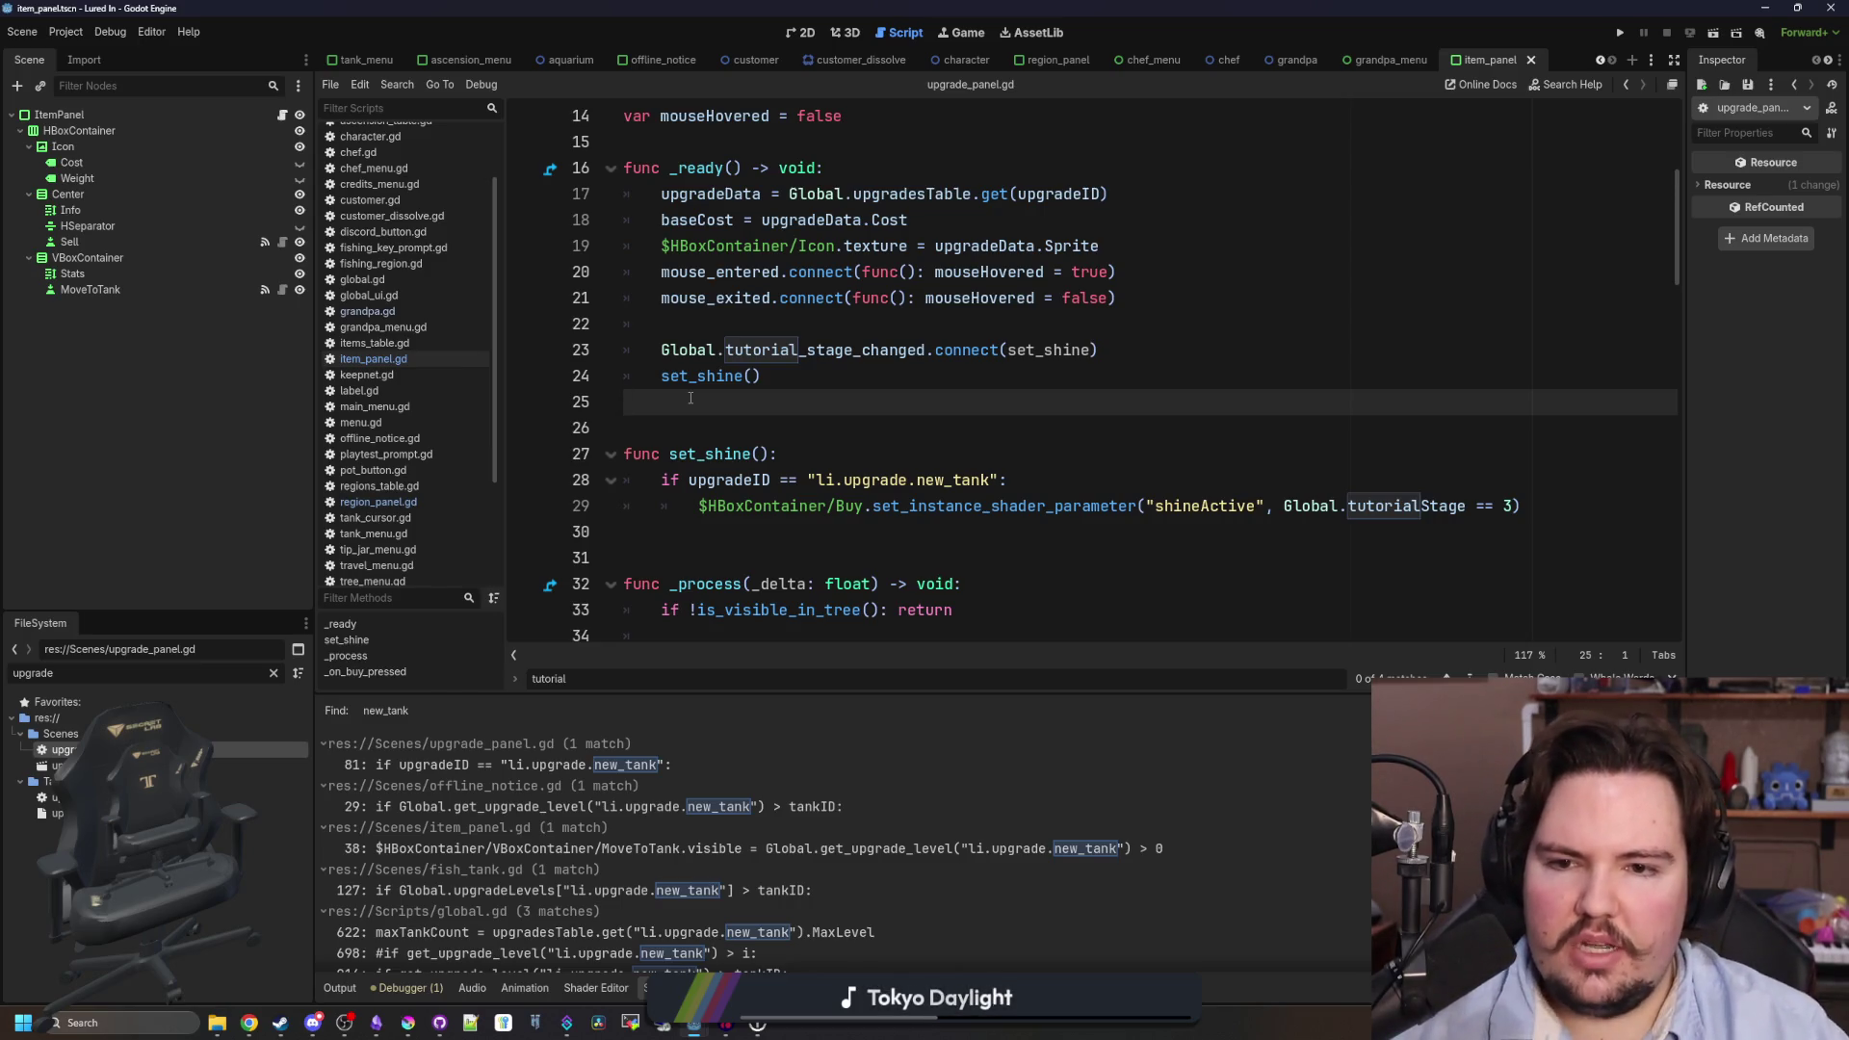
left_click(1624, 33)
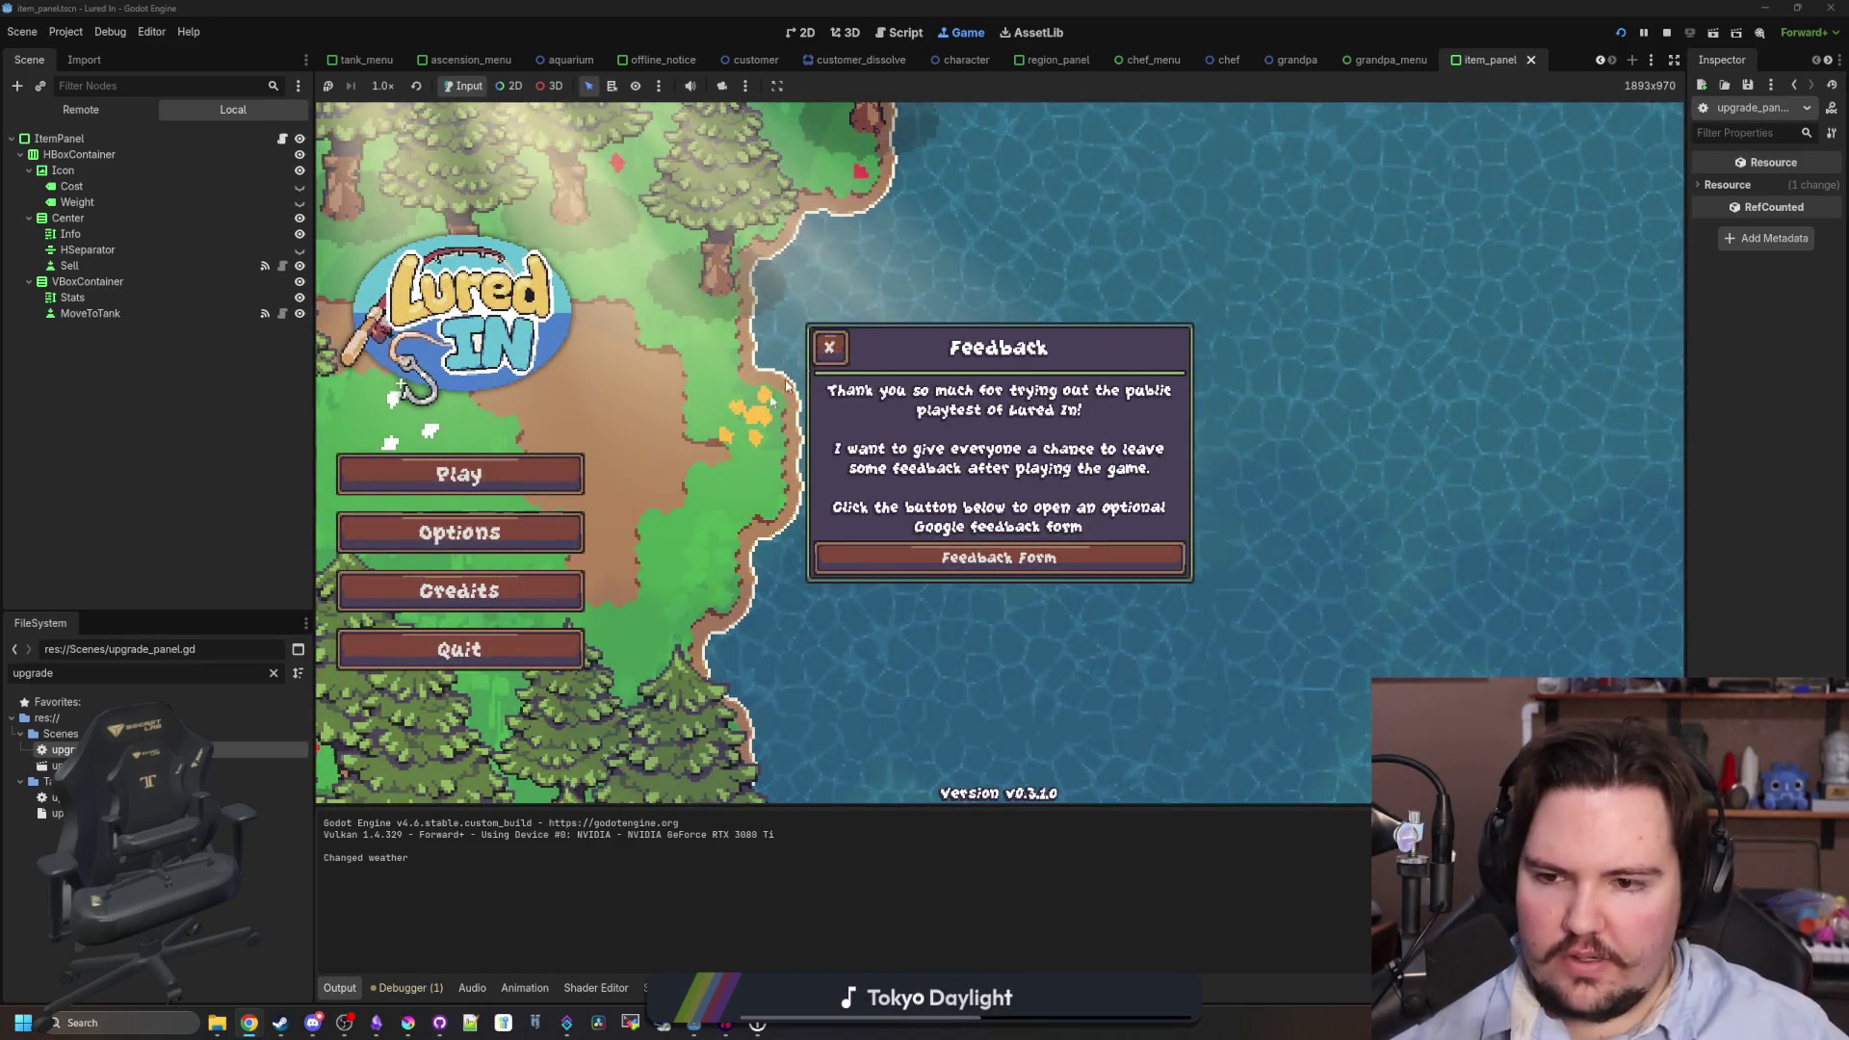
- Reset the game's save data from Options, then stop and relaunch the game
left_click(459, 532)
left_click(830, 347)
scroll(895, 578, "down", 2)
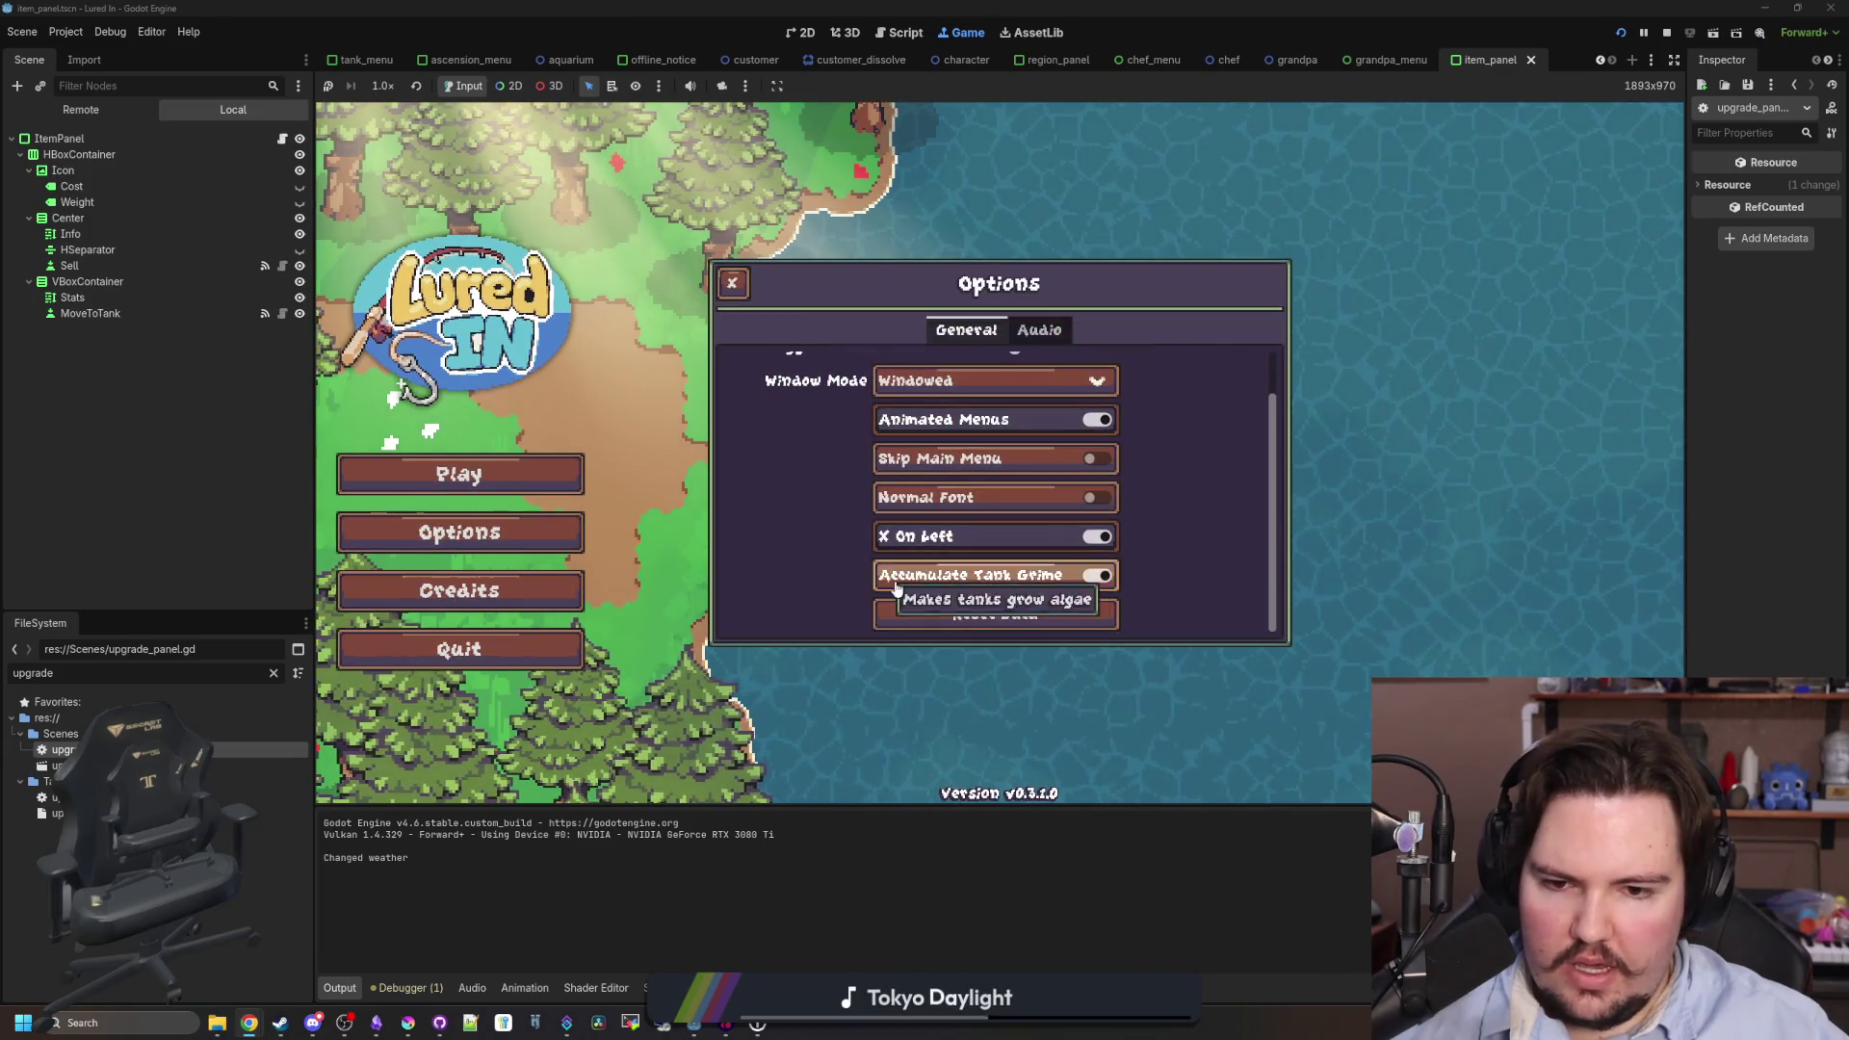
left_click(940, 612)
left_click(949, 547)
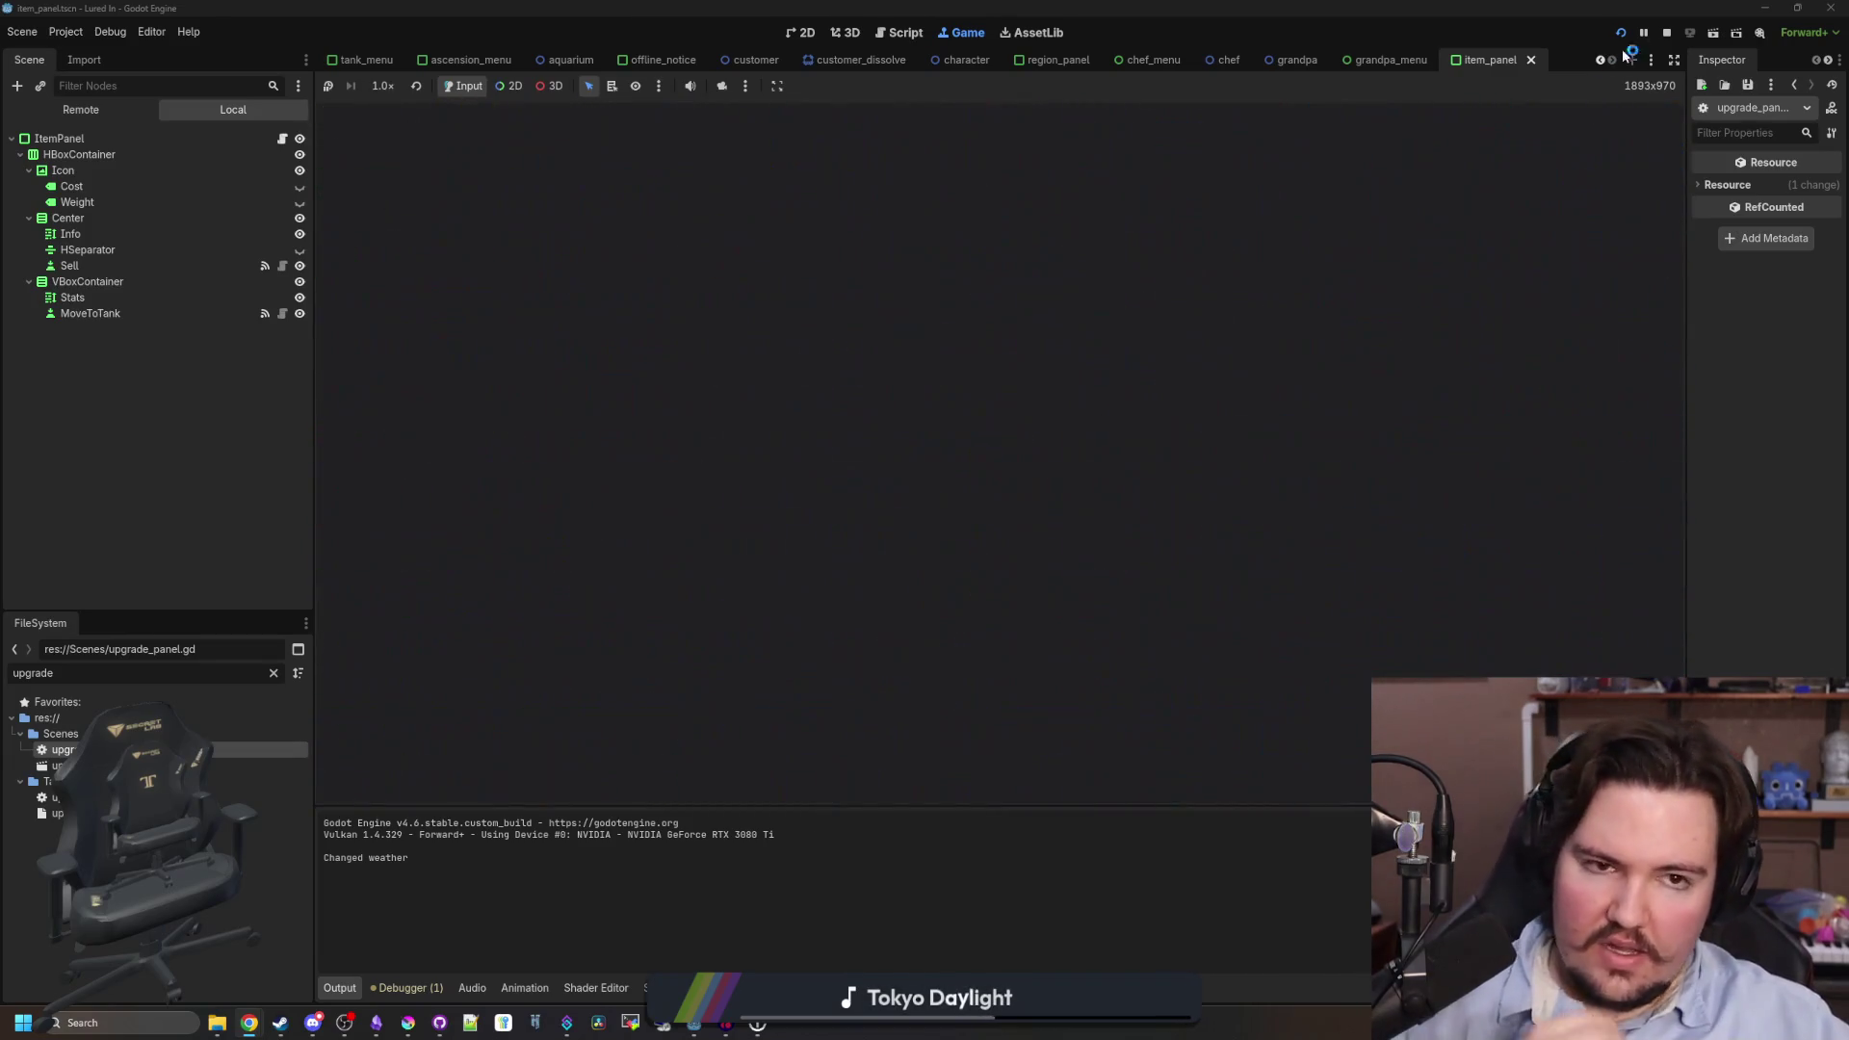
left_click(1662, 36)
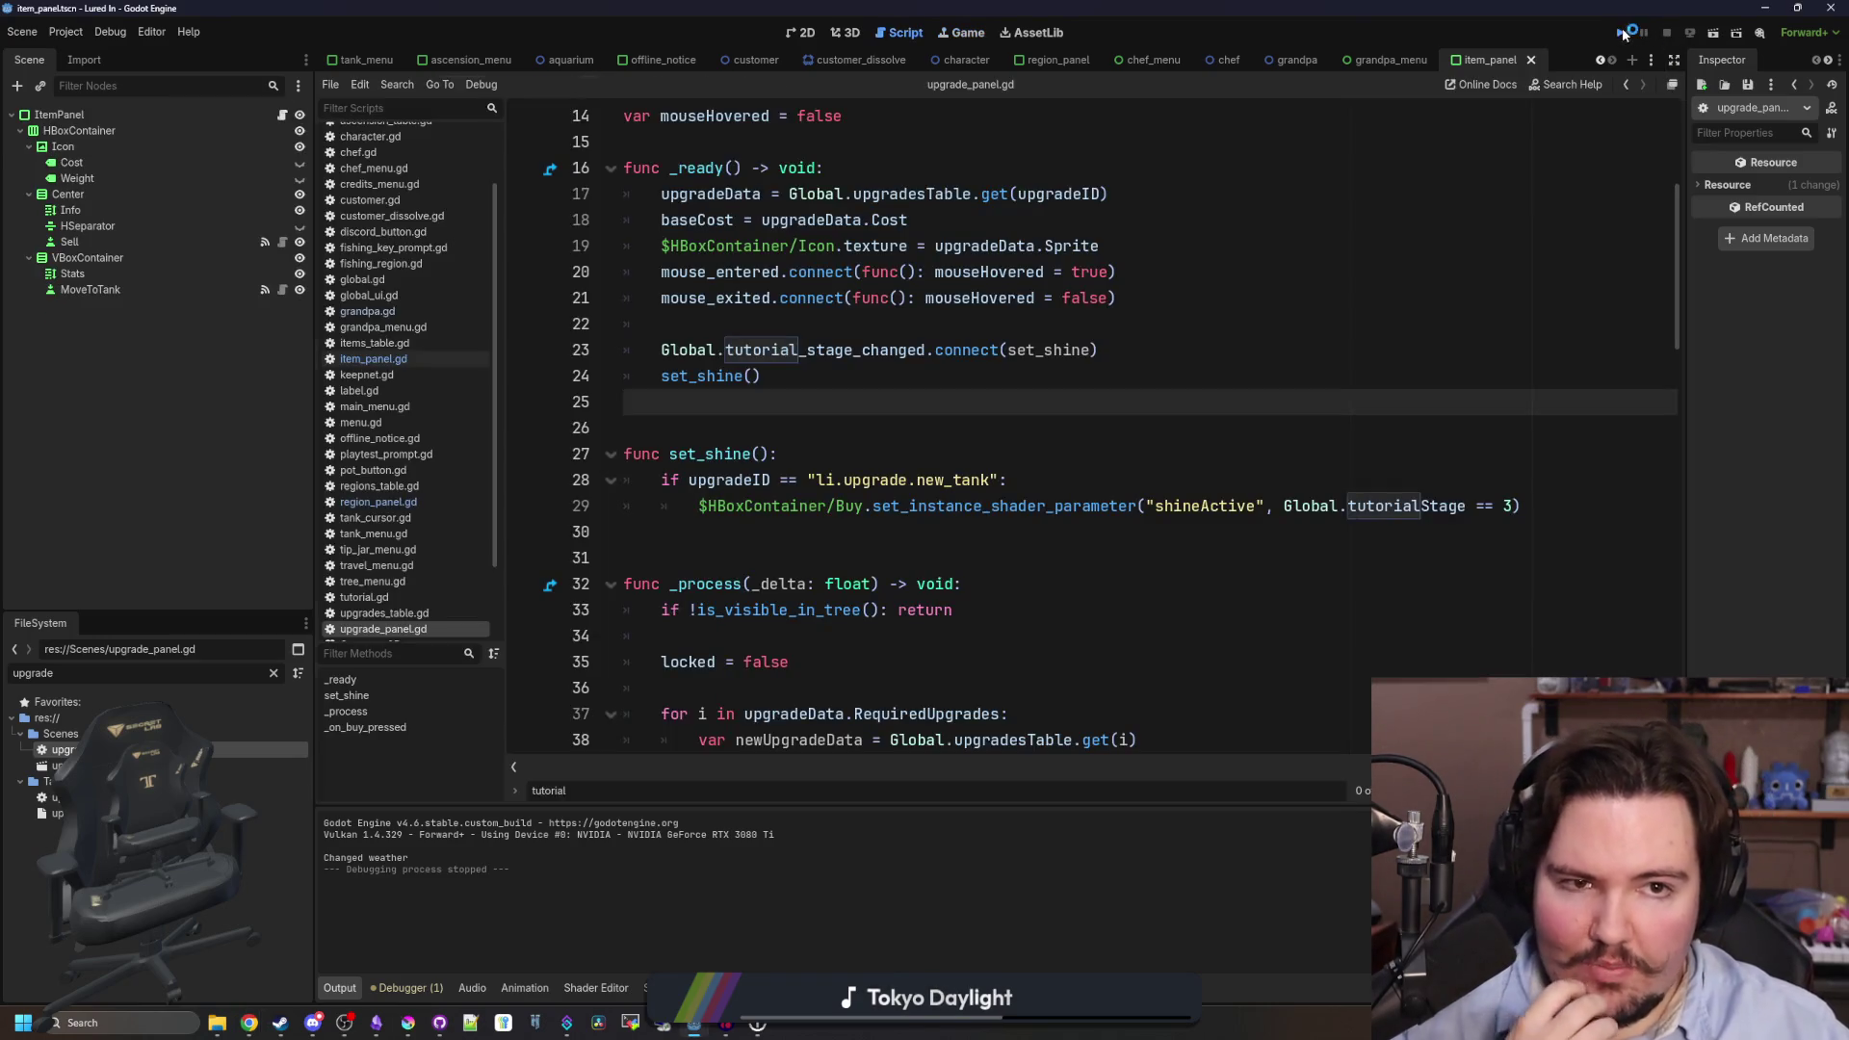
left_click(1622, 34)
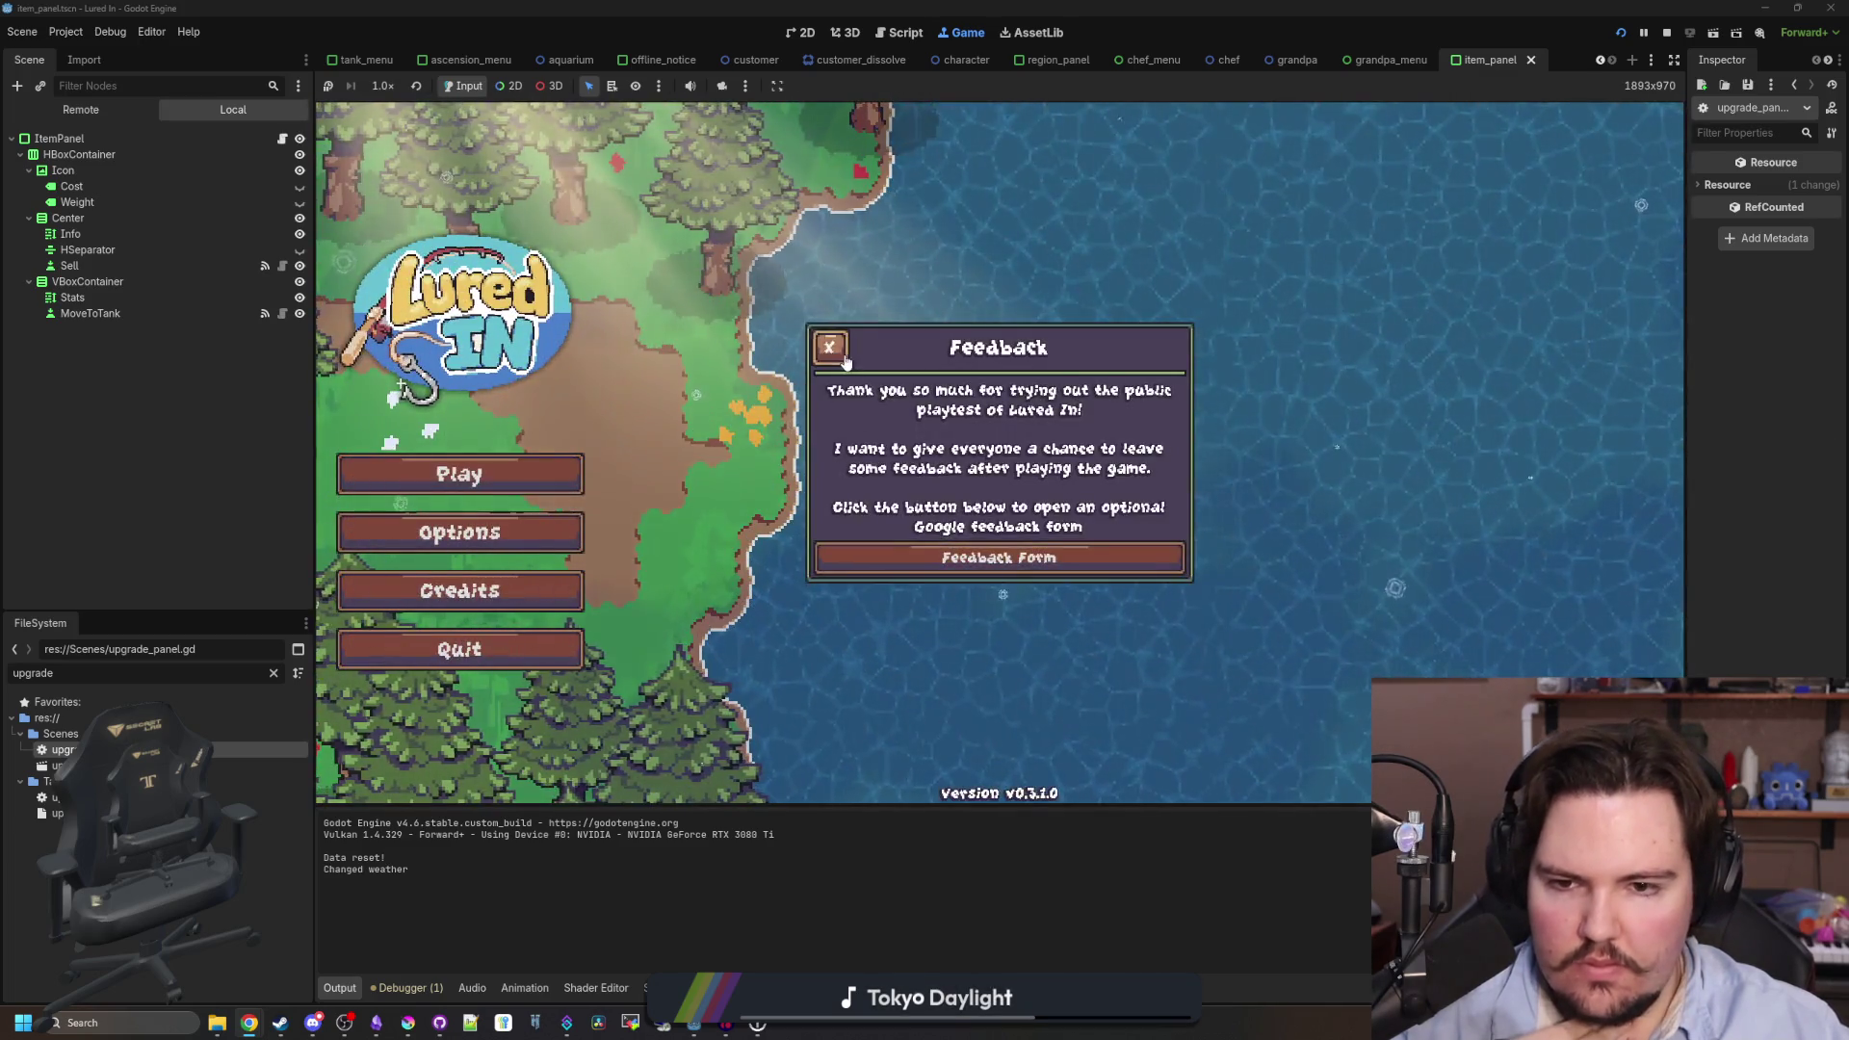
- Start a new game, zoom out, and read through and close Grandpa's opening messages
left_click(905, 548)
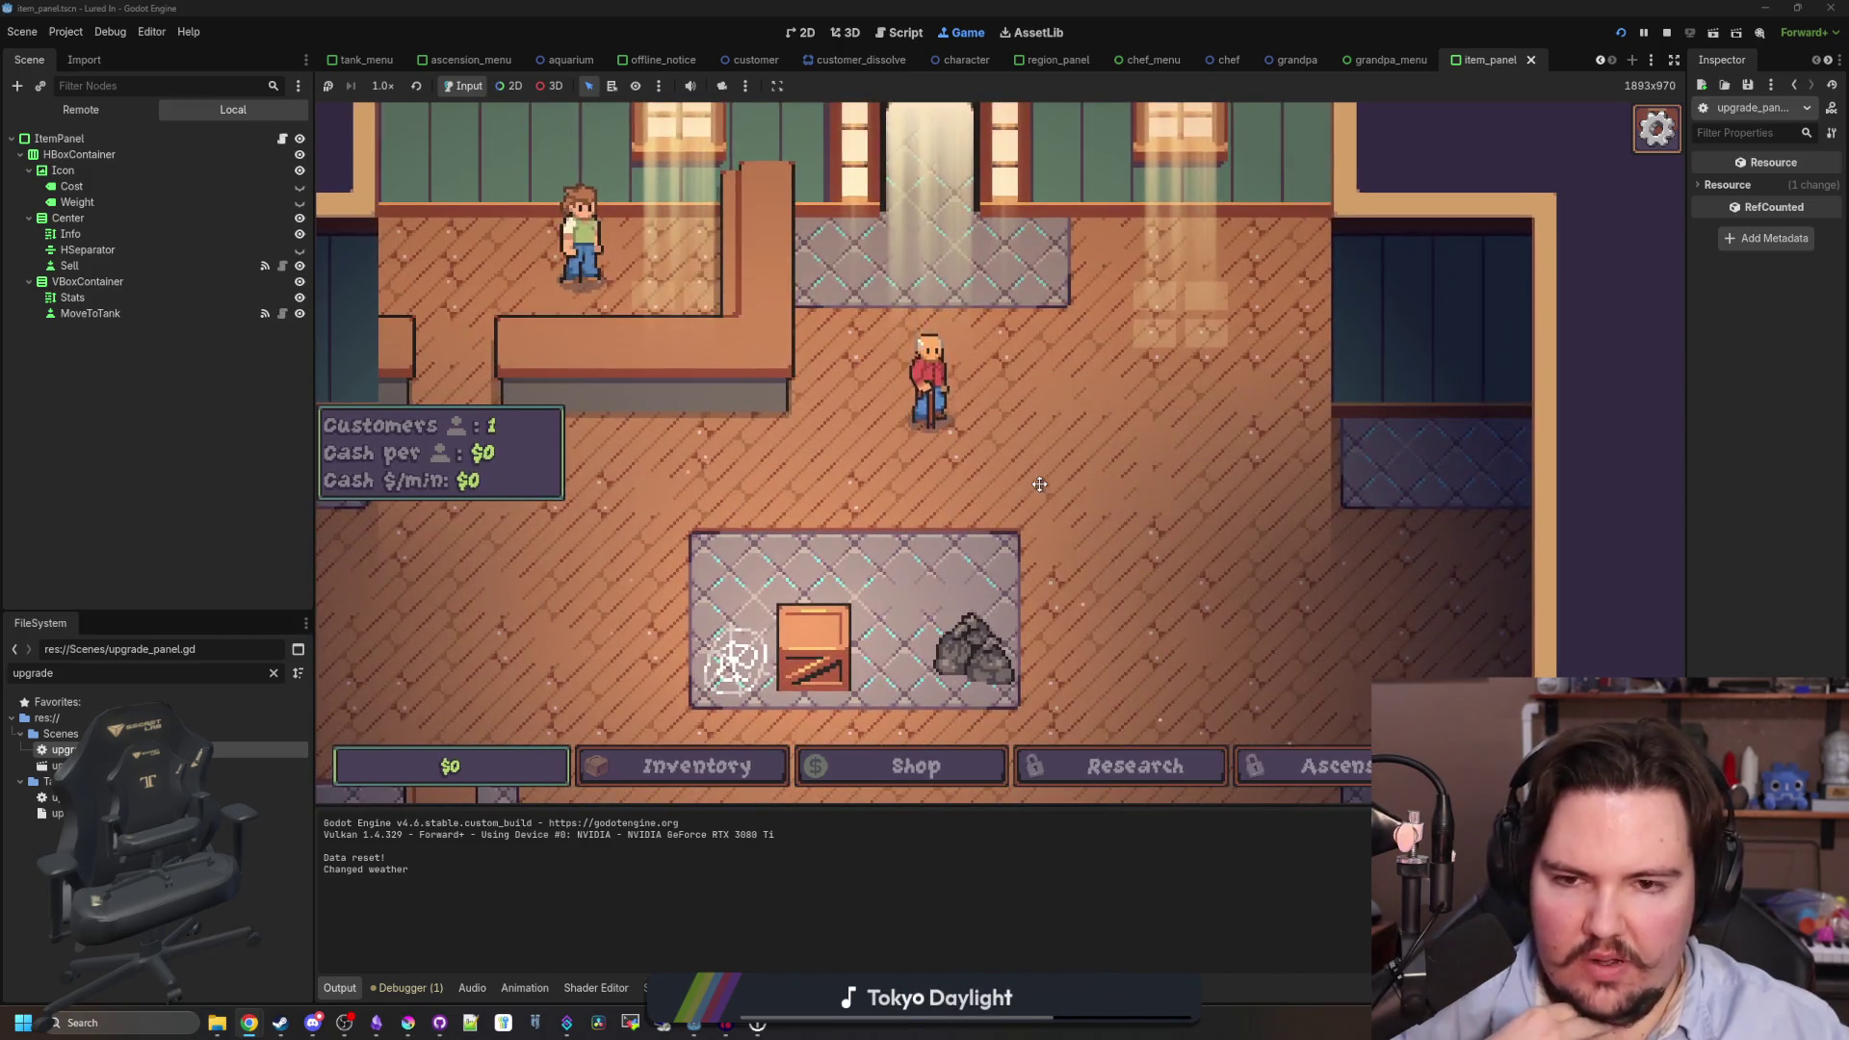
scroll(1040, 485, "down", 3)
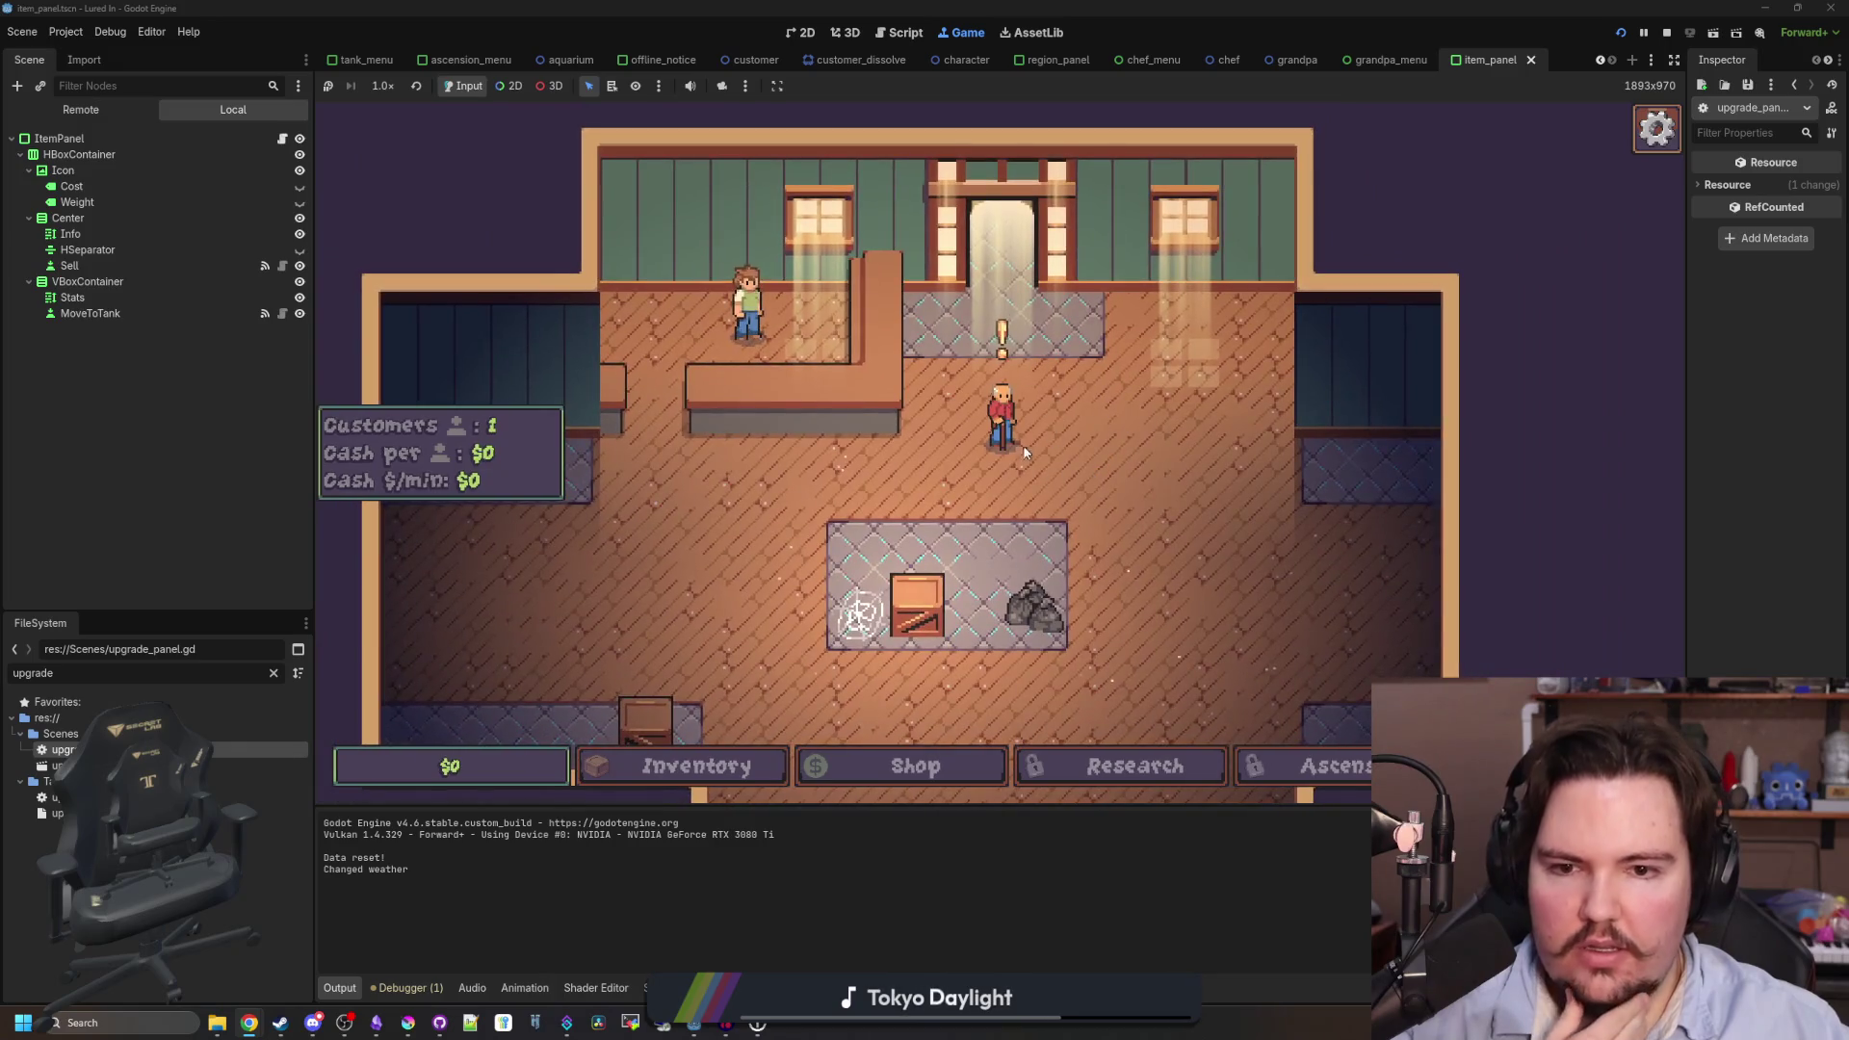
left_click(1023, 448)
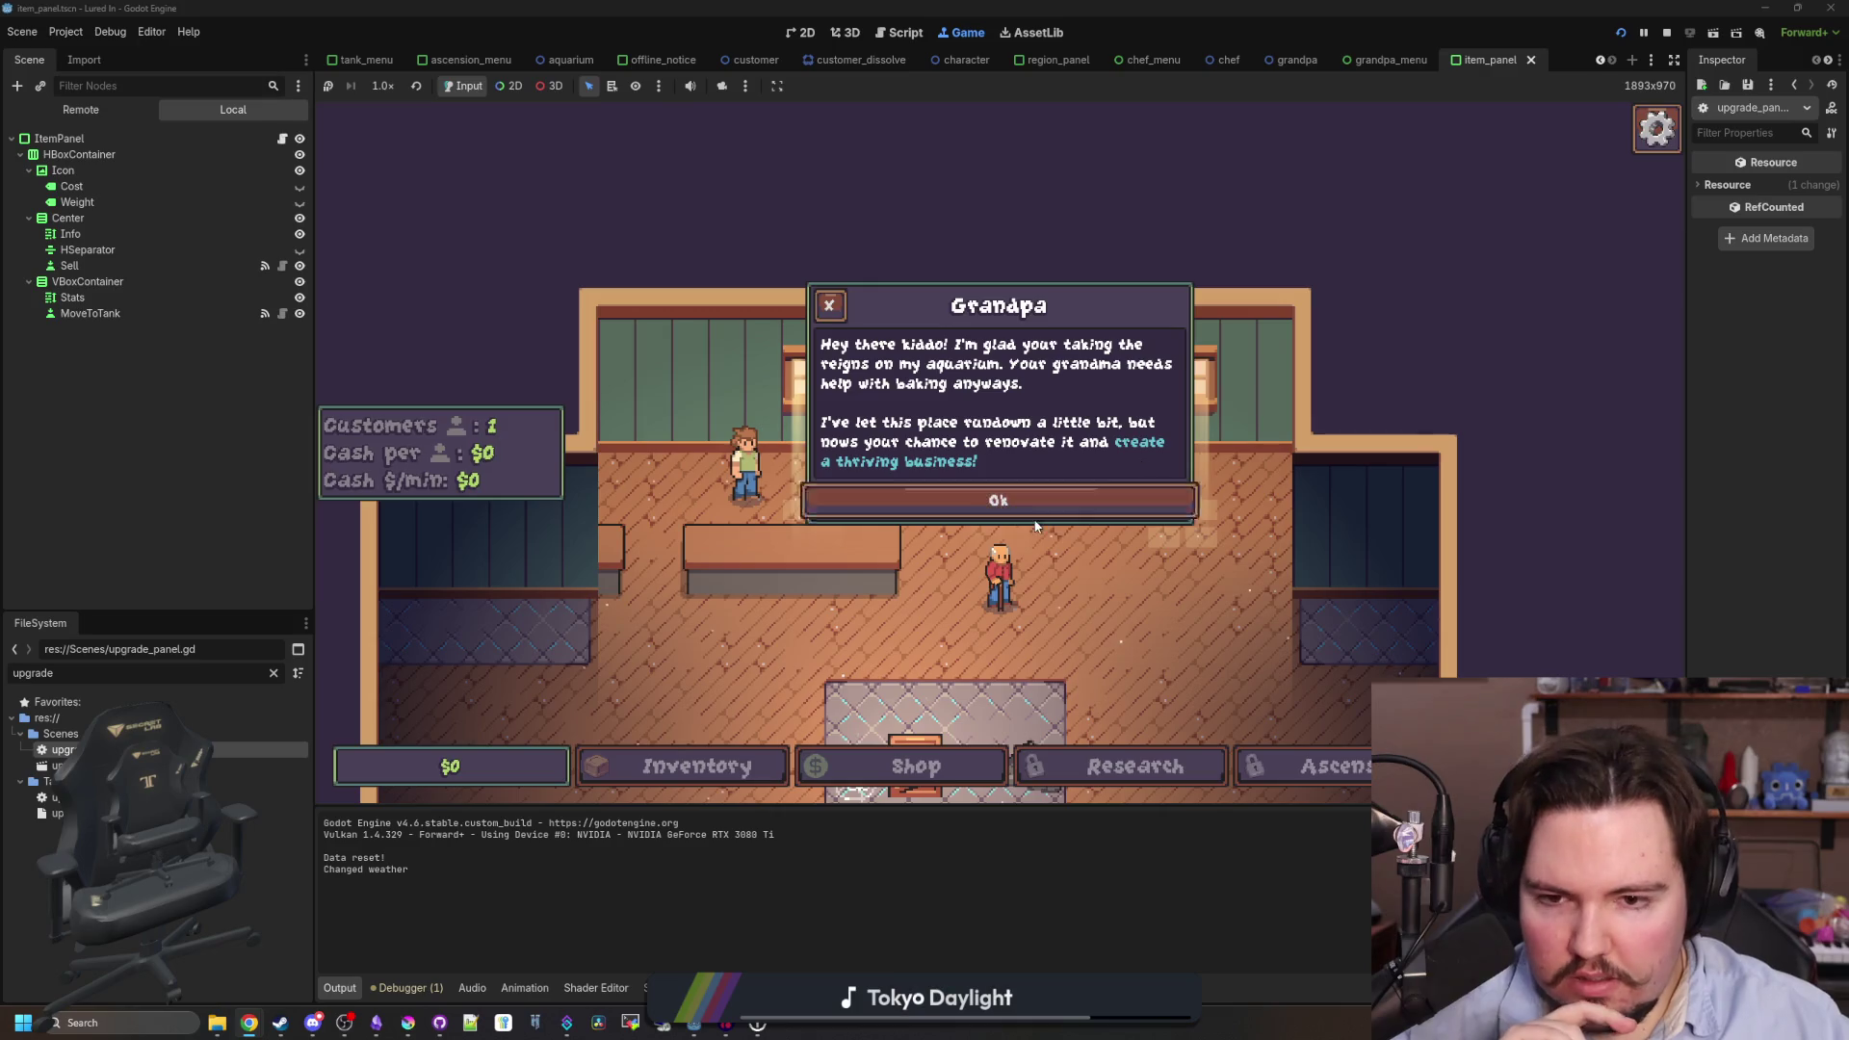
left_click(998, 500)
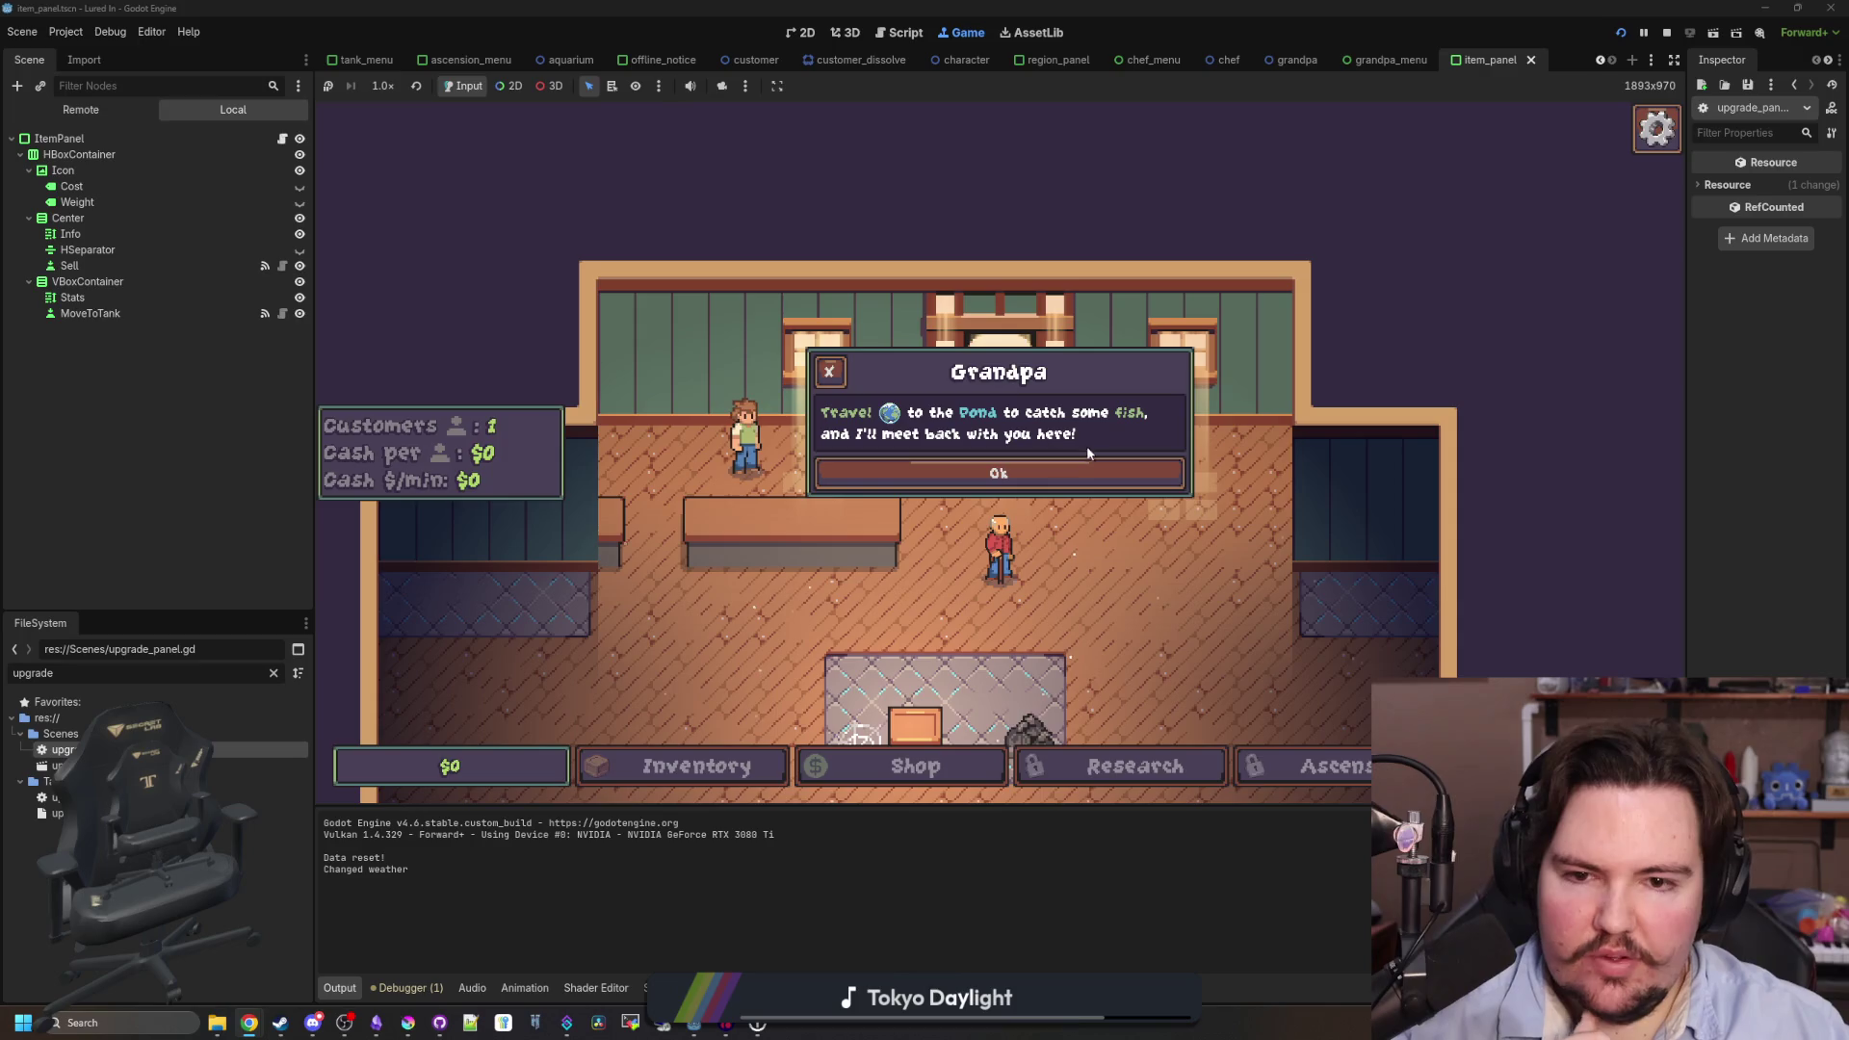
key("Return")
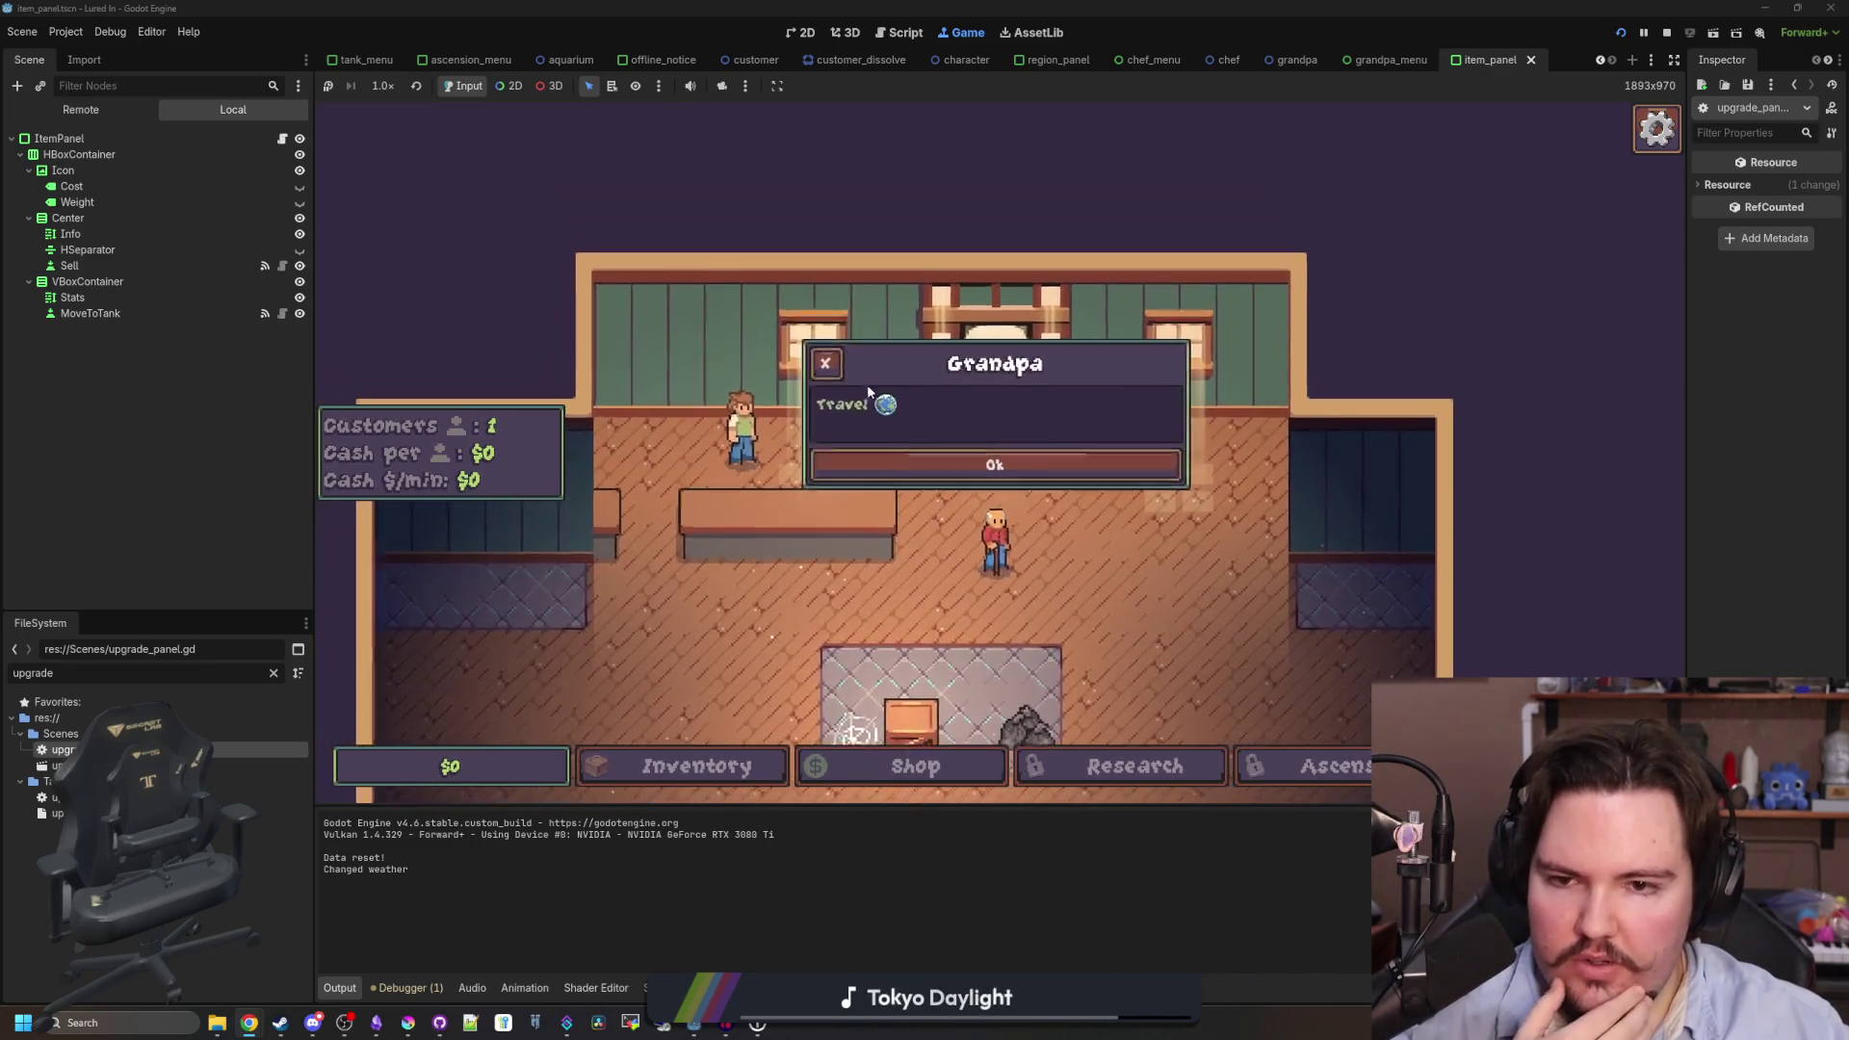
key("Return")
key("Return")
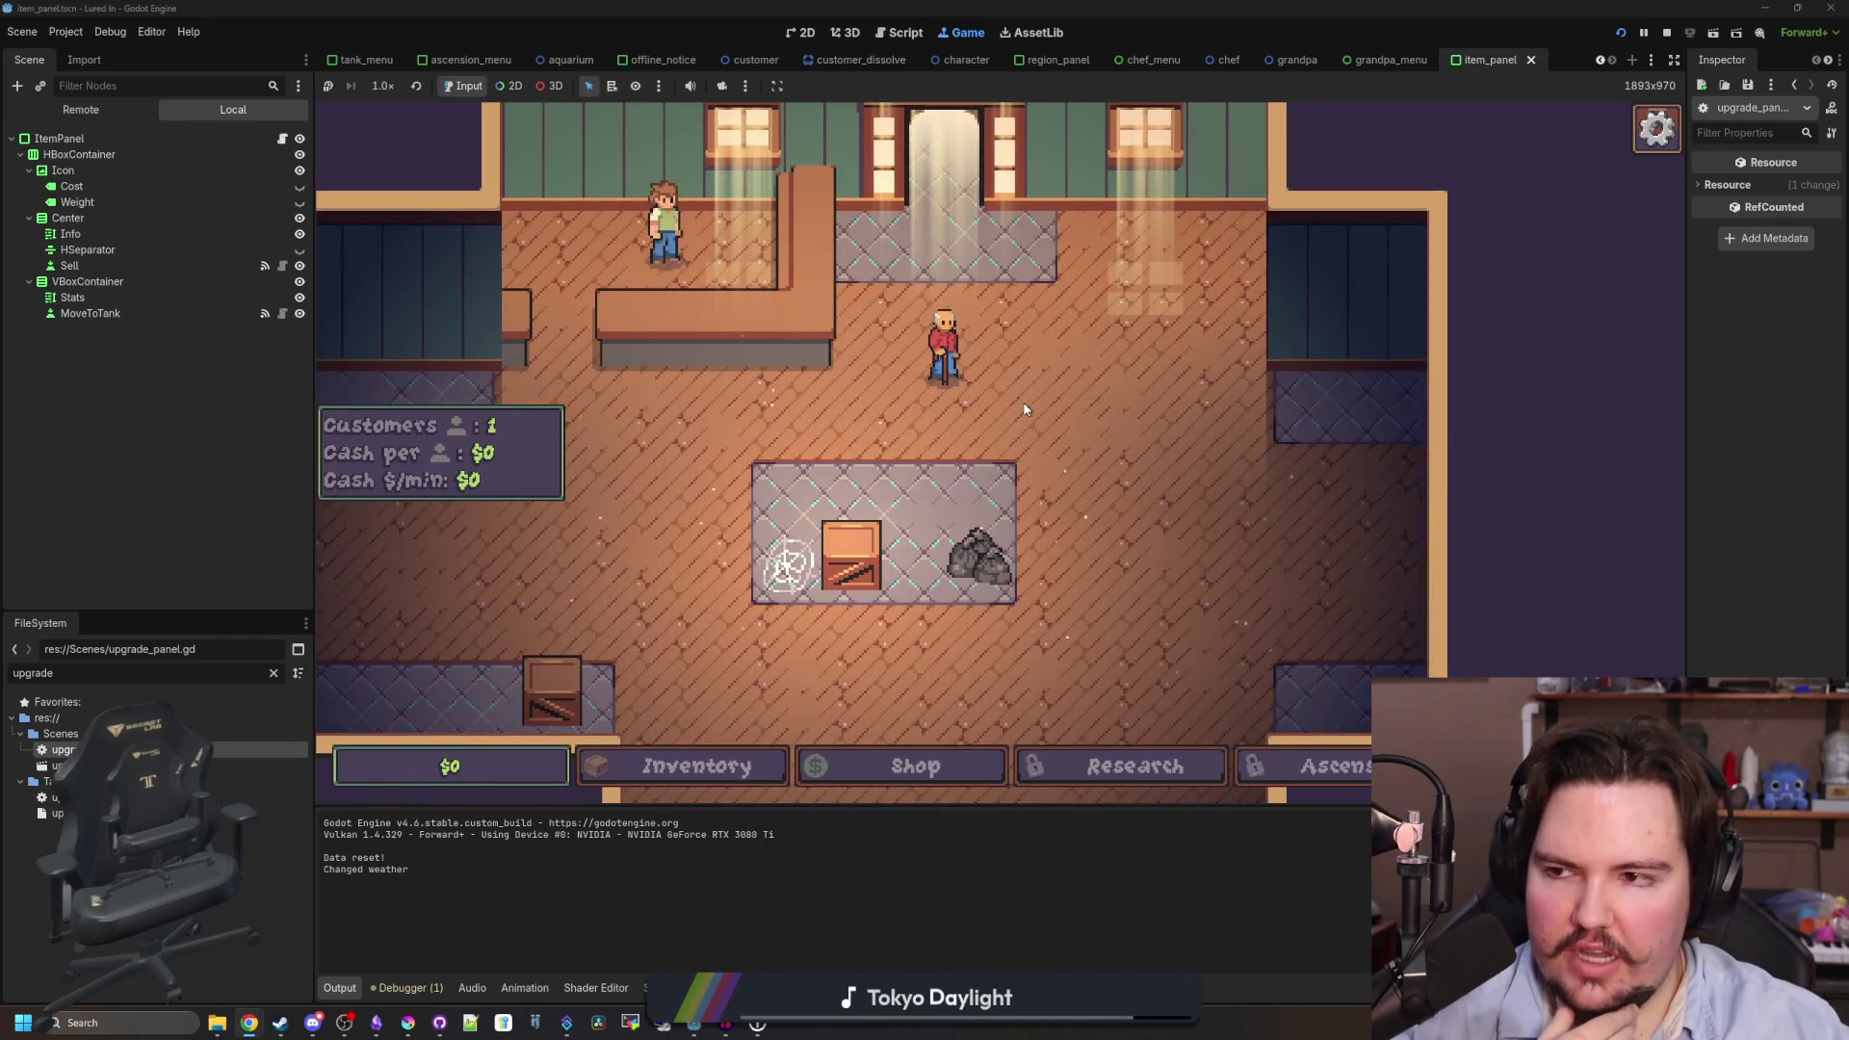
double_click(249, 674)
- Filter the FileSystem for 'grand' and open grandpa.gd
type("gr")
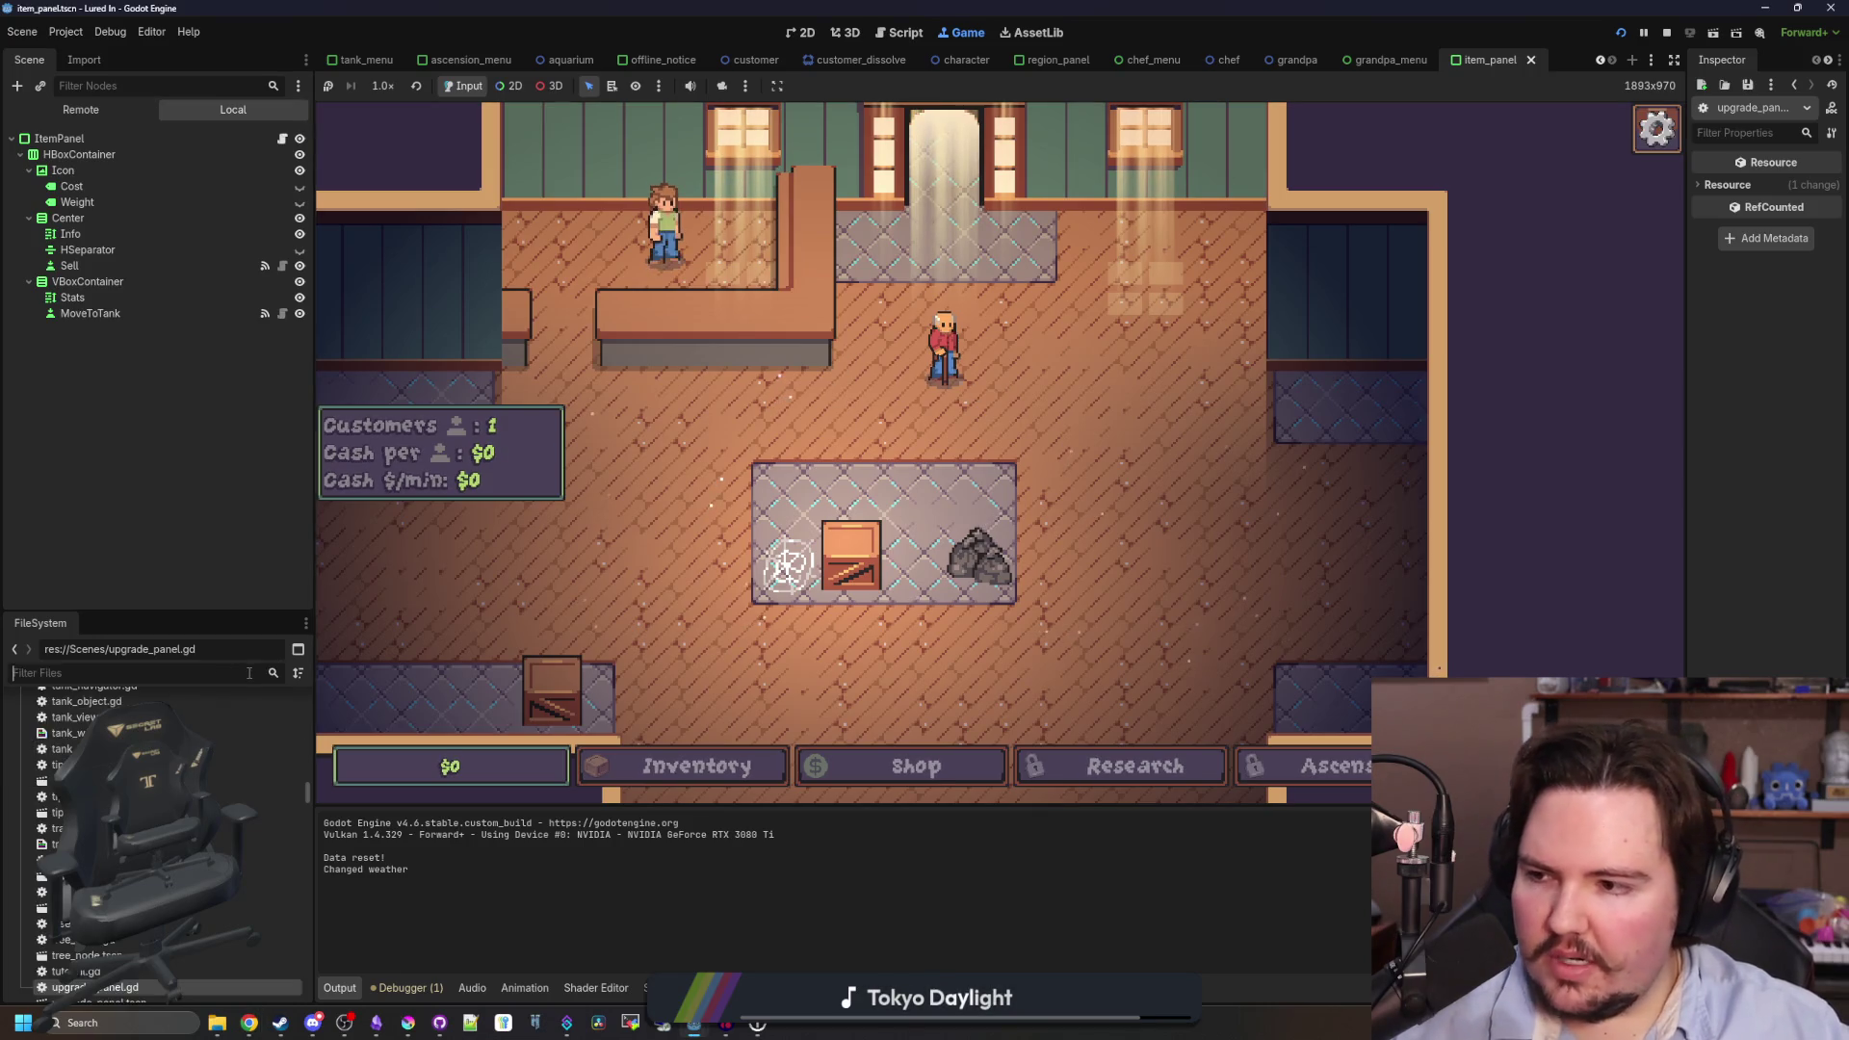
type("and")
double_click(97, 750)
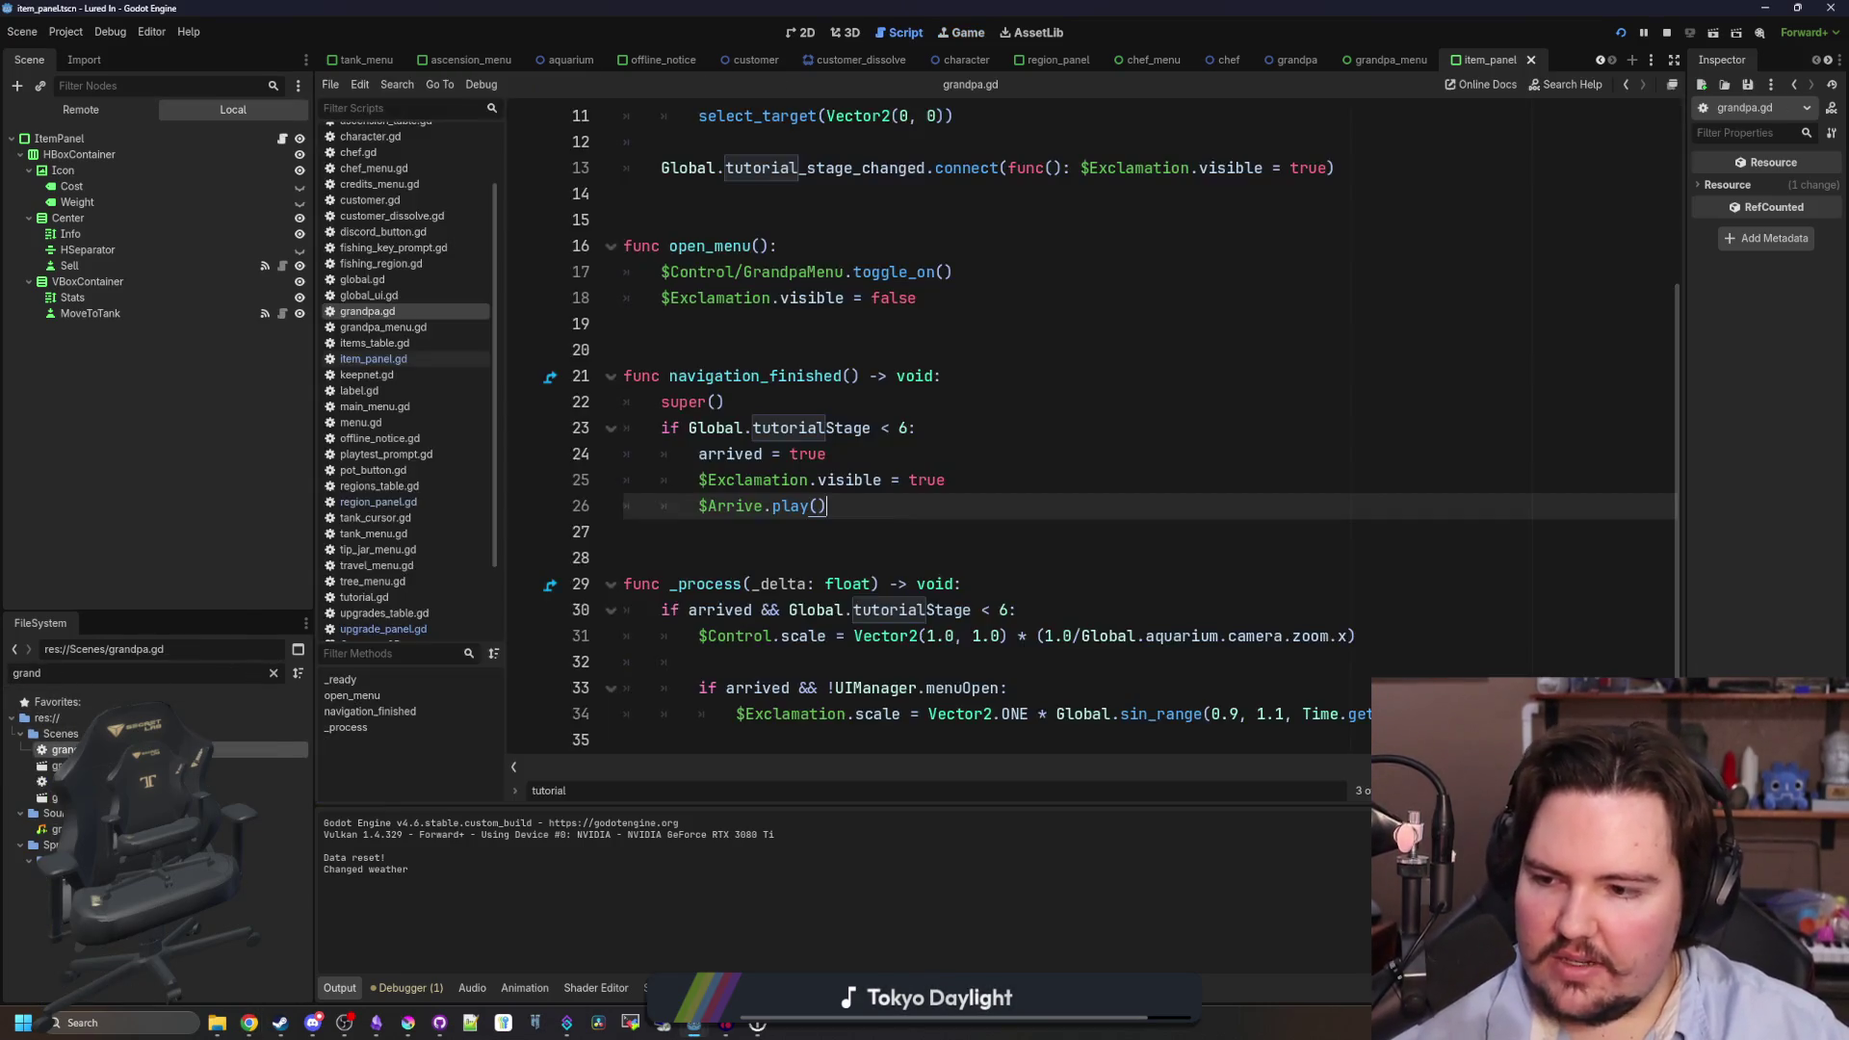
left_click(938, 375)
scroll(938, 376, "up", 4)
left_click(929, 480)
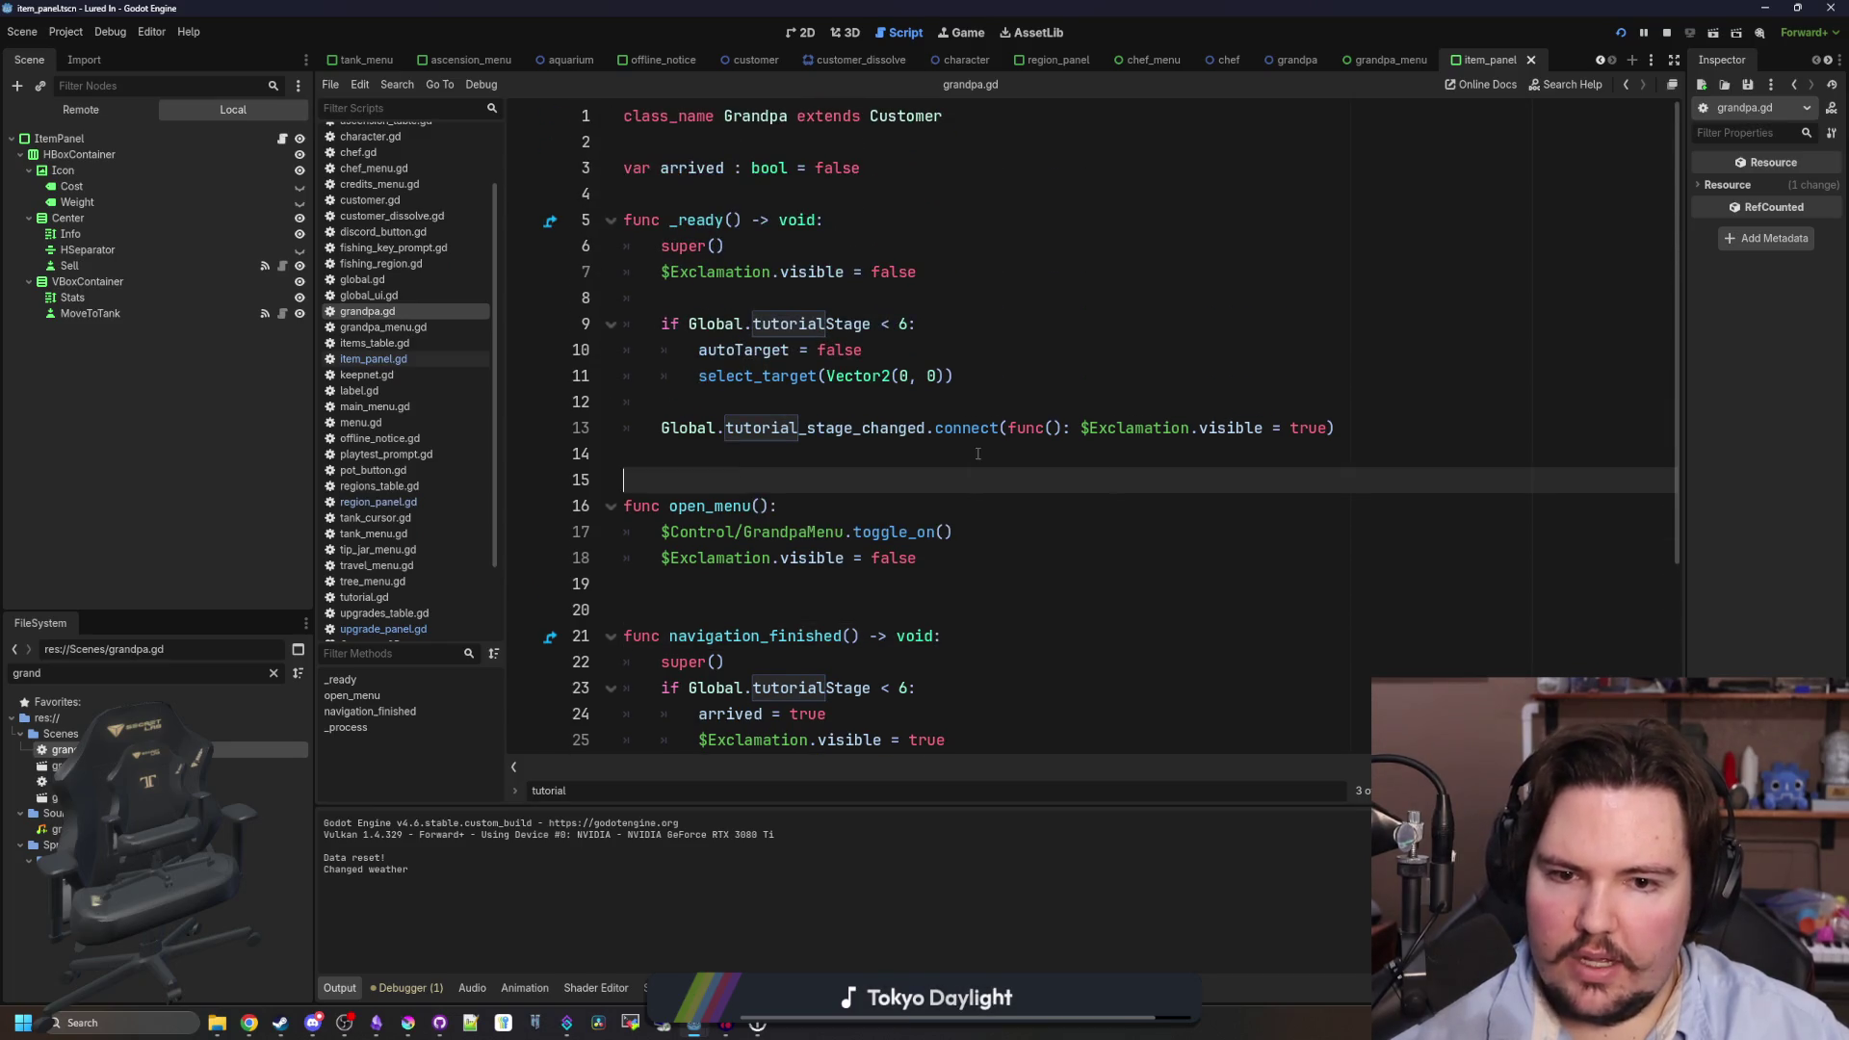
- Split the lambda onto separate lines, adding an 'if UIManager.activeMenu:' check above the indented exclamation line
left_click(1080, 427)
key("Return")
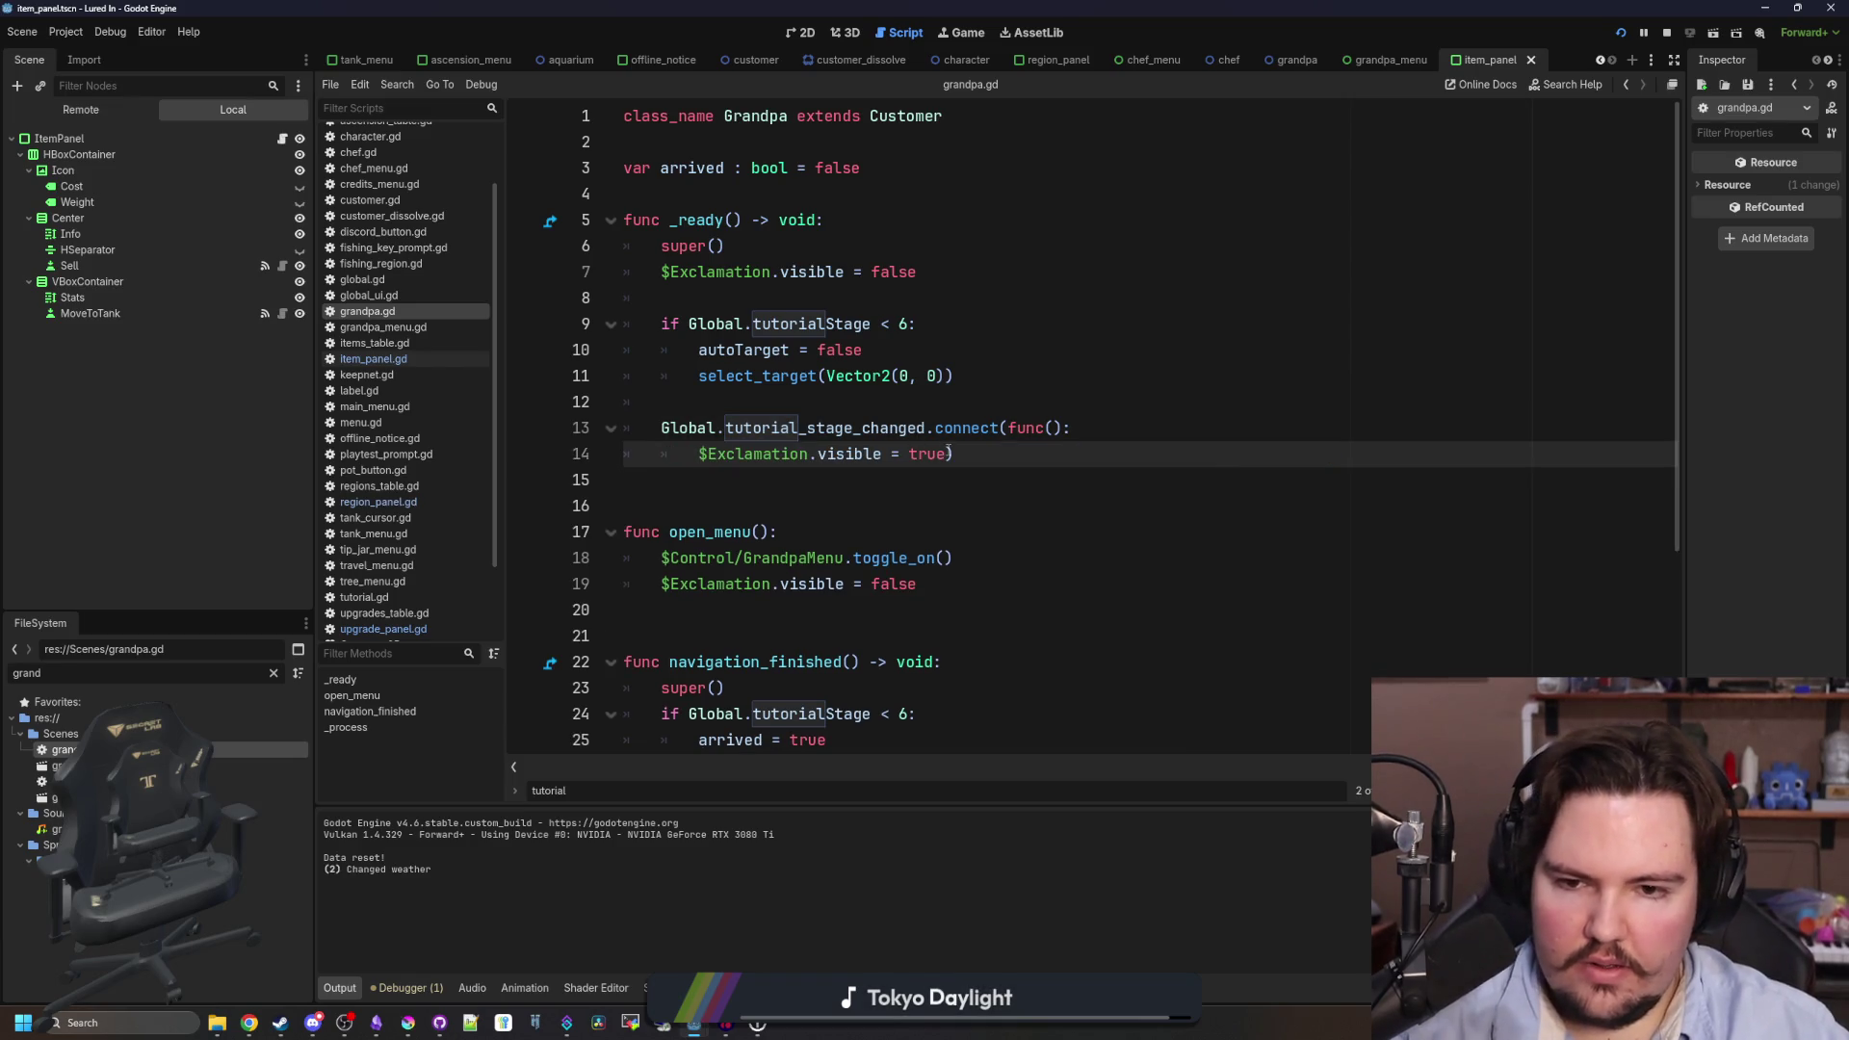
left_click(949, 454)
key("Return")
left_click(1108, 432)
key("Return")
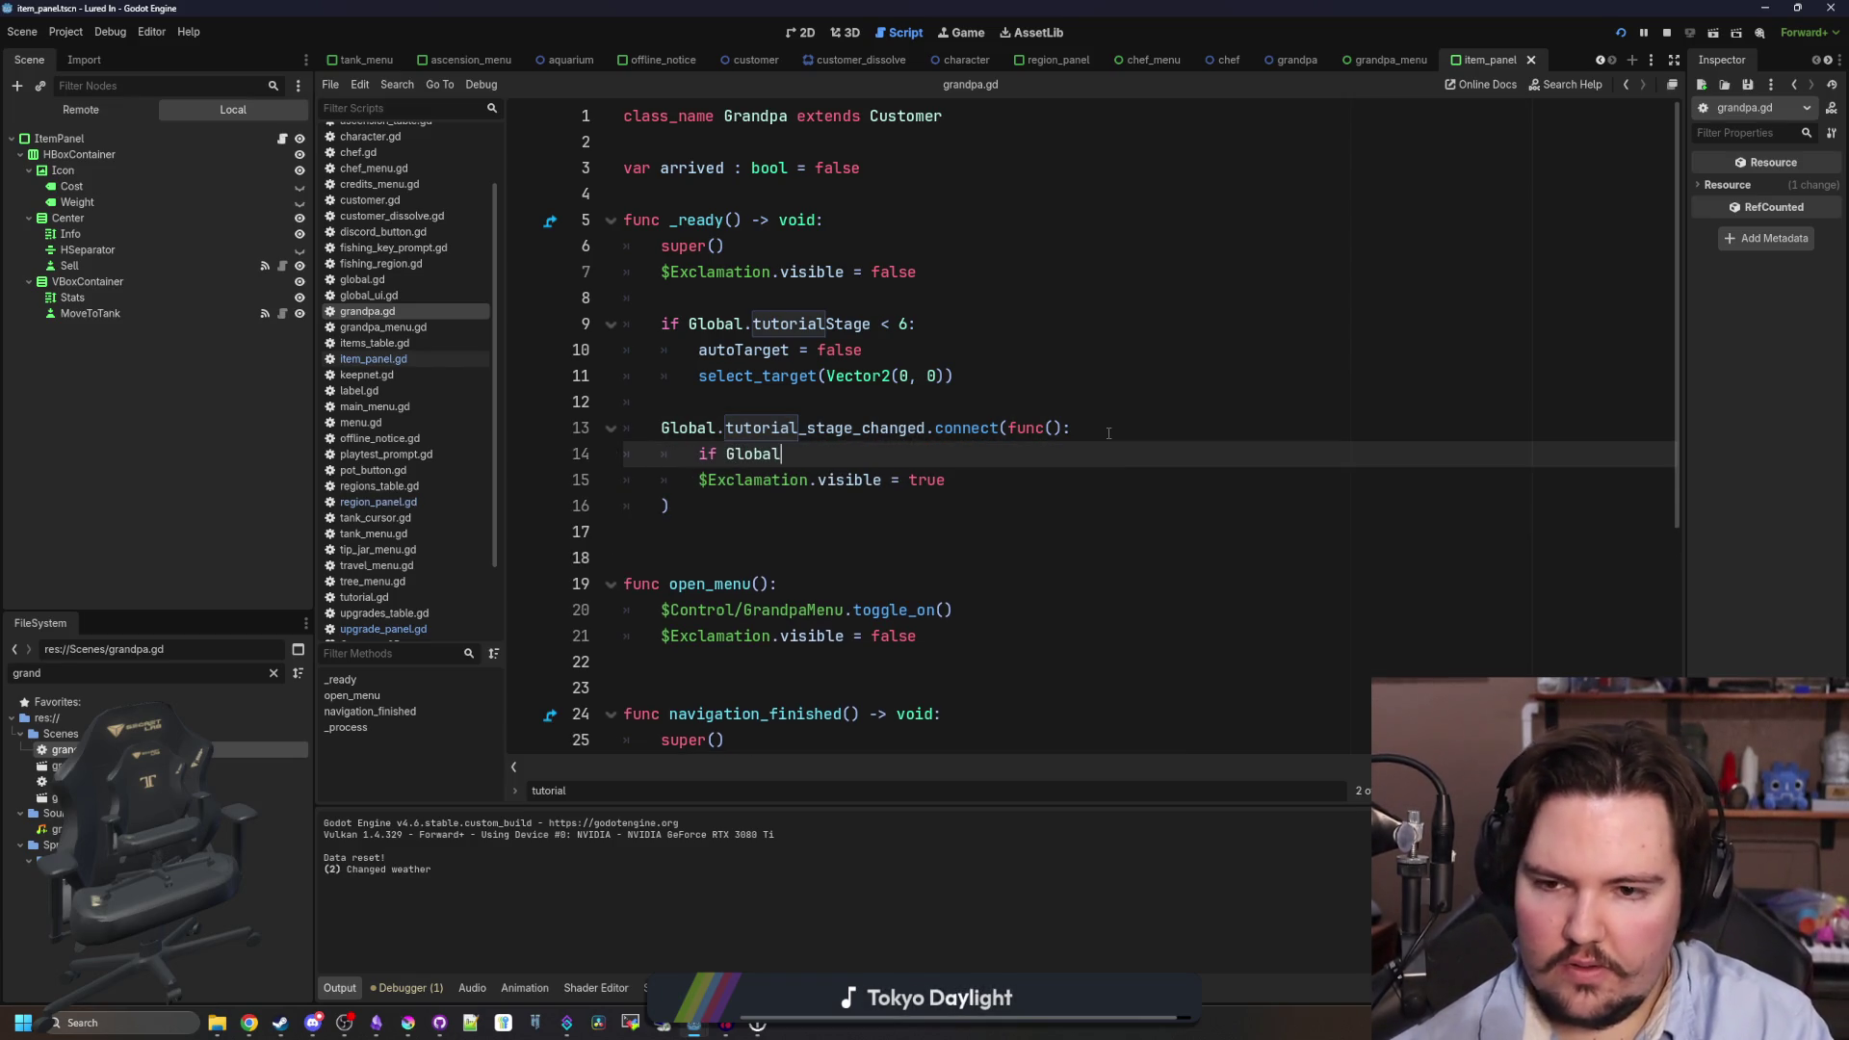
type("l.uiOpe")
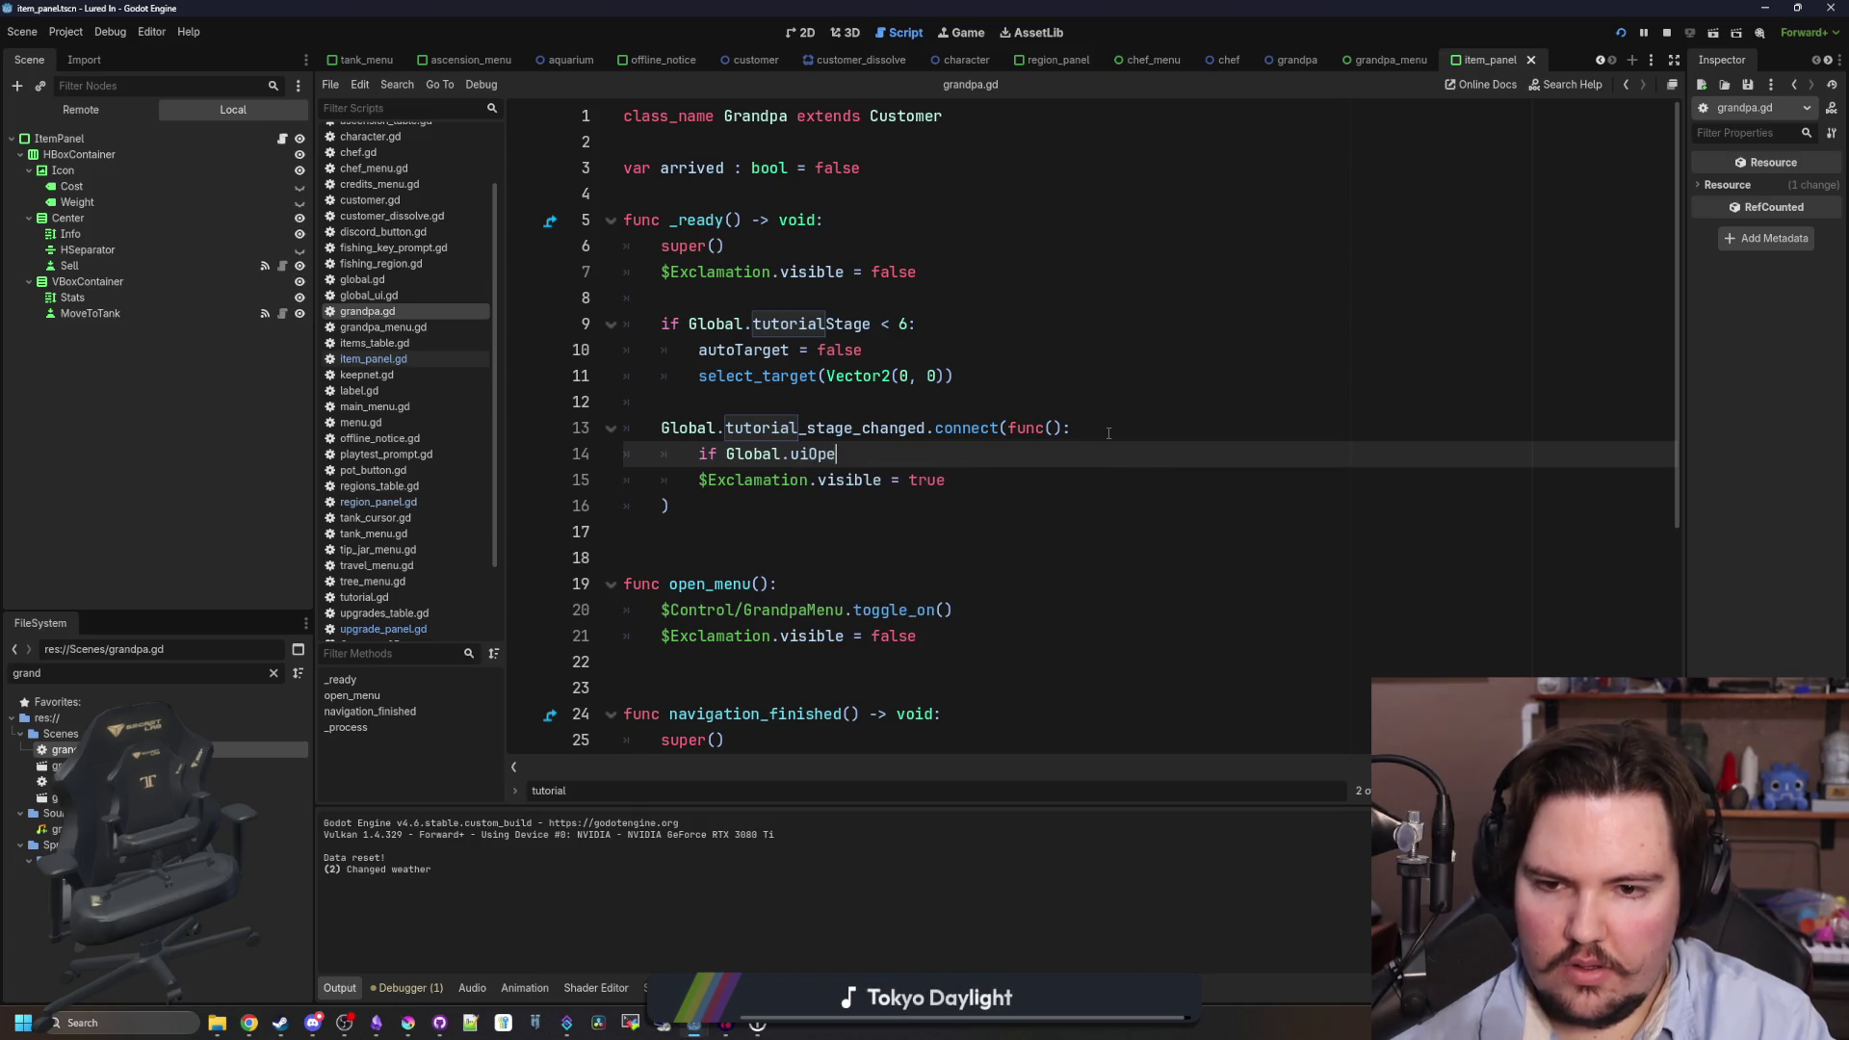
type("UIManager.uiOpen")
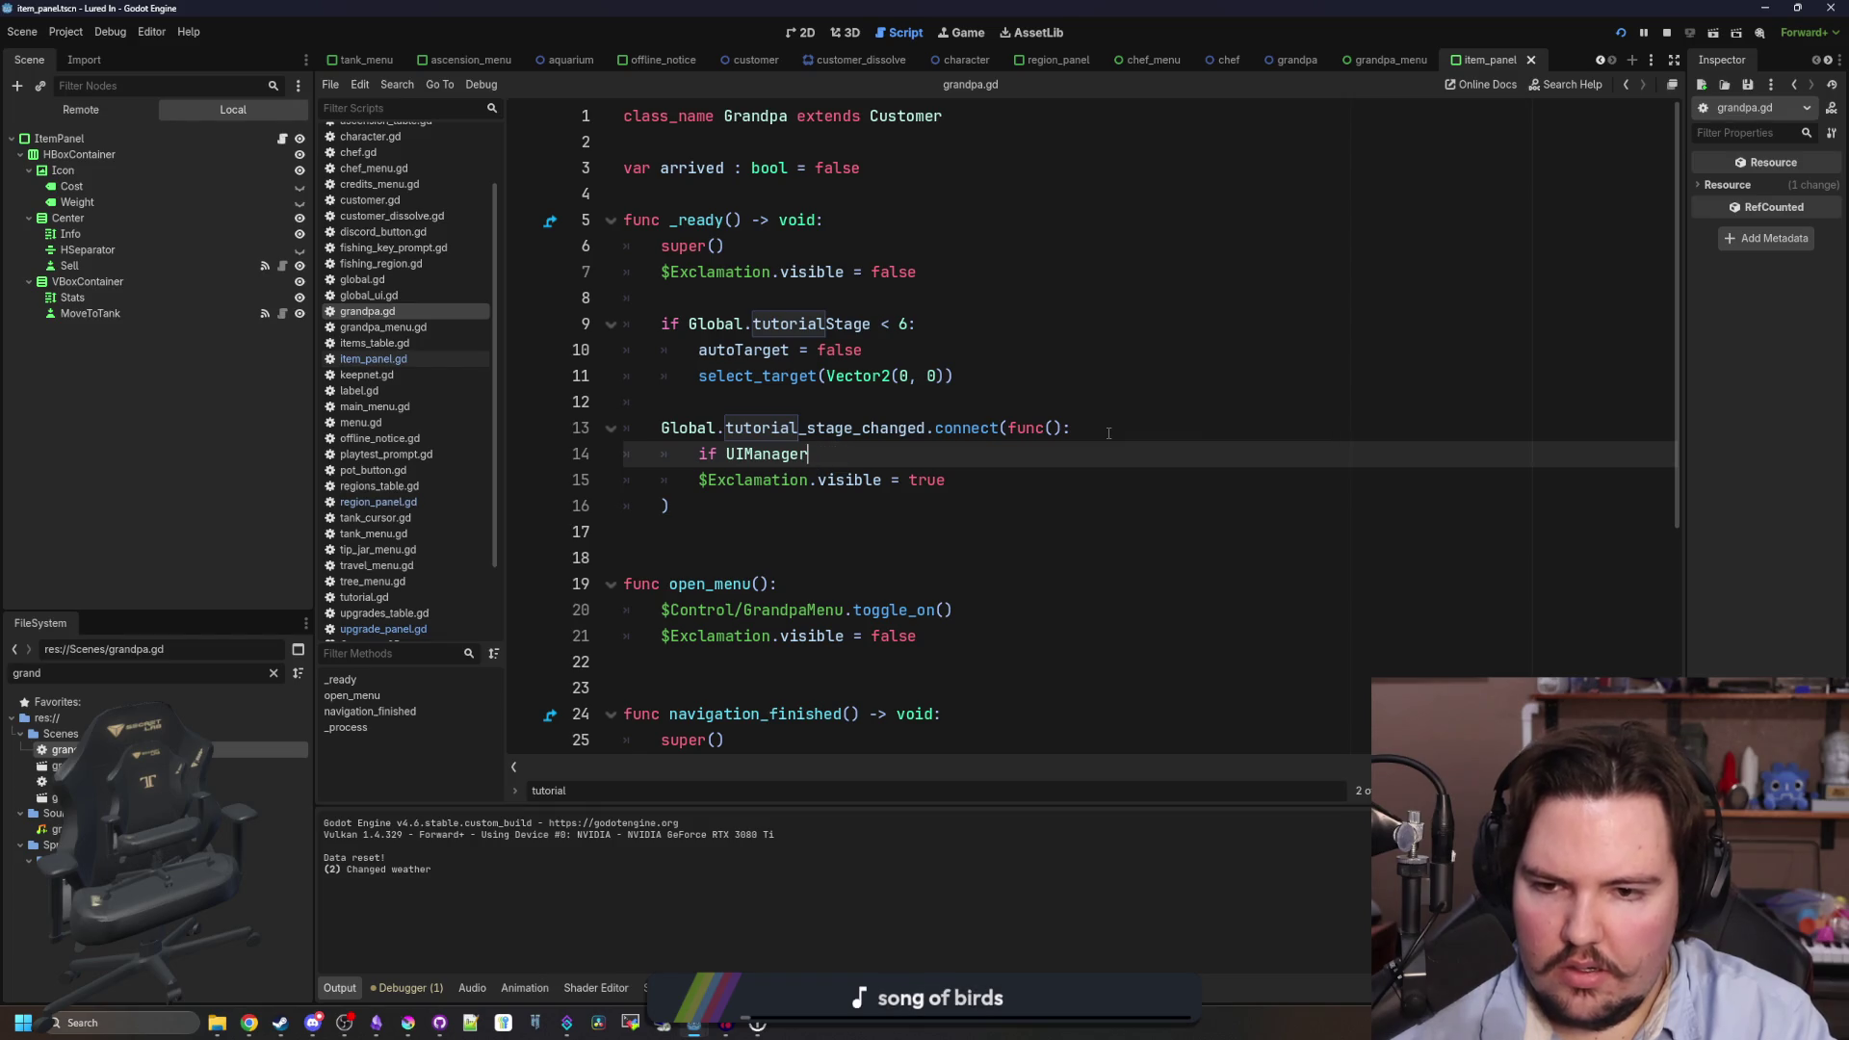
type("ctive")
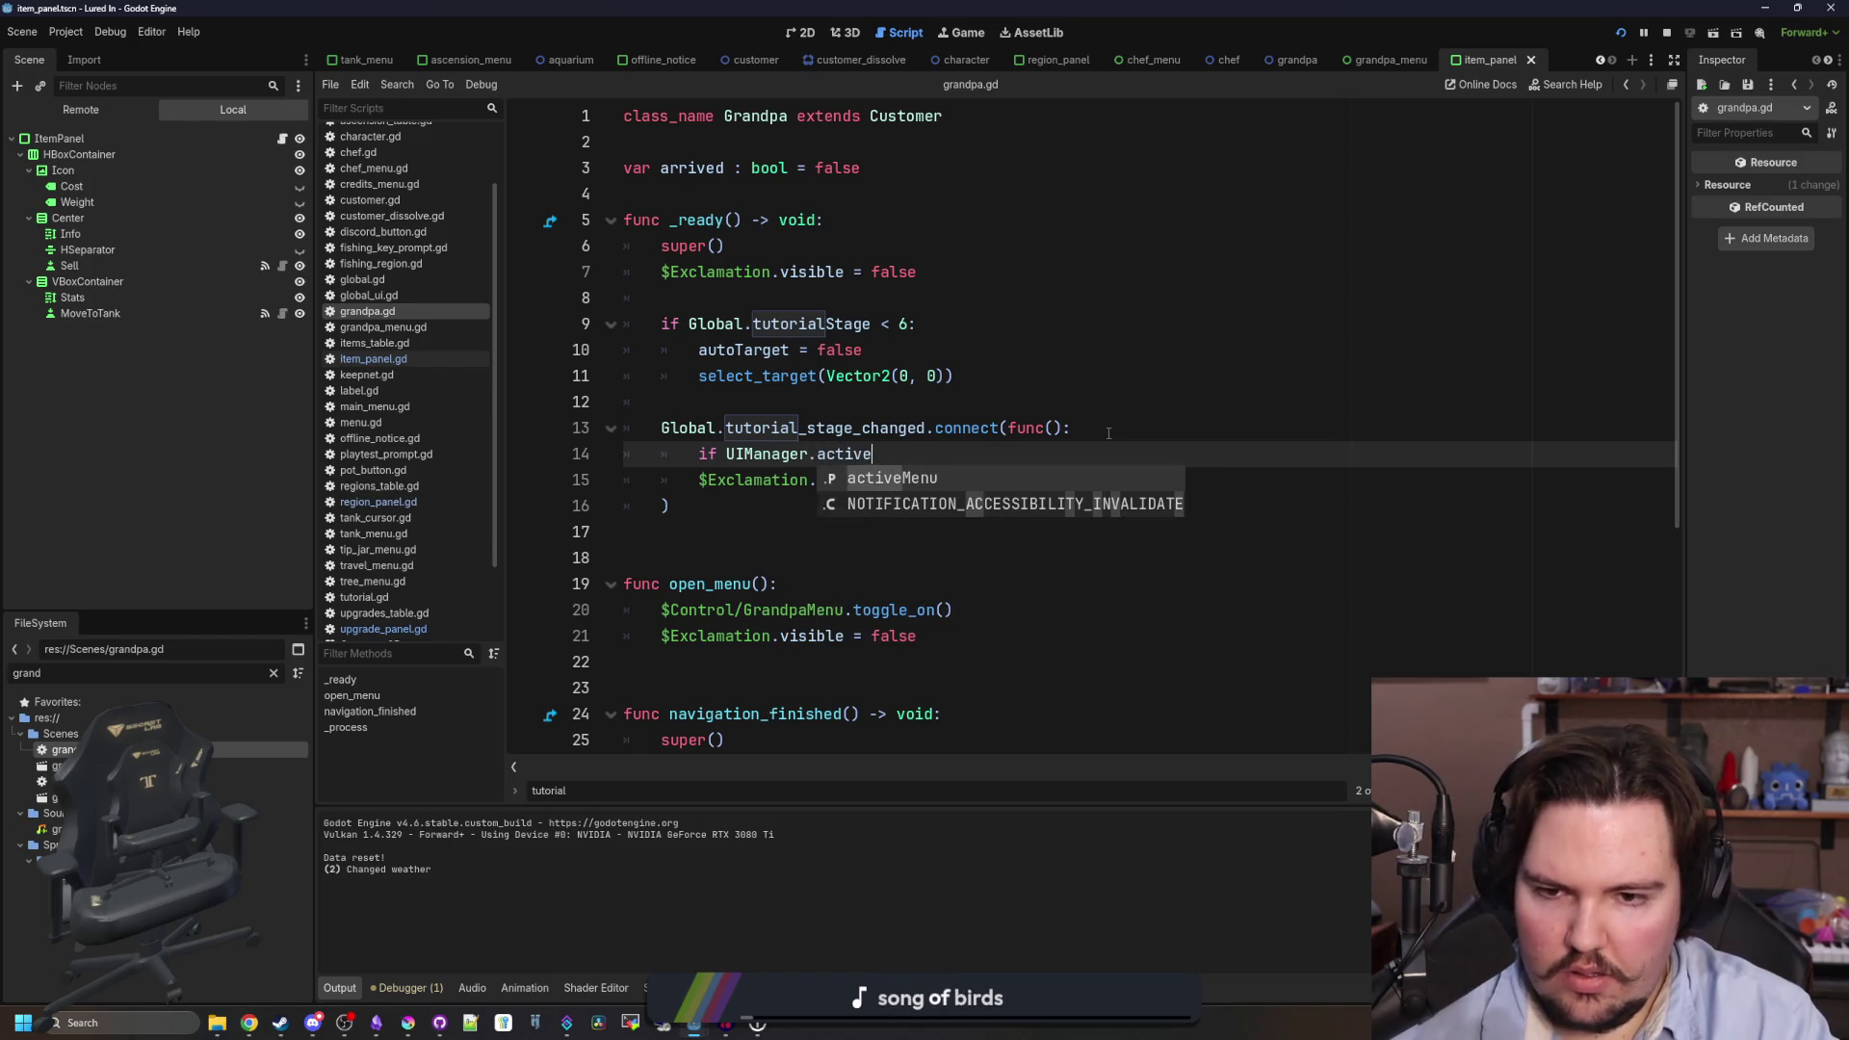
key("Return")
type(":")
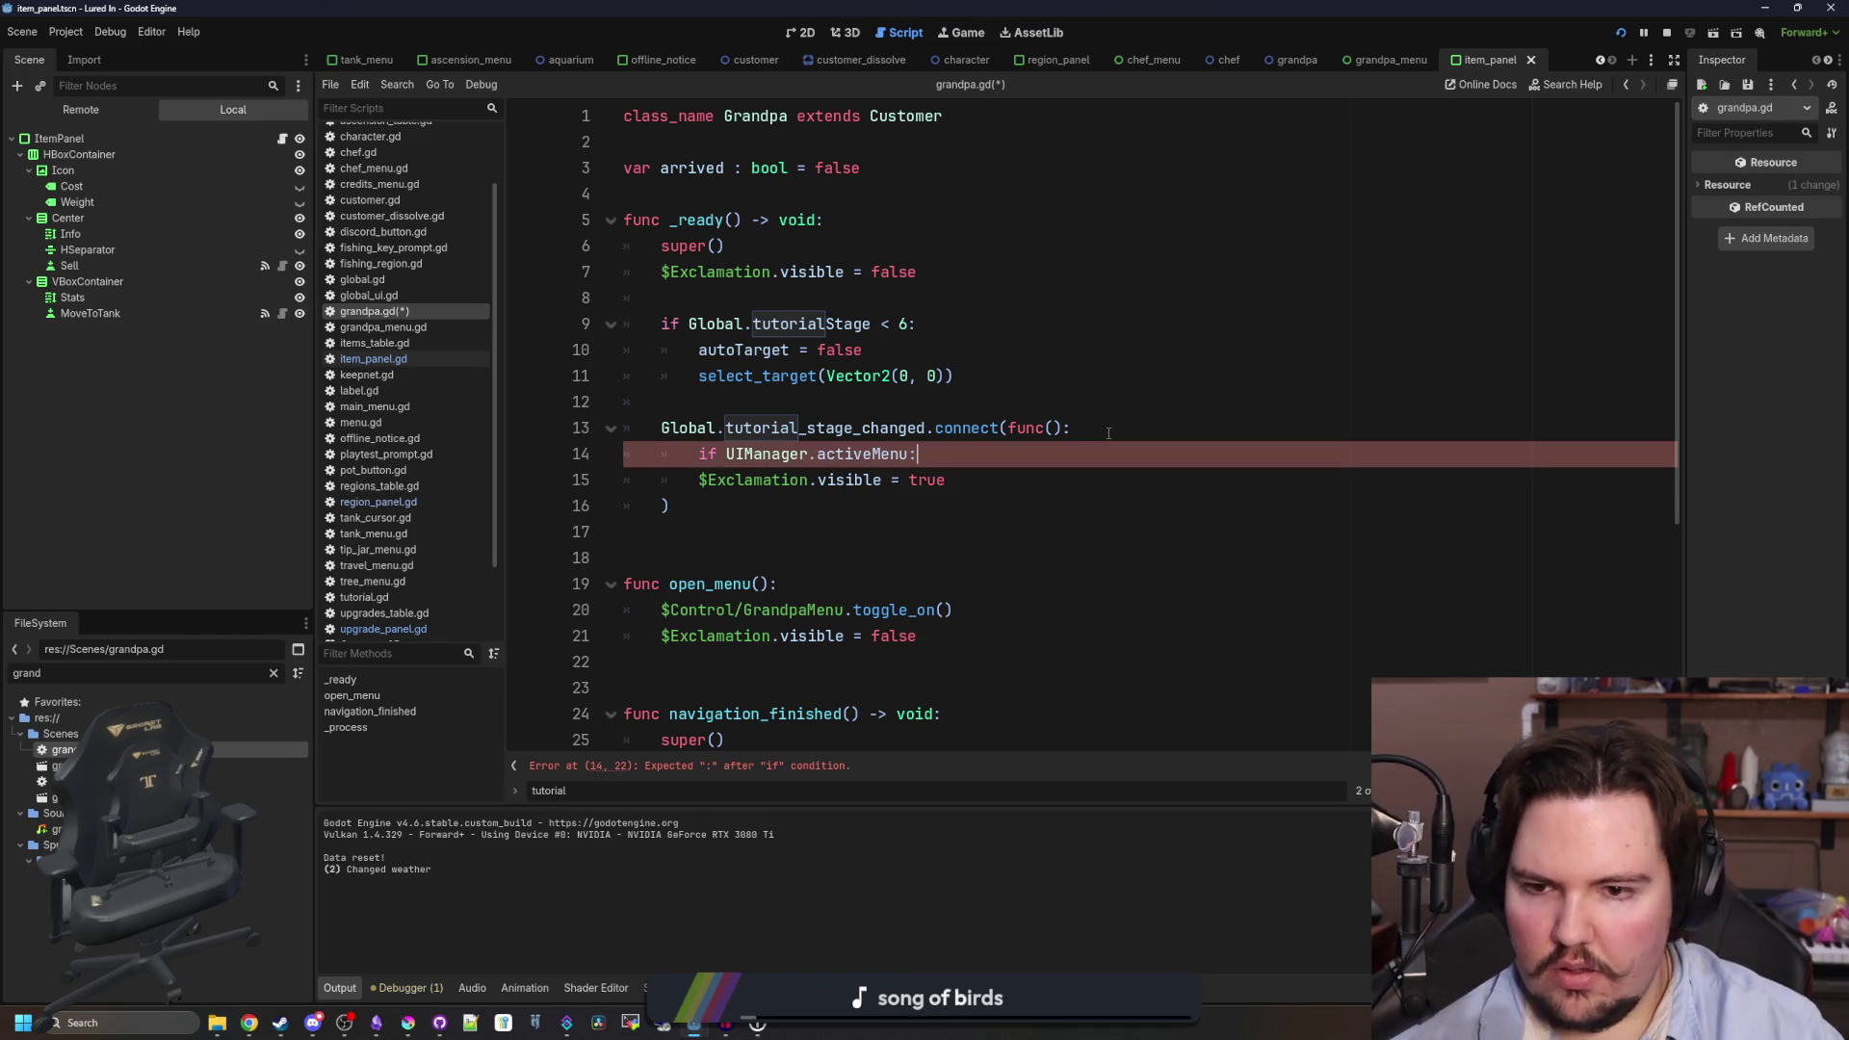
left_click(696, 480)
key("Tab")
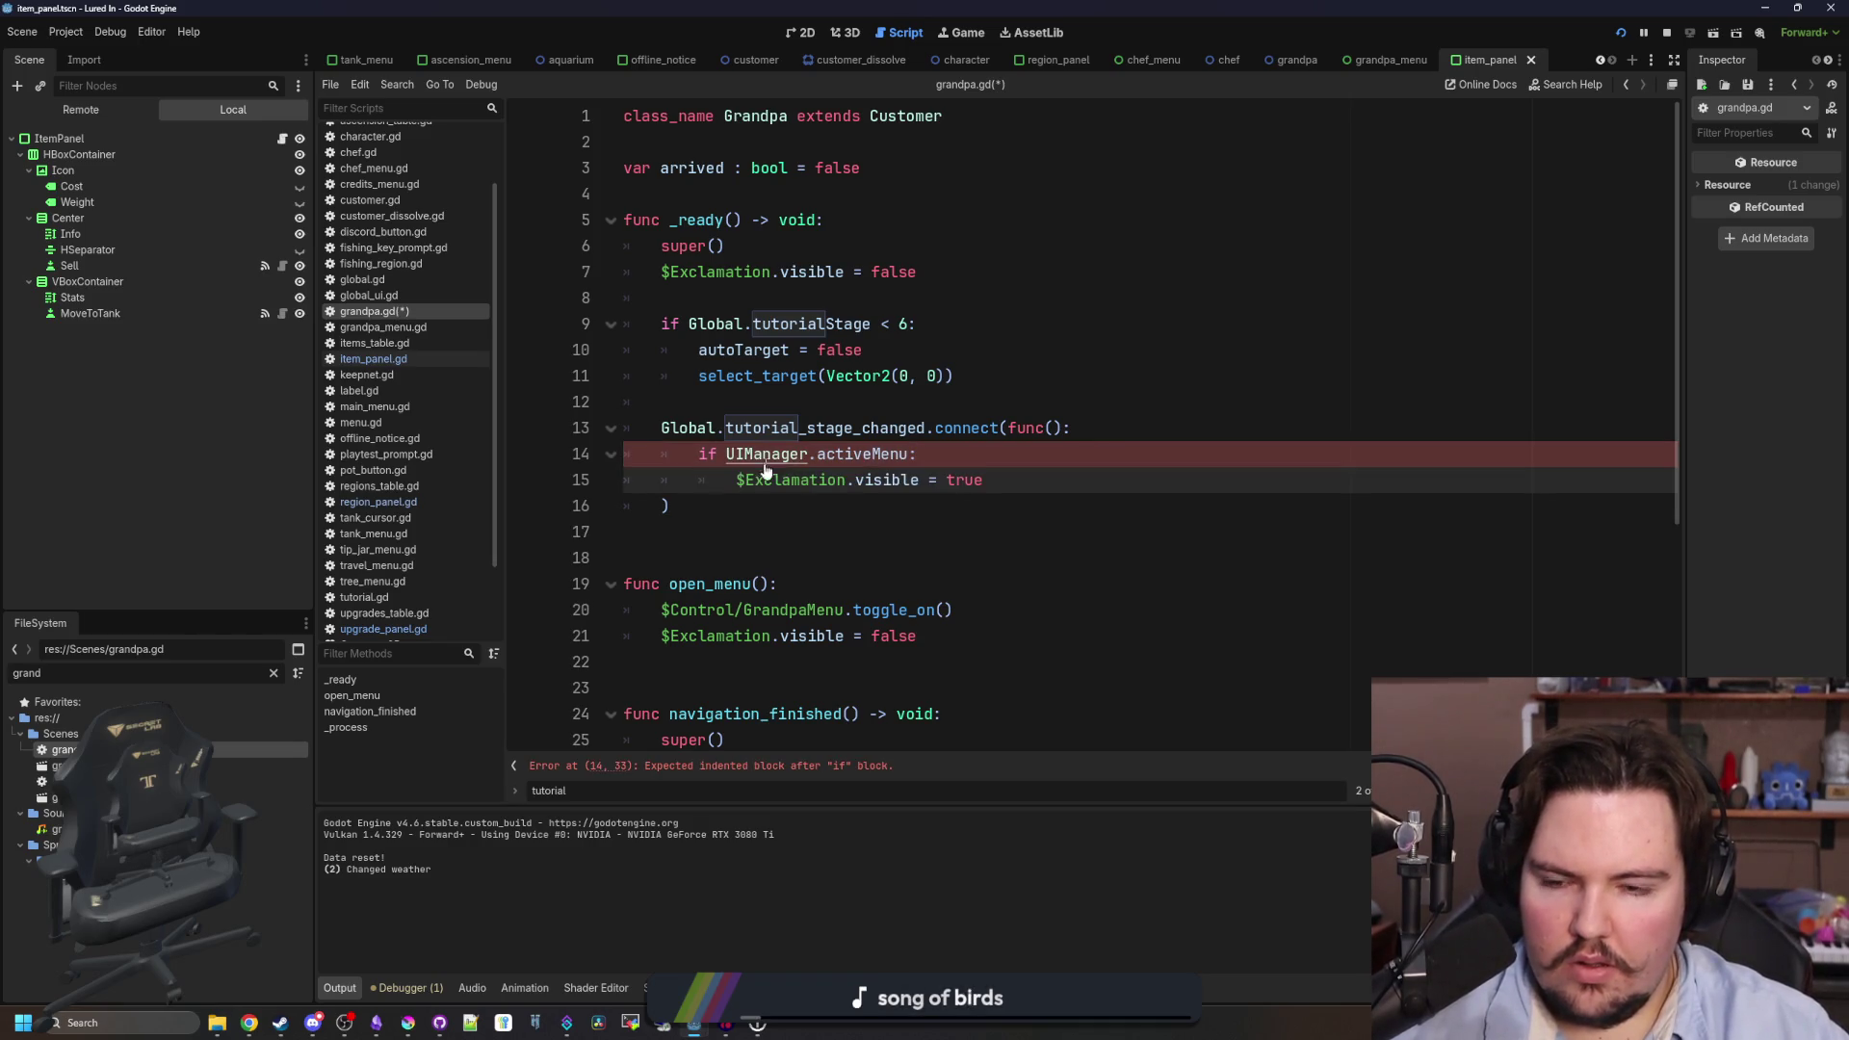
- Copy menuOpen from ui_manager.gd and replace activeMenu with it on line 14
left_click(783, 454, "ctrl")
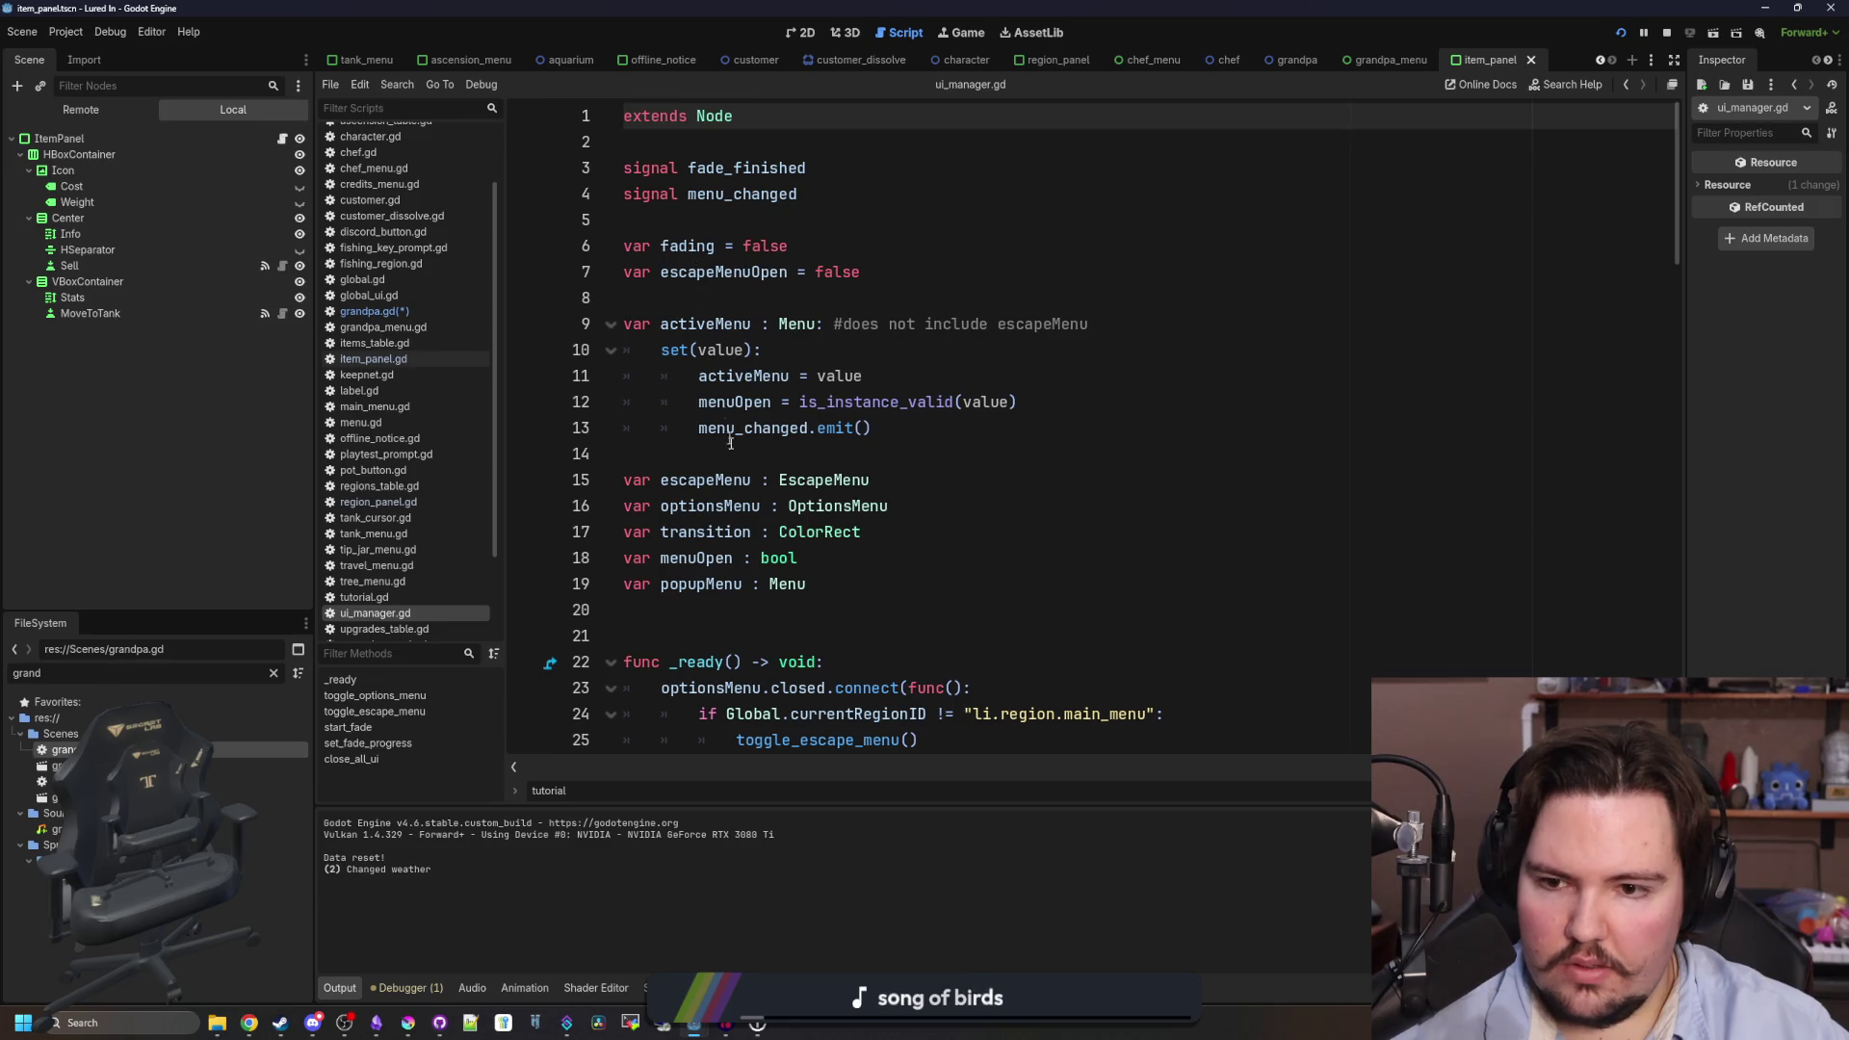
left_click(689, 557)
double_click(696, 557)
key("ctrl+c")
key("ctrl+Home")
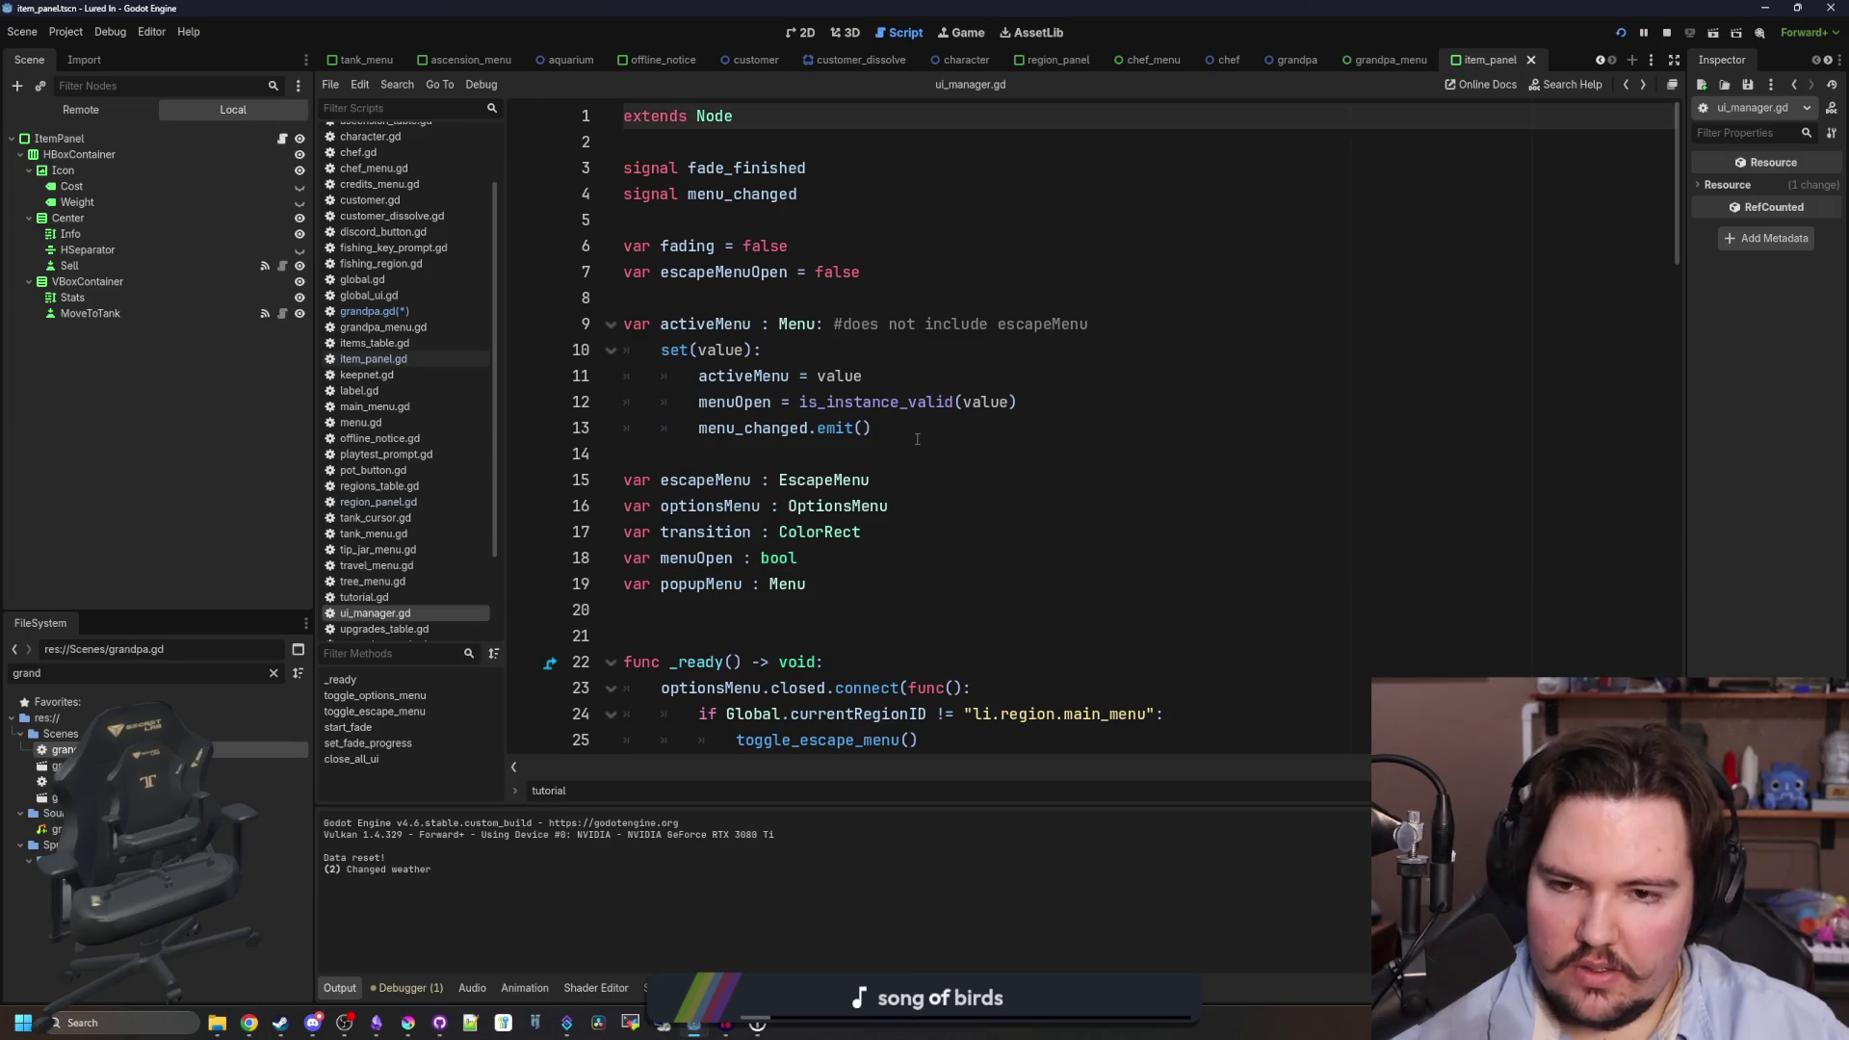
key("alt+Left")
double_click(857, 454)
key("ctrl+v")
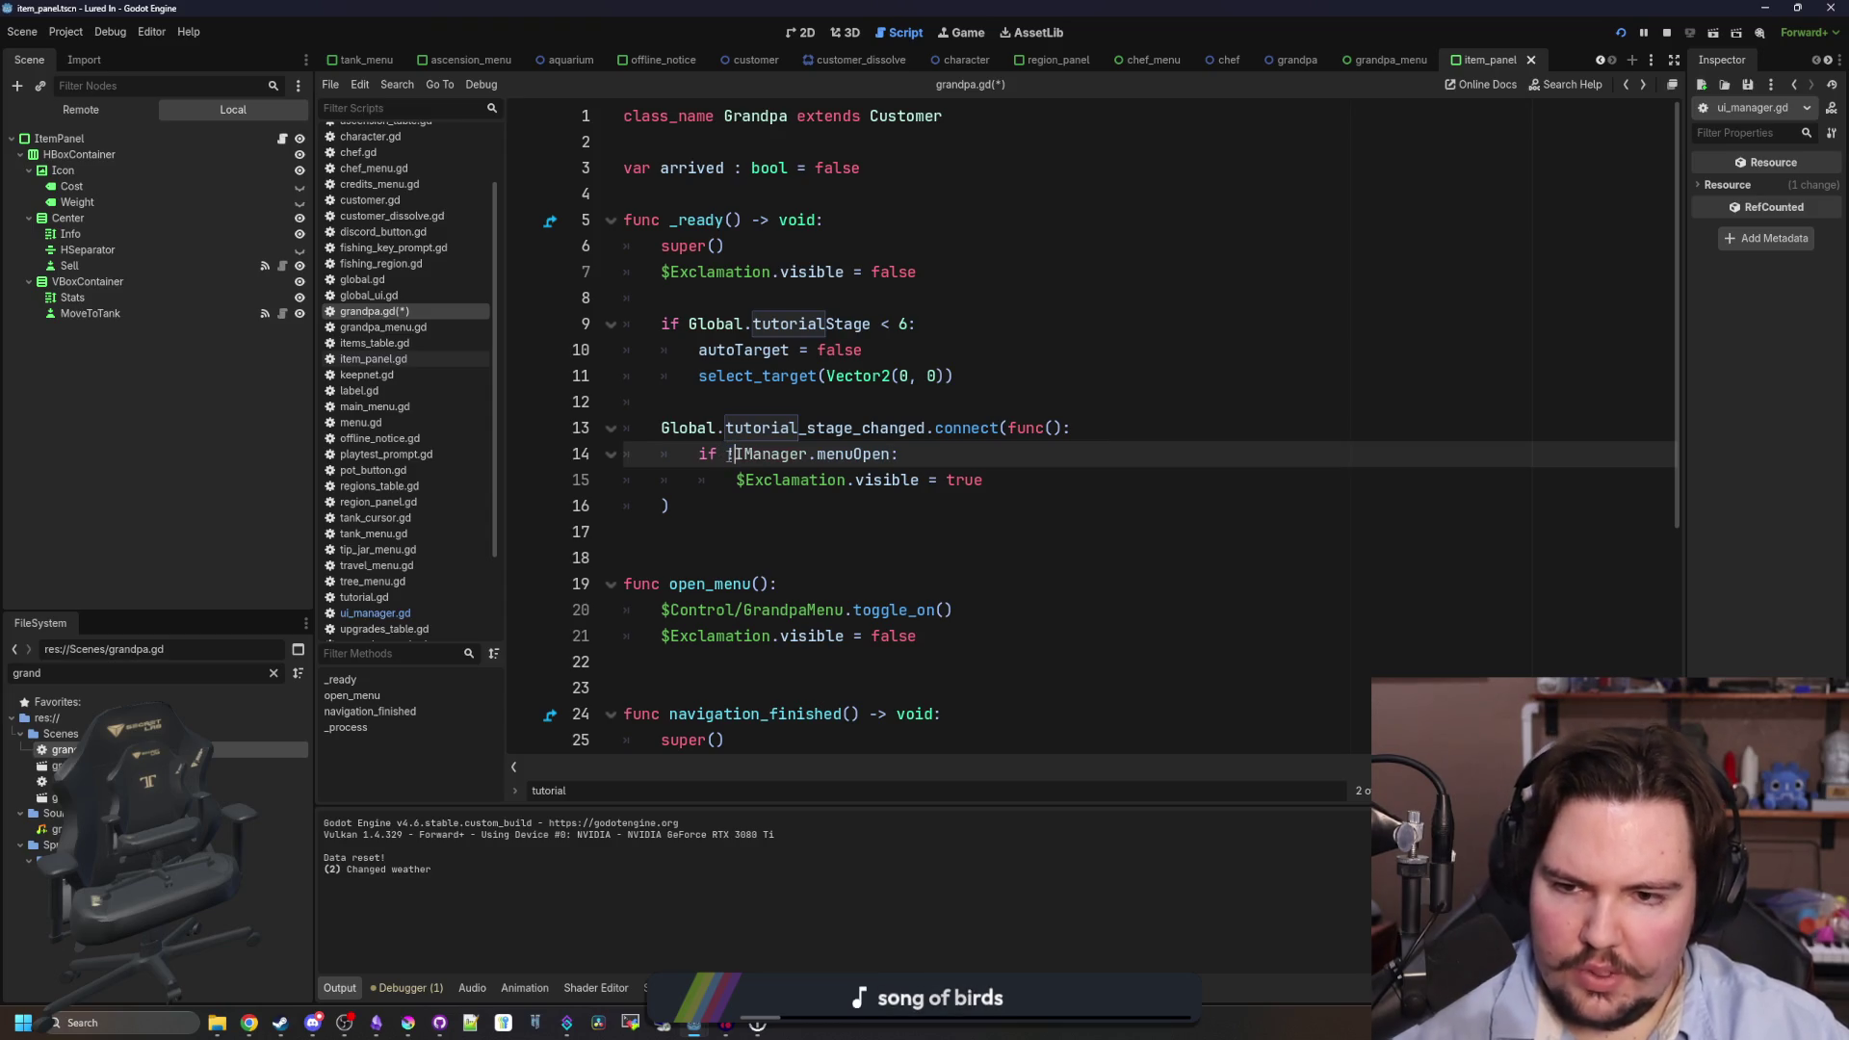
- Make the condition 'if !UIManager.menuOpen:', save grandpa.gd, and run the game
type("U")
left_click(867, 402)
key("ctrl+s")
left_click(1621, 33)
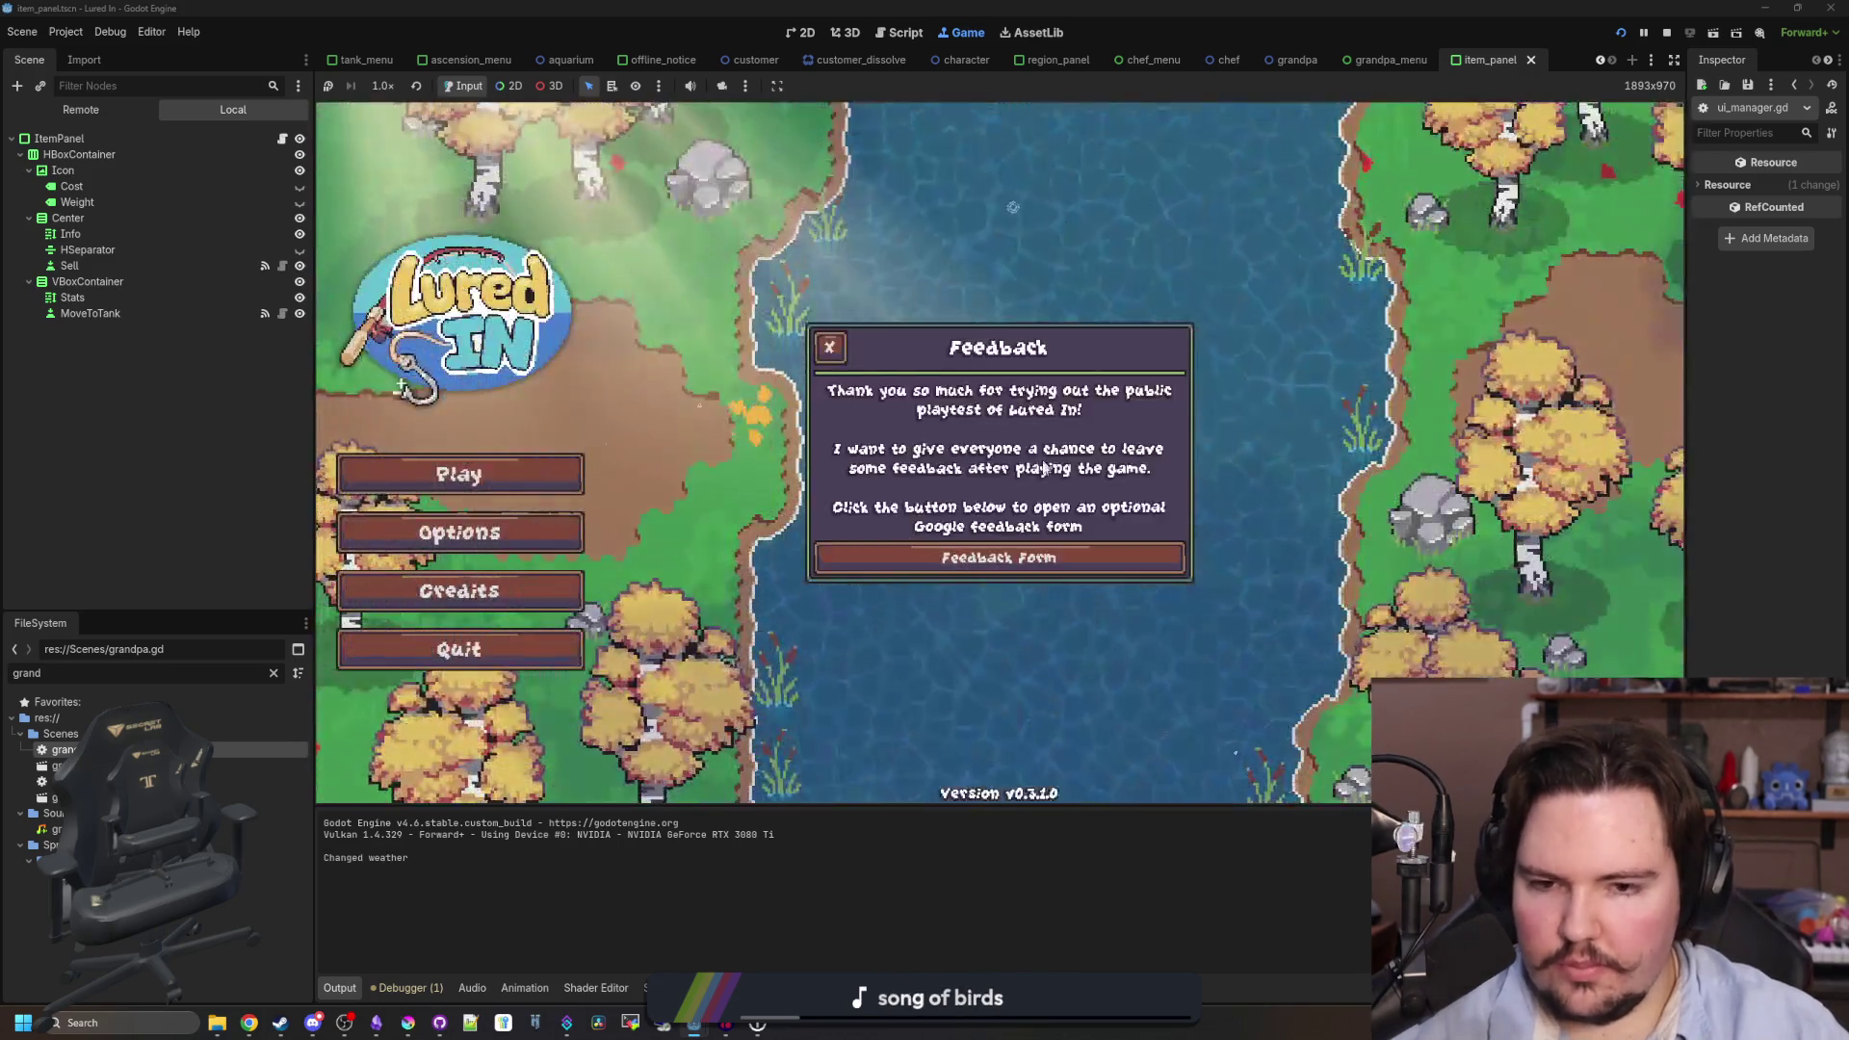
- Reset the save data via Options, relaunch the game, and close the Feedback popup
left_click(436, 541)
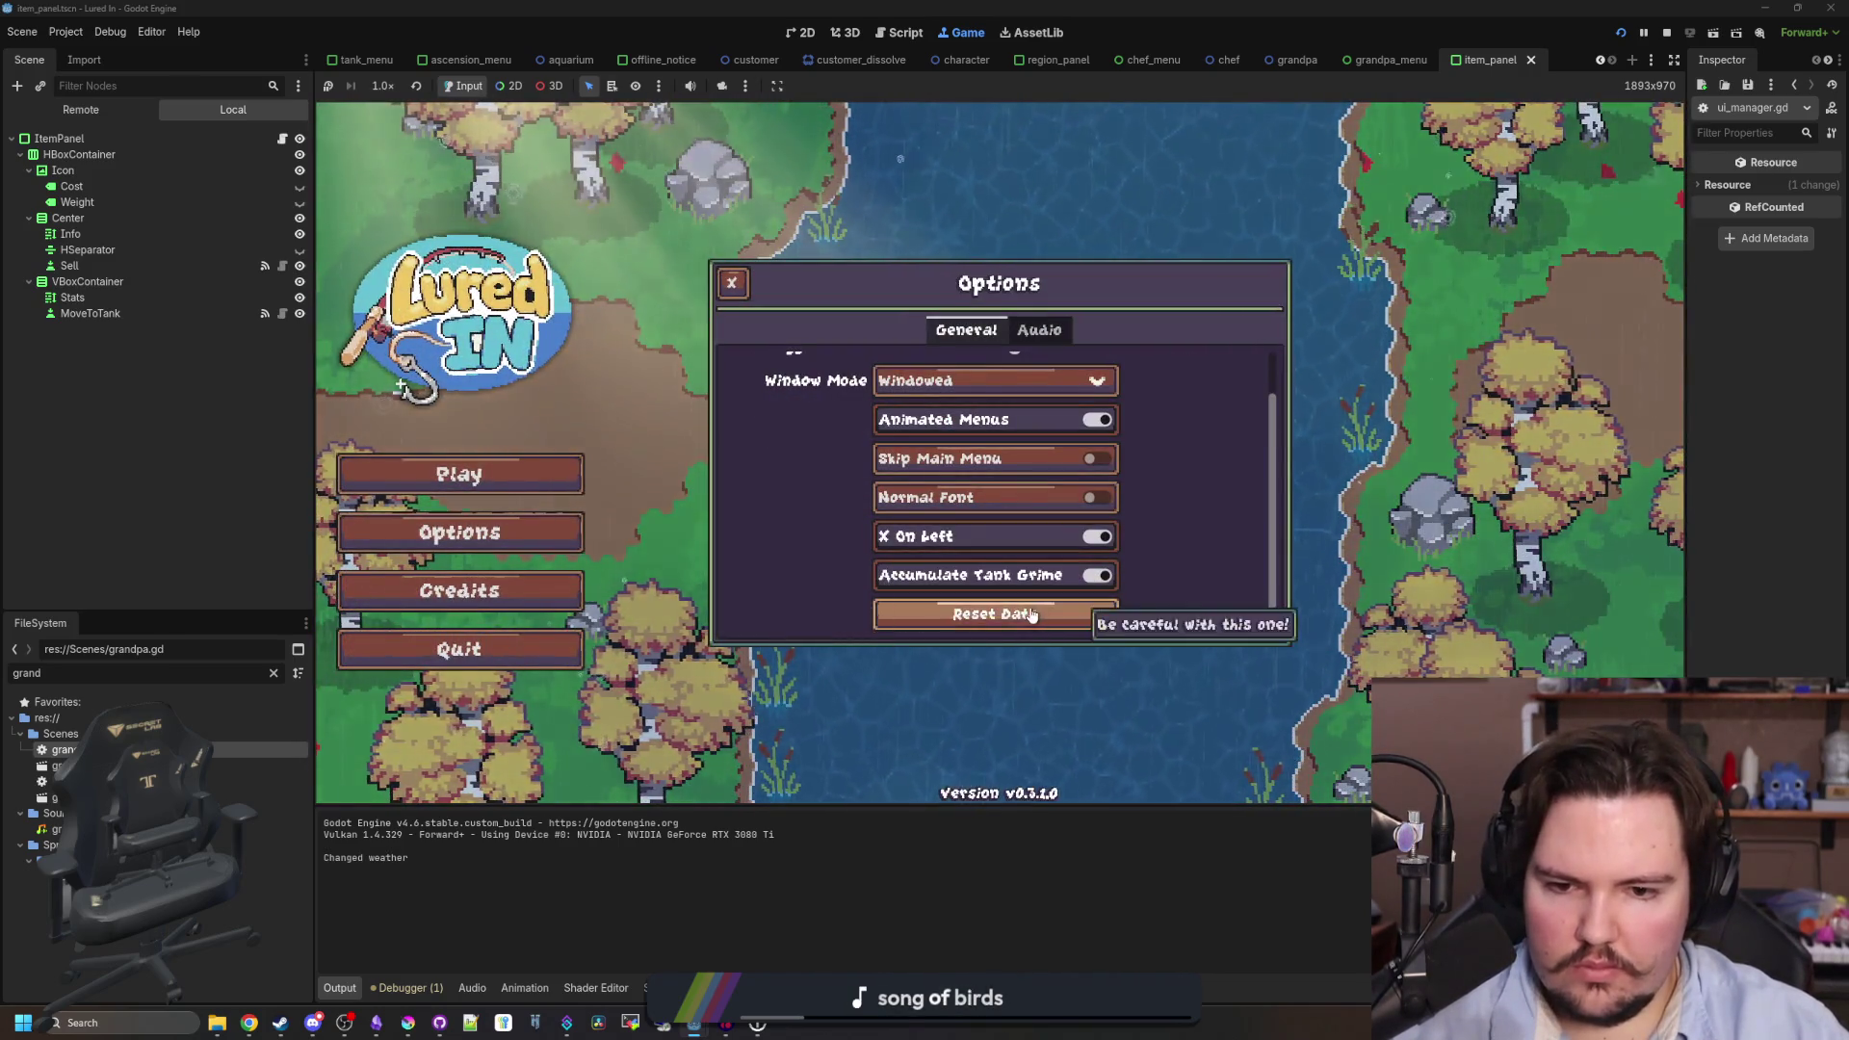
left_click(1011, 614)
left_click(958, 554)
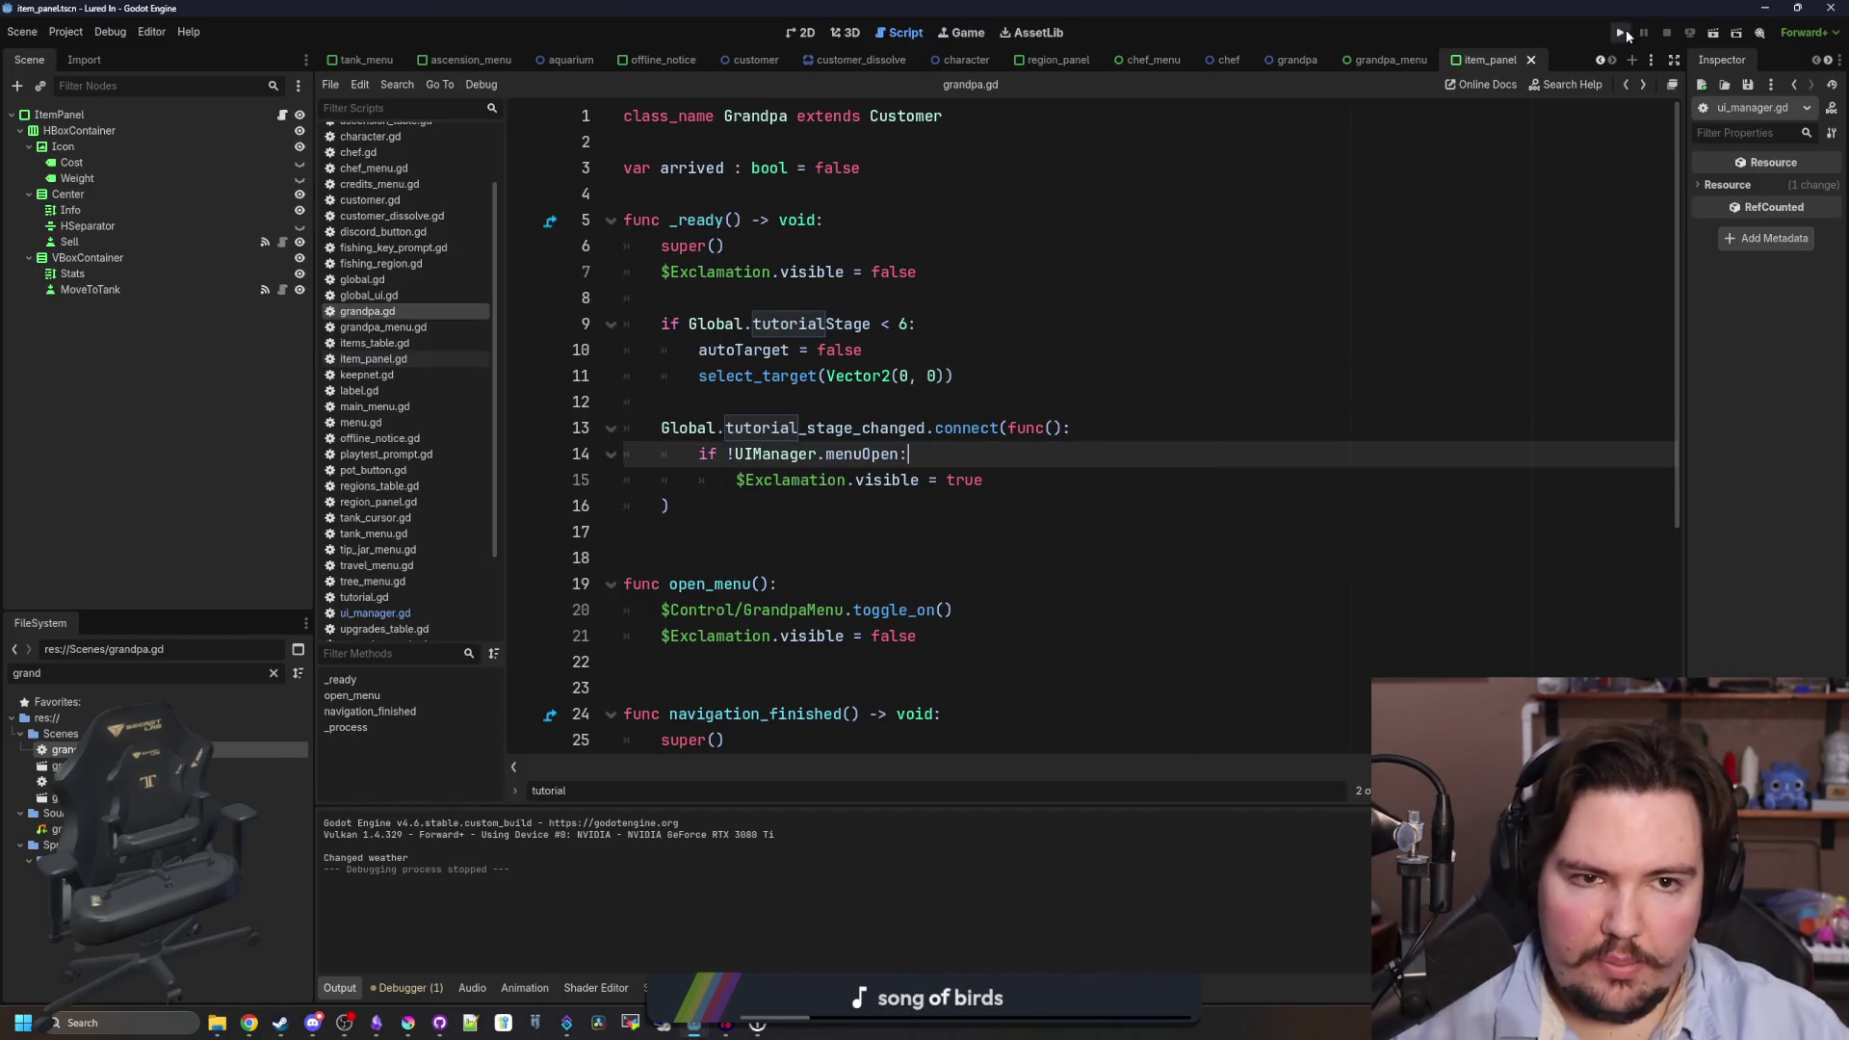
left_click(1621, 31)
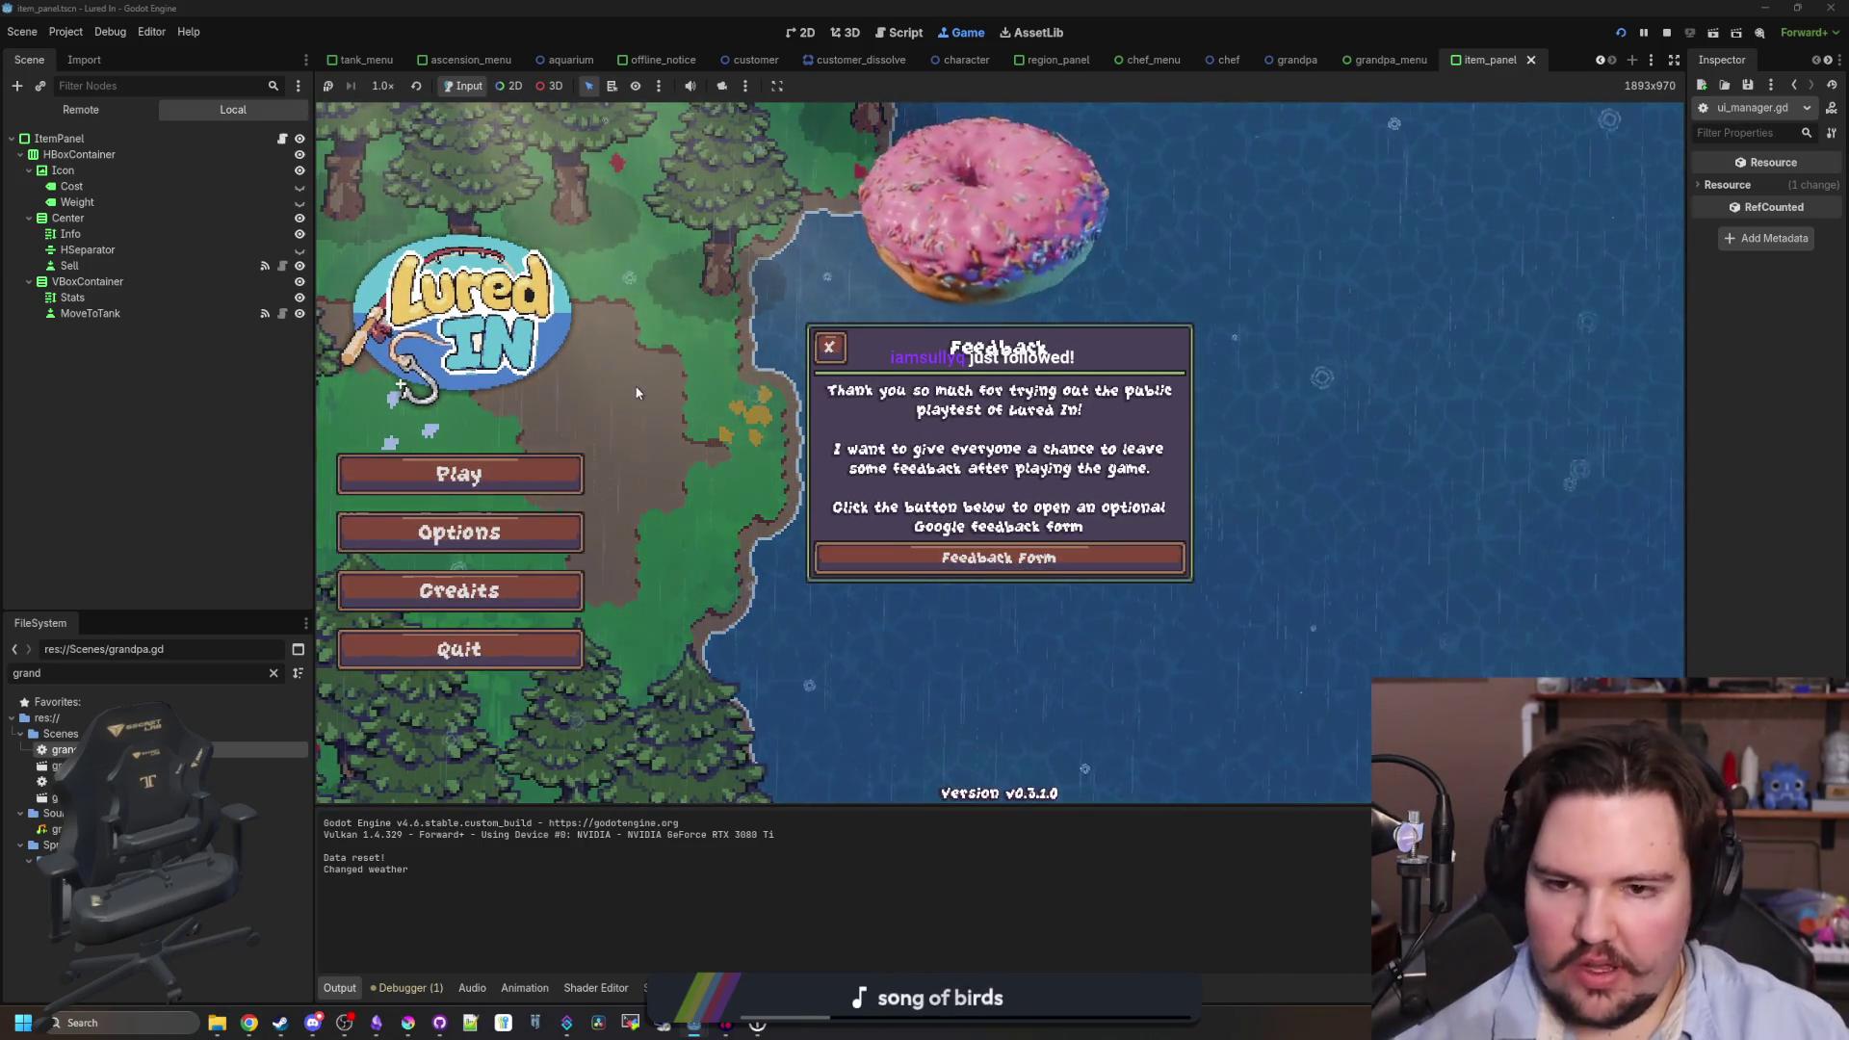
left_click(827, 348)
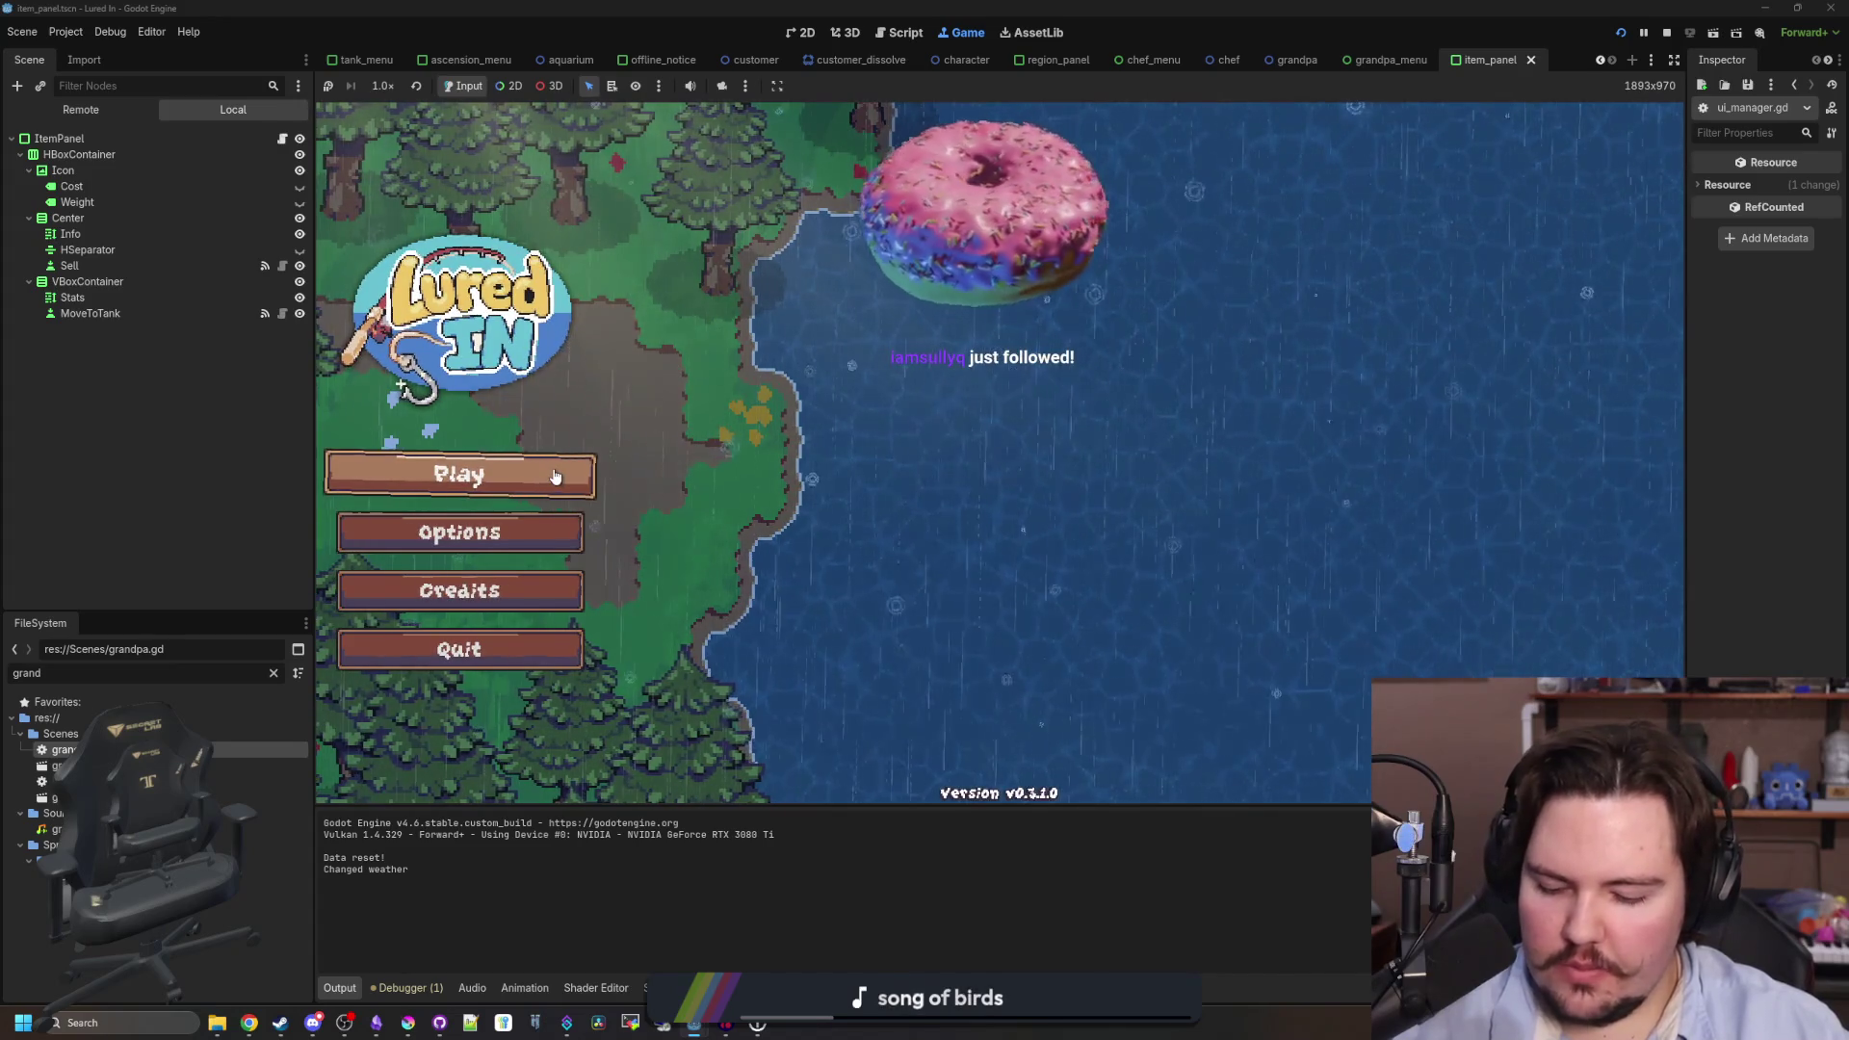
- Start a new game and read through Grandpa's first tutorial messages
left_click(554, 476)
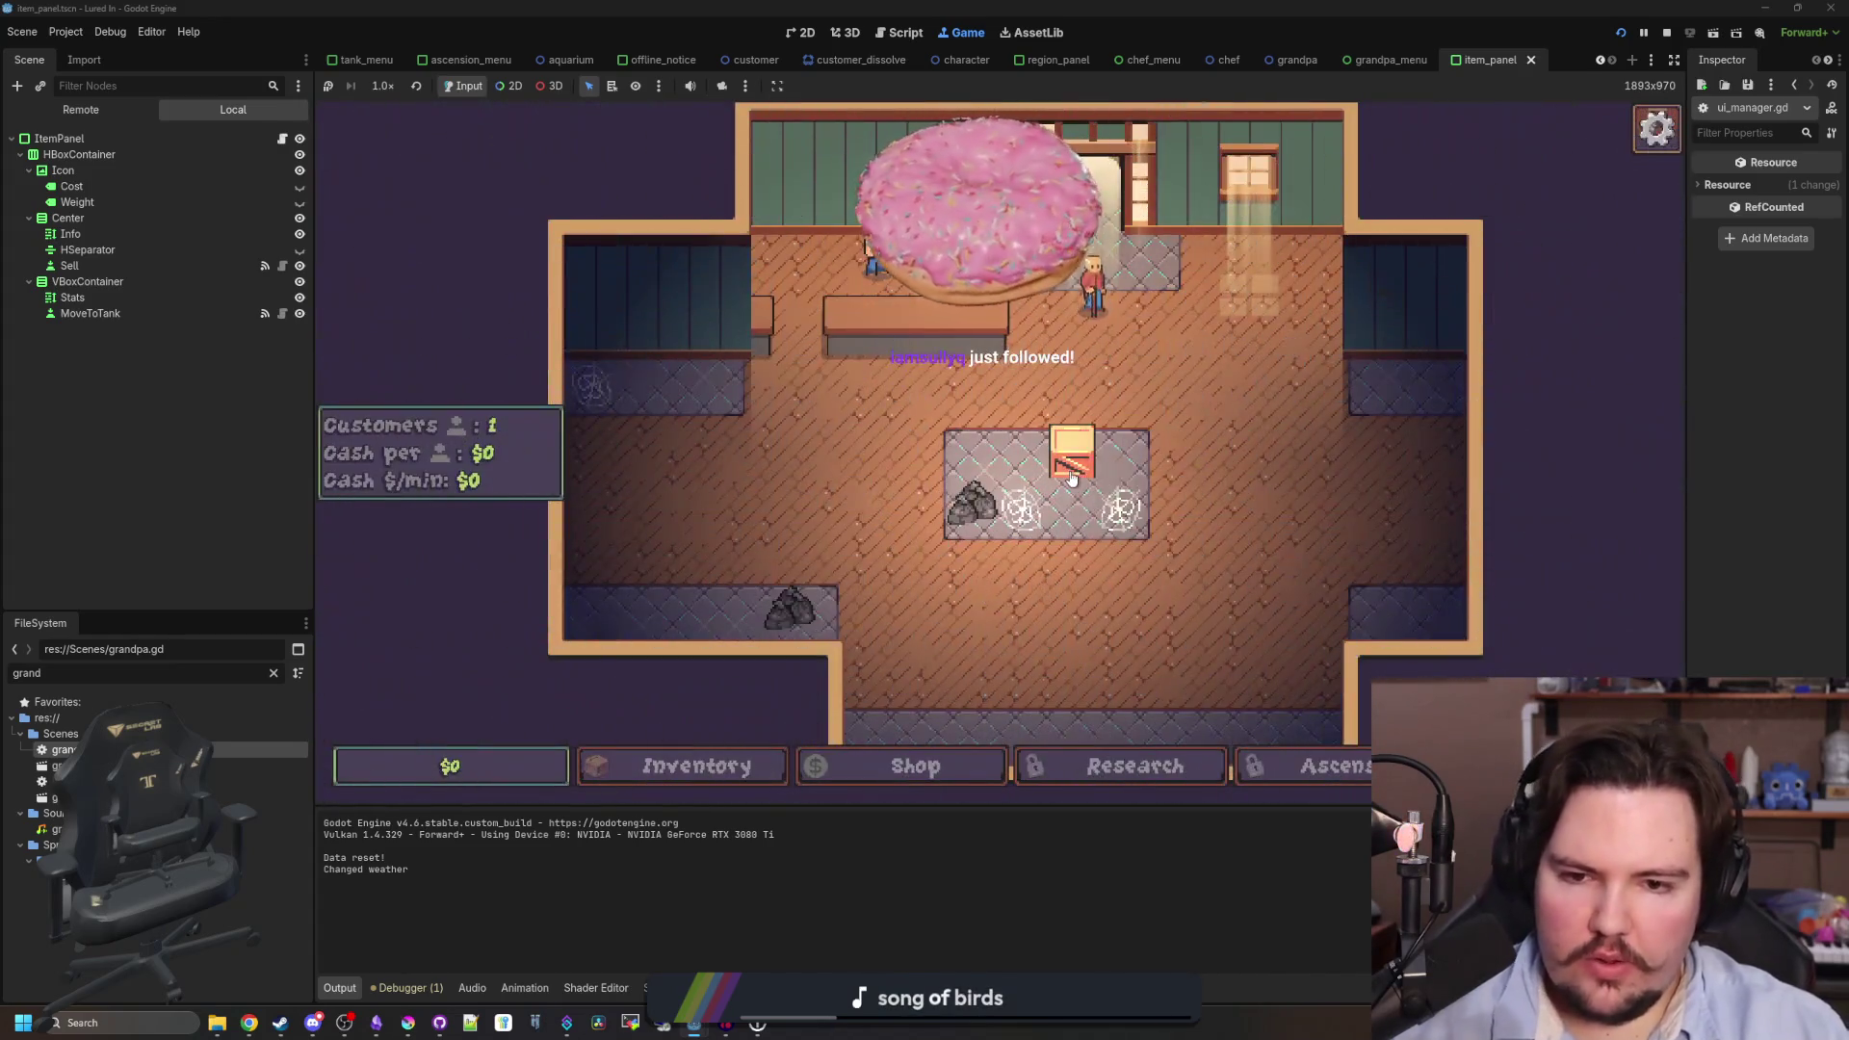
scroll(992, 409, "up", 3)
scroll(1011, 462, "down", 4)
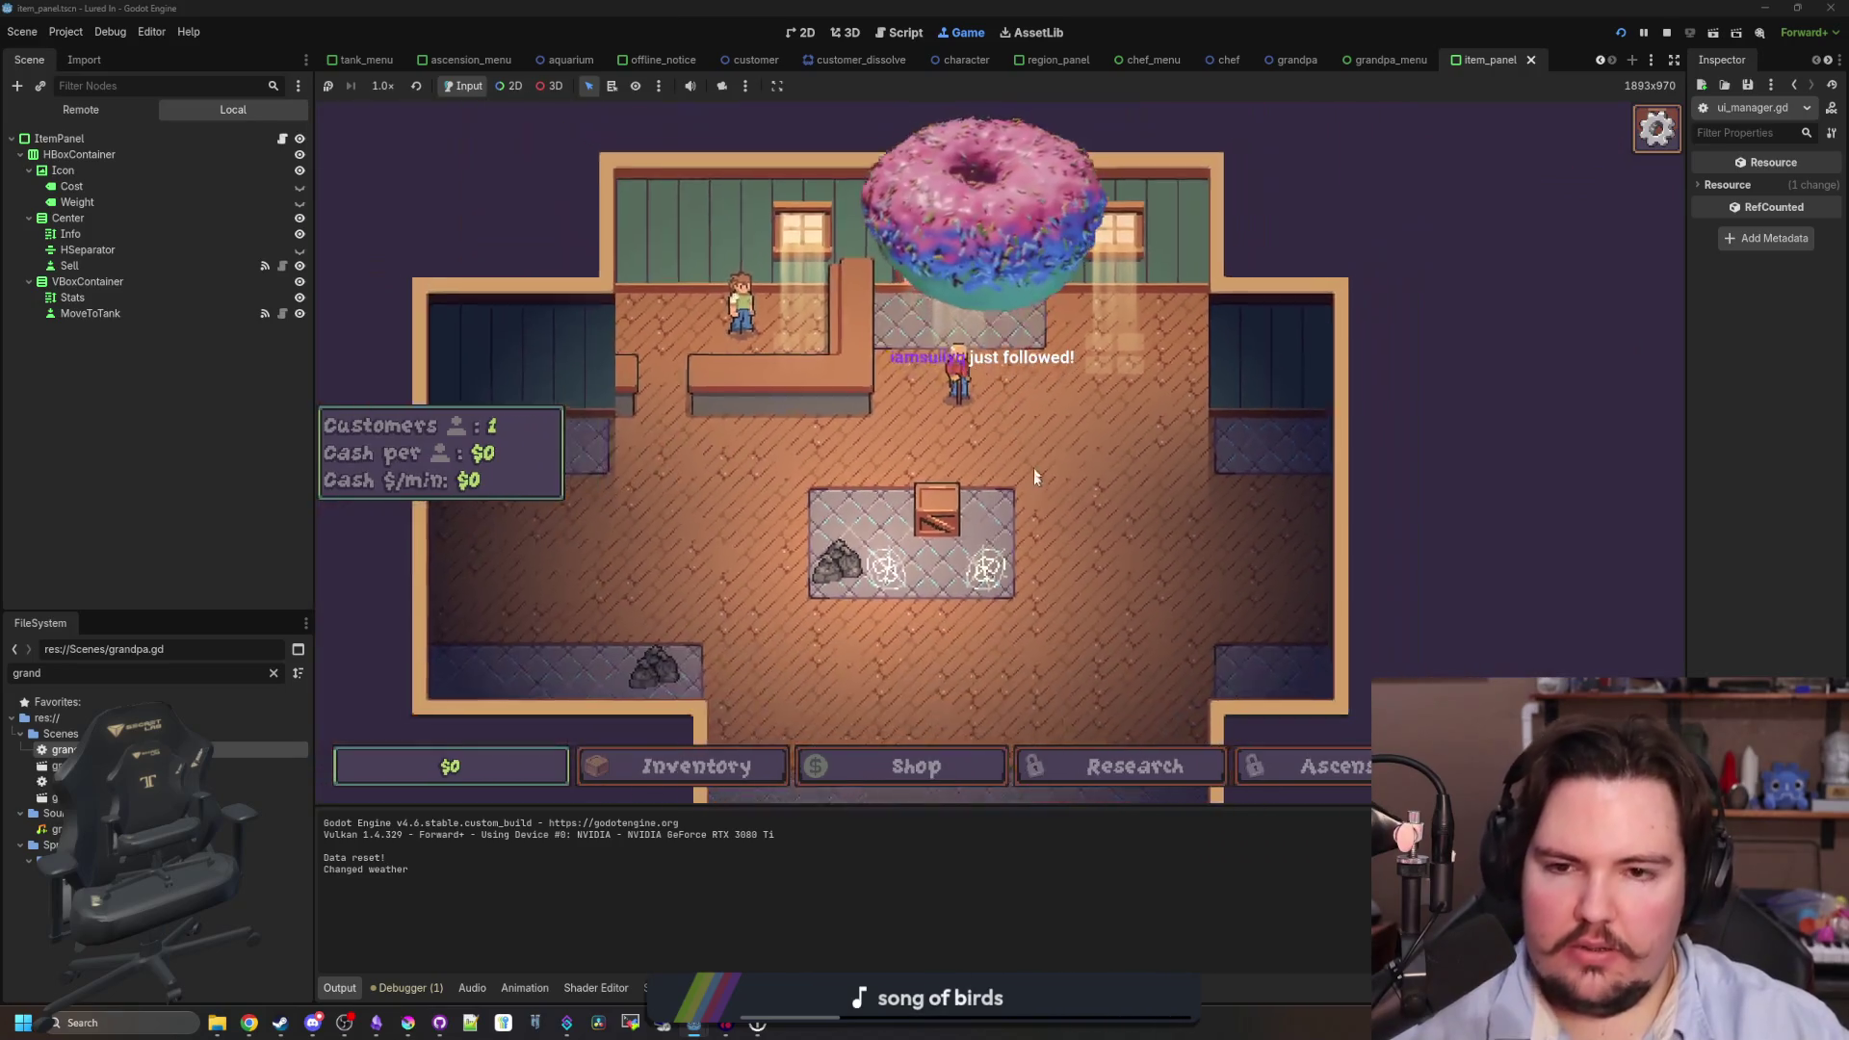
scroll(1032, 518, "up", 4)
scroll(1032, 518, "down", 2)
scroll(1001, 386, "down", 3)
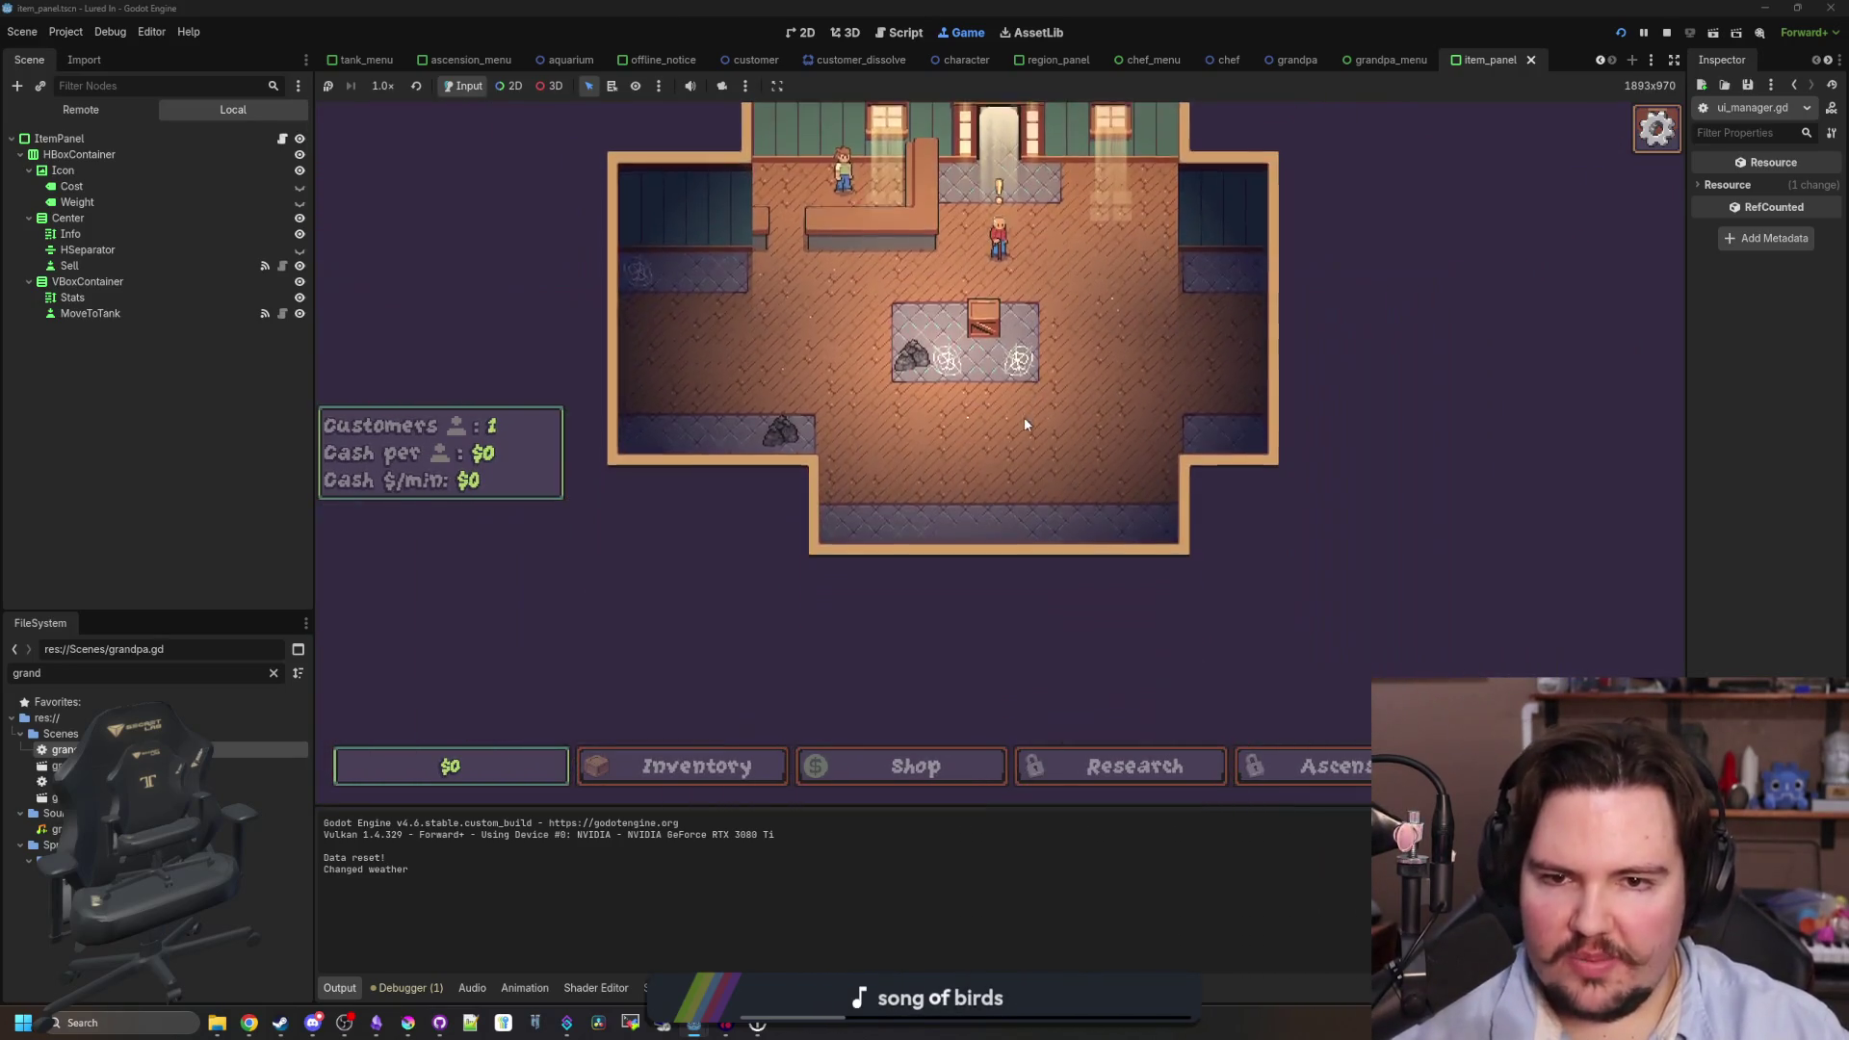
scroll(1025, 418, "up", 3)
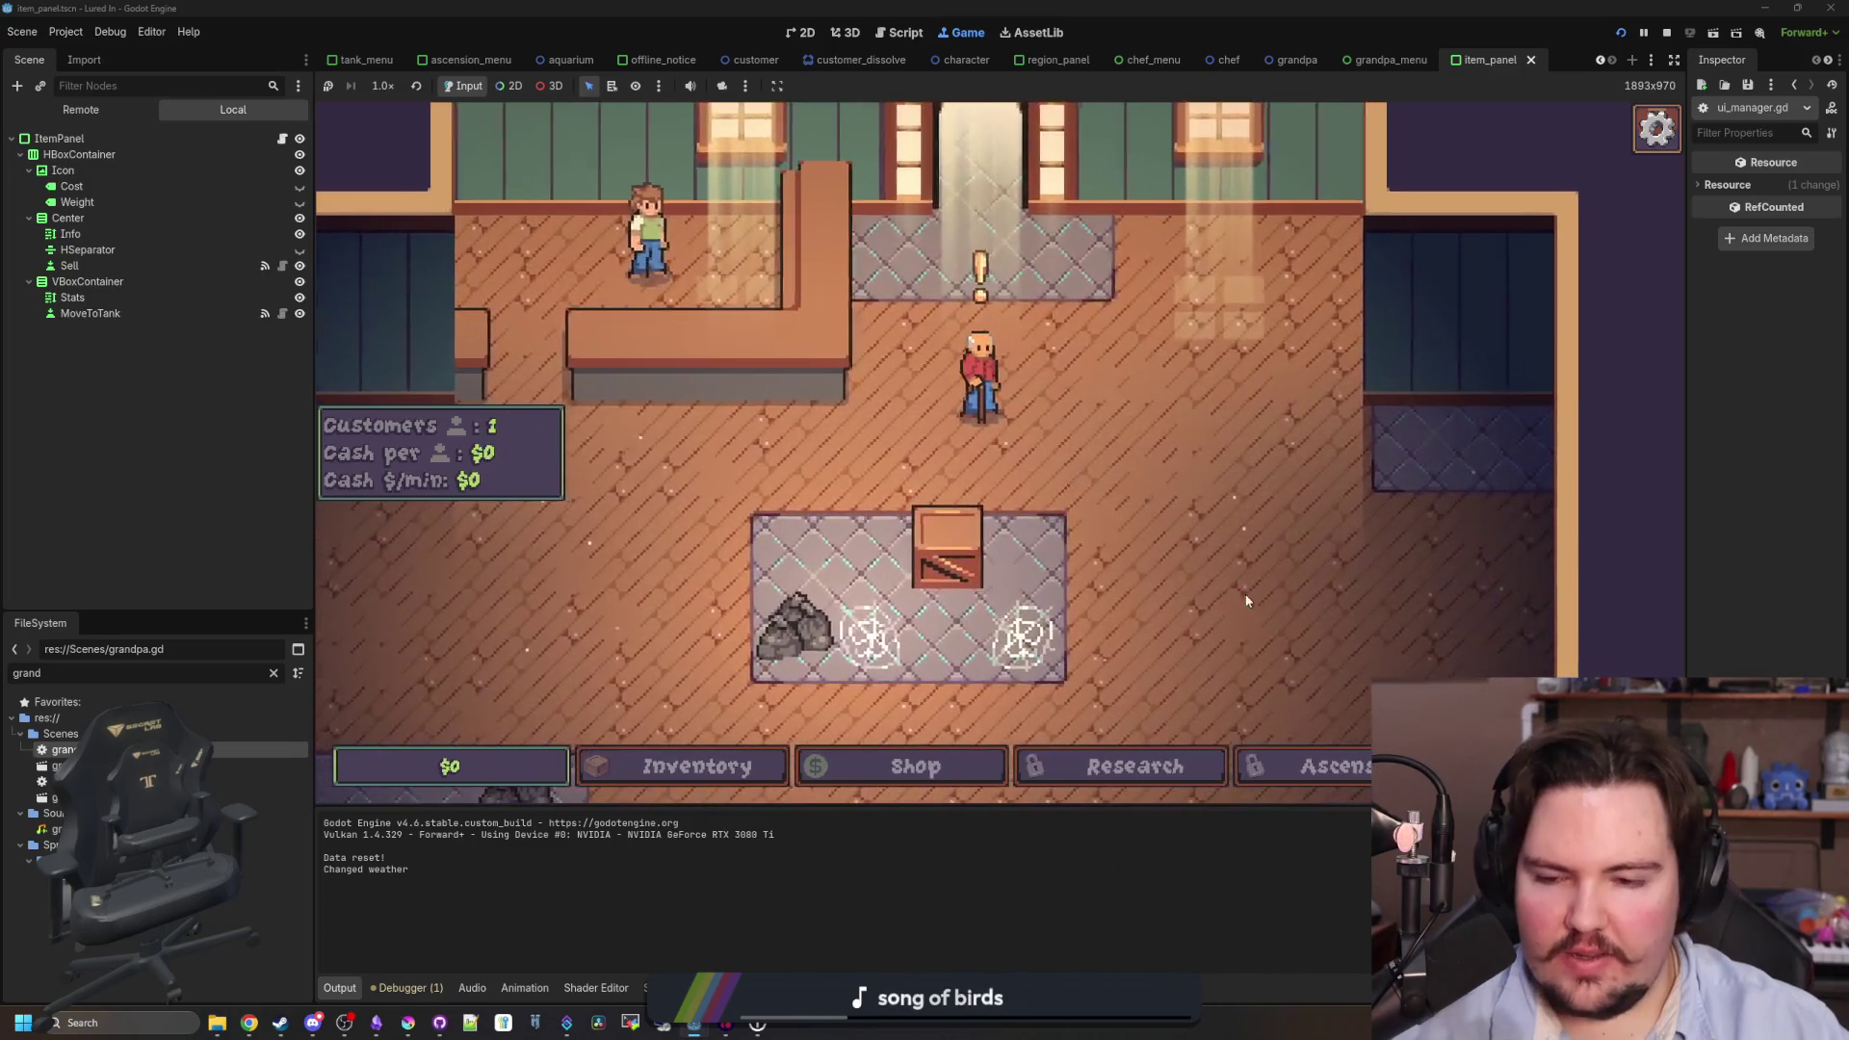
left_click(942, 423)
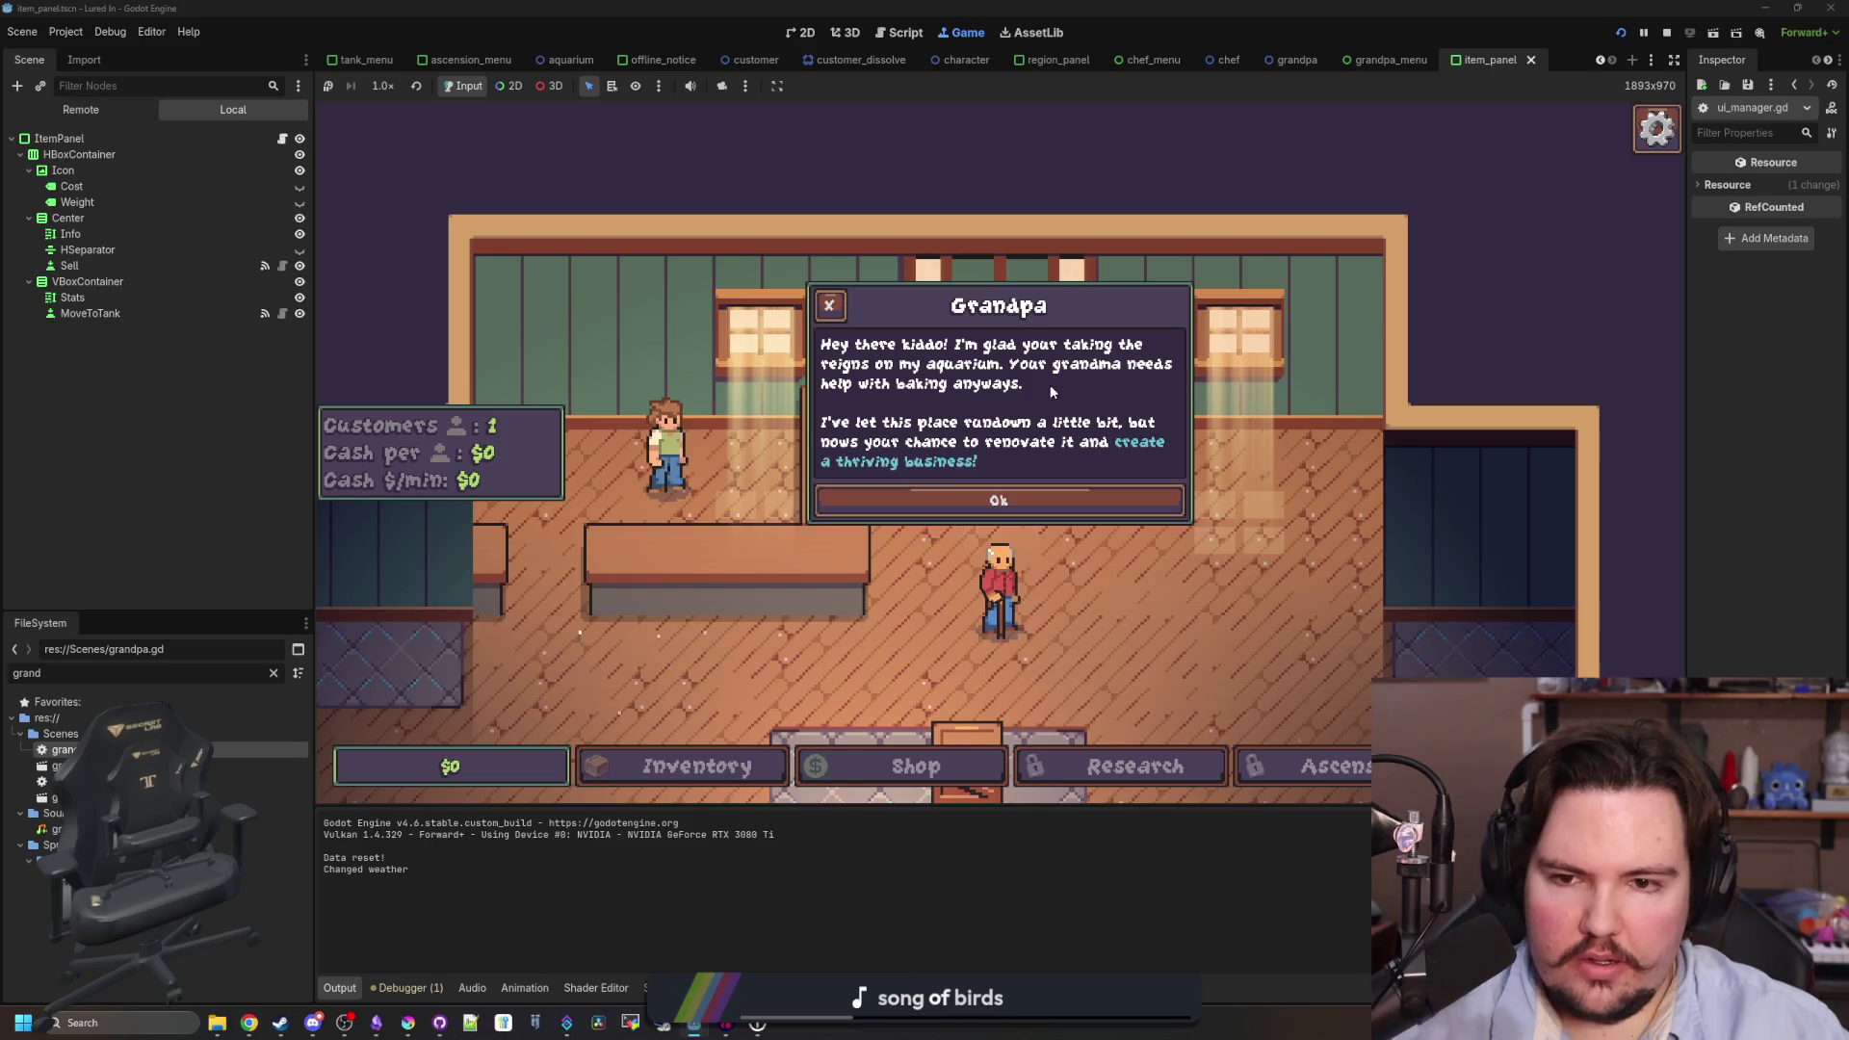
left_click(995, 499)
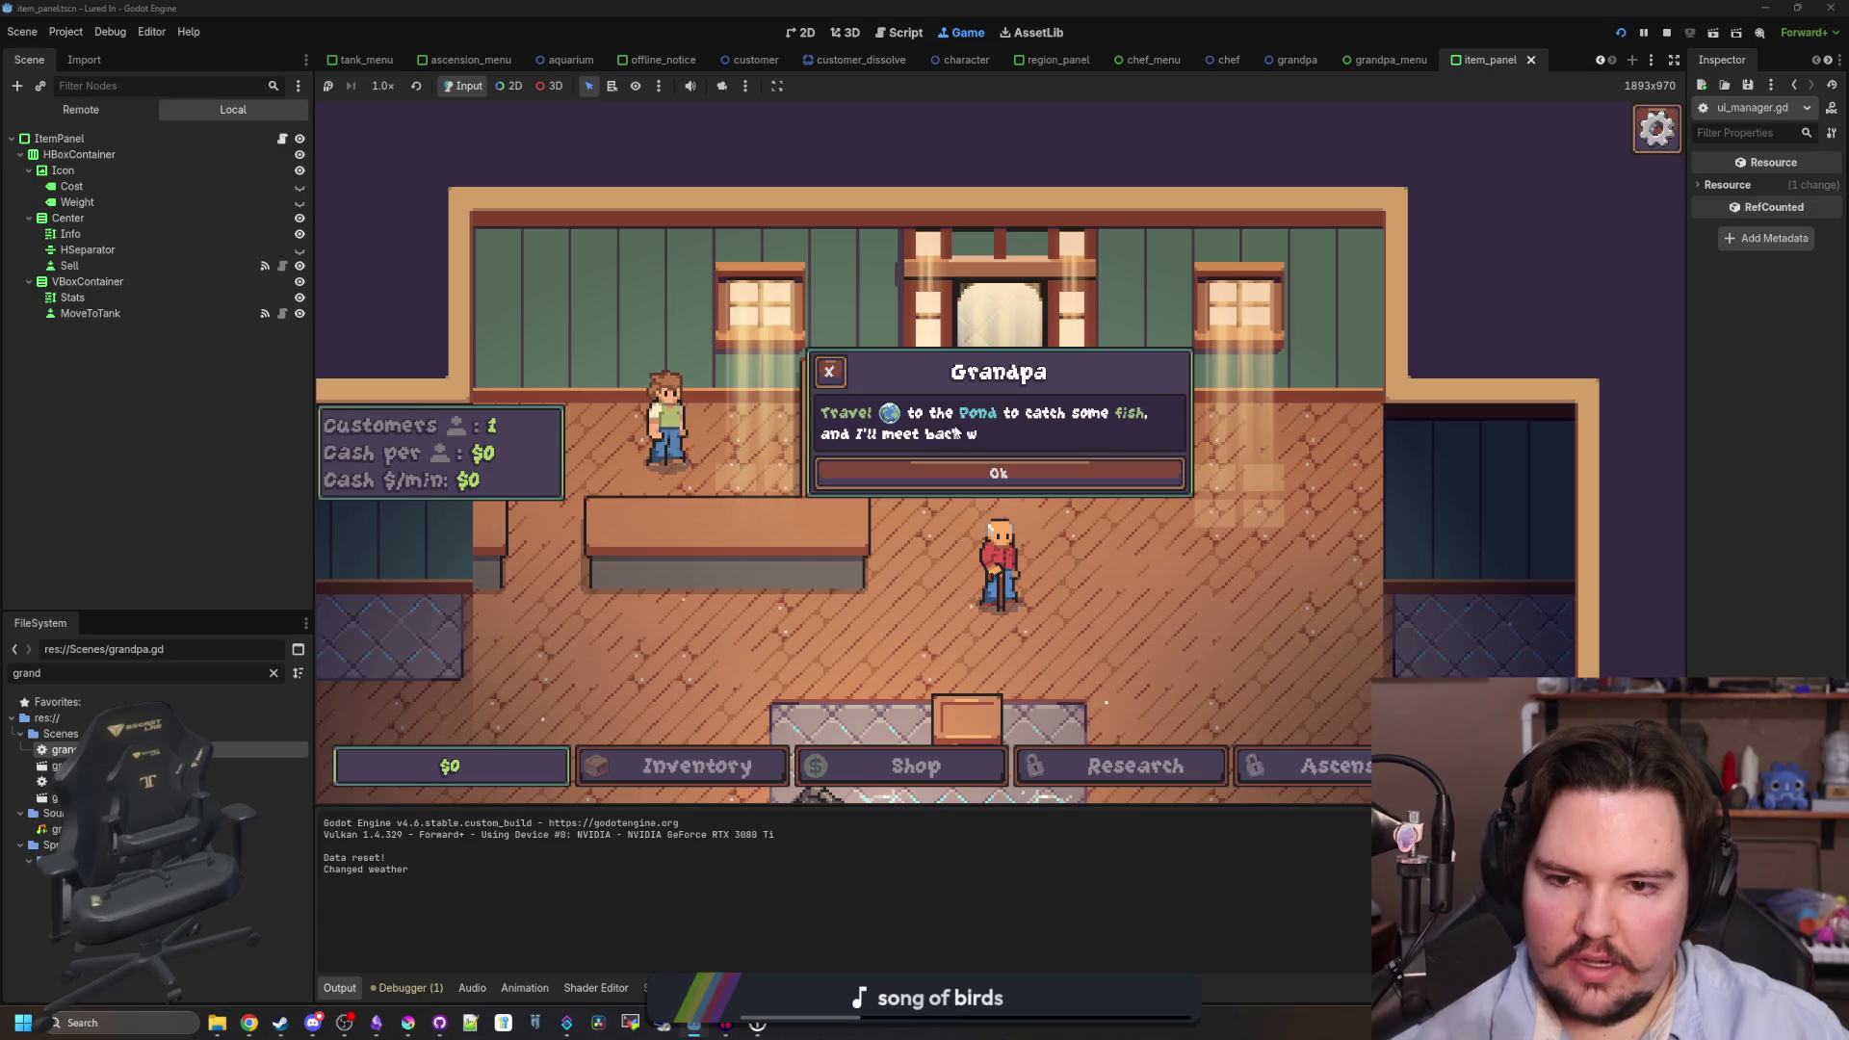
left_click(1031, 473)
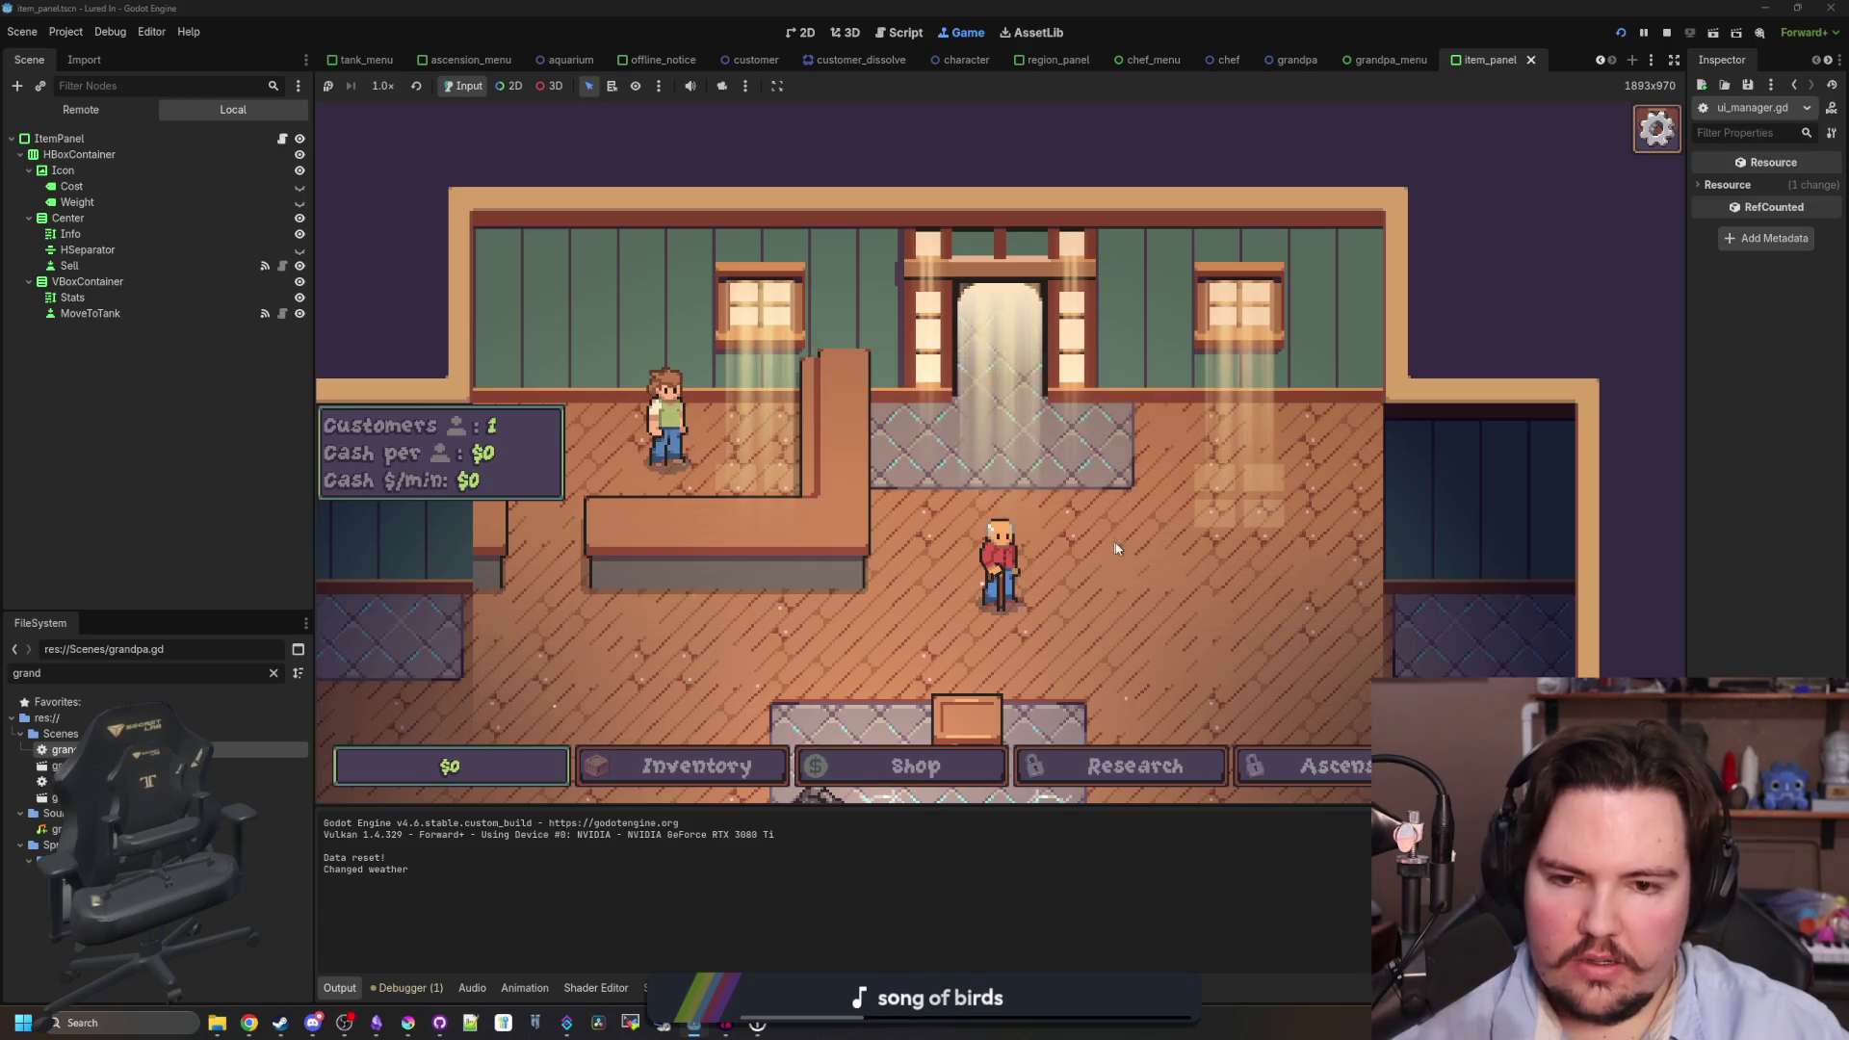
- Talk to Grandpa again, dismiss his message, and travel to the Pond for free
left_click(978, 496)
left_click(1002, 472)
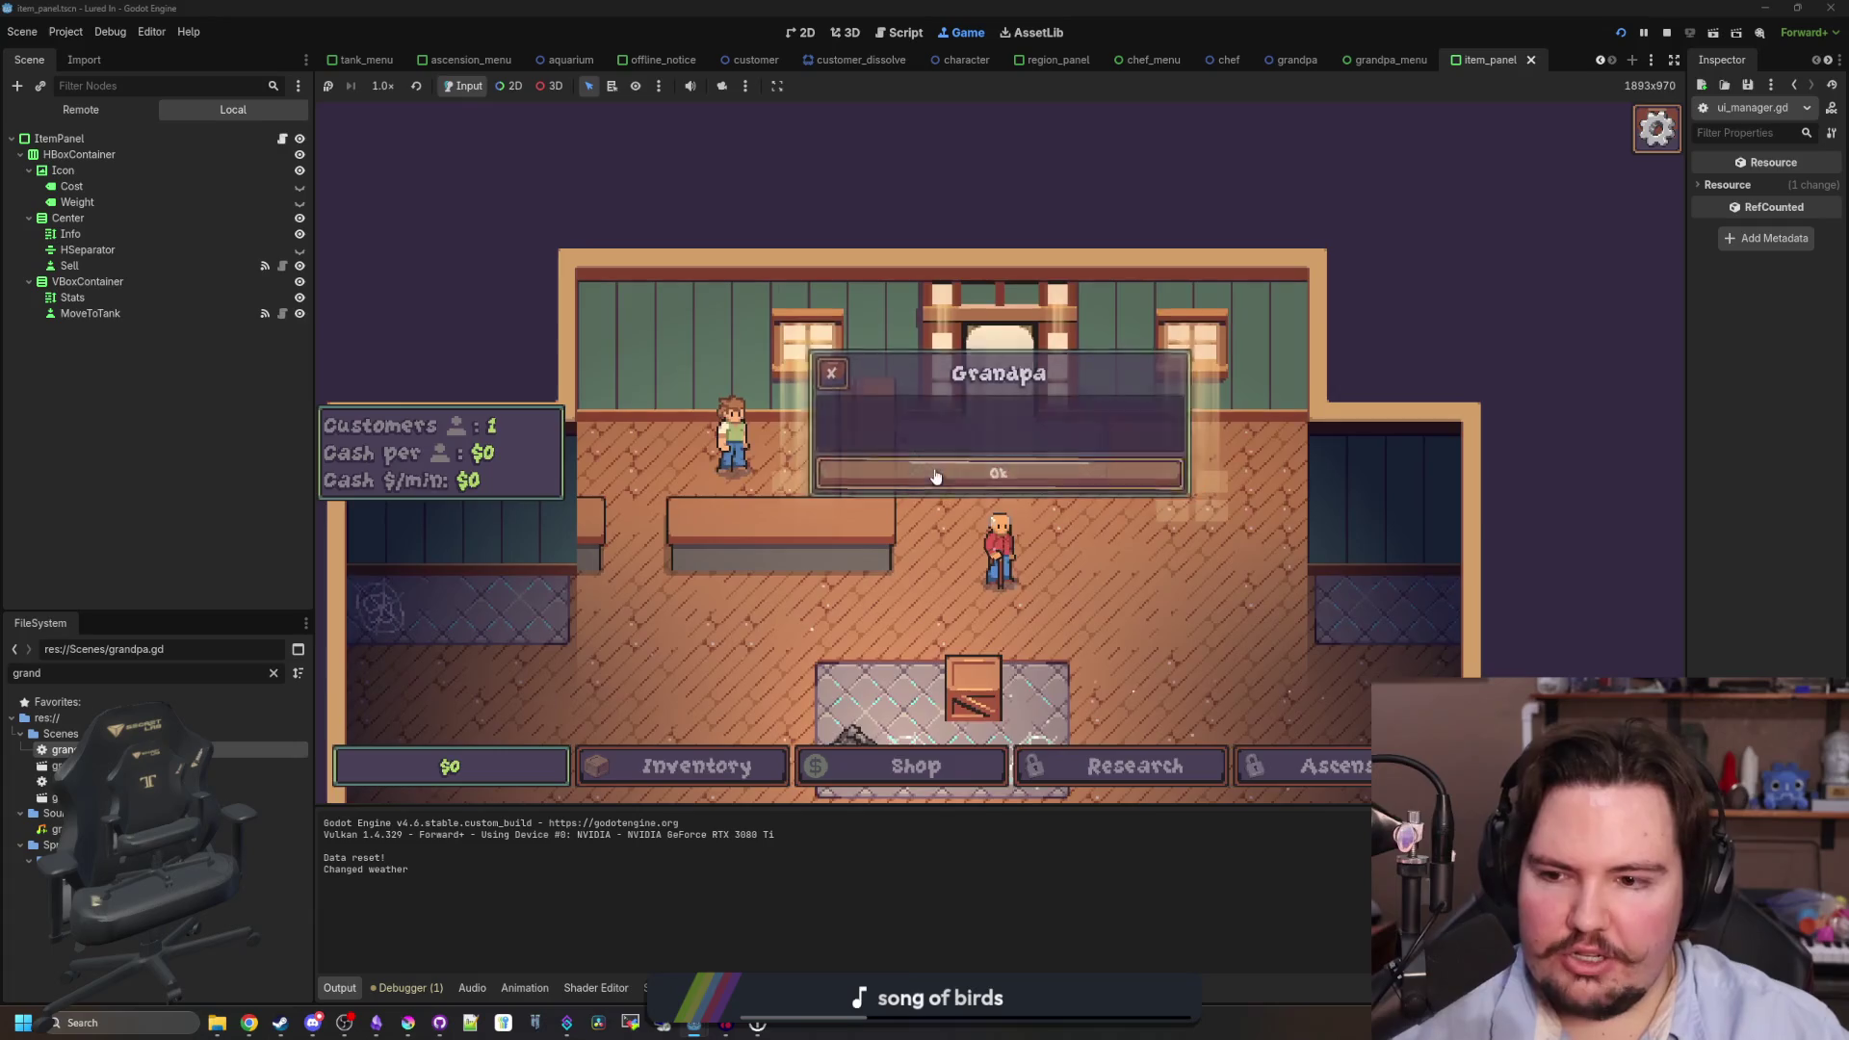
left_click(1011, 534)
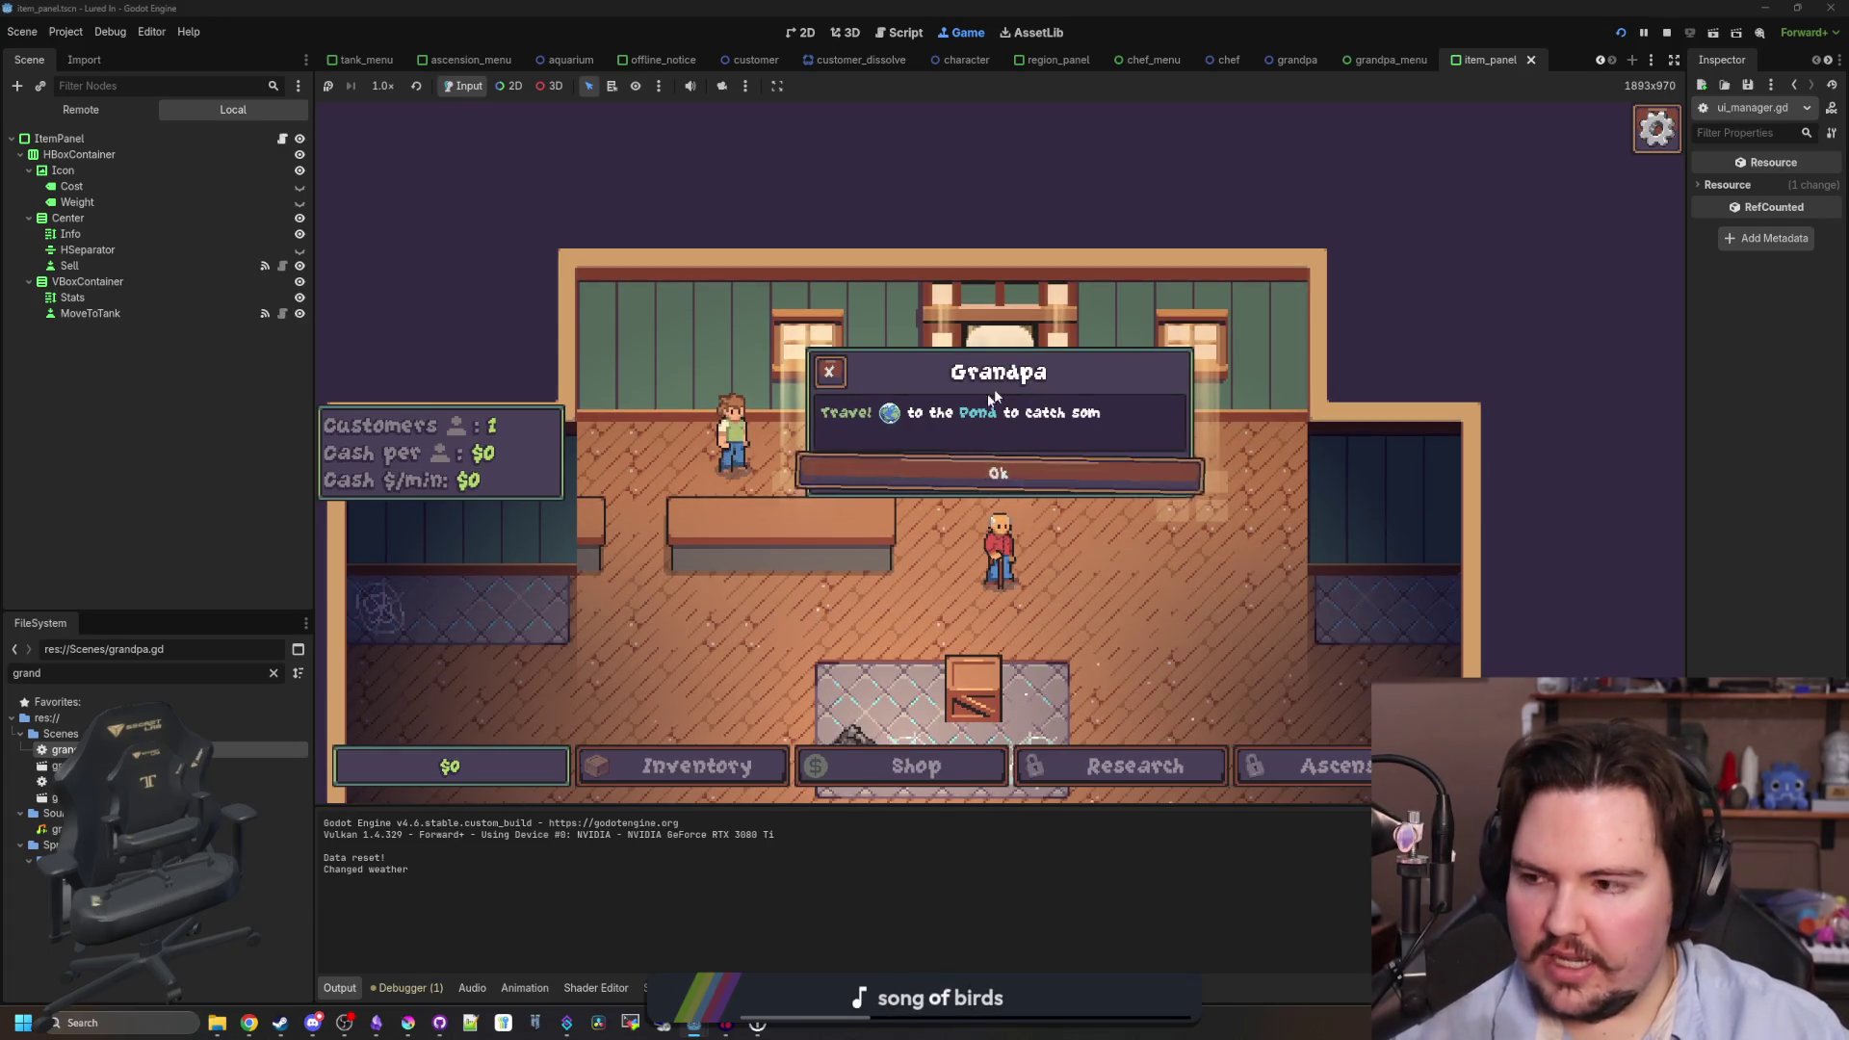
left_click(1024, 471)
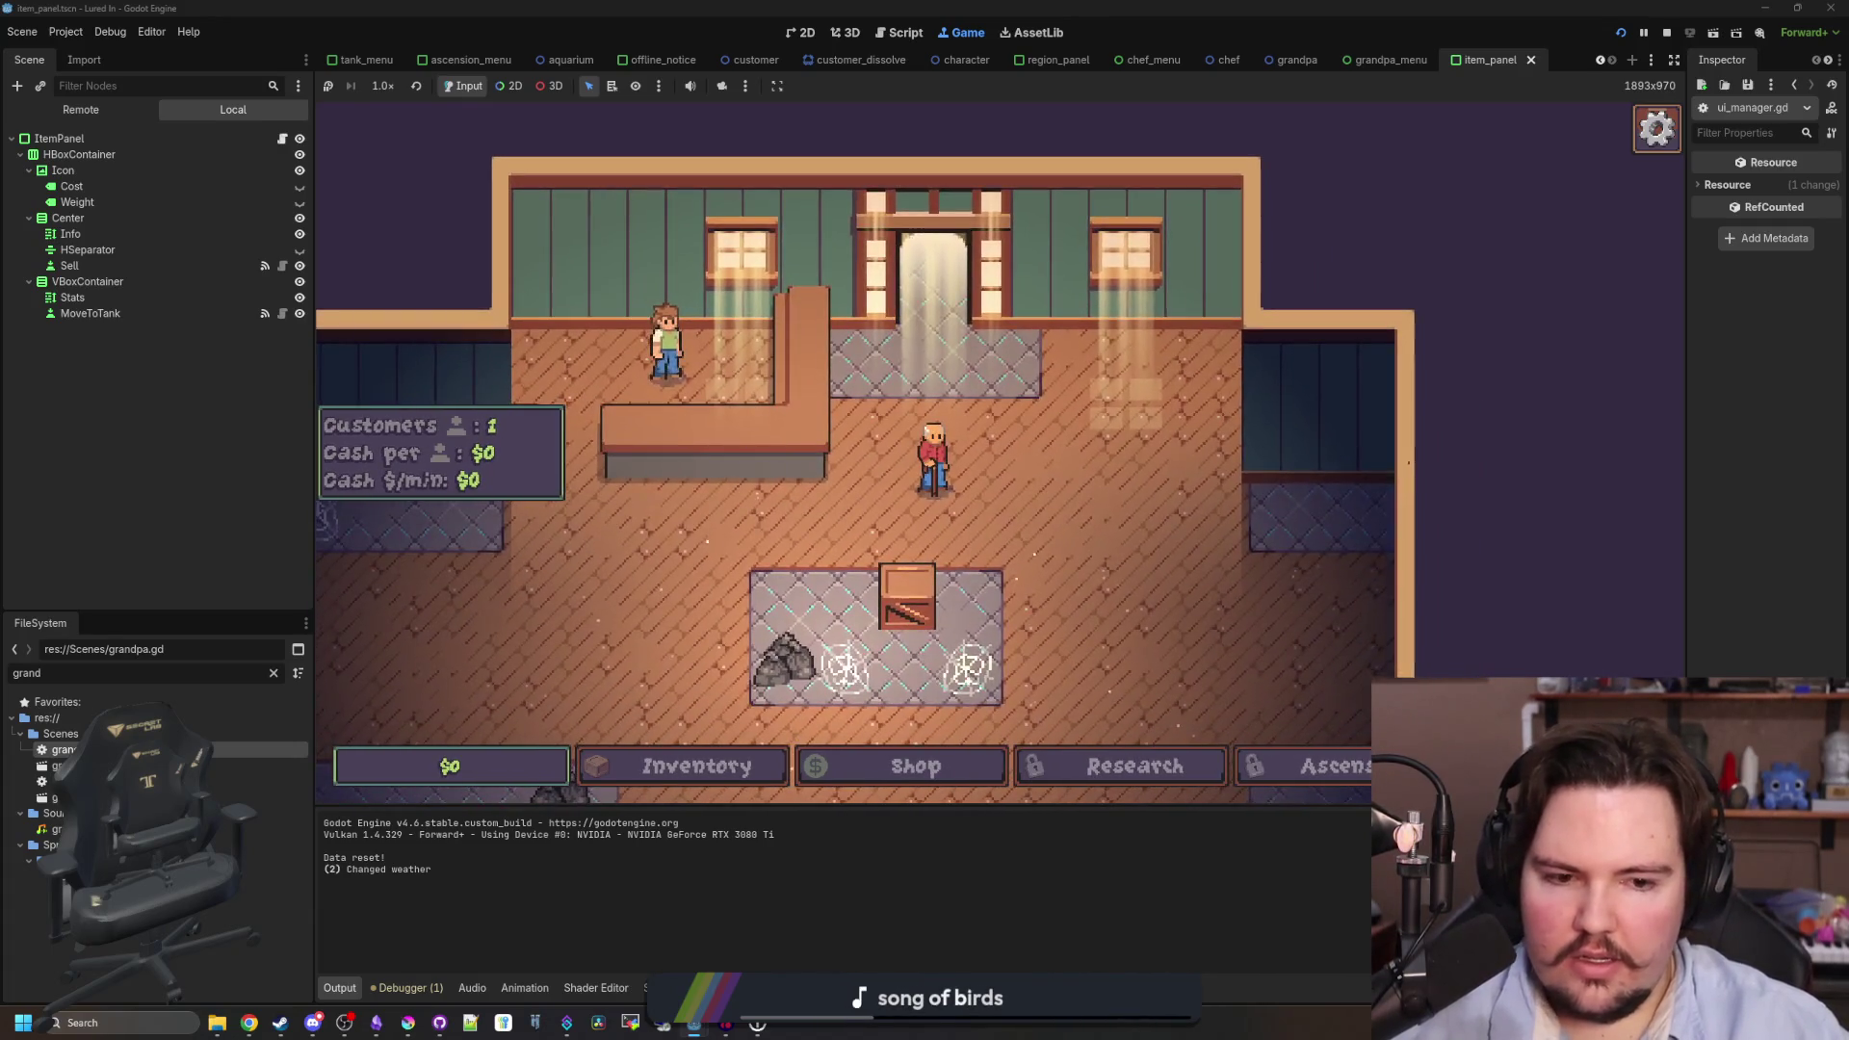
left_click(1223, 316)
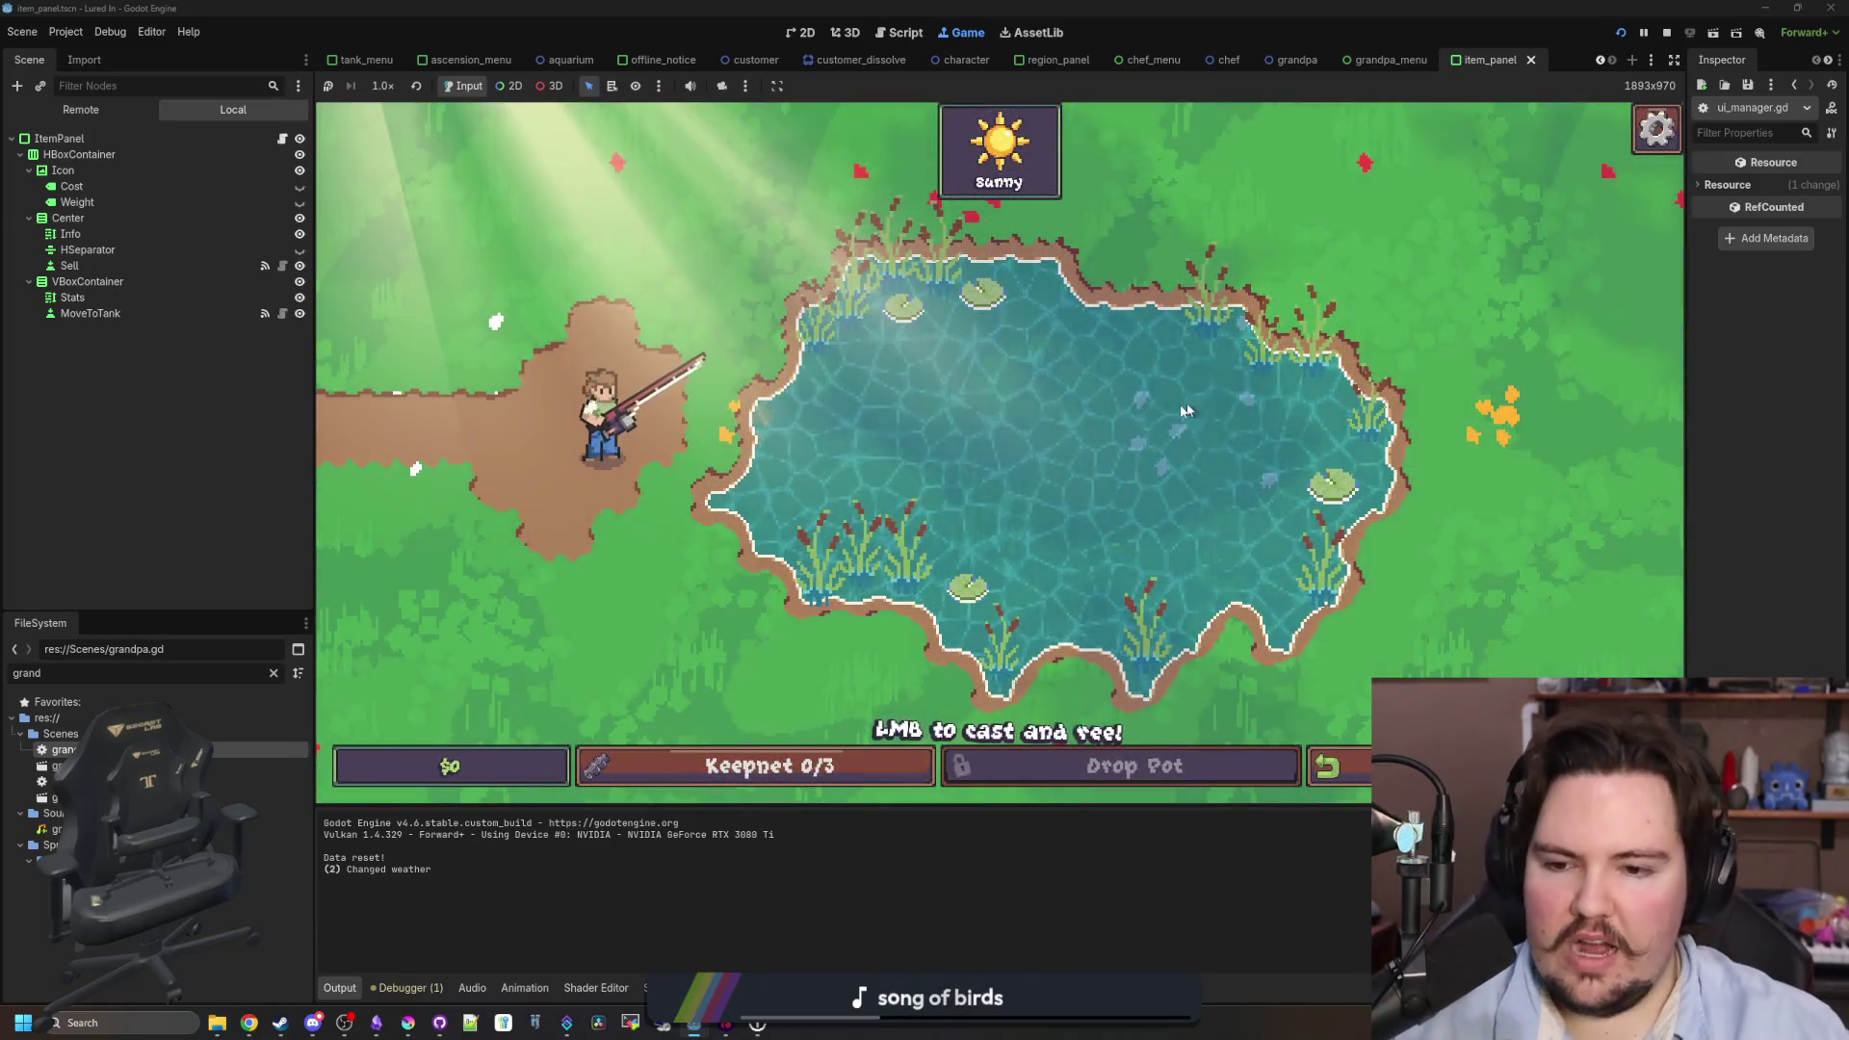
- Cast into the Pond, win the reeling minigame to catch a fish, and return to the shop
mouse_move(1186, 411)
left_mouse_down()
mouse_move(1065, 441)
mouse_move(974, 412)
left_mouse_up()
key("grave")
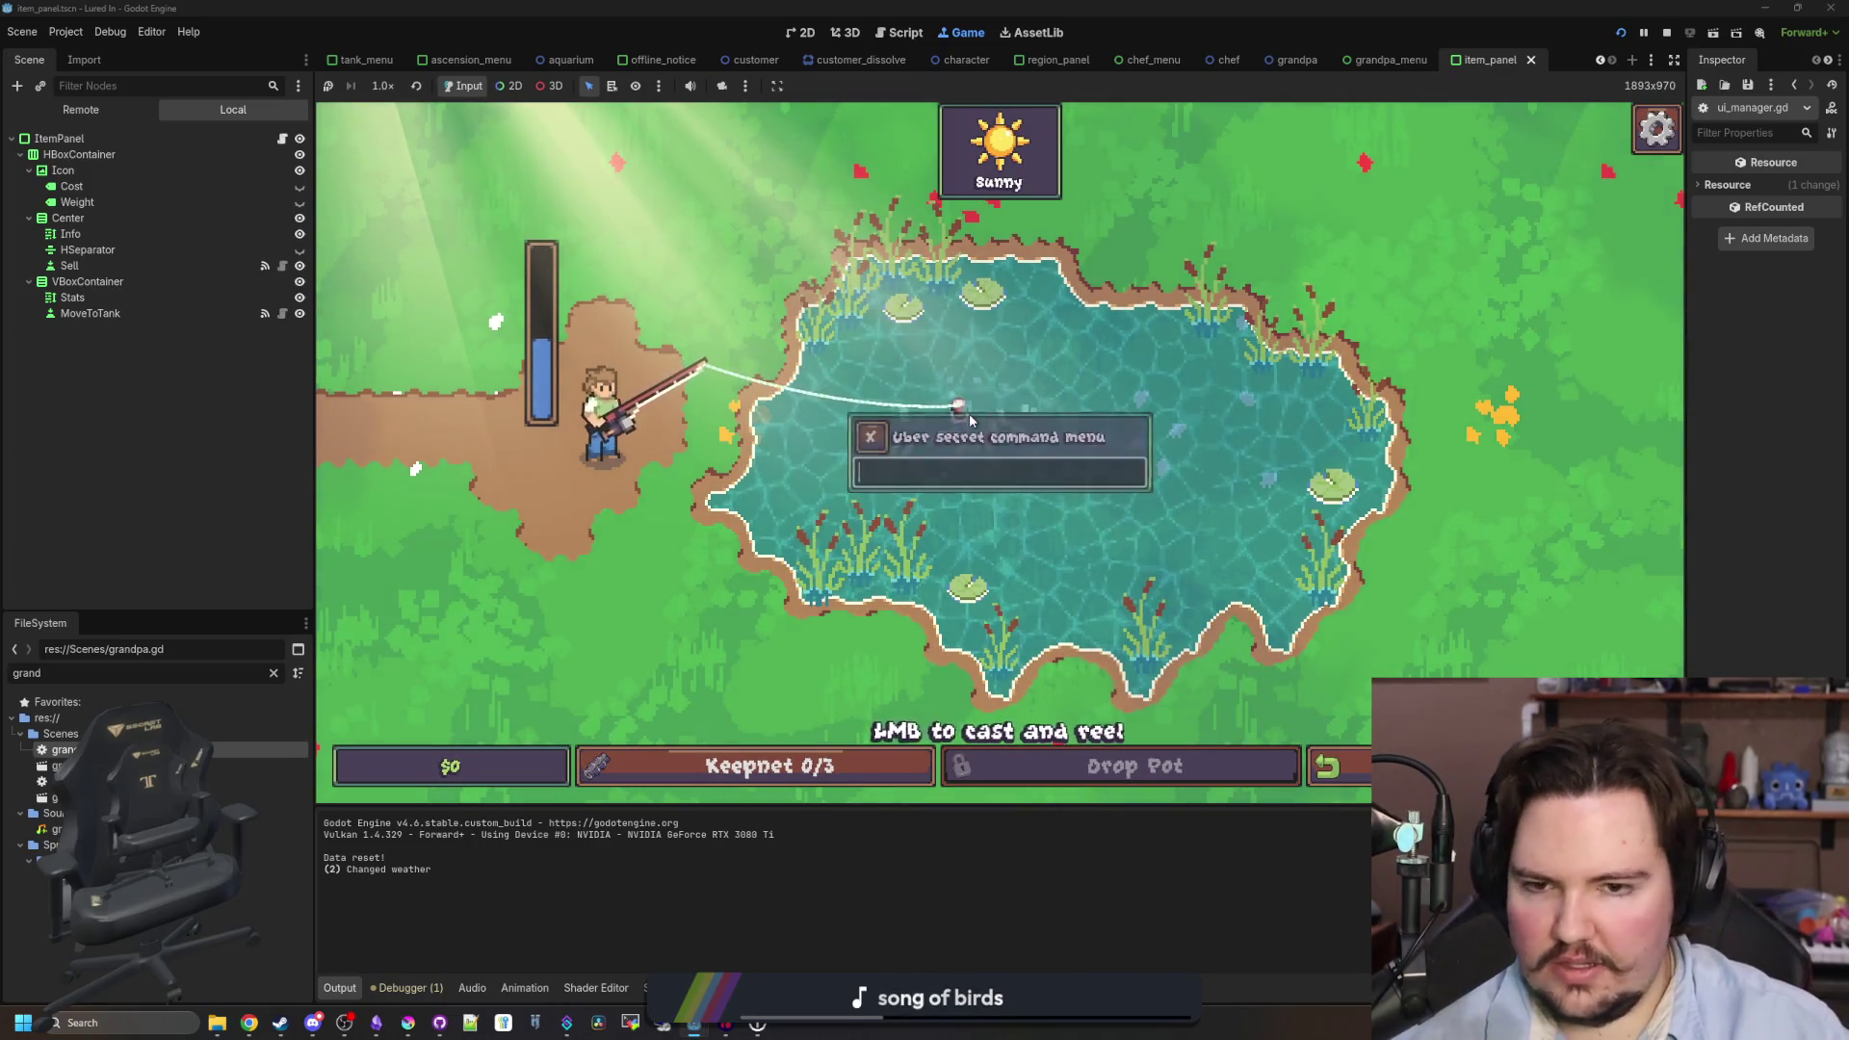
key("grave")
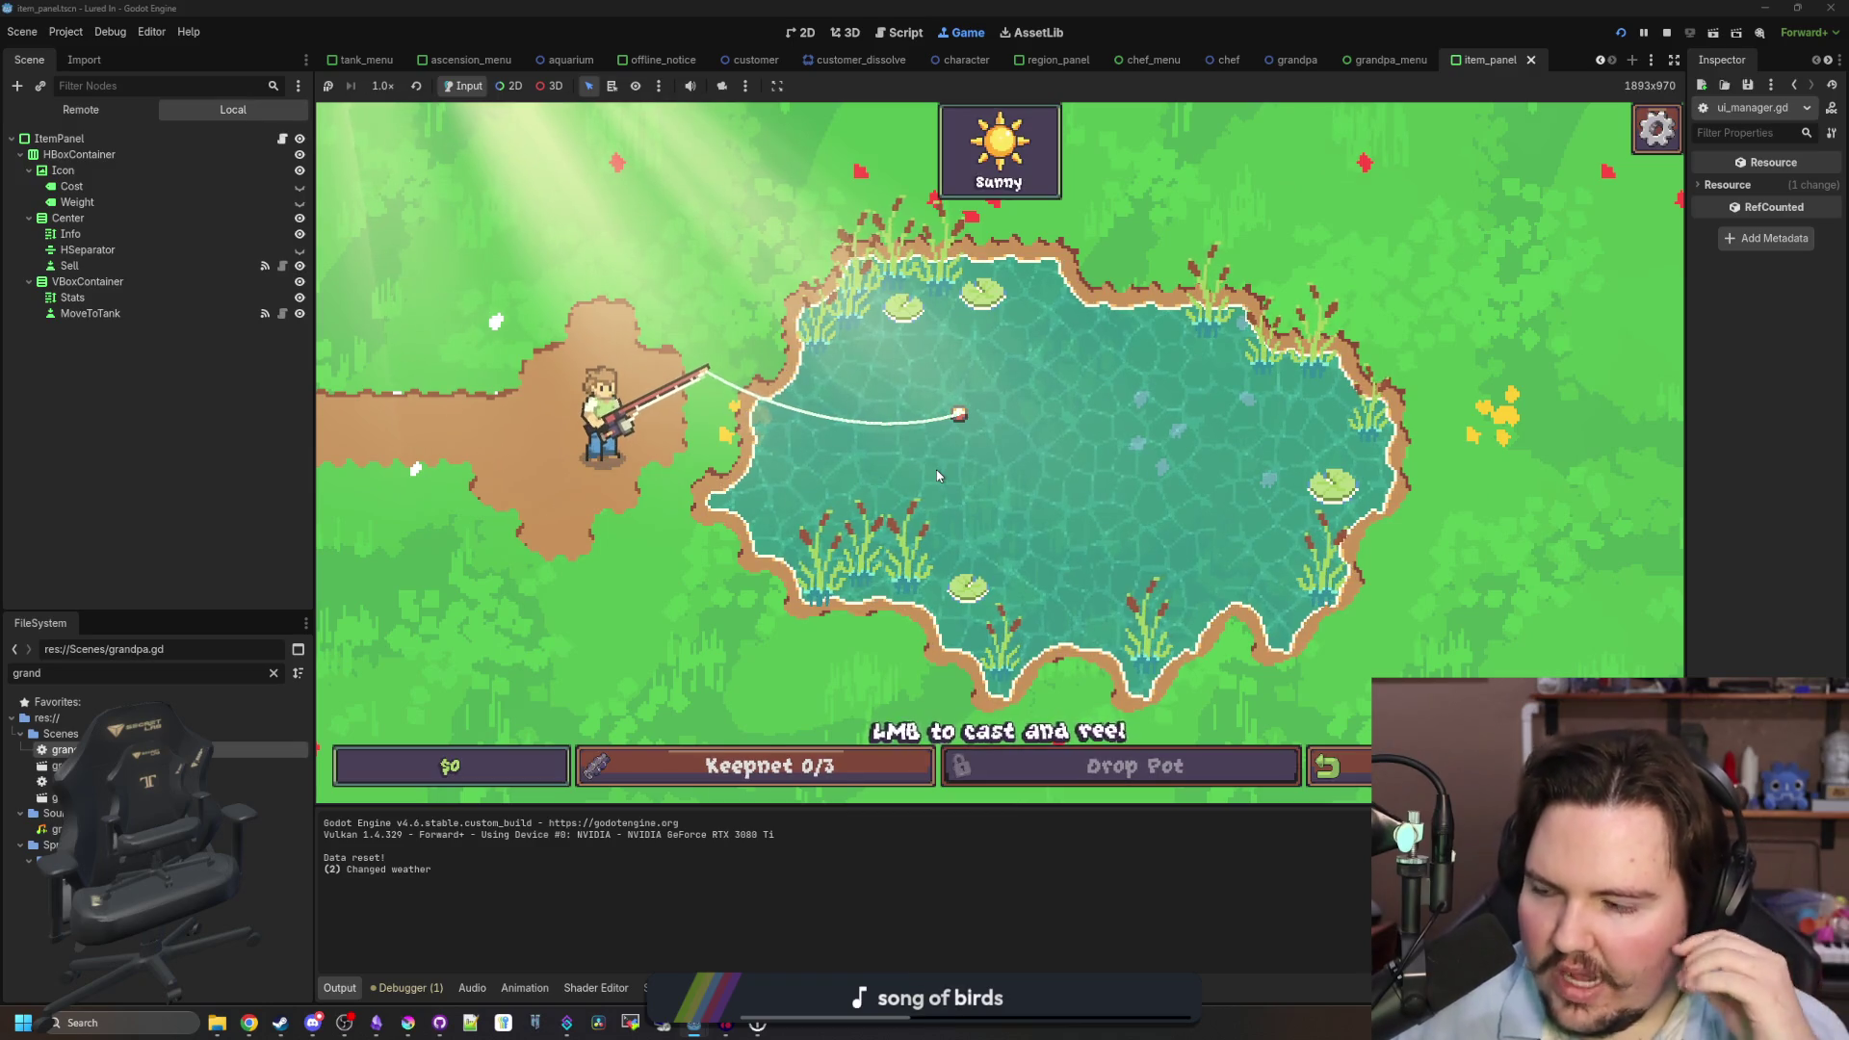
left_click(1039, 435)
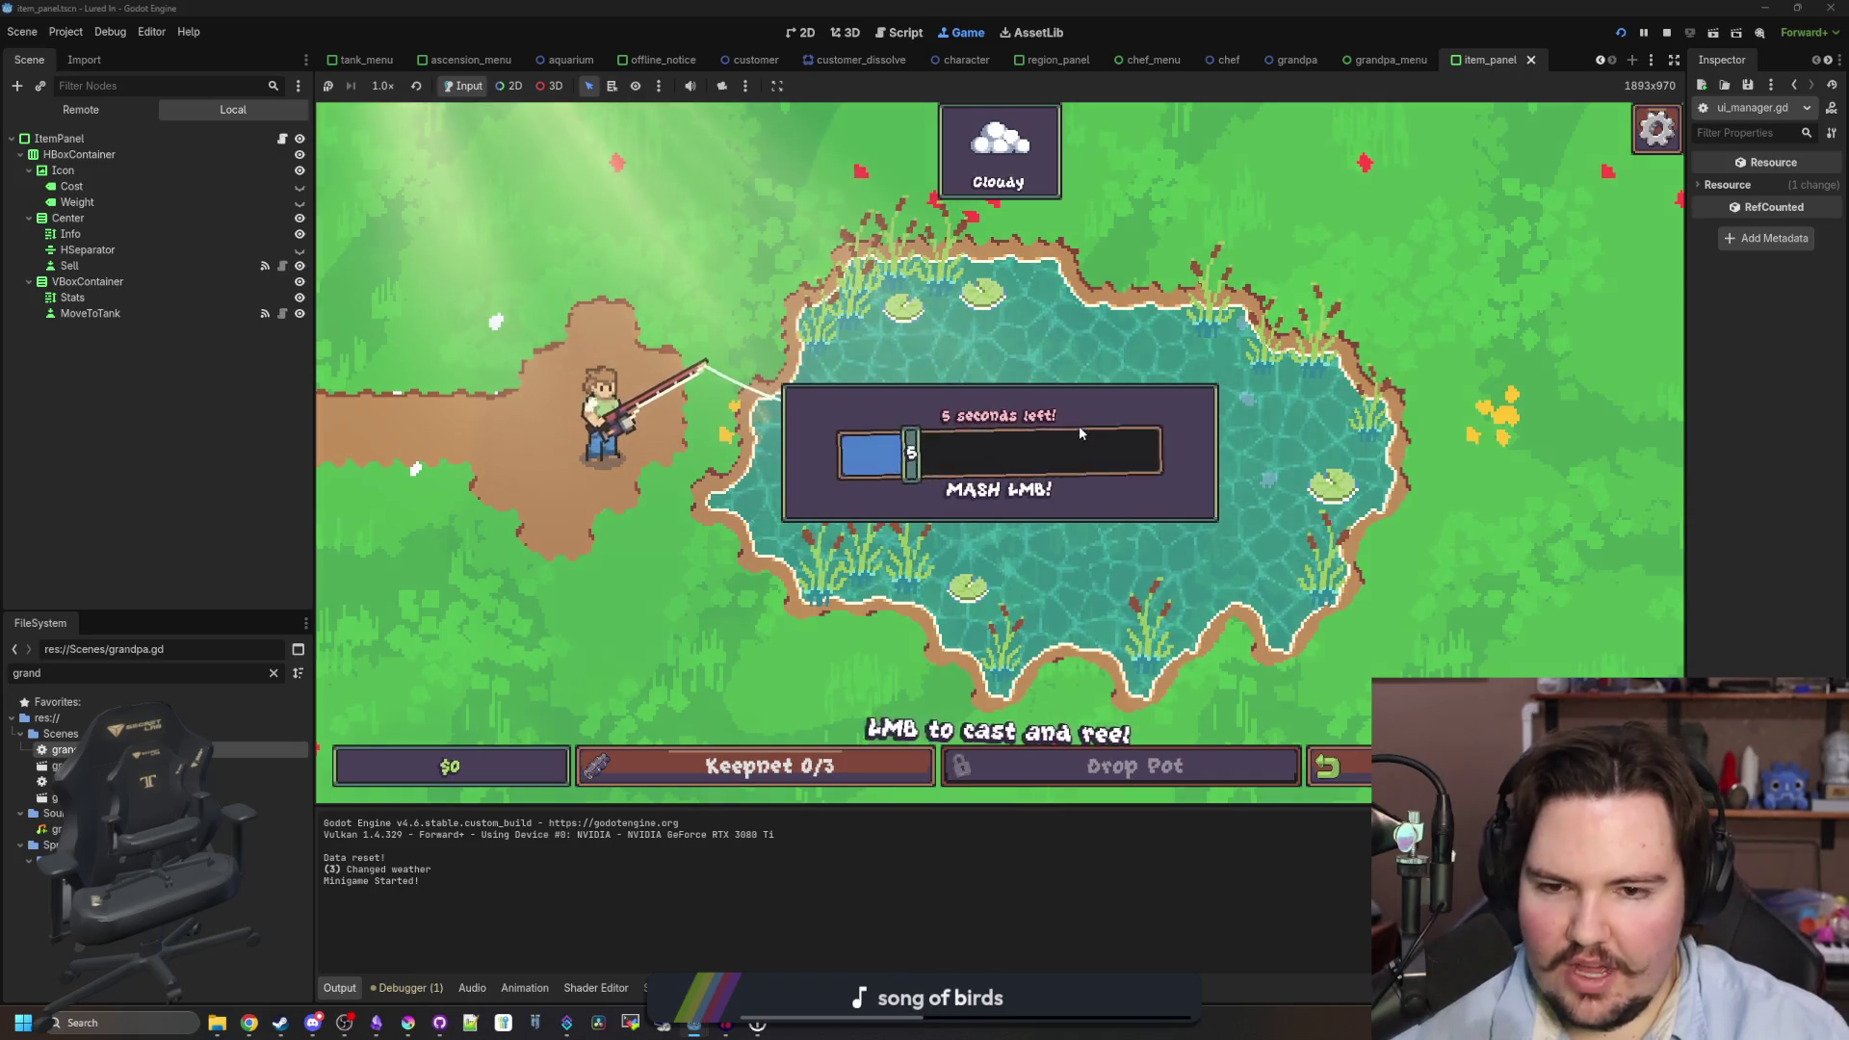
left_click(1080, 427)
left_click(1080, 429)
left_click(1080, 429)
left_click(1080, 431)
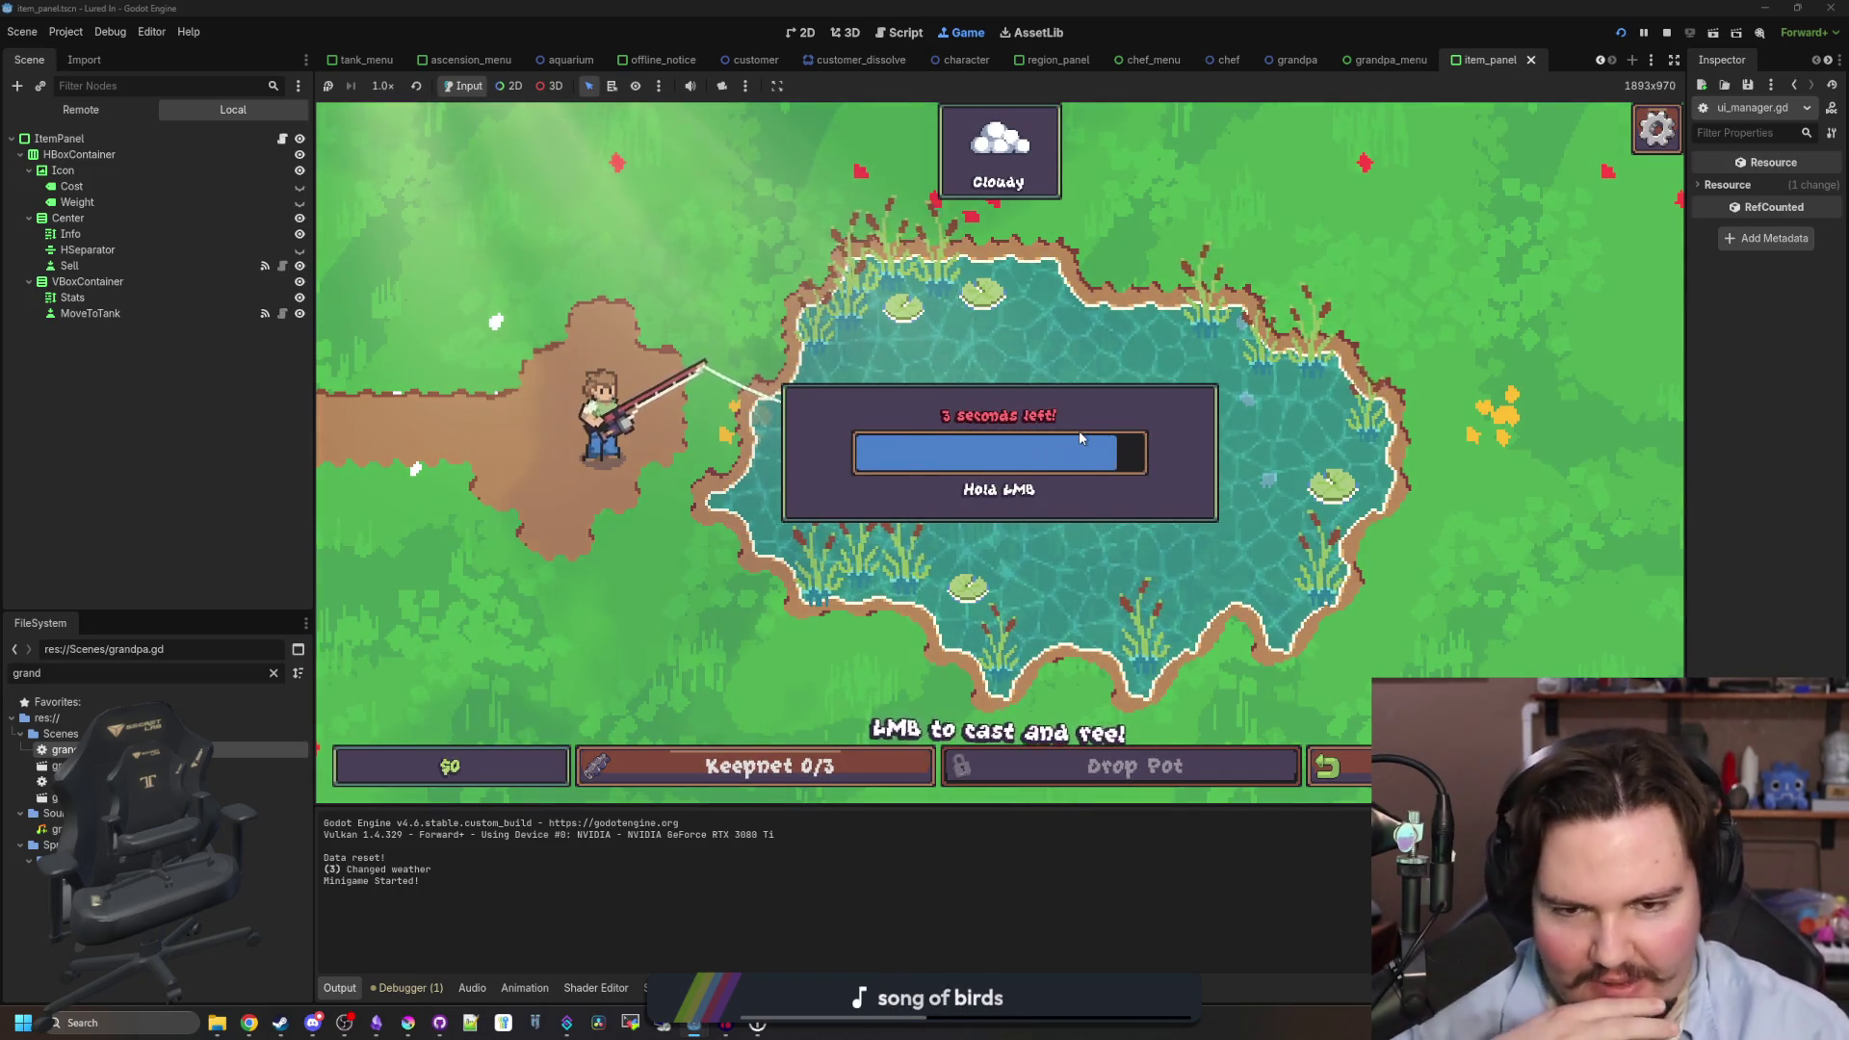
left_click(1079, 430)
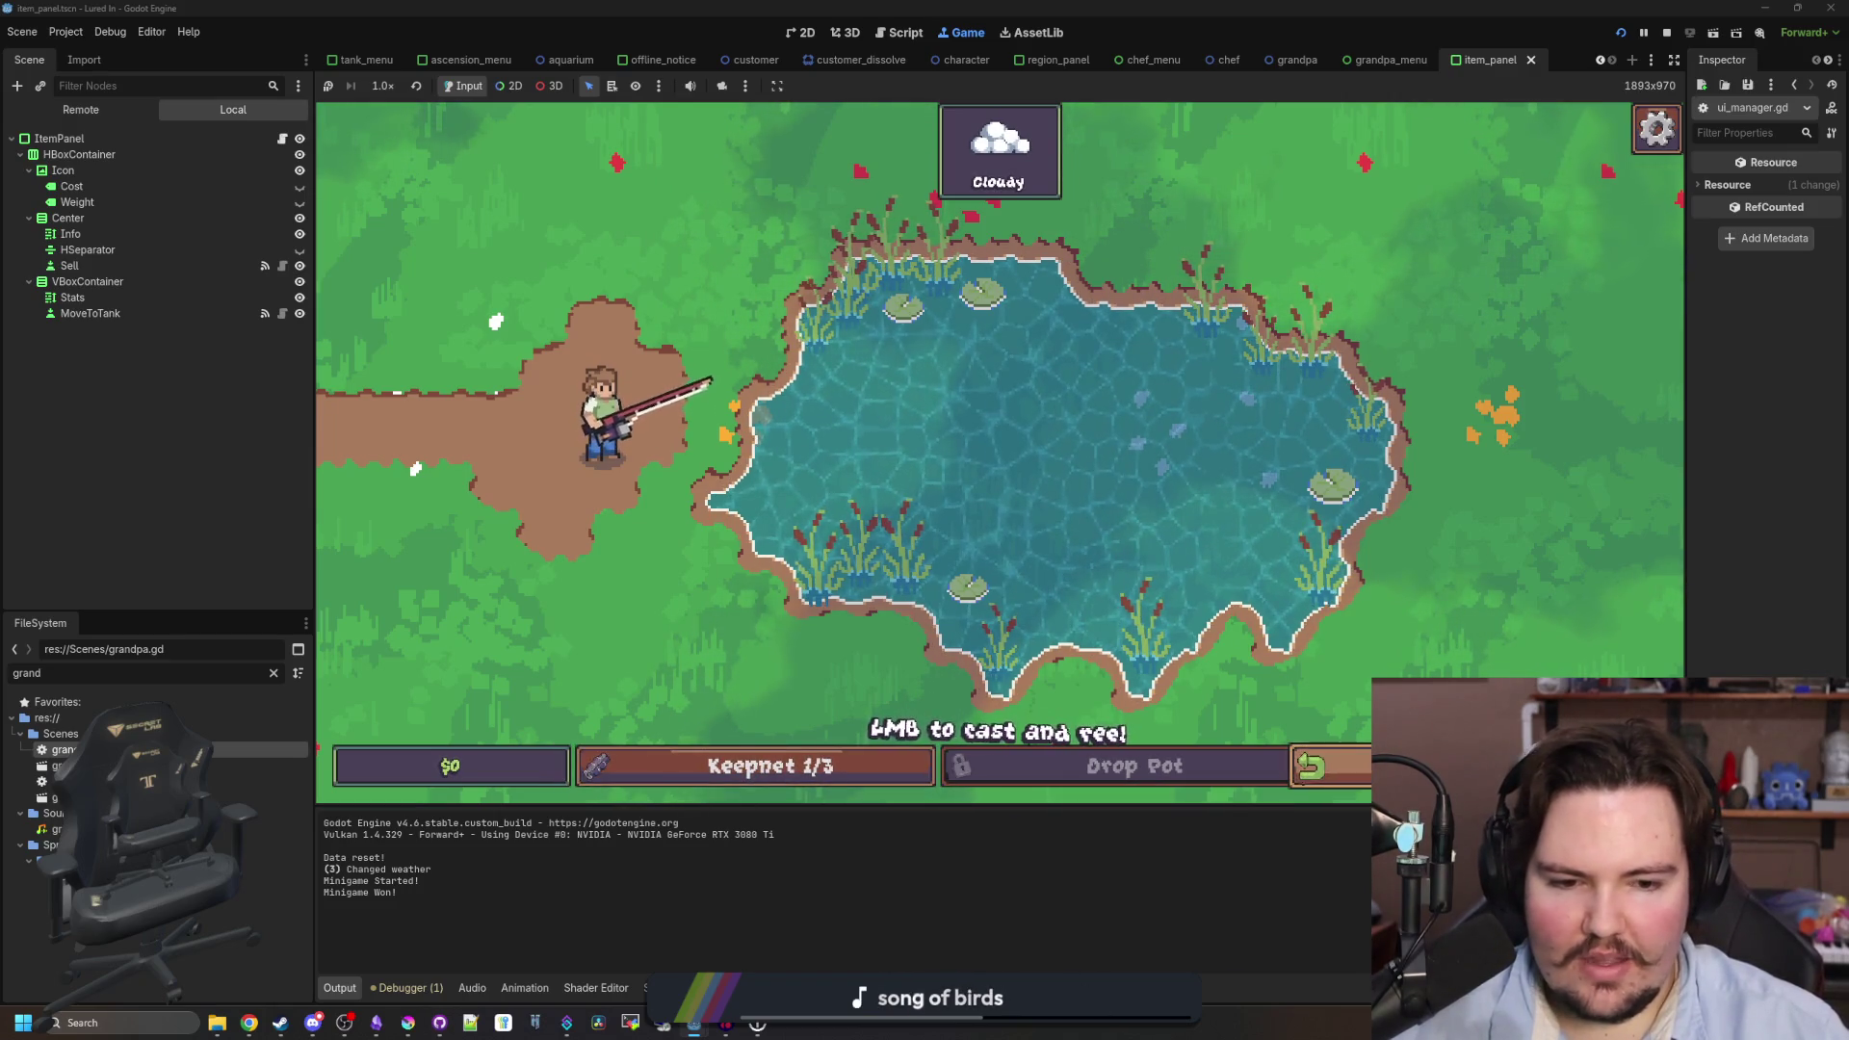
left_click(809, 787)
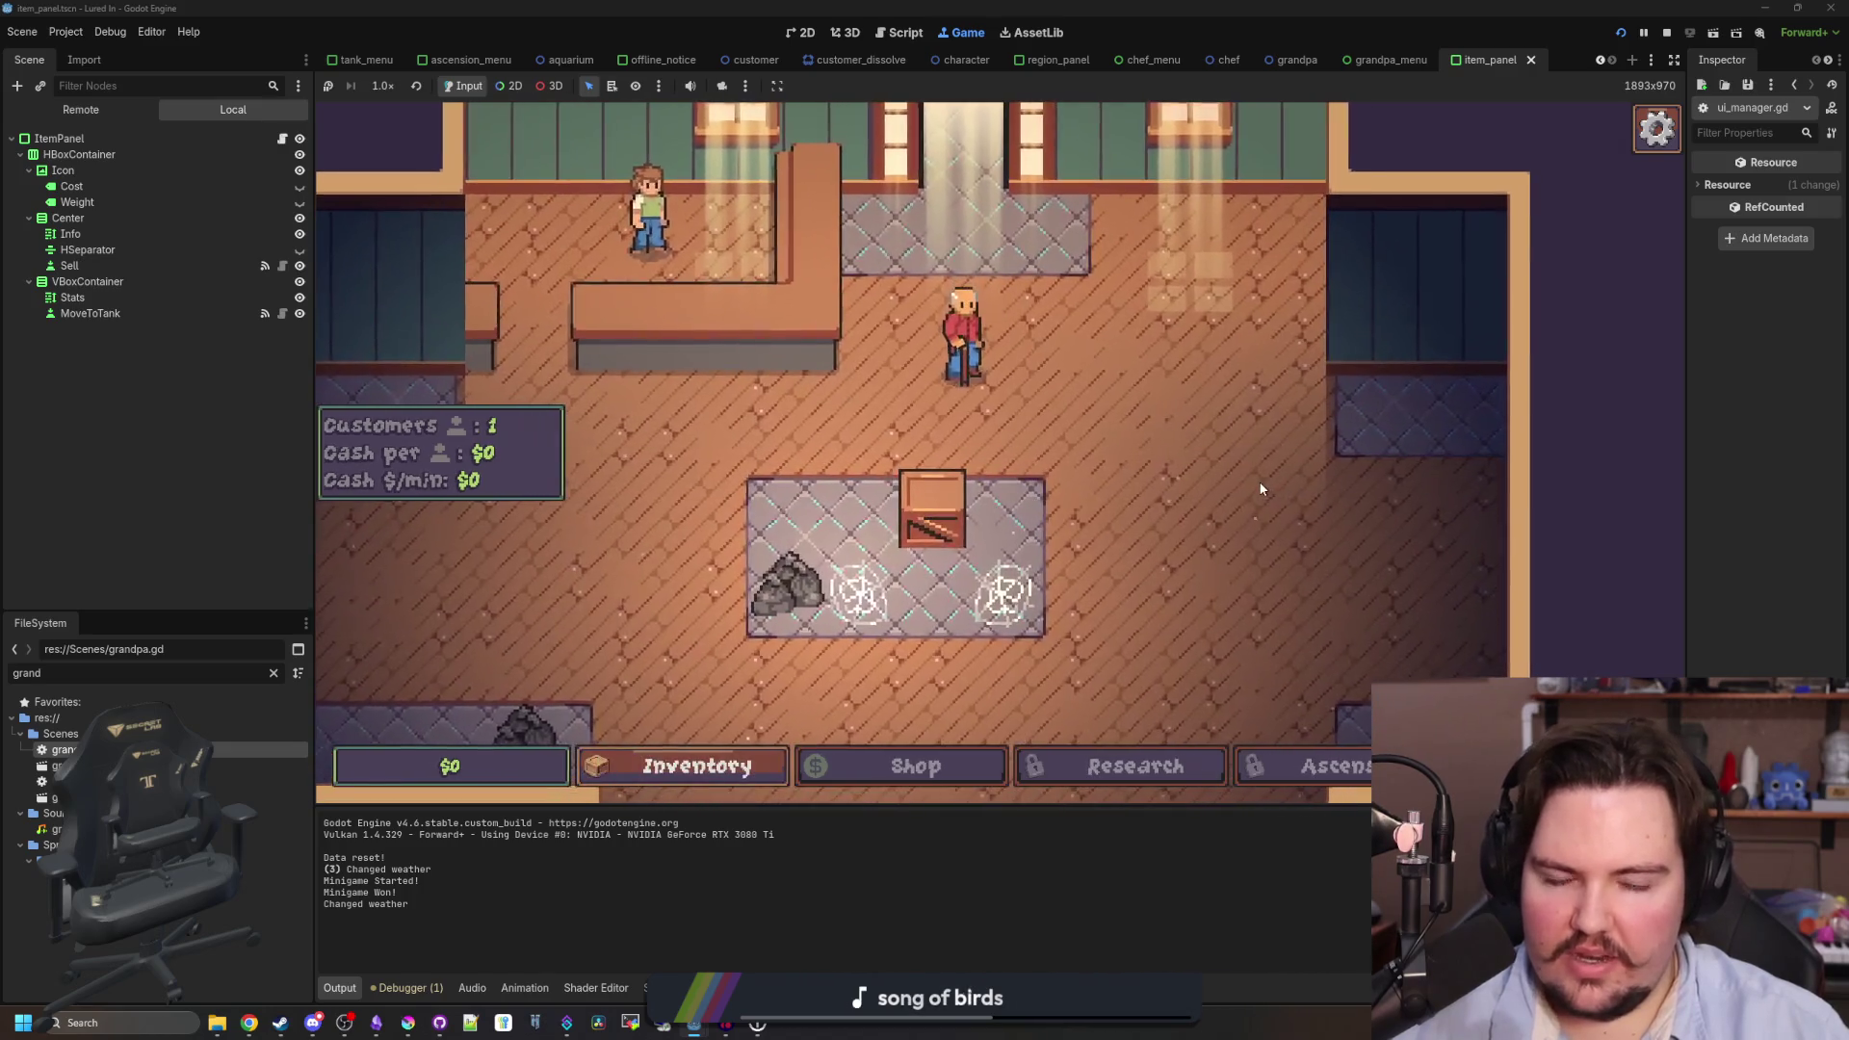
- Dismiss Grandpa's message and sell the caught fish for $4 in the Inventory
left_click(945, 411)
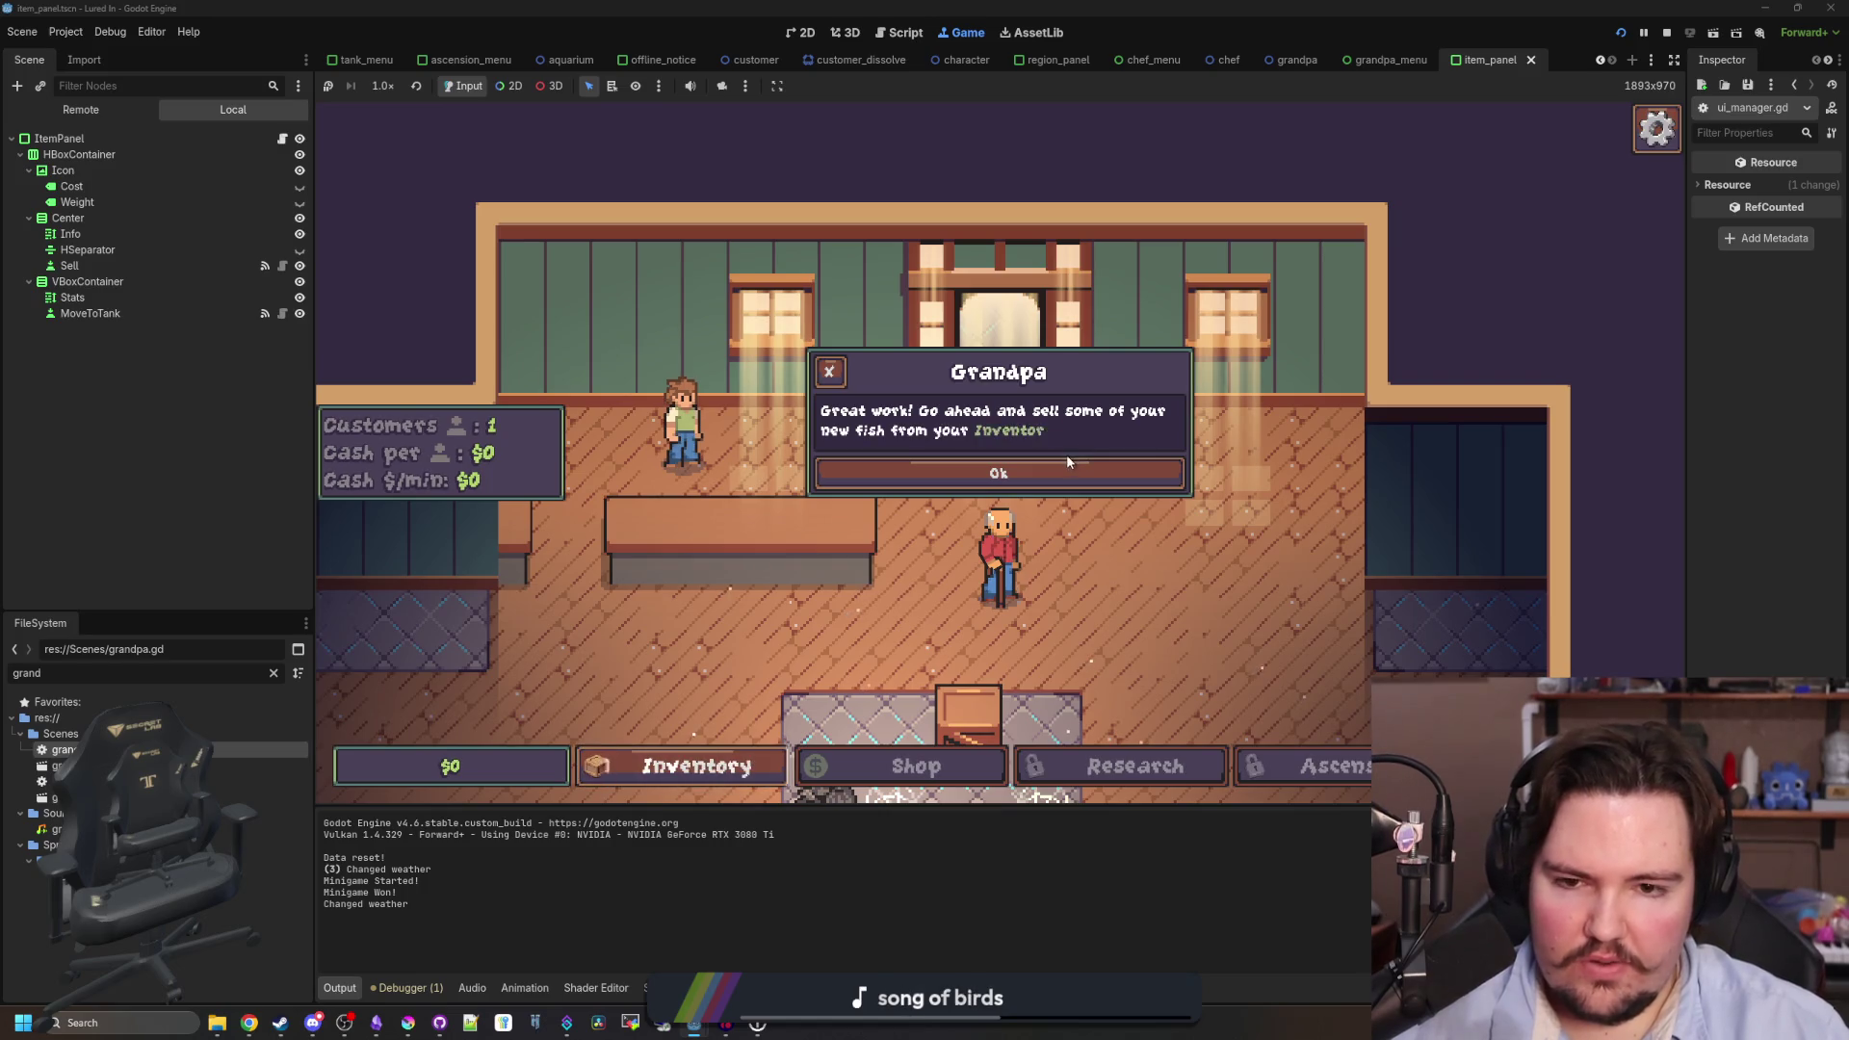
left_click(1046, 474)
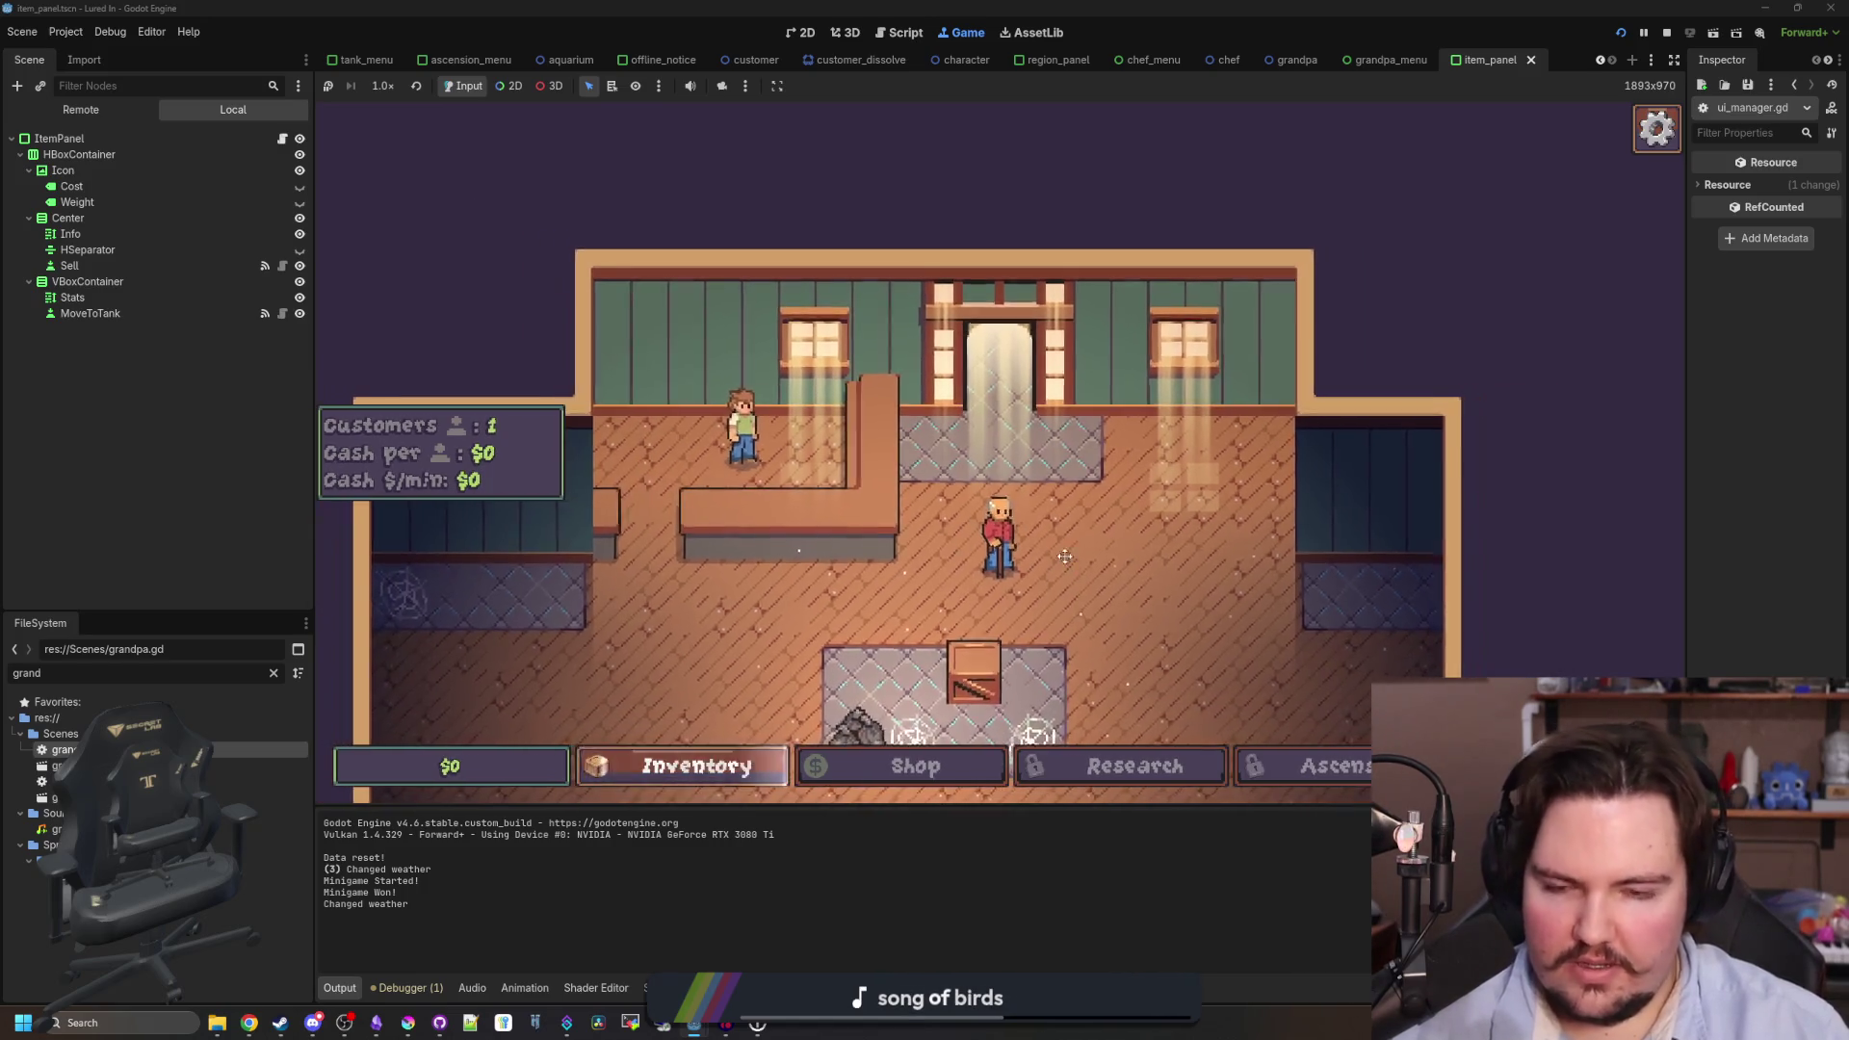
left_click(711, 767)
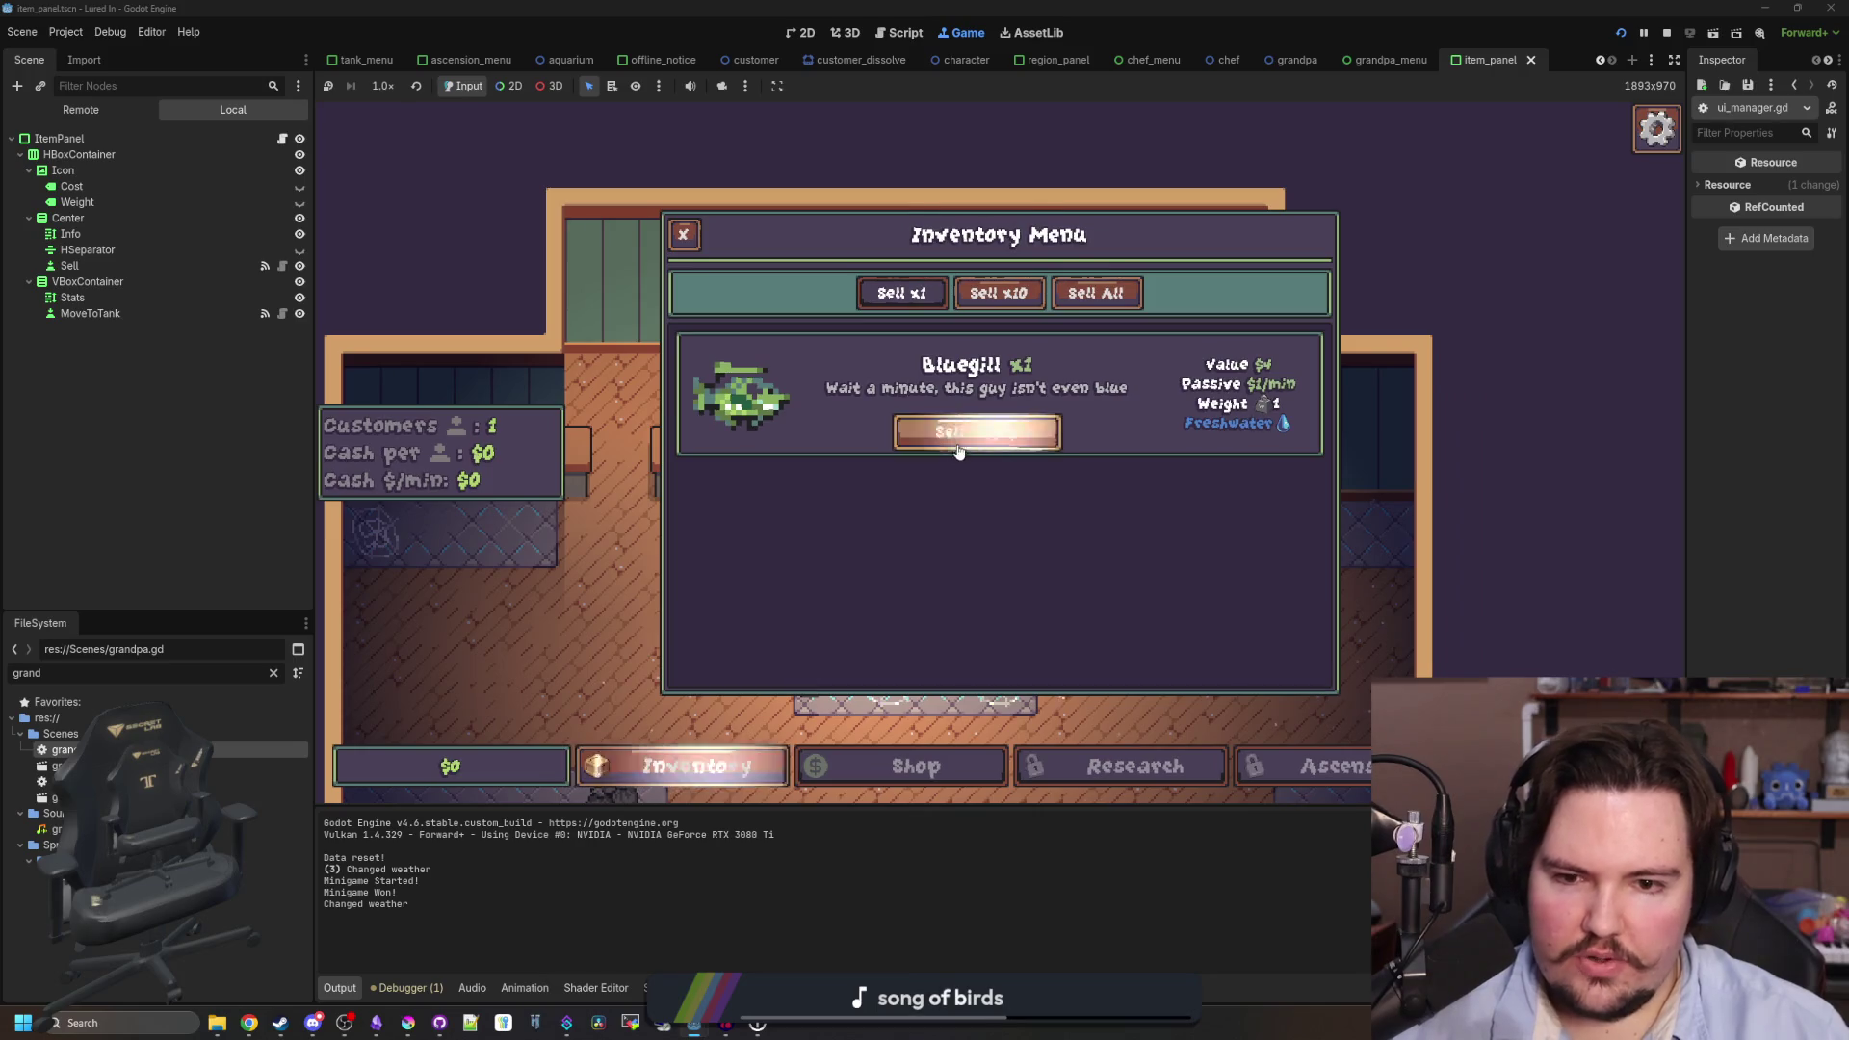
left_click(978, 450)
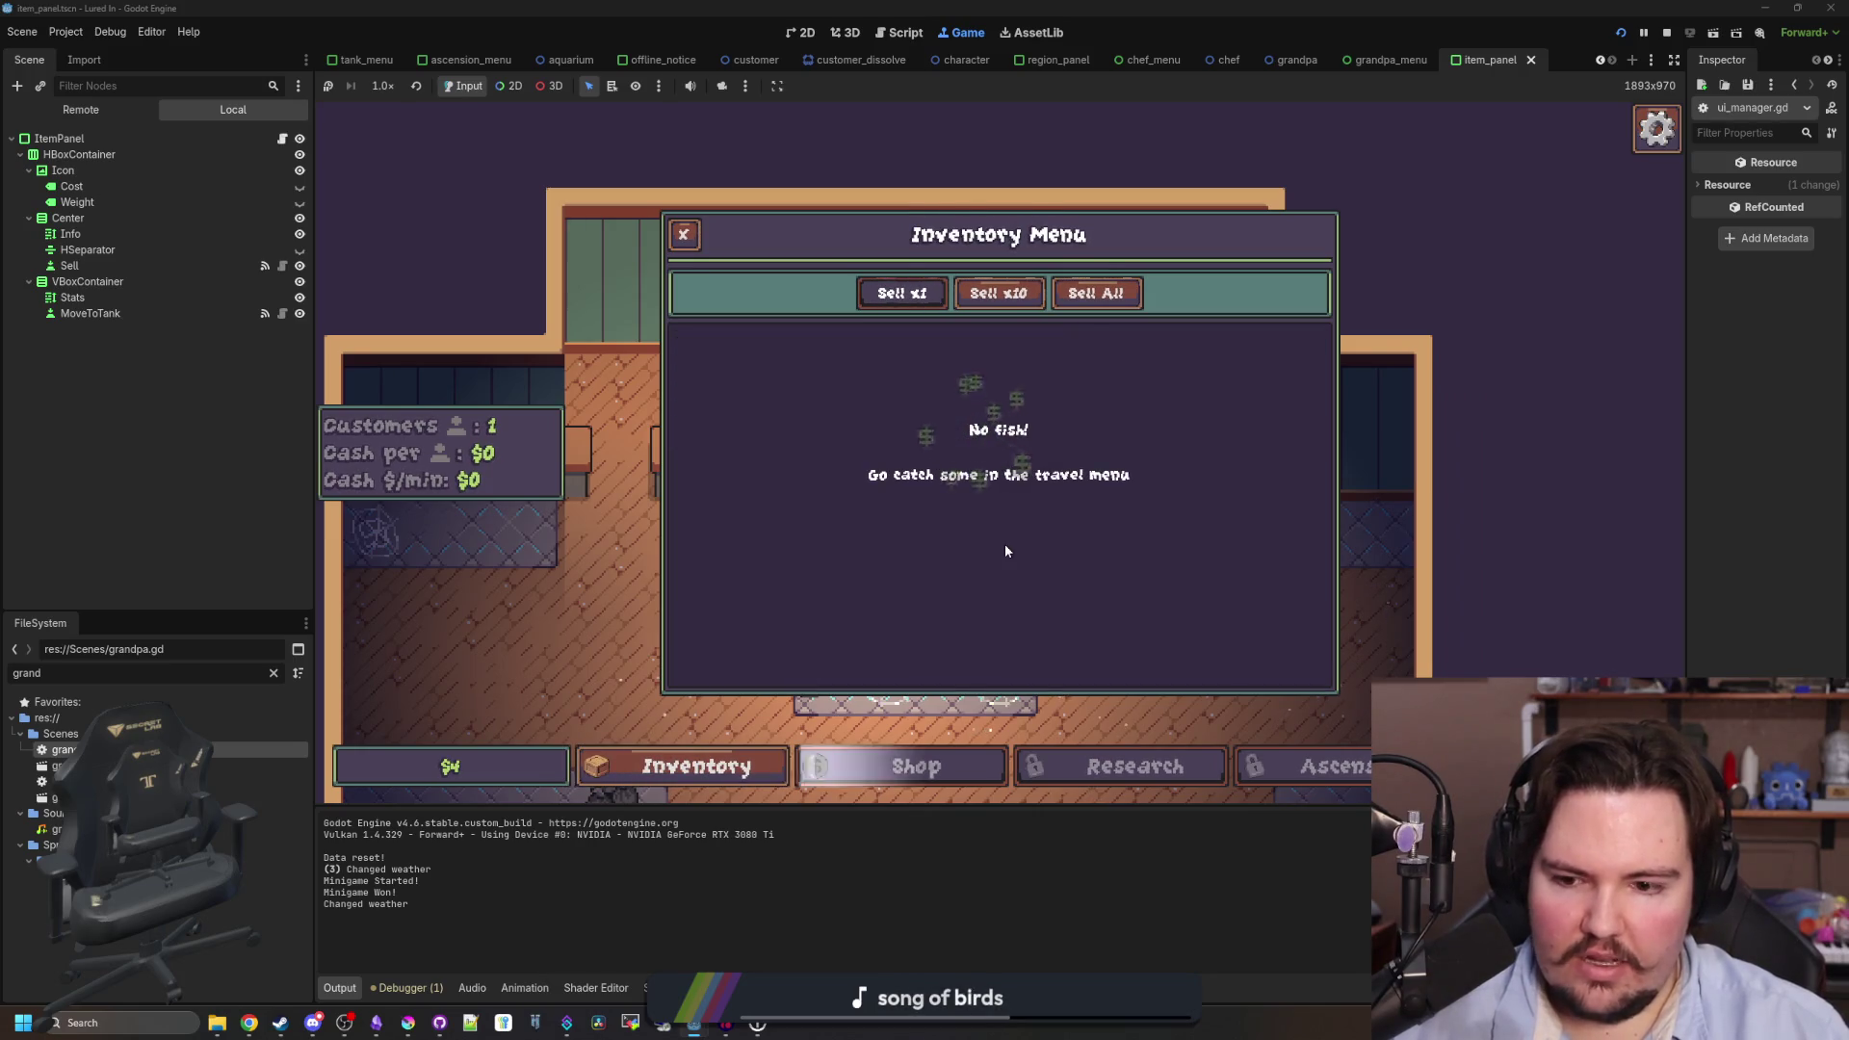
left_click(691, 244)
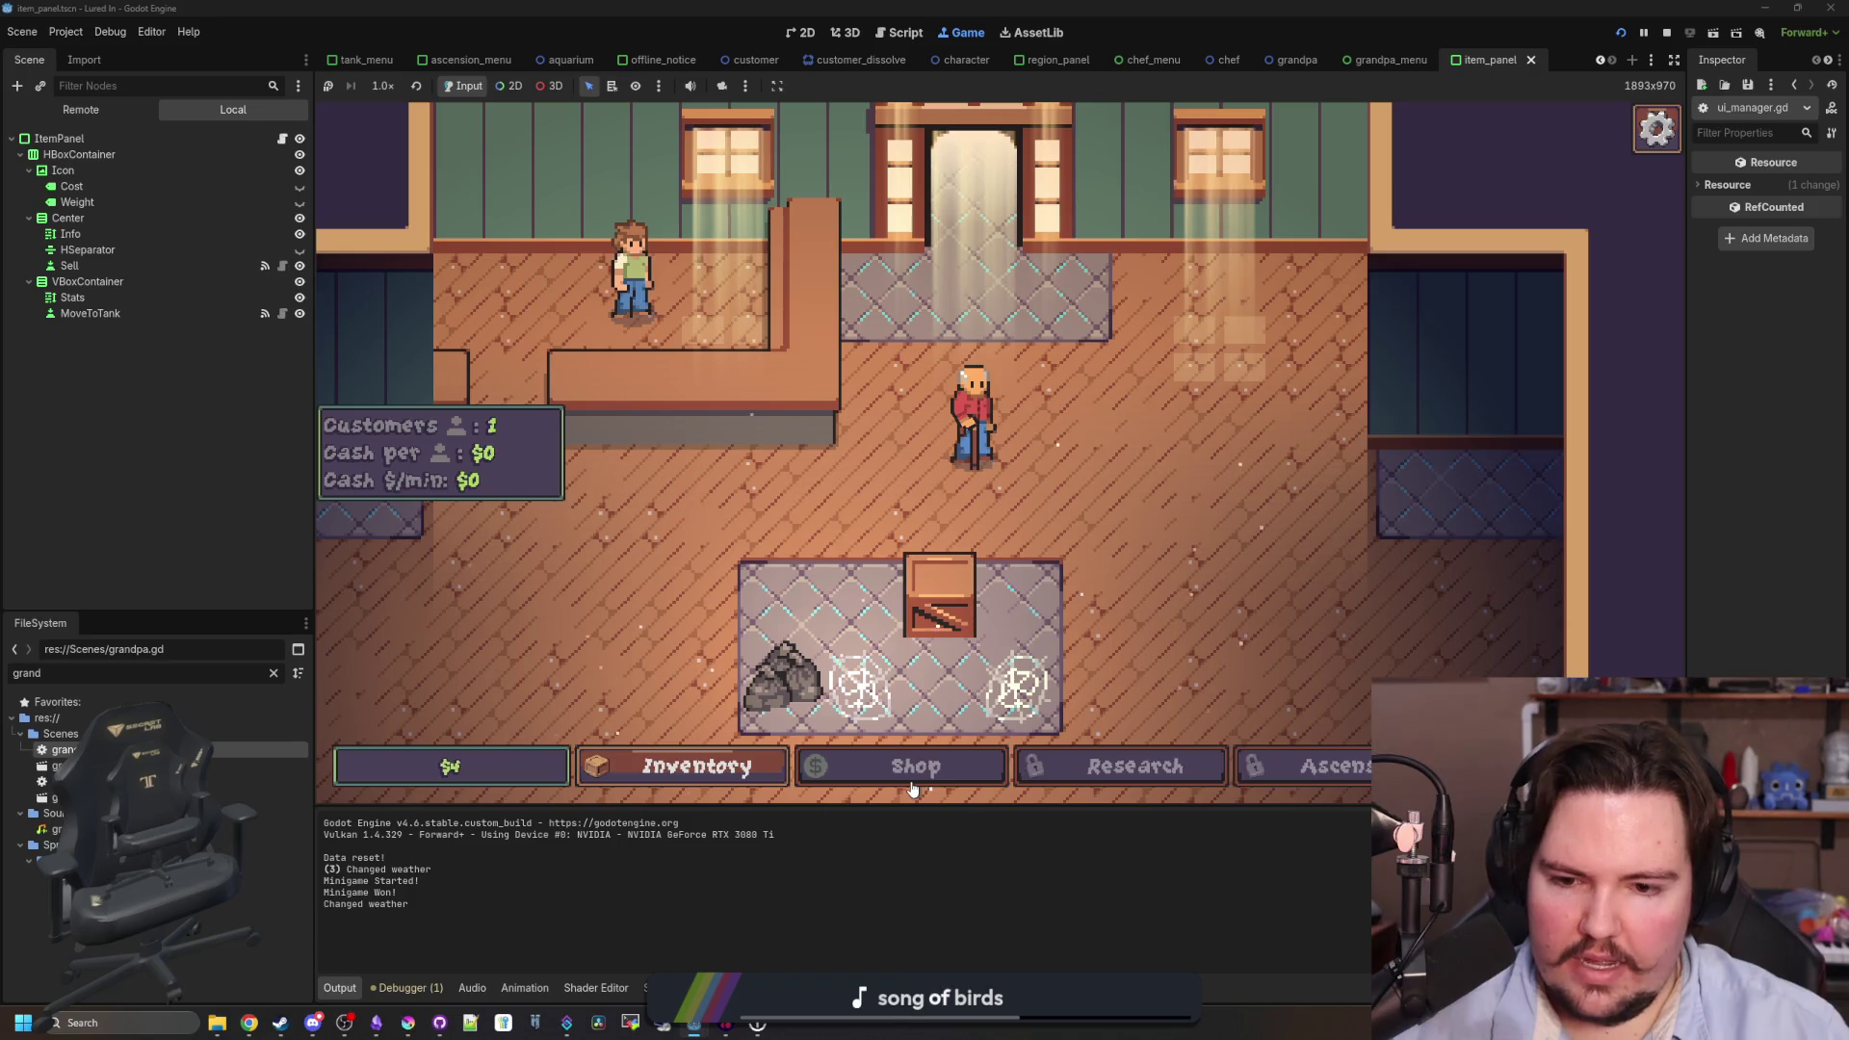
- Read and dismiss Grandpa's tip about saving up for a tank
left_click(973, 414)
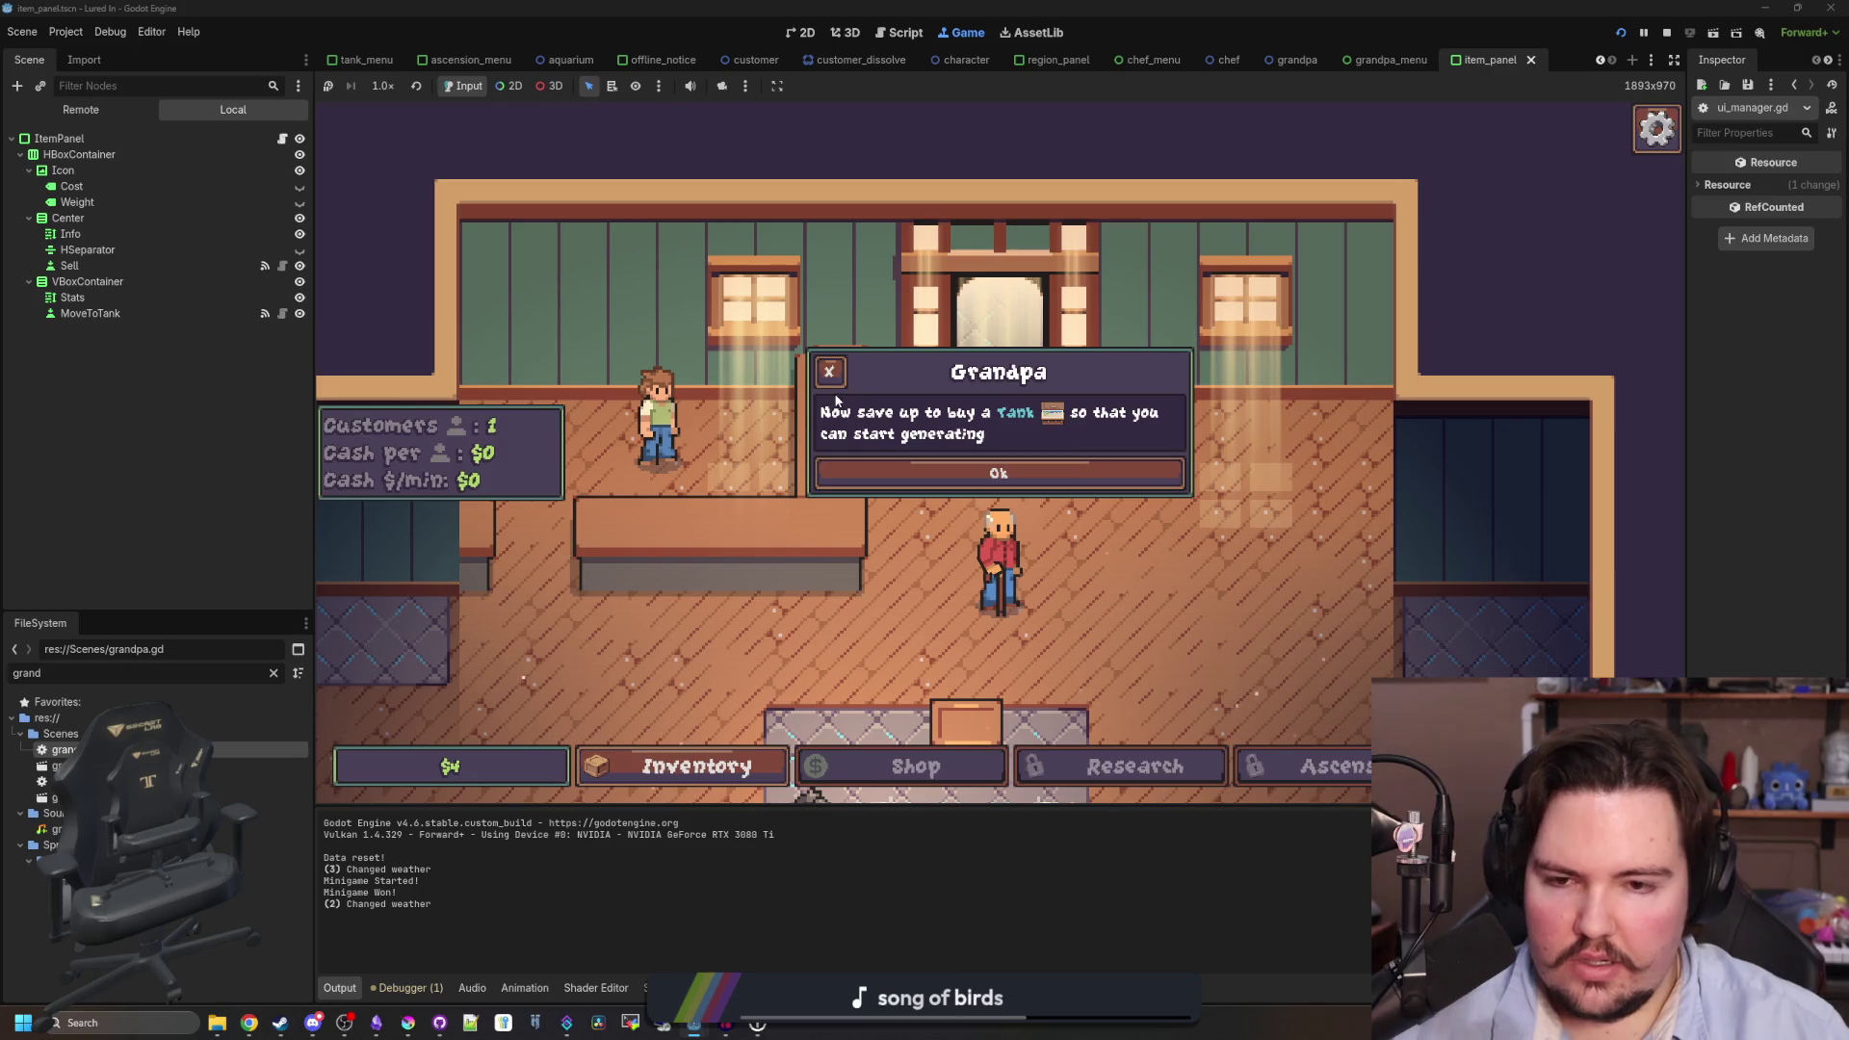
left_click(1059, 473)
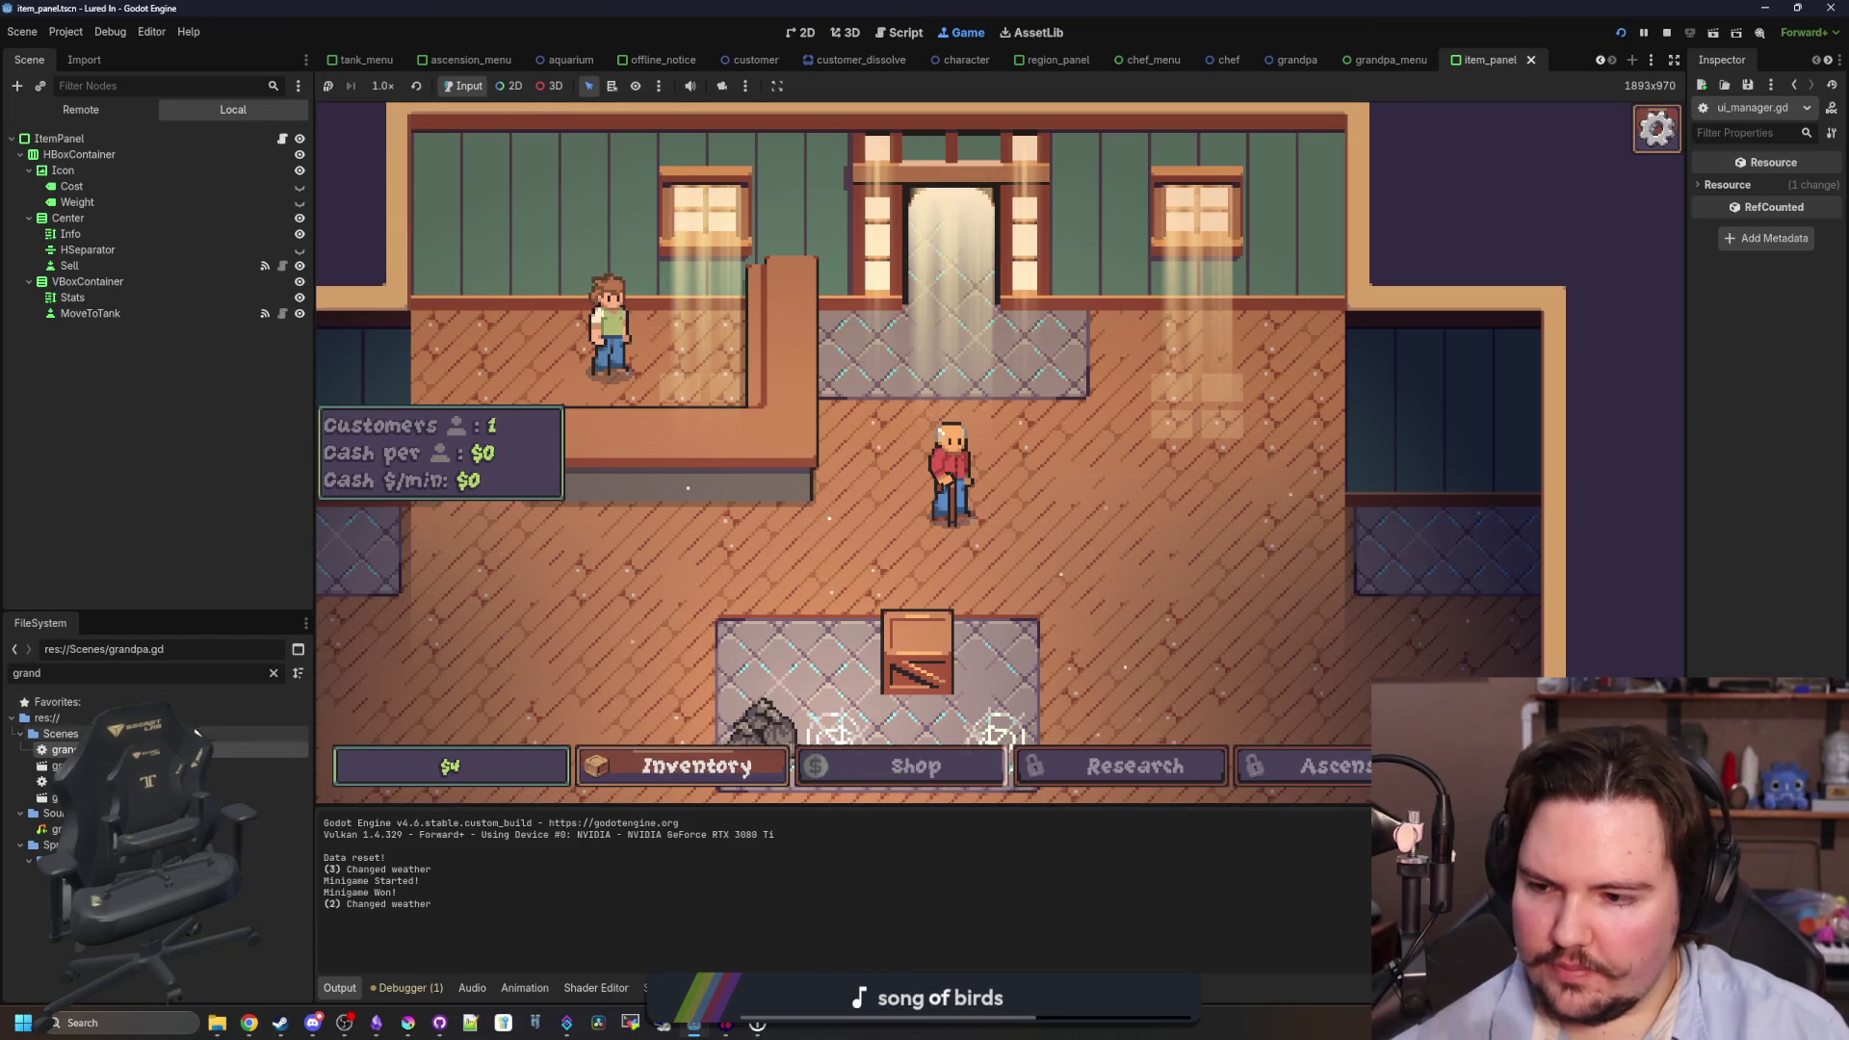
left_click(275, 673)
- Open aquarium.gd and select the line enabling the Inventory button in update_buttons
type("aquar")
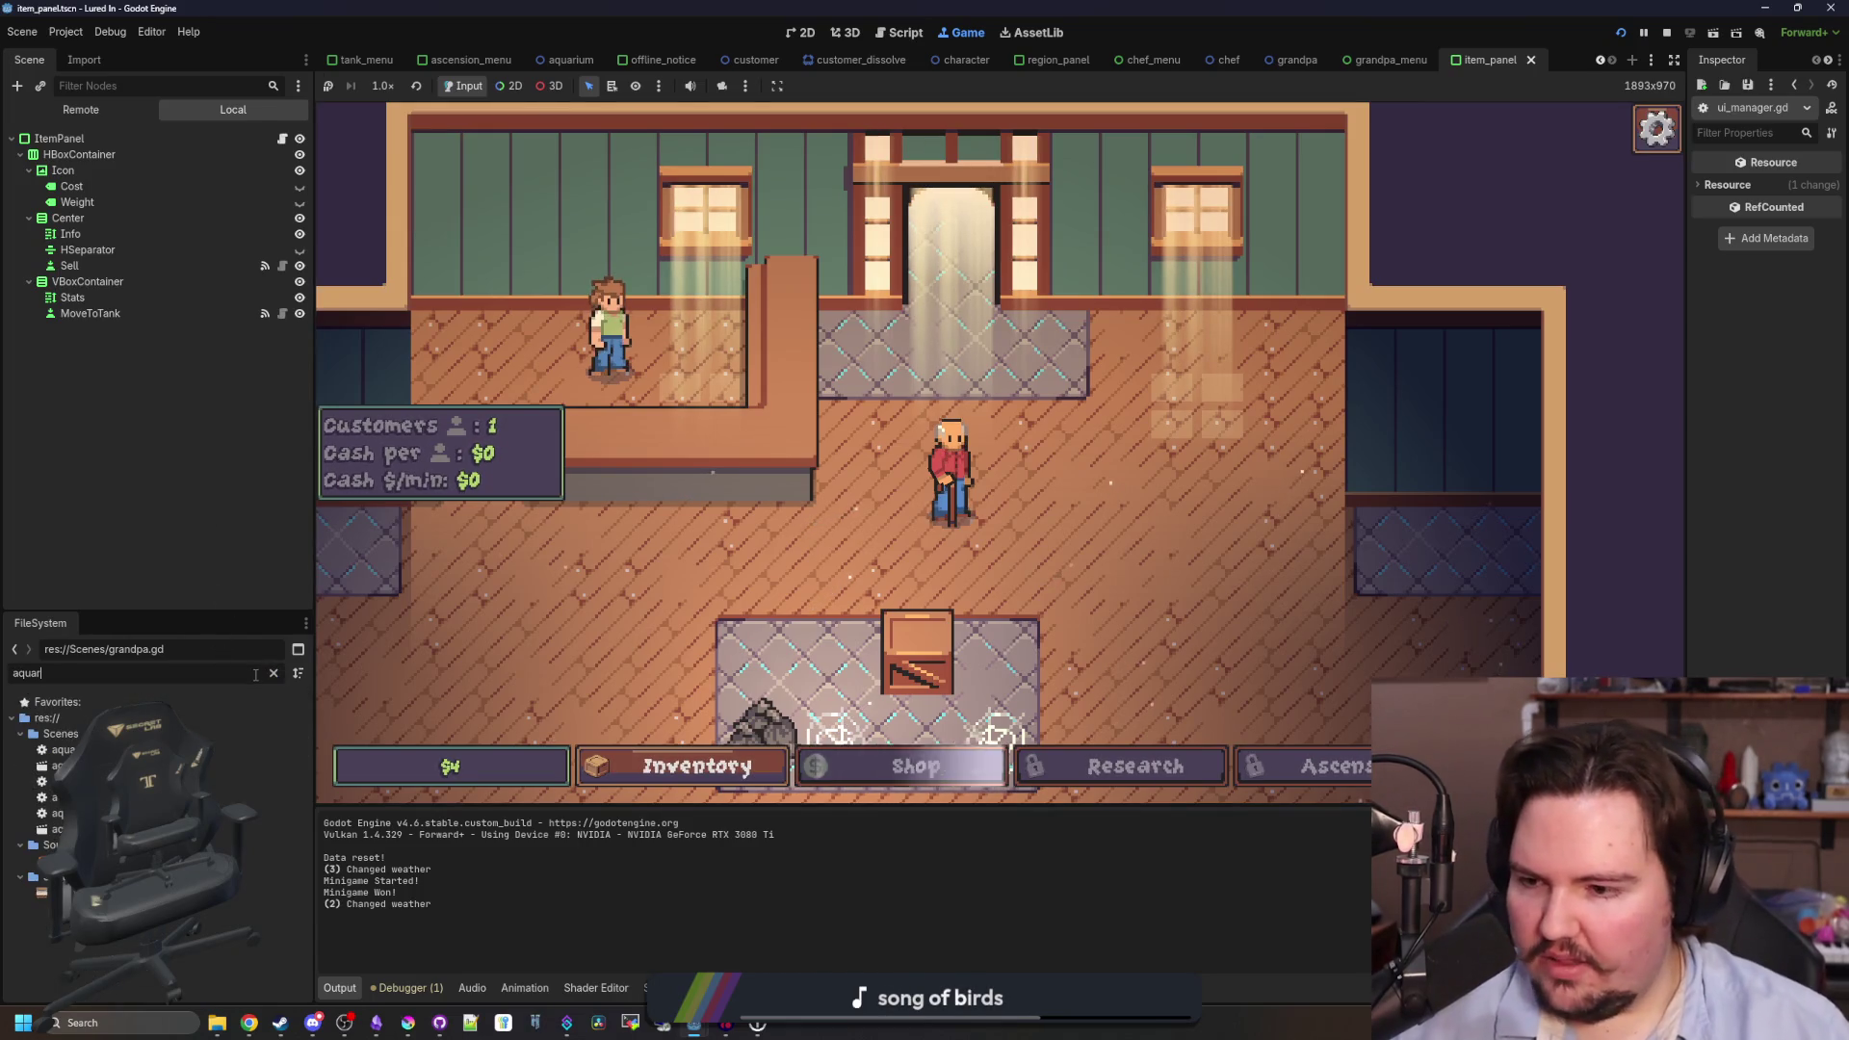
double_click(260, 749)
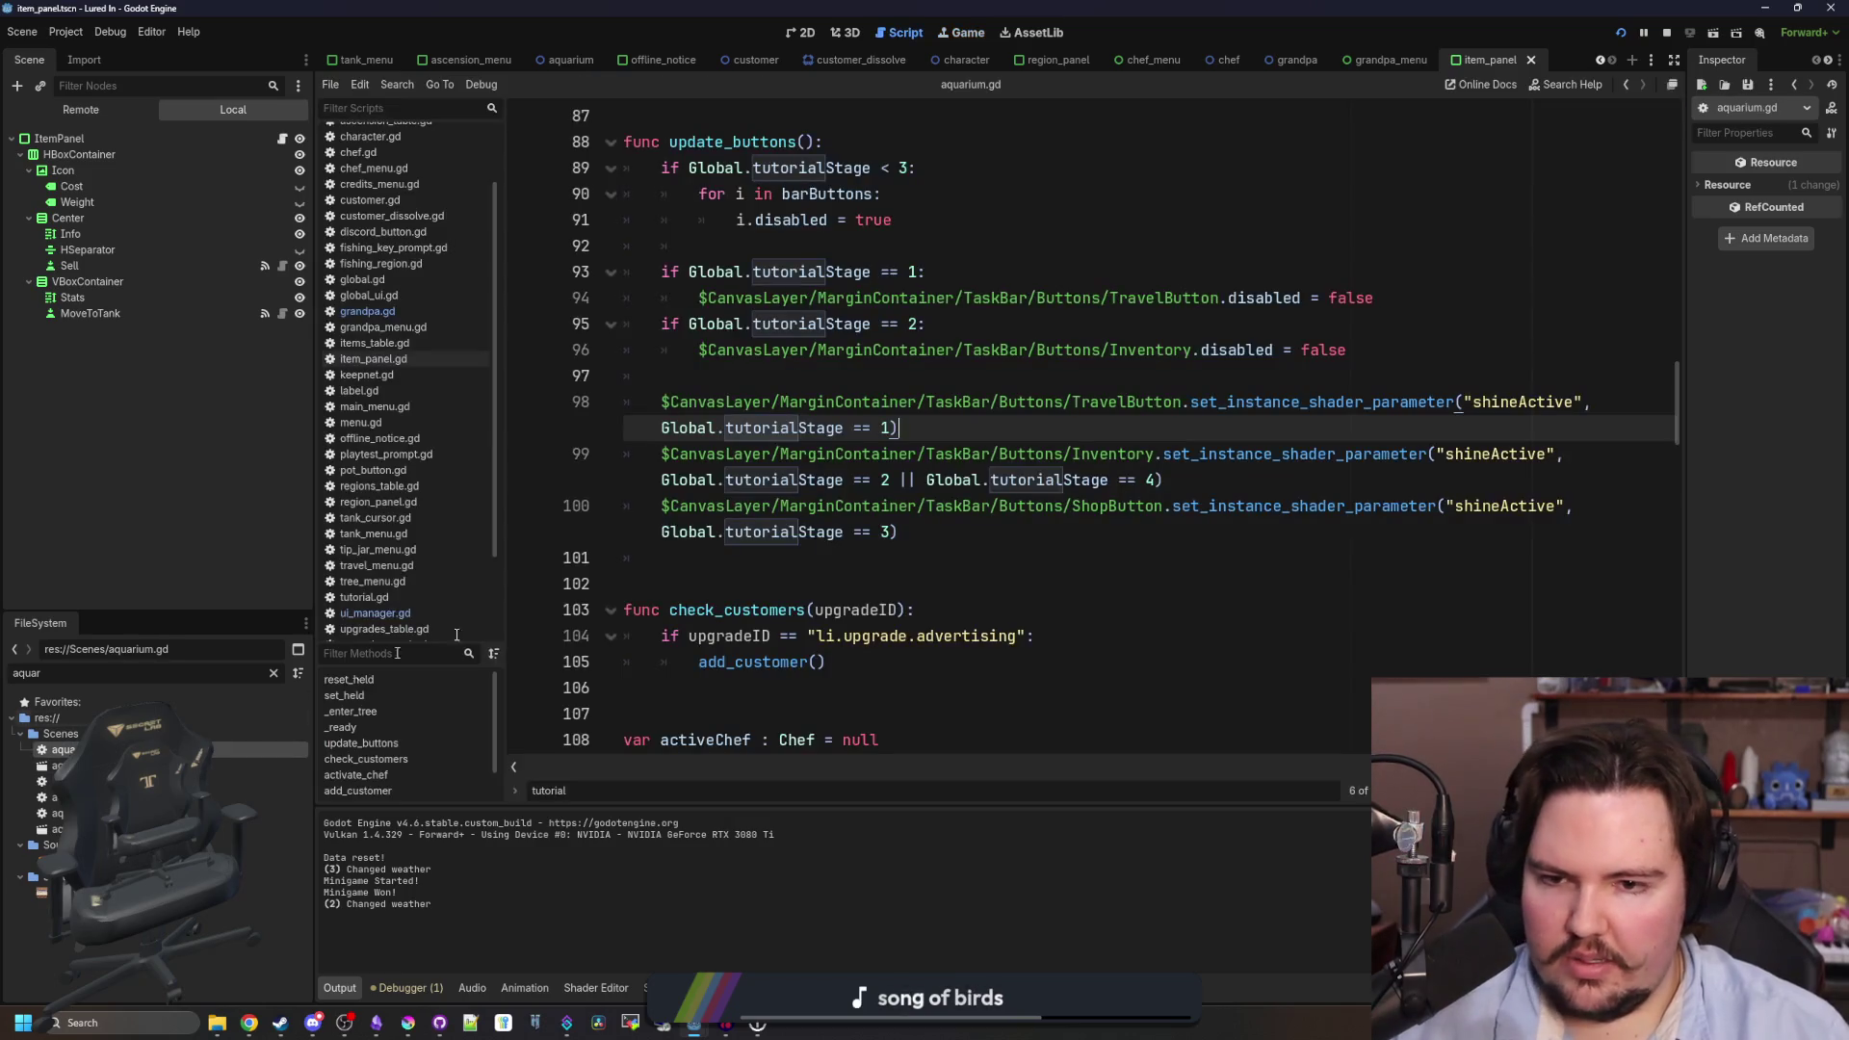
left_click(971, 523)
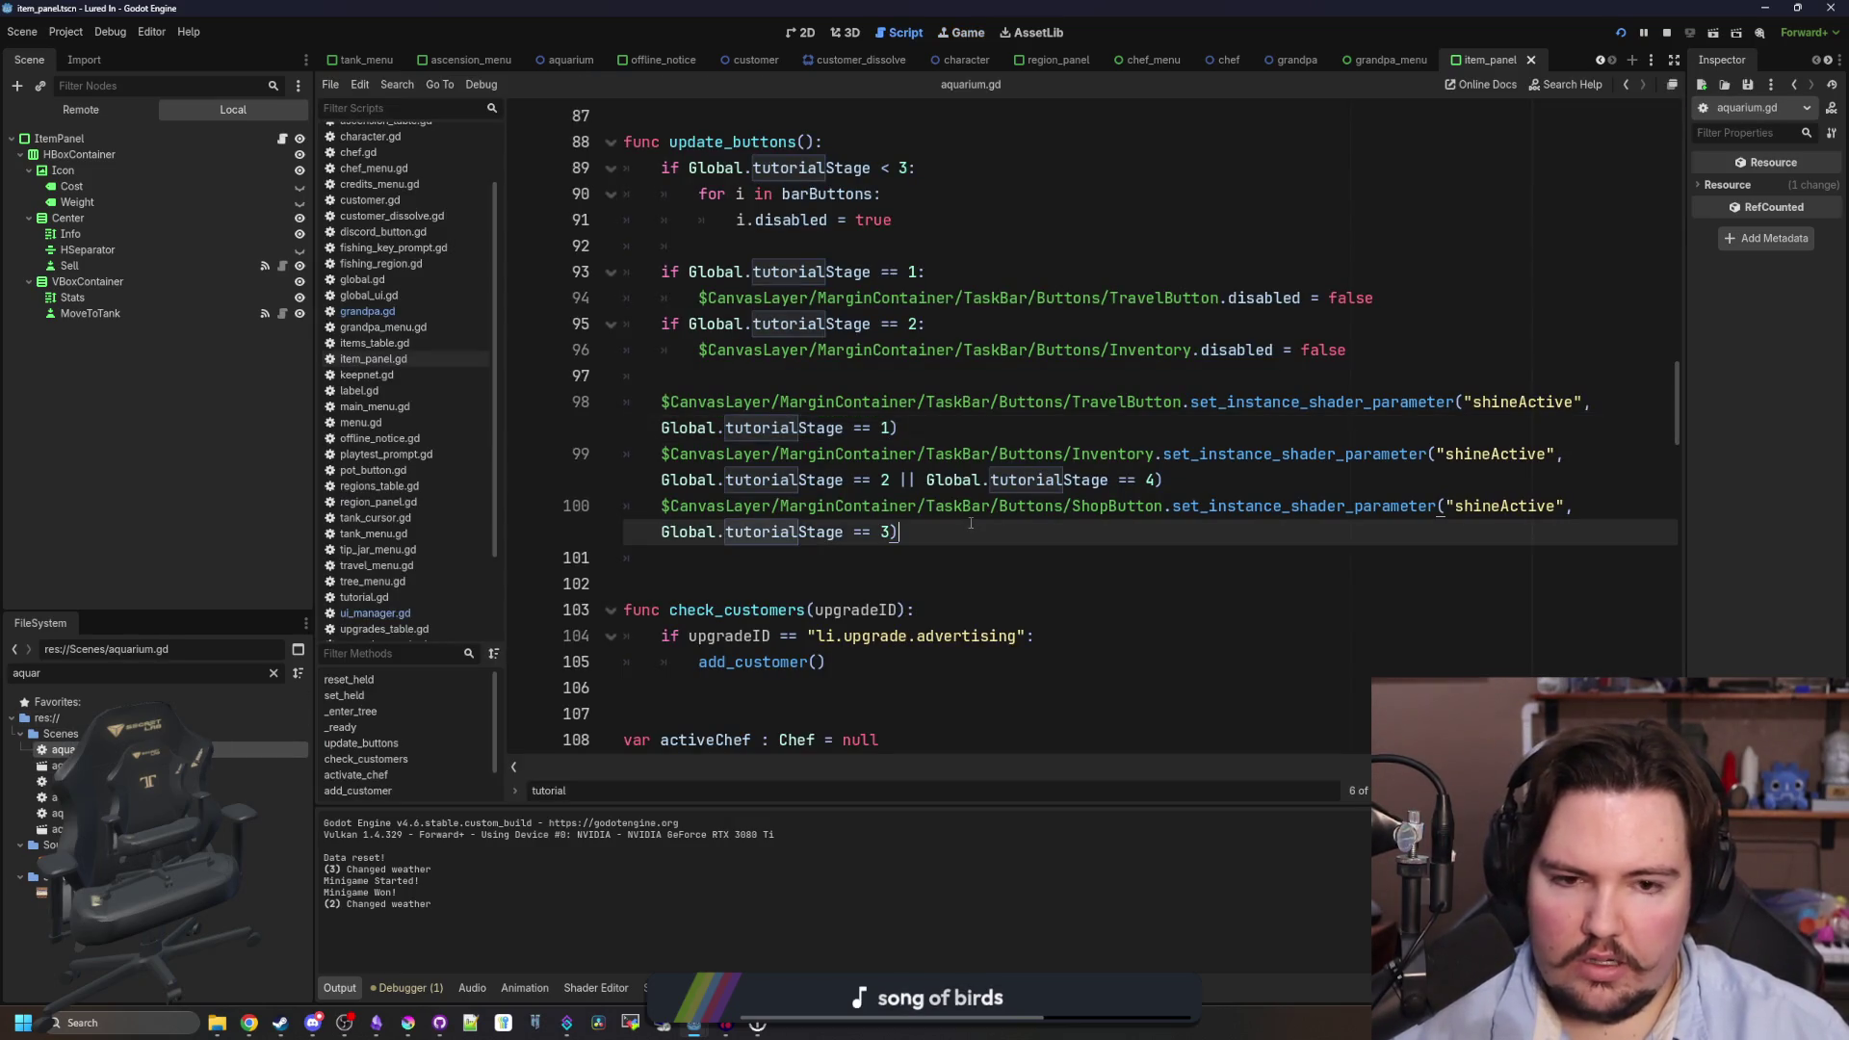
left_click(1155, 479)
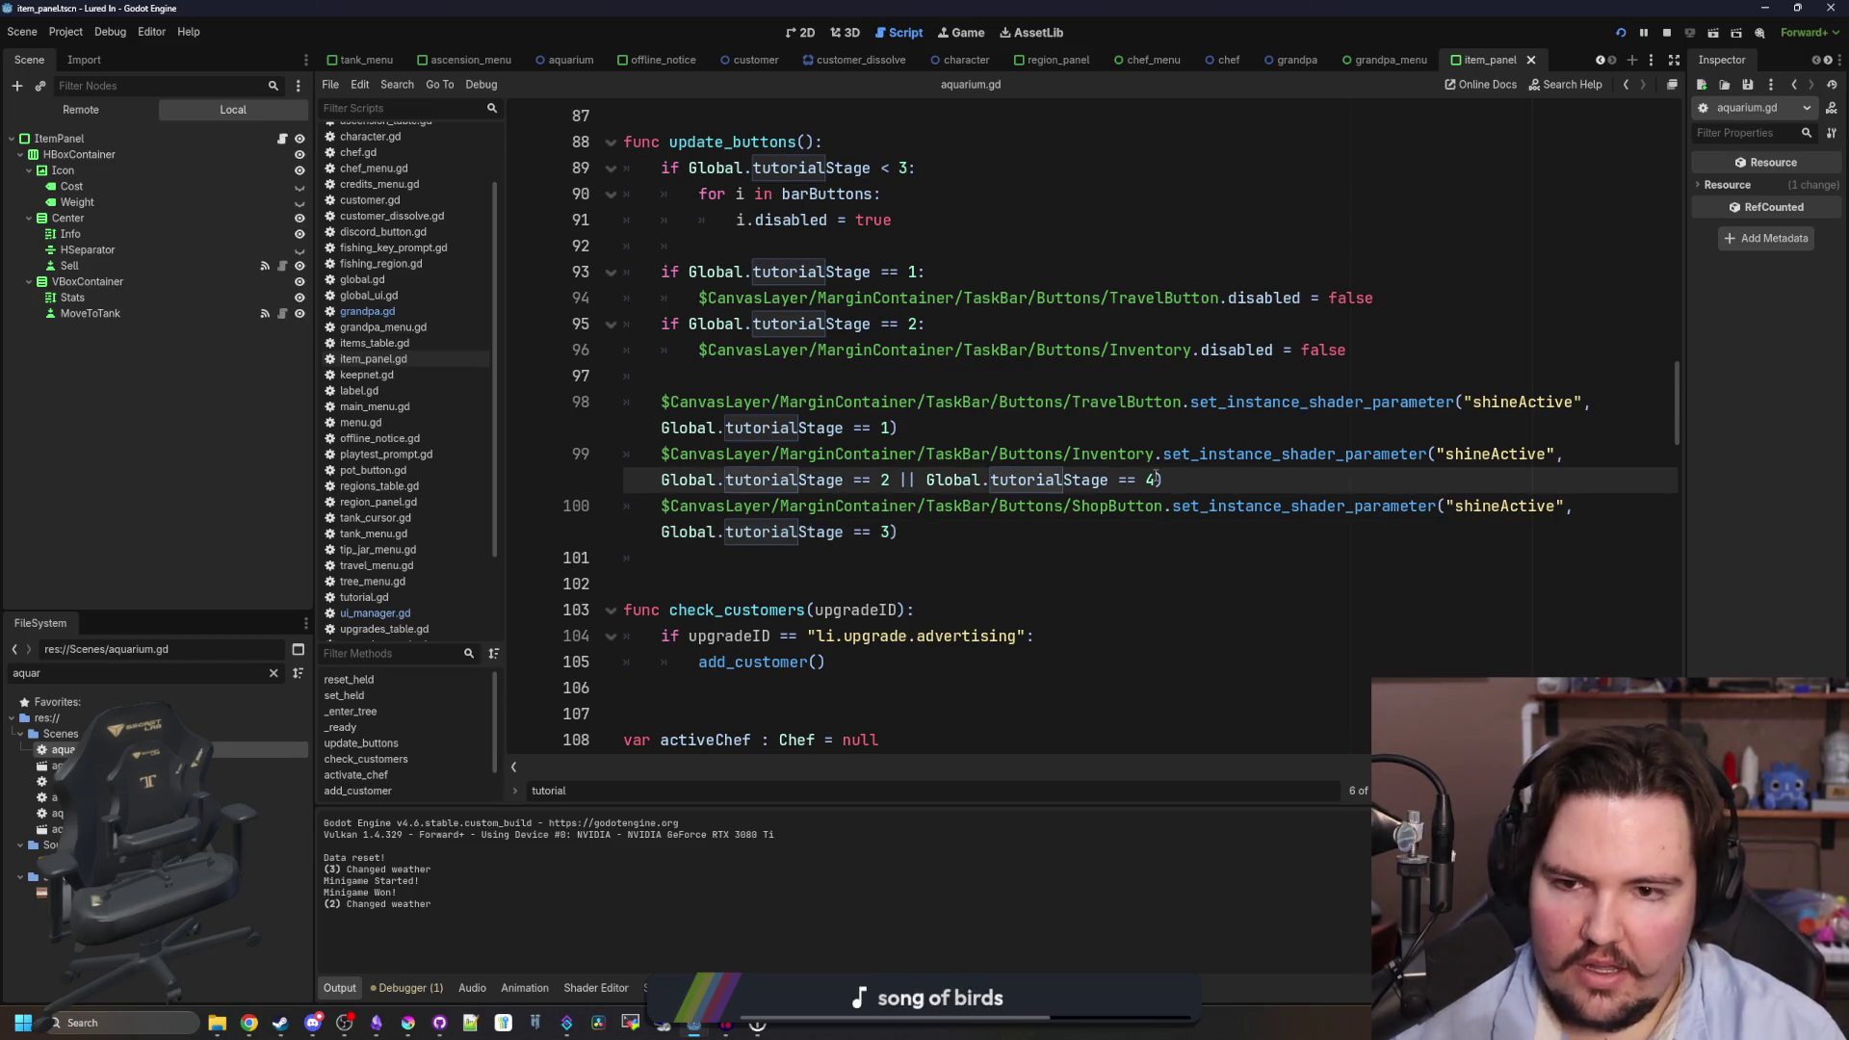
scroll(832, 287, "up", 1)
left_click(885, 325)
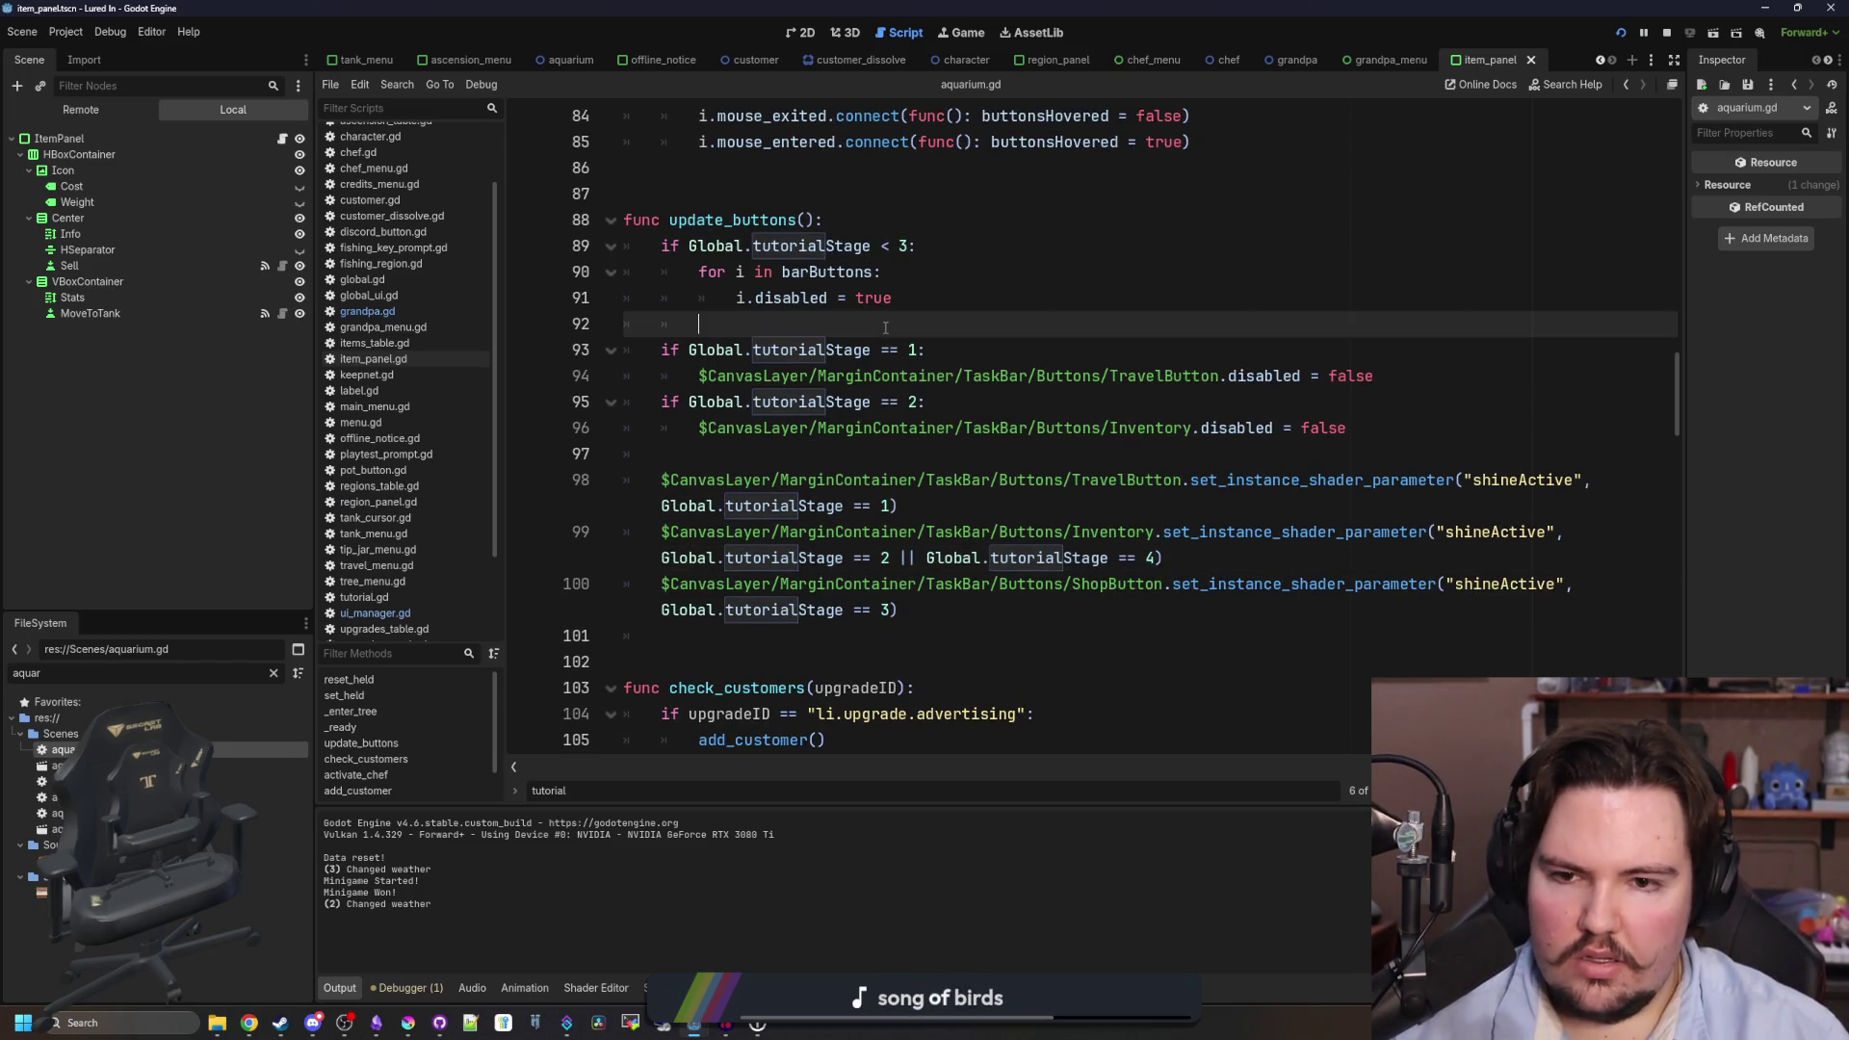
left_click(929, 301)
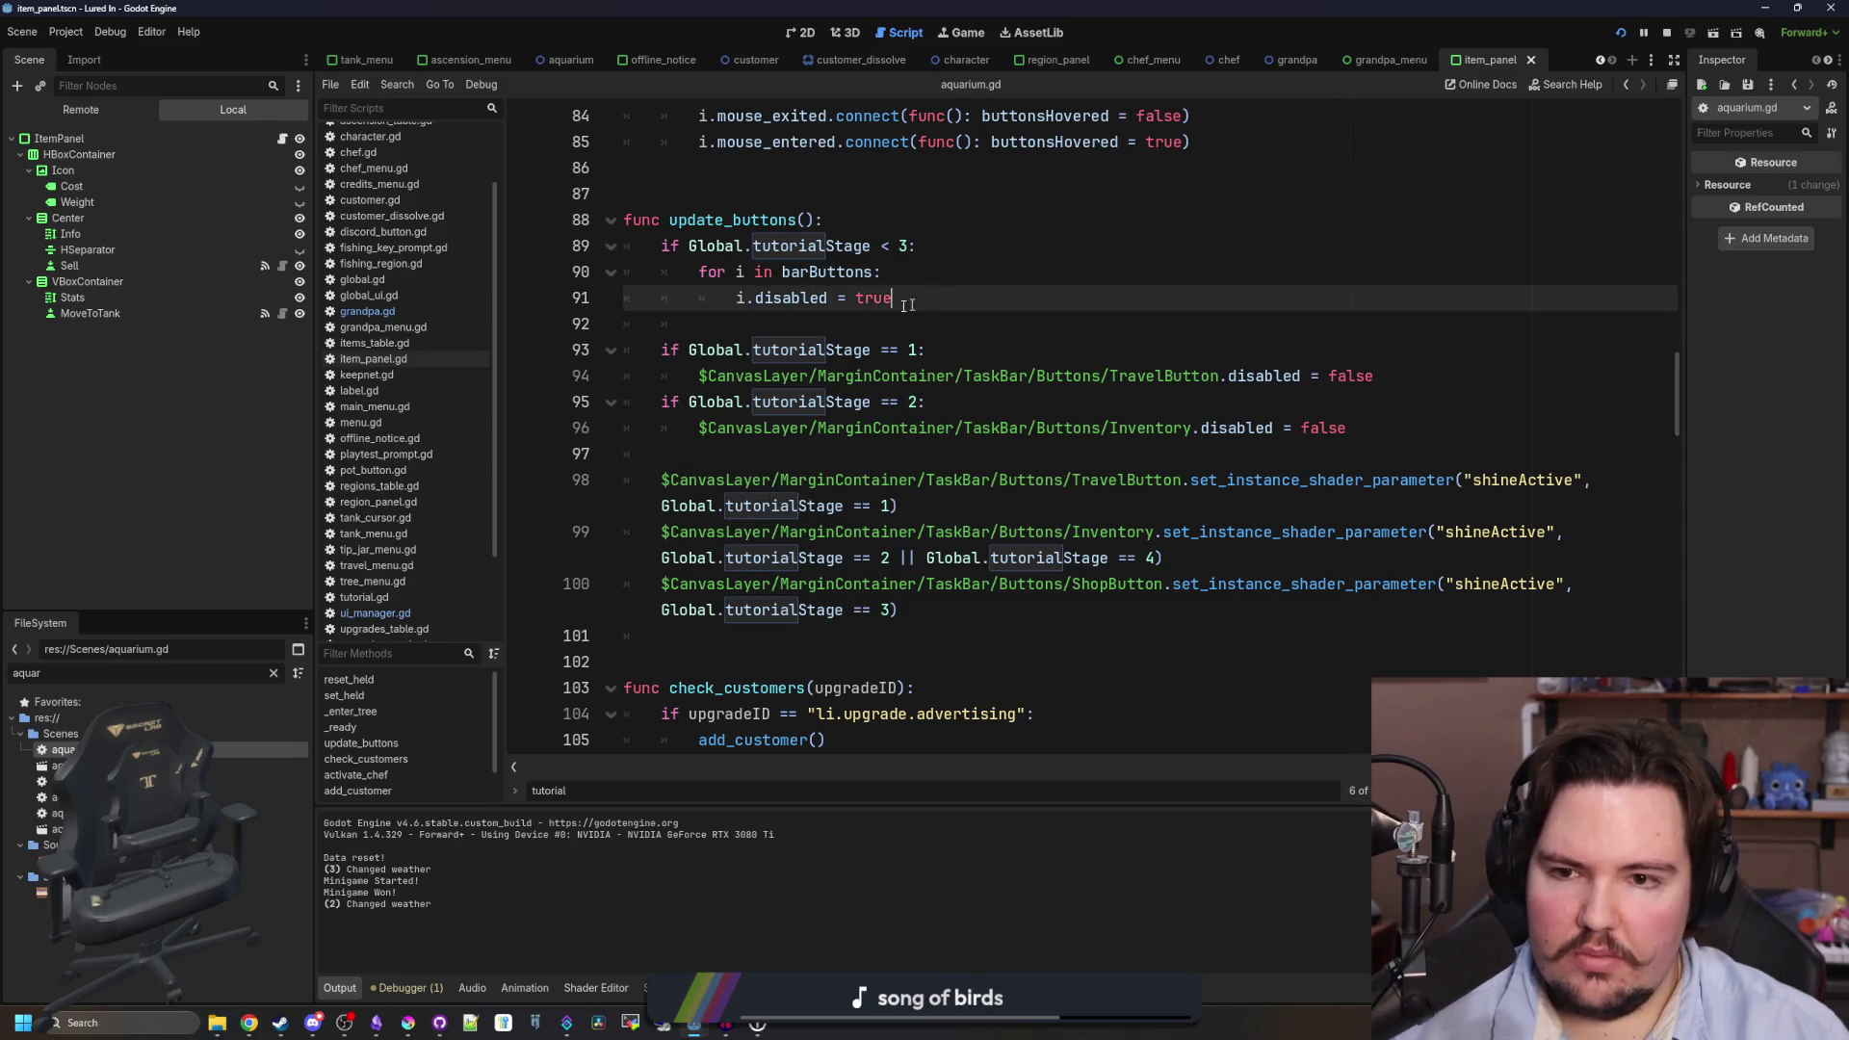
left_click(913, 301)
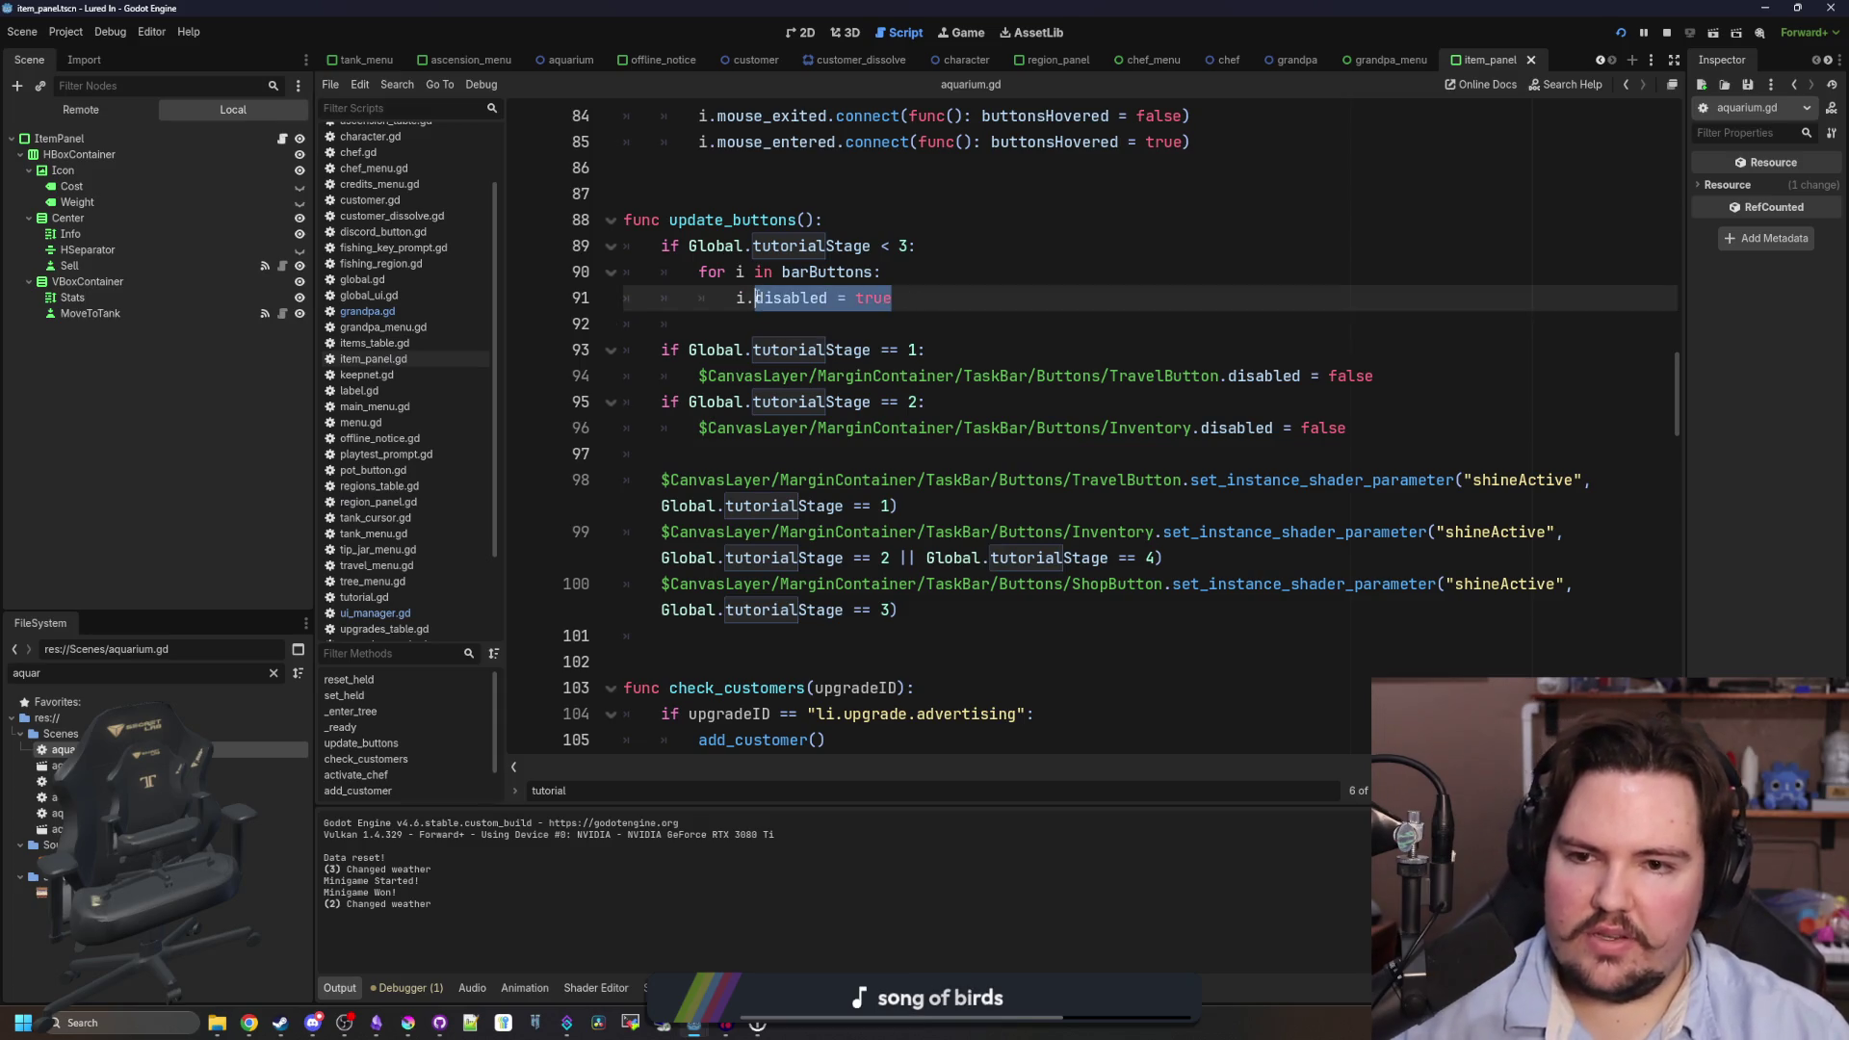
left_click(881, 457)
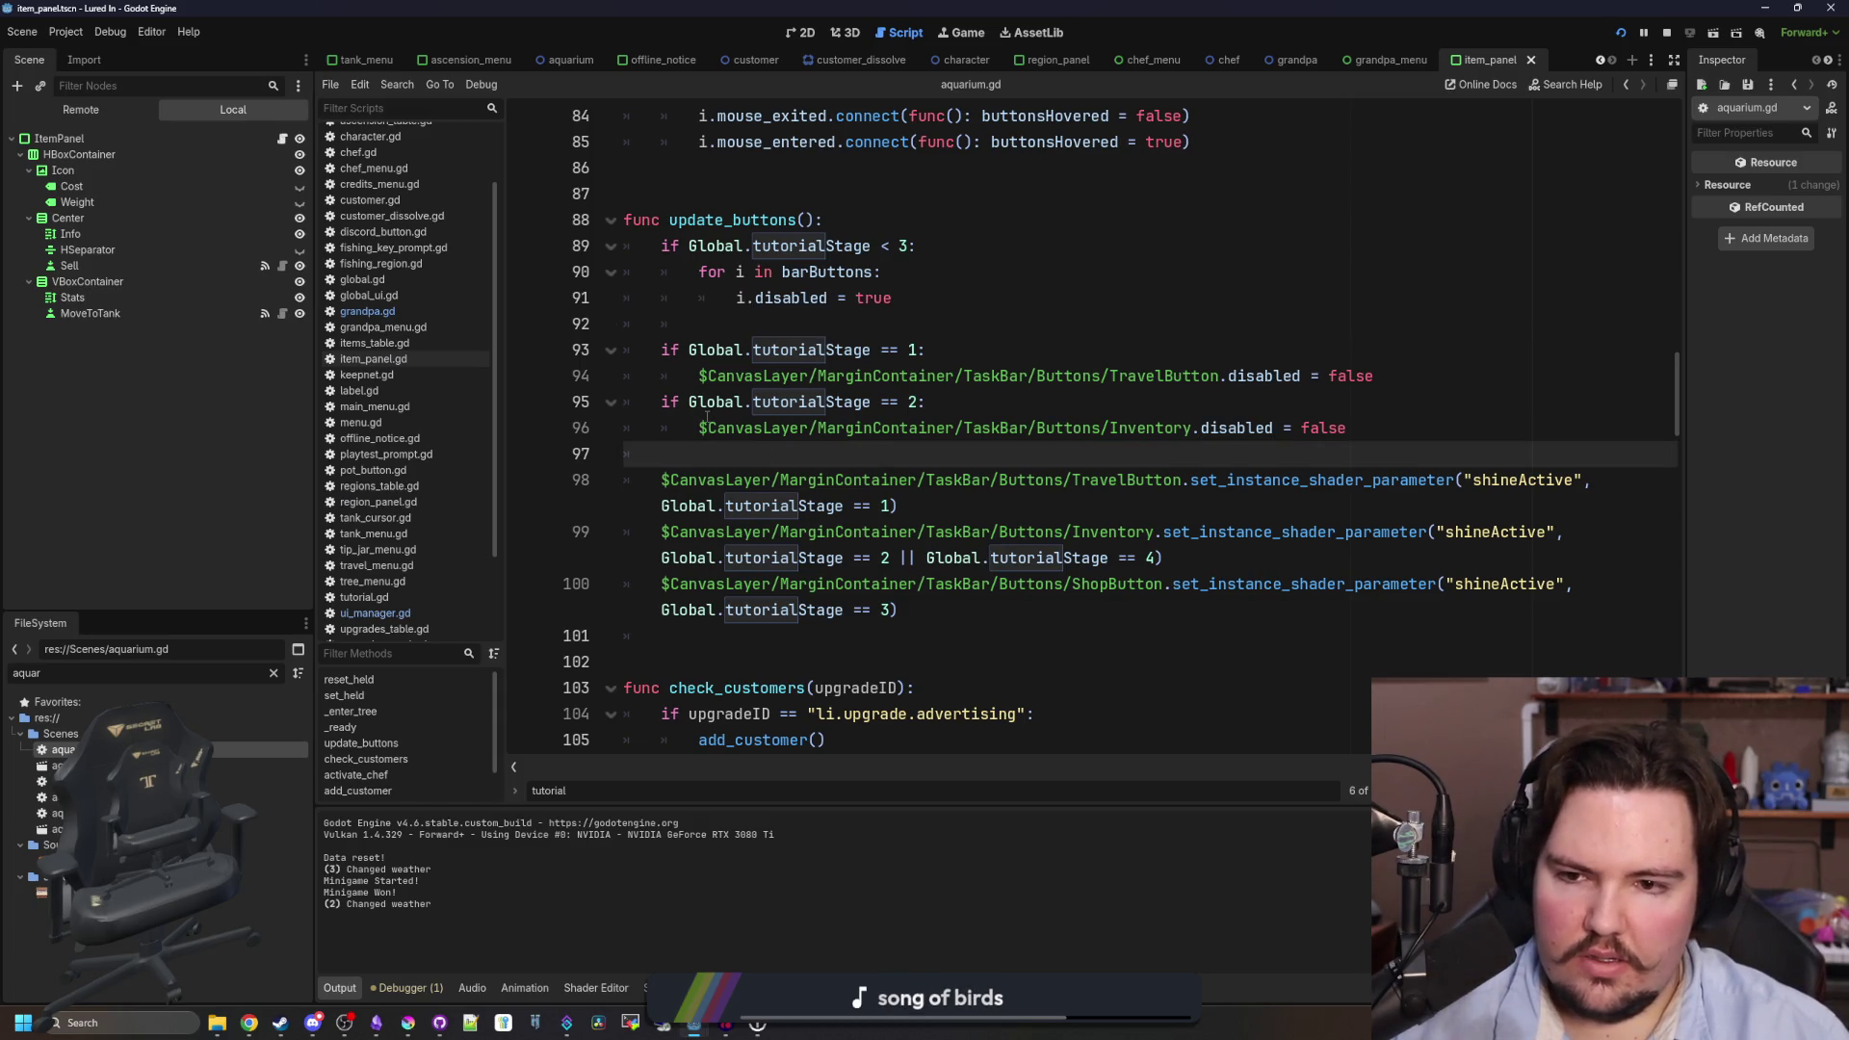
left_click_drag(1392, 428, 700, 428)
key("ctrl+c")
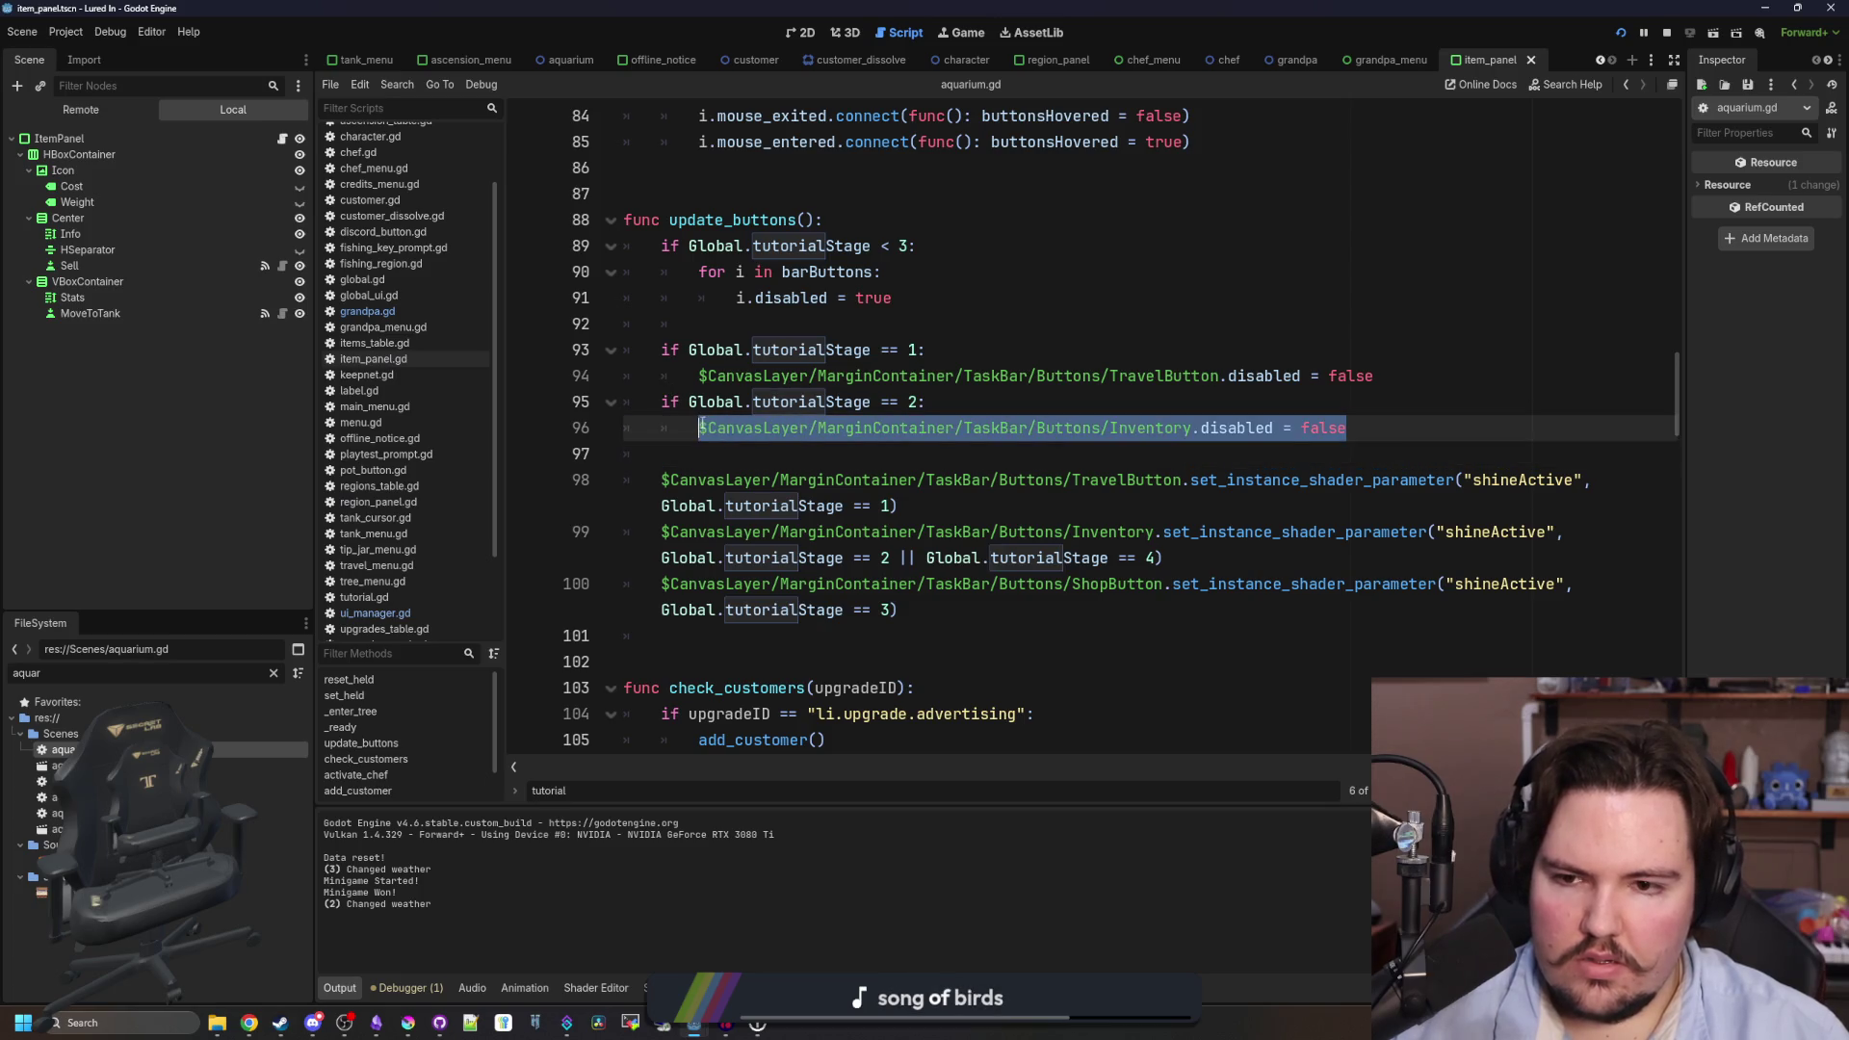
- Add an 'if Global.tutorialStage == 3:' block setting ShopButton.disabled = false, then save and run
left_click(720, 453)
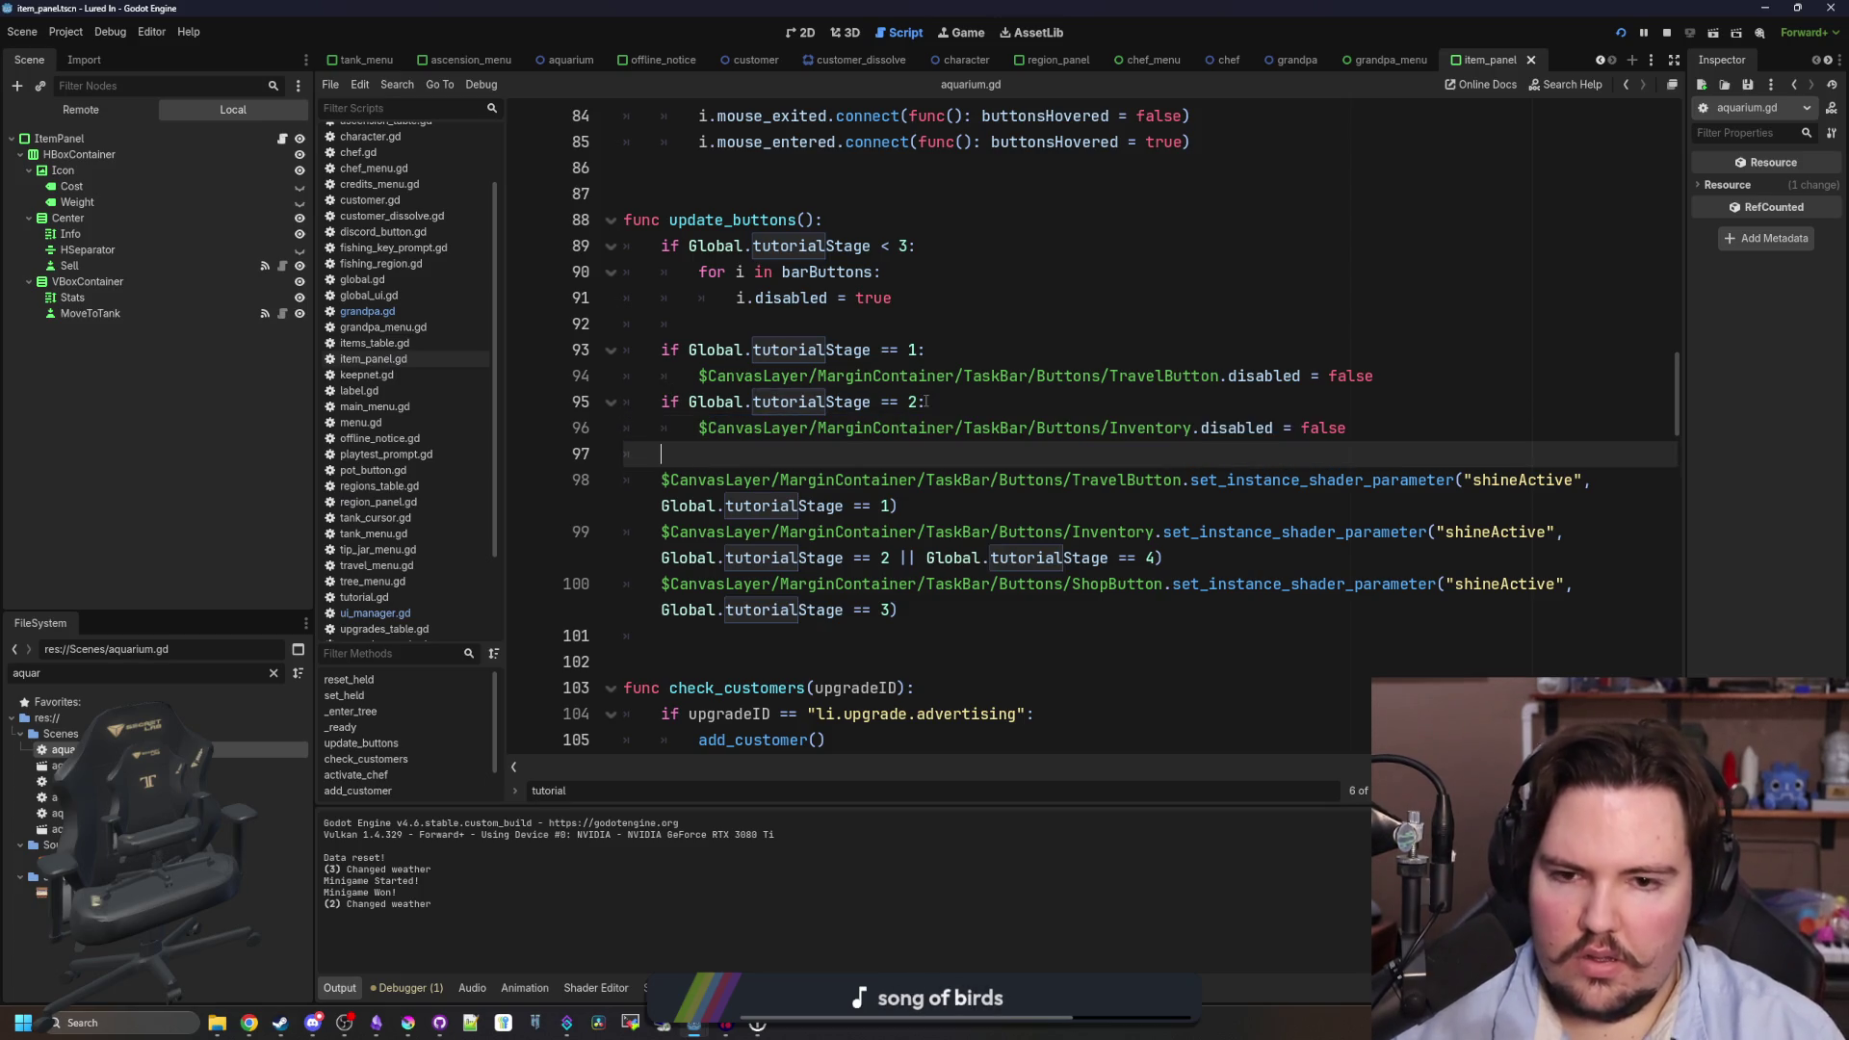
key("Return")
type("if Global.tutorialStage ==")
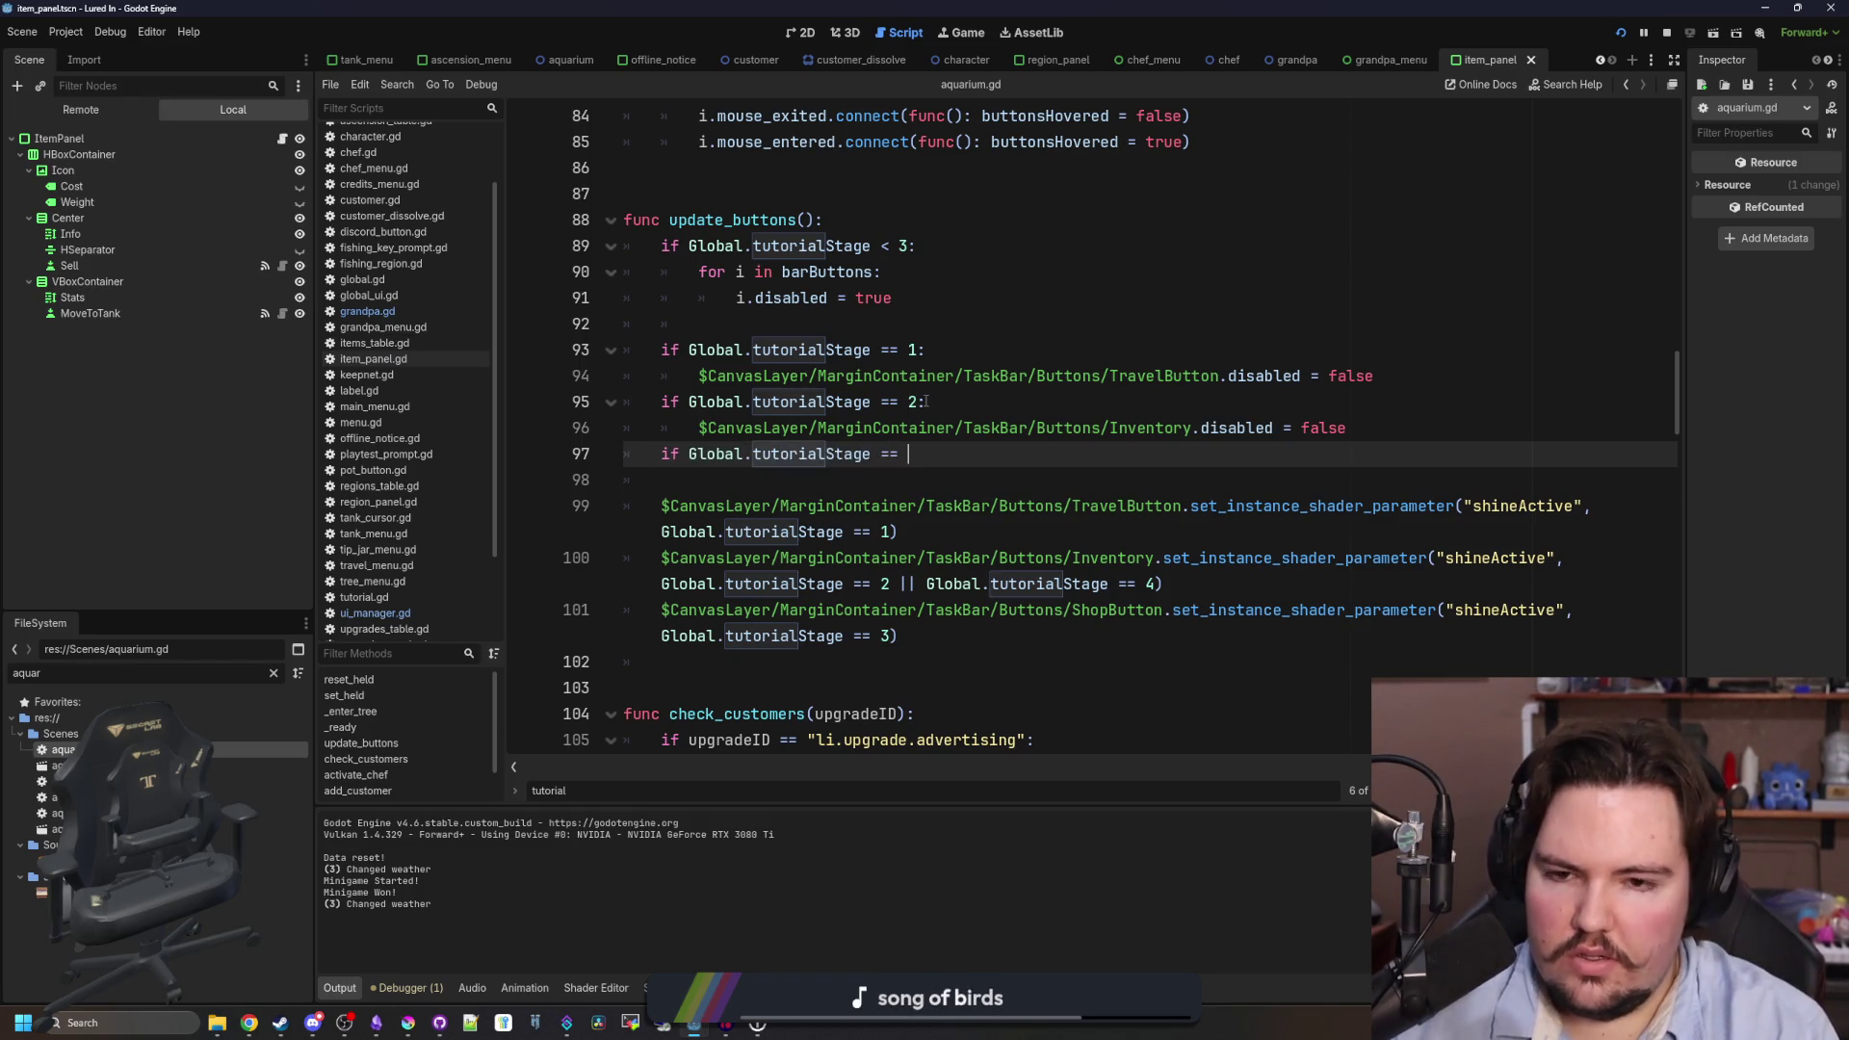
type("3:")
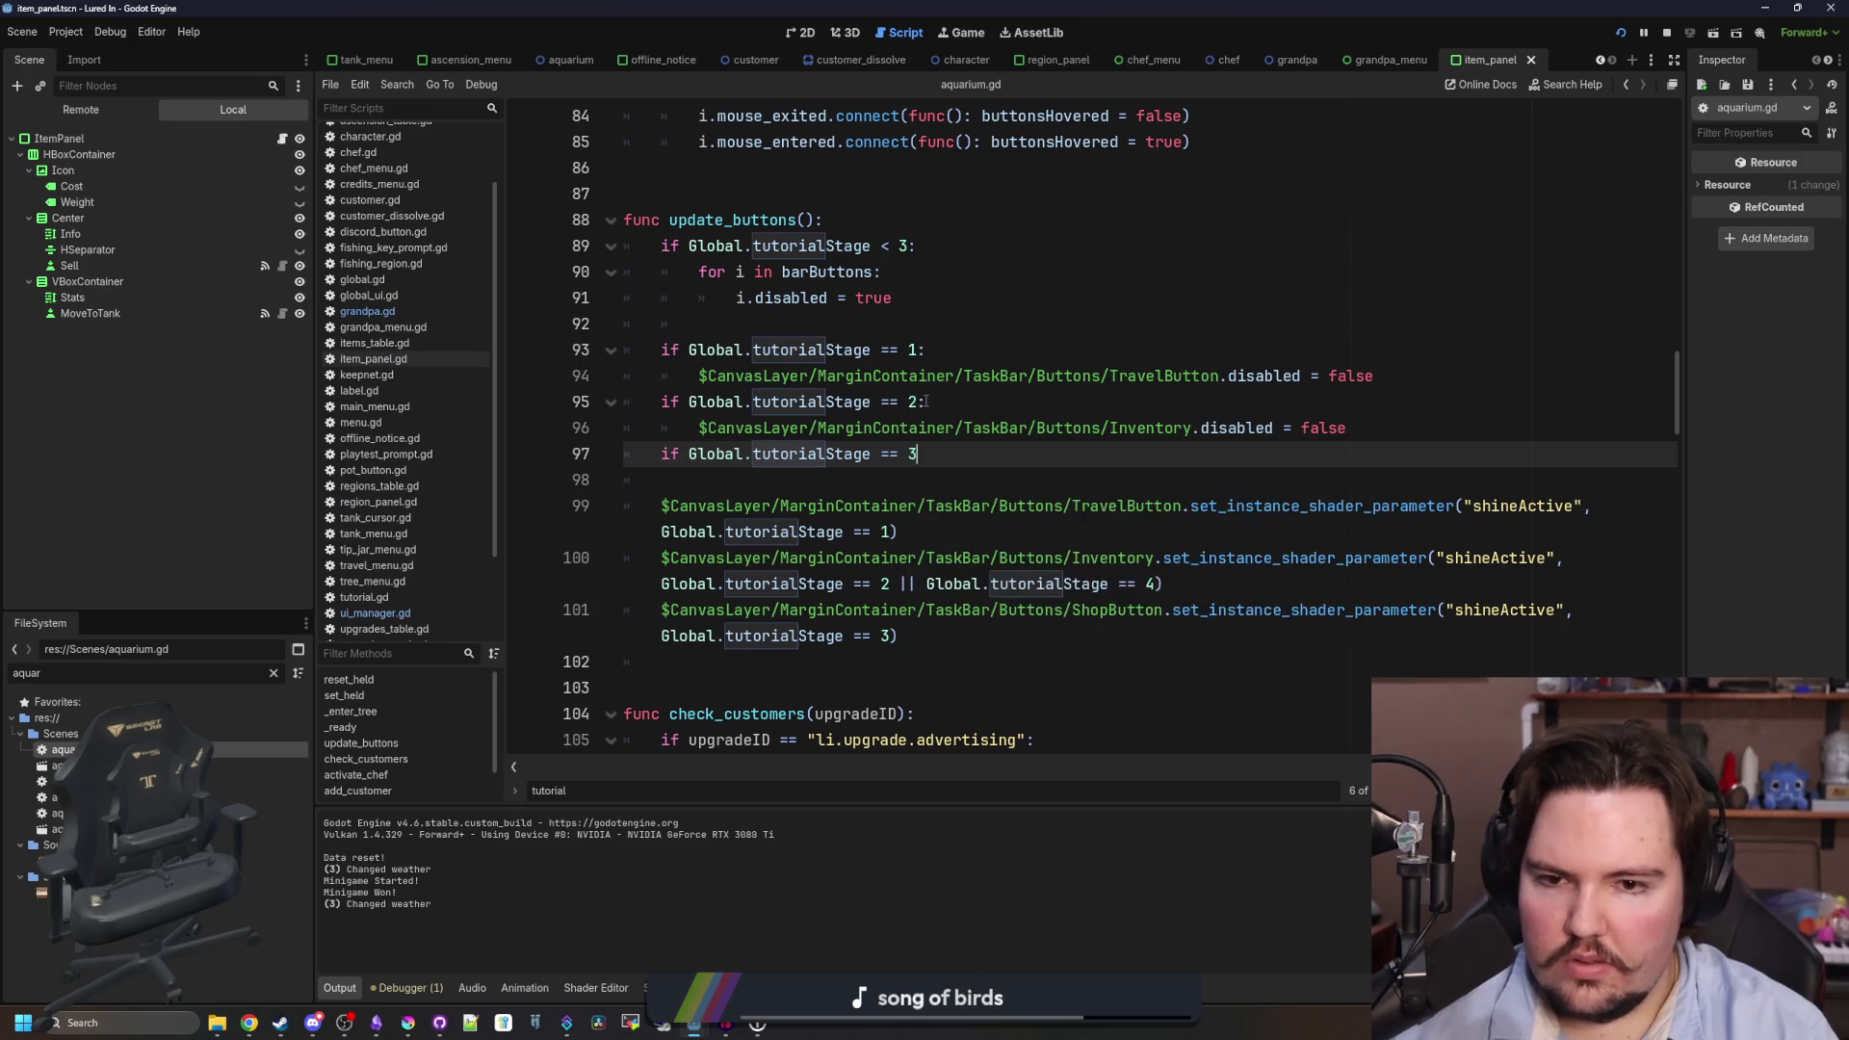
key("Return")
key("ctrl+v")
left_click(948, 460)
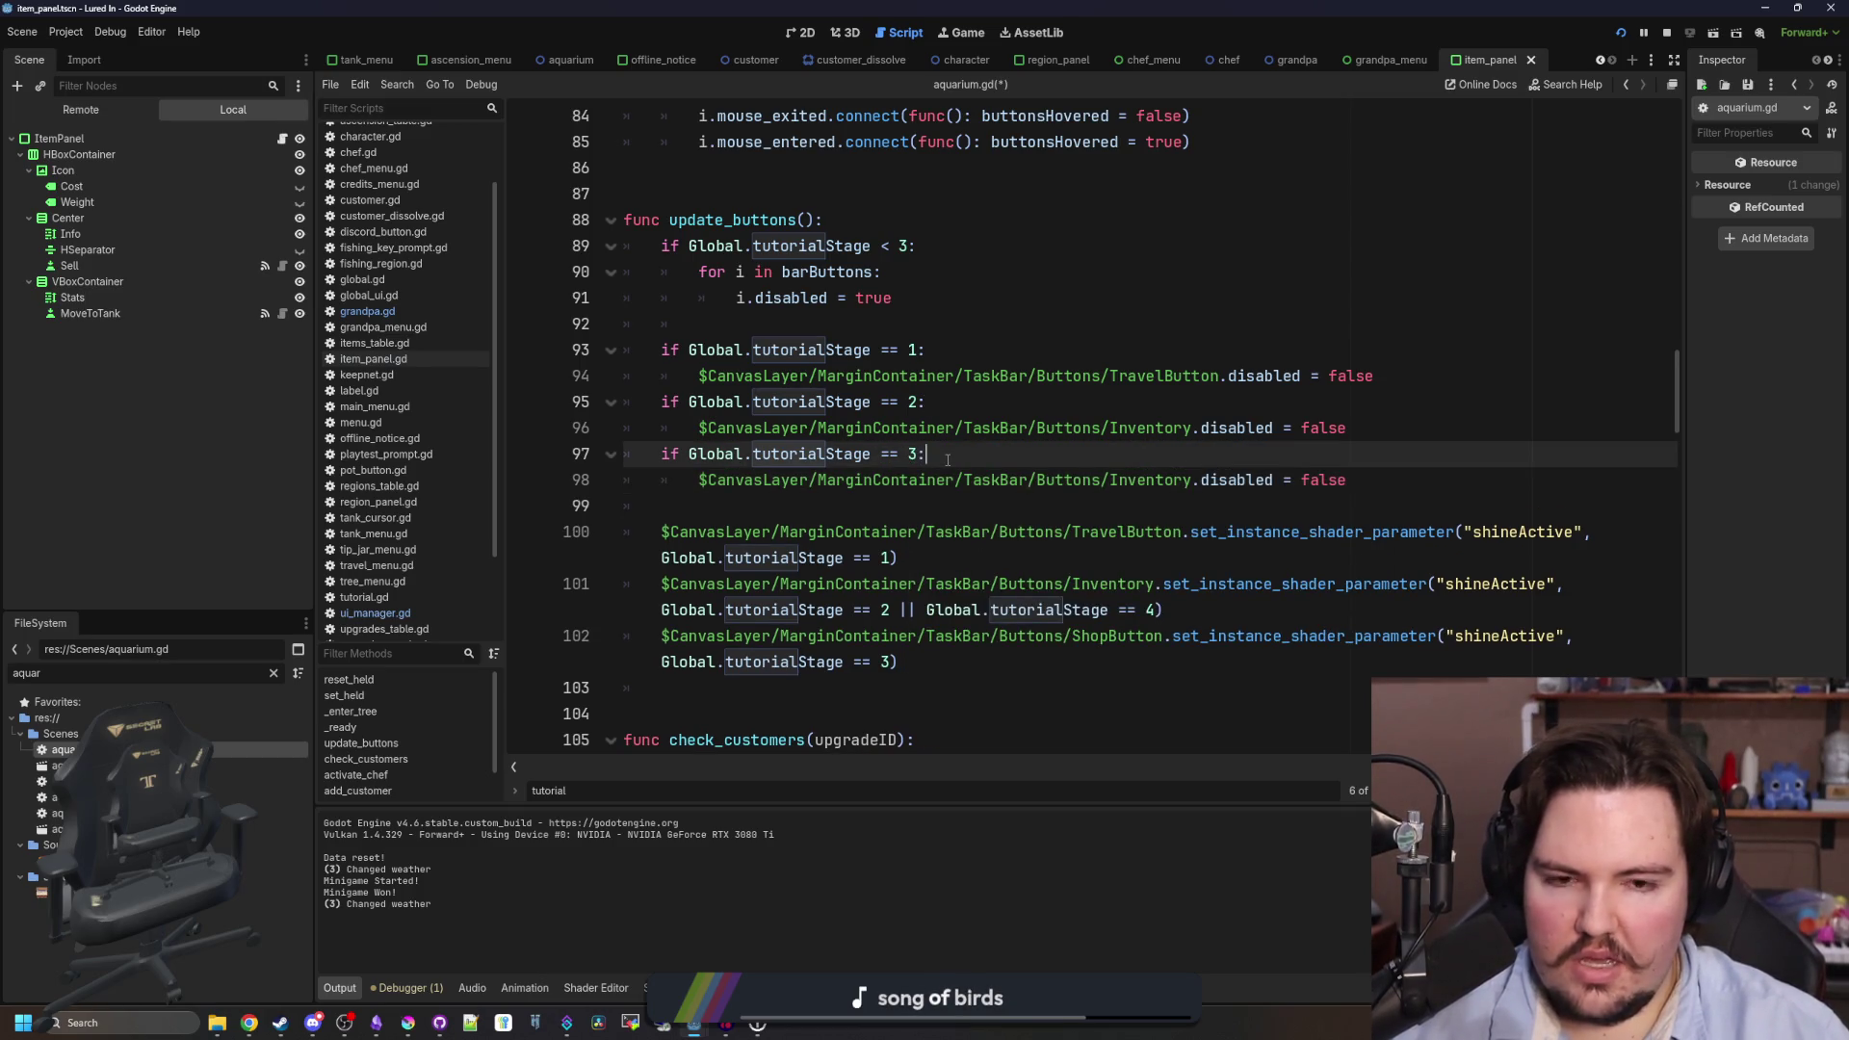
double_click(1144, 479)
type("ShopButton")
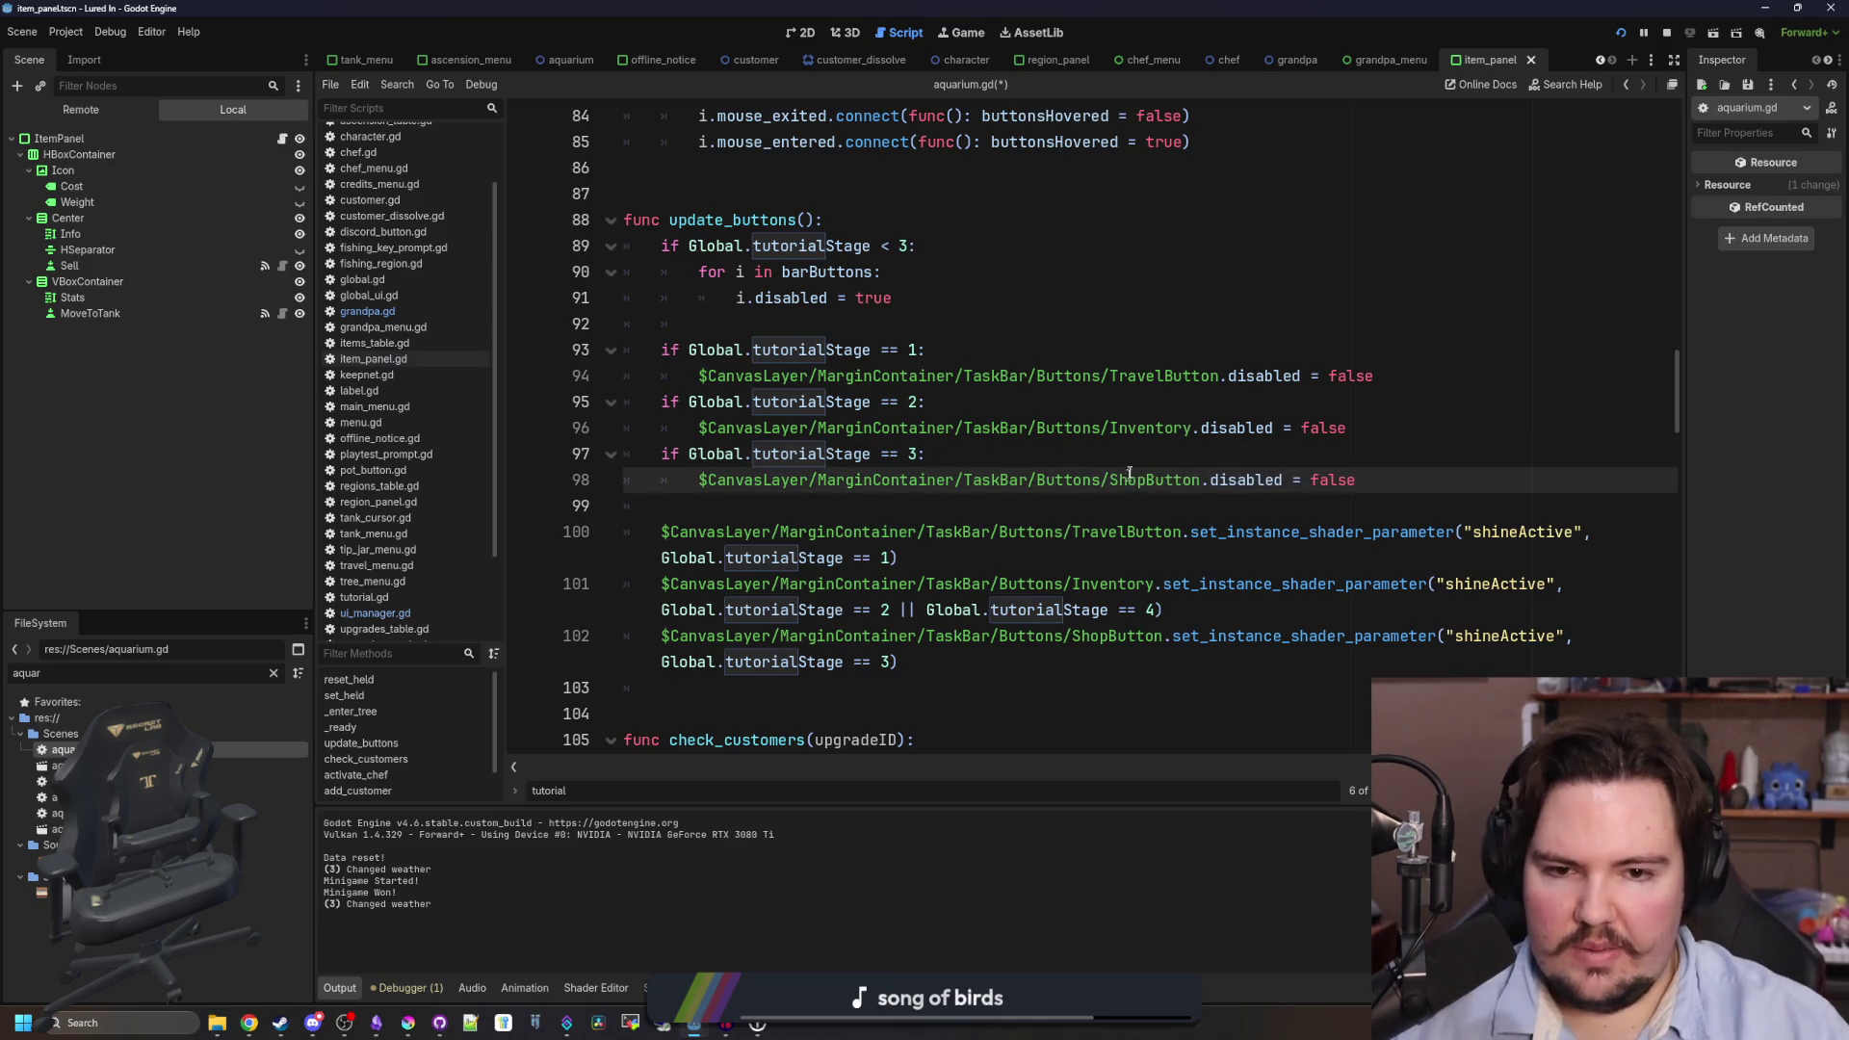
left_click(1167, 451)
key("ctrl+s")
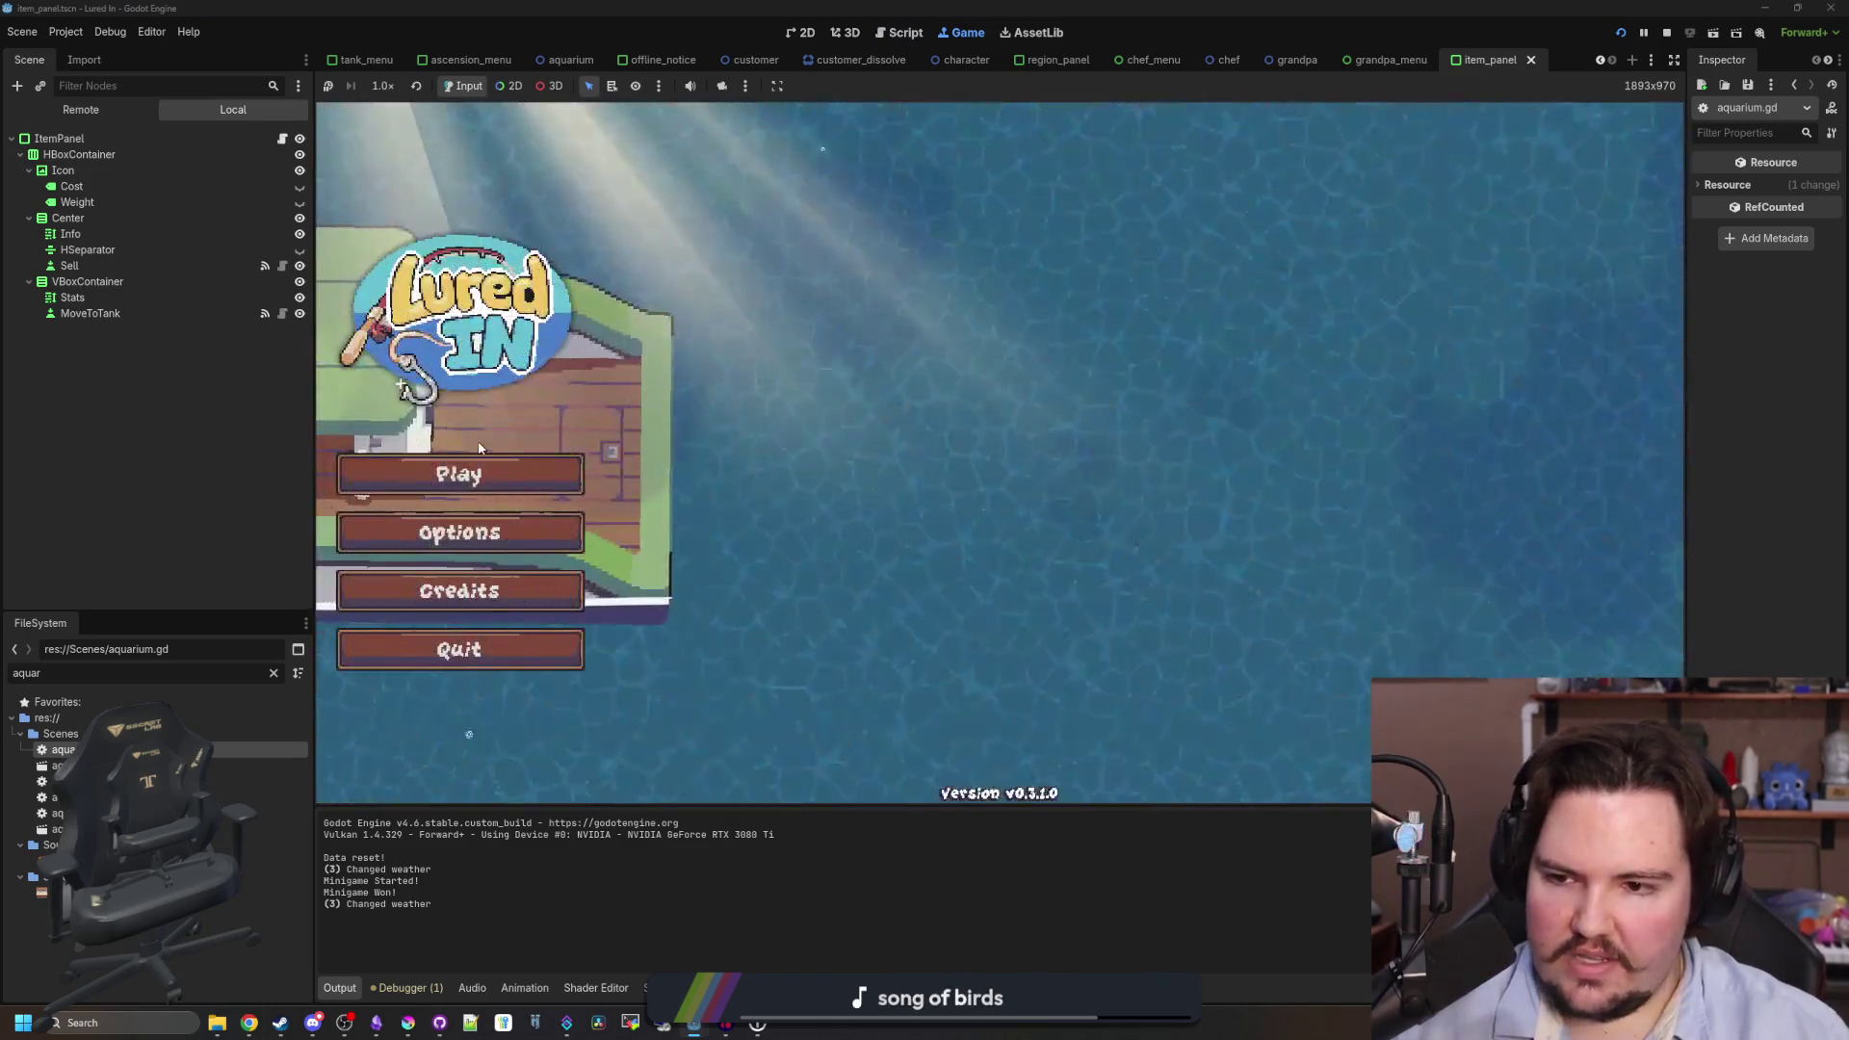
- Start the game, open the shop, and grant 10000 cash with the secret money command
left_click(476, 472)
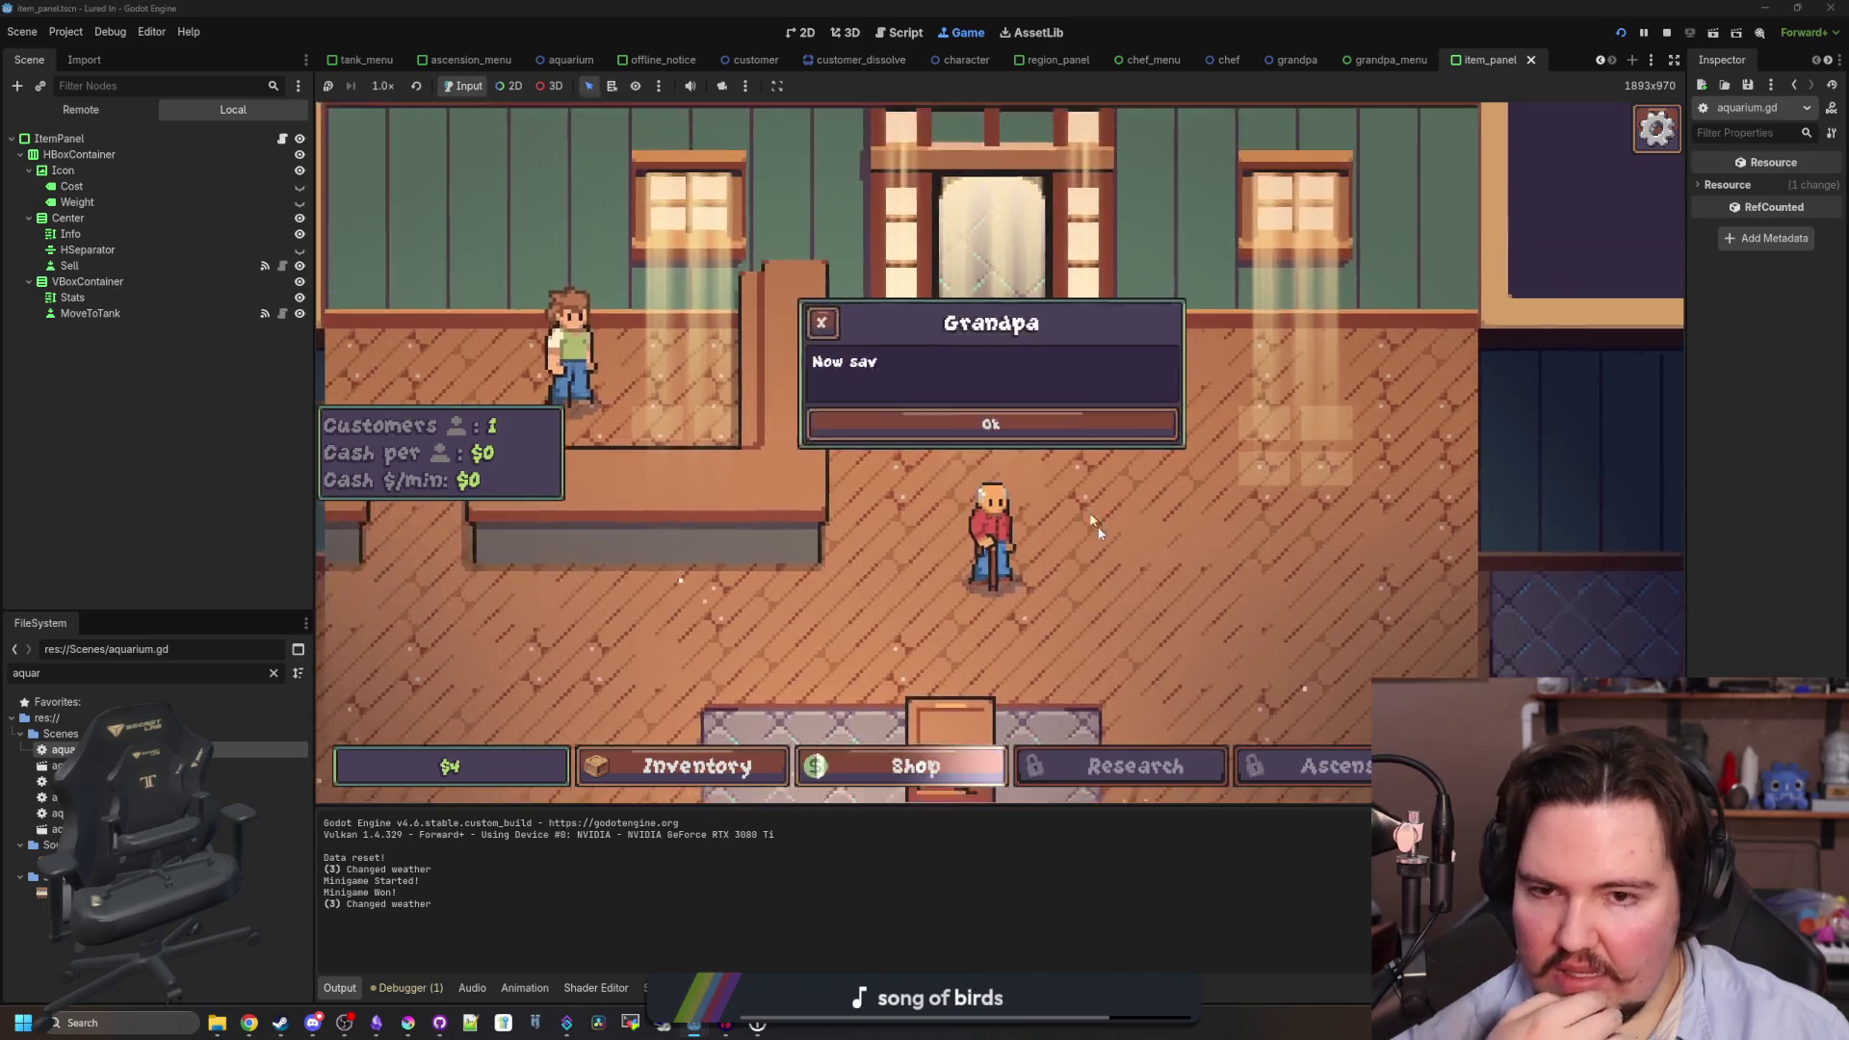
left_click(1016, 472)
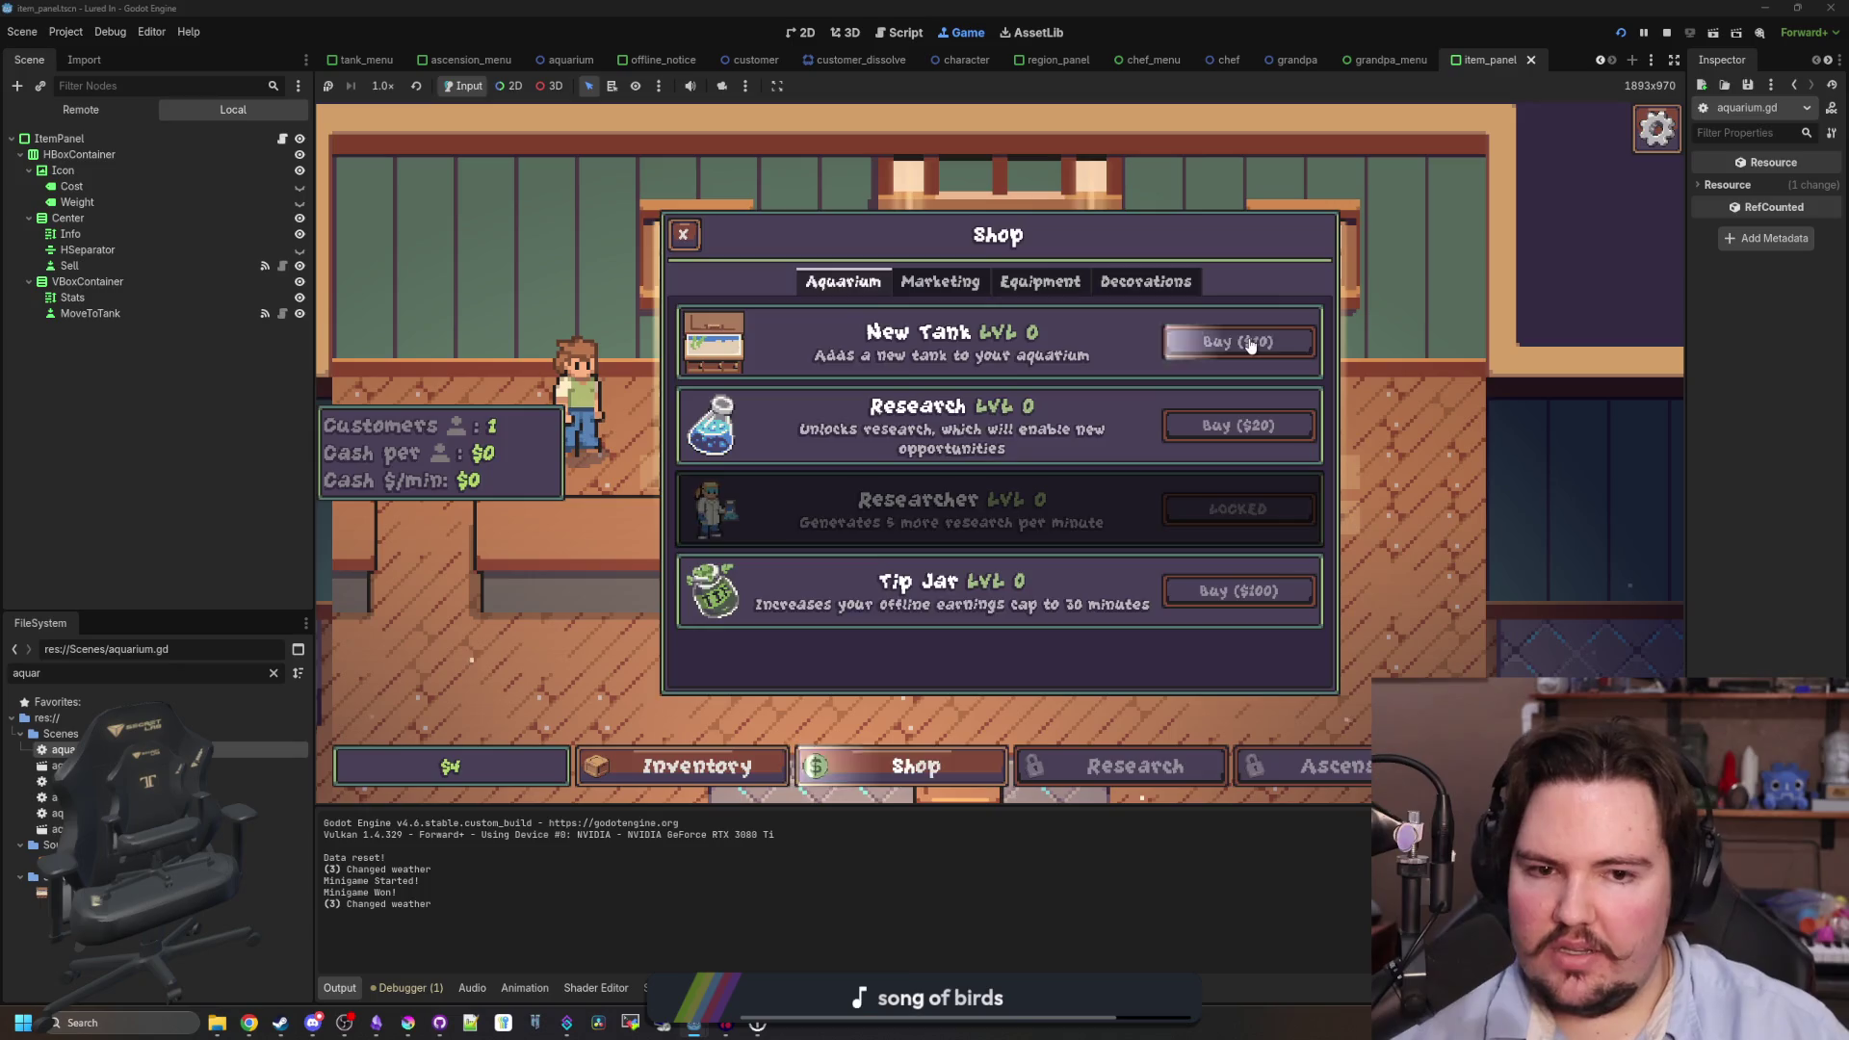
key("Escape")
type("mon00")
key("Return")
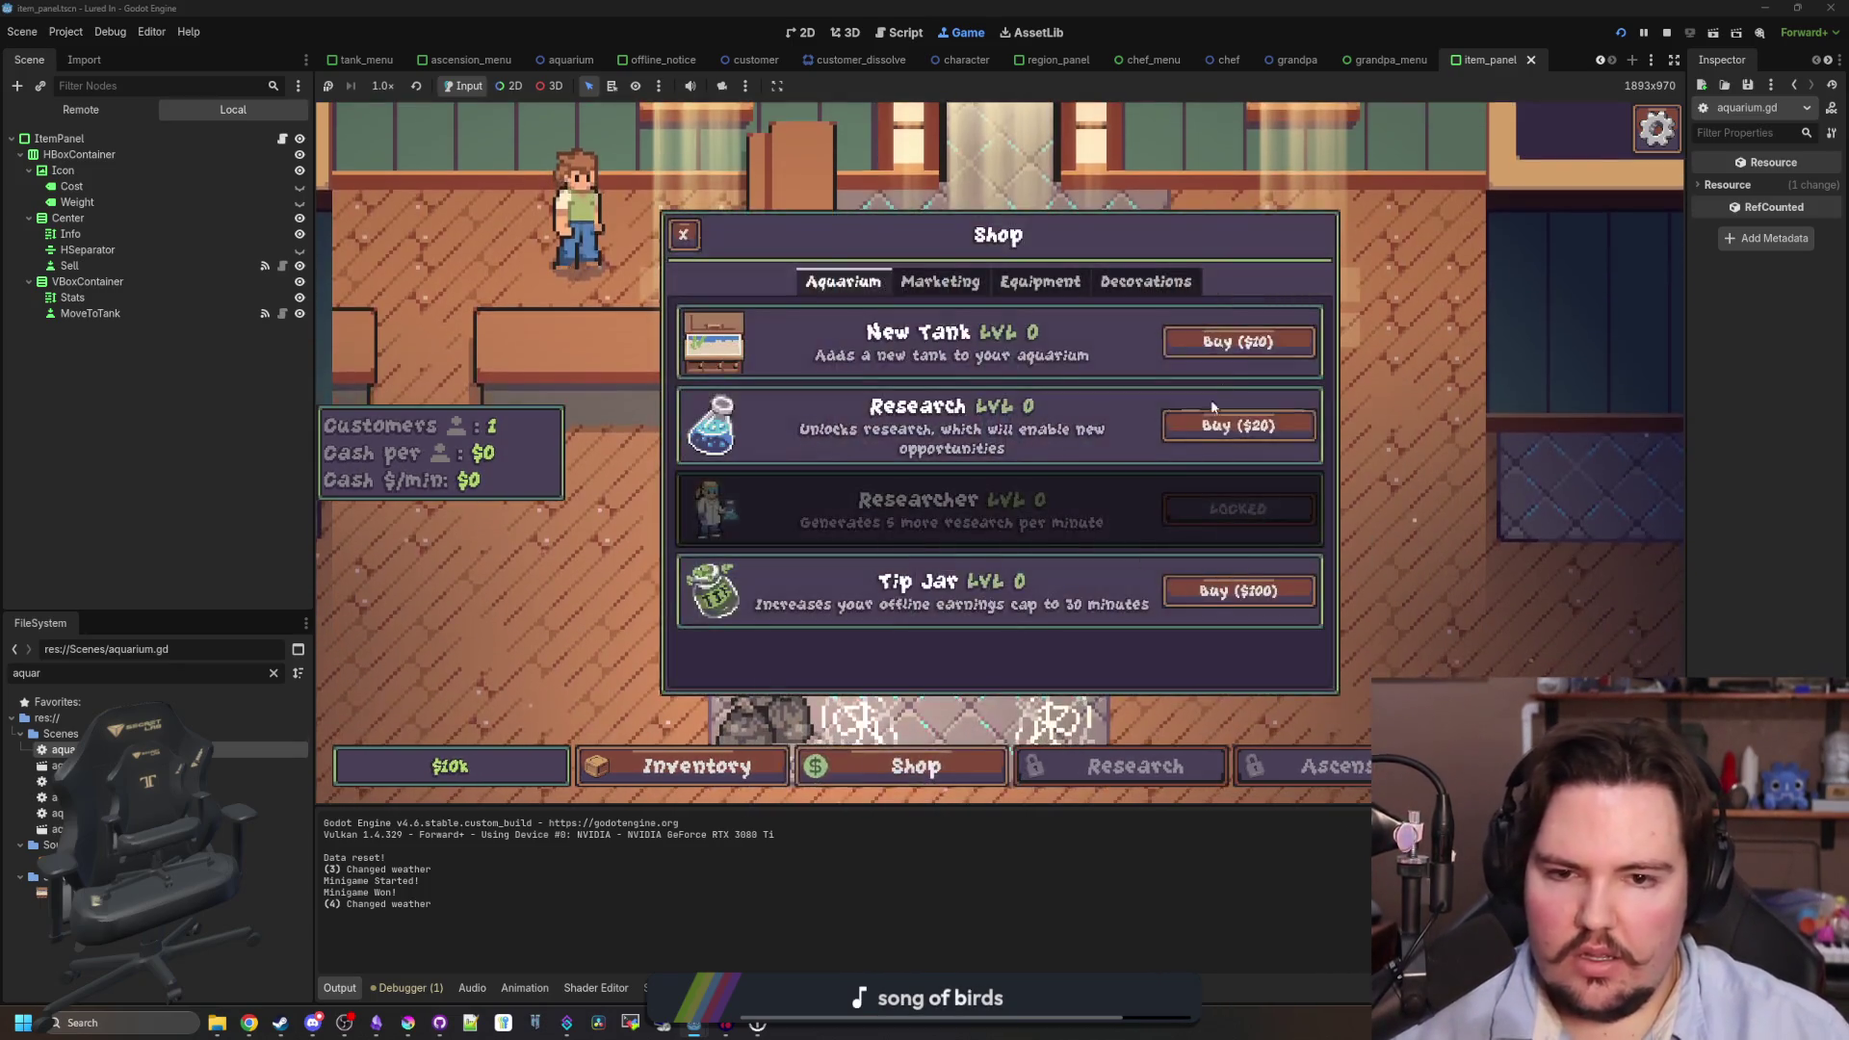
- Buy a New Tank for $10, close the shop, and dismiss Grandpa's next tip
left_click(1238, 342)
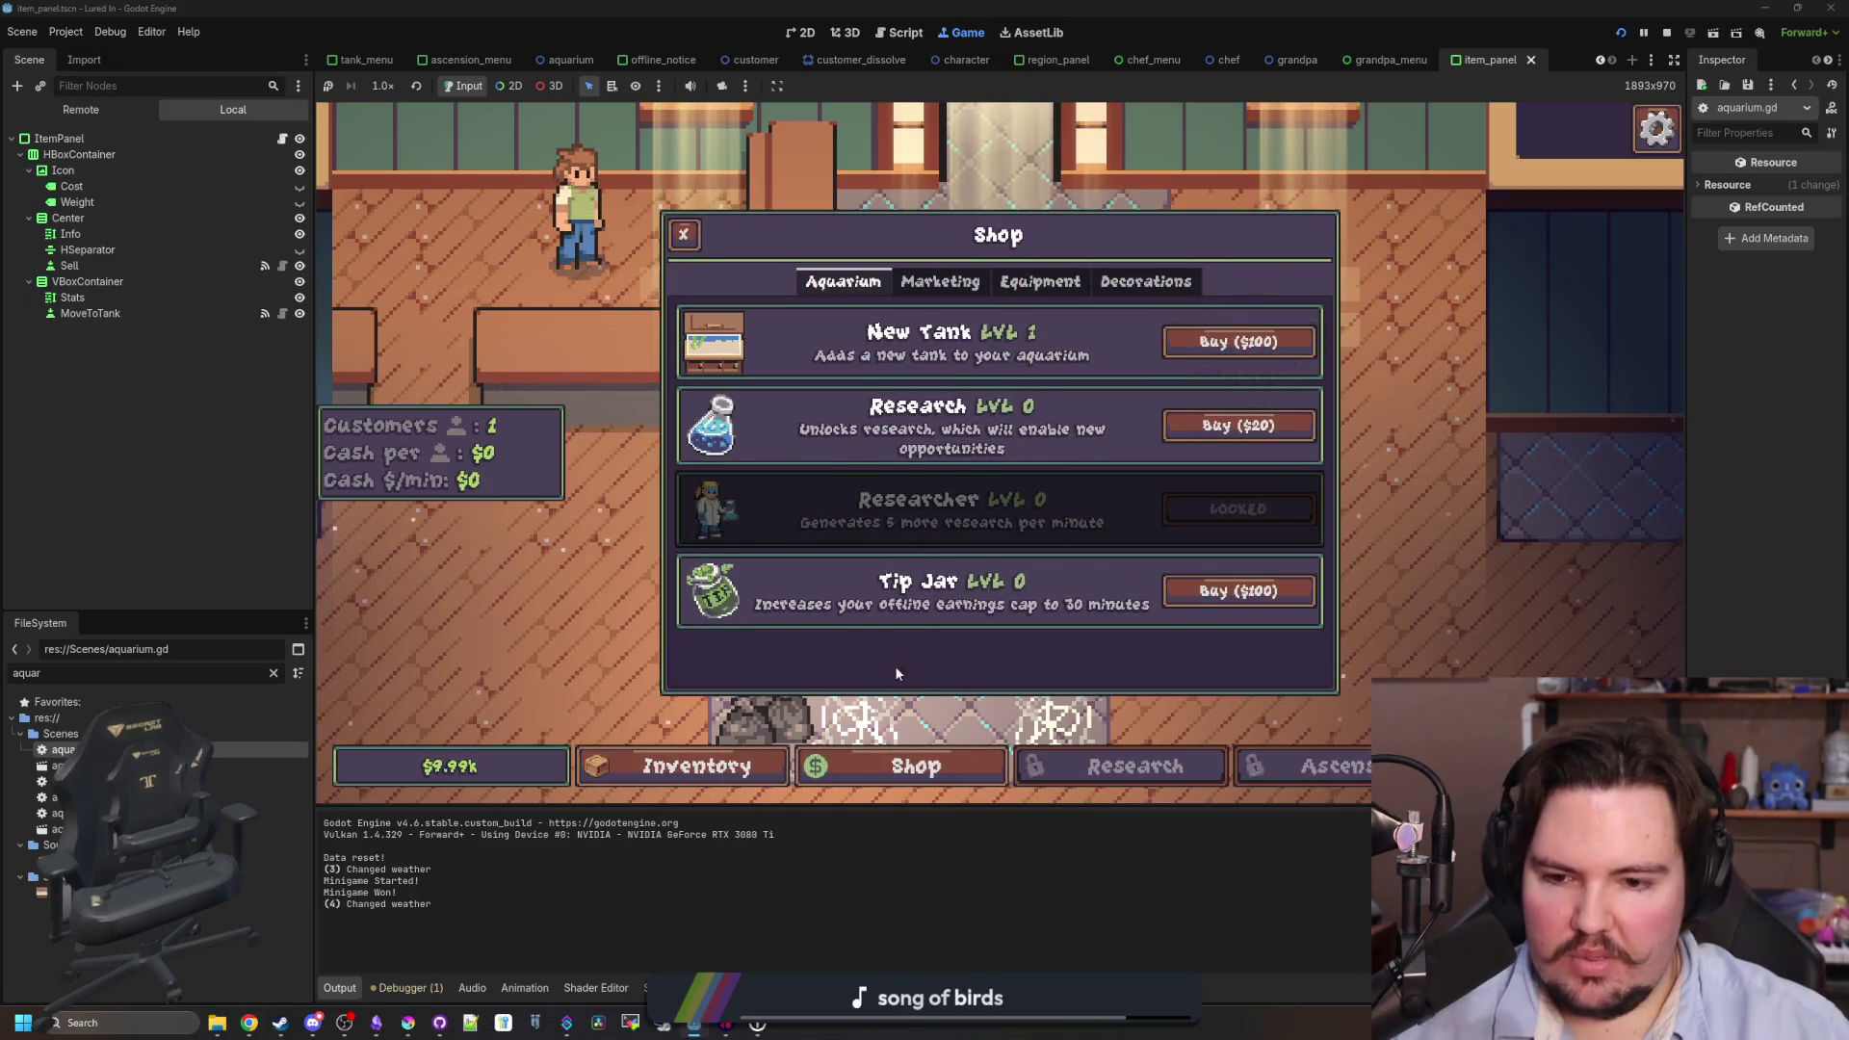
left_click(905, 765)
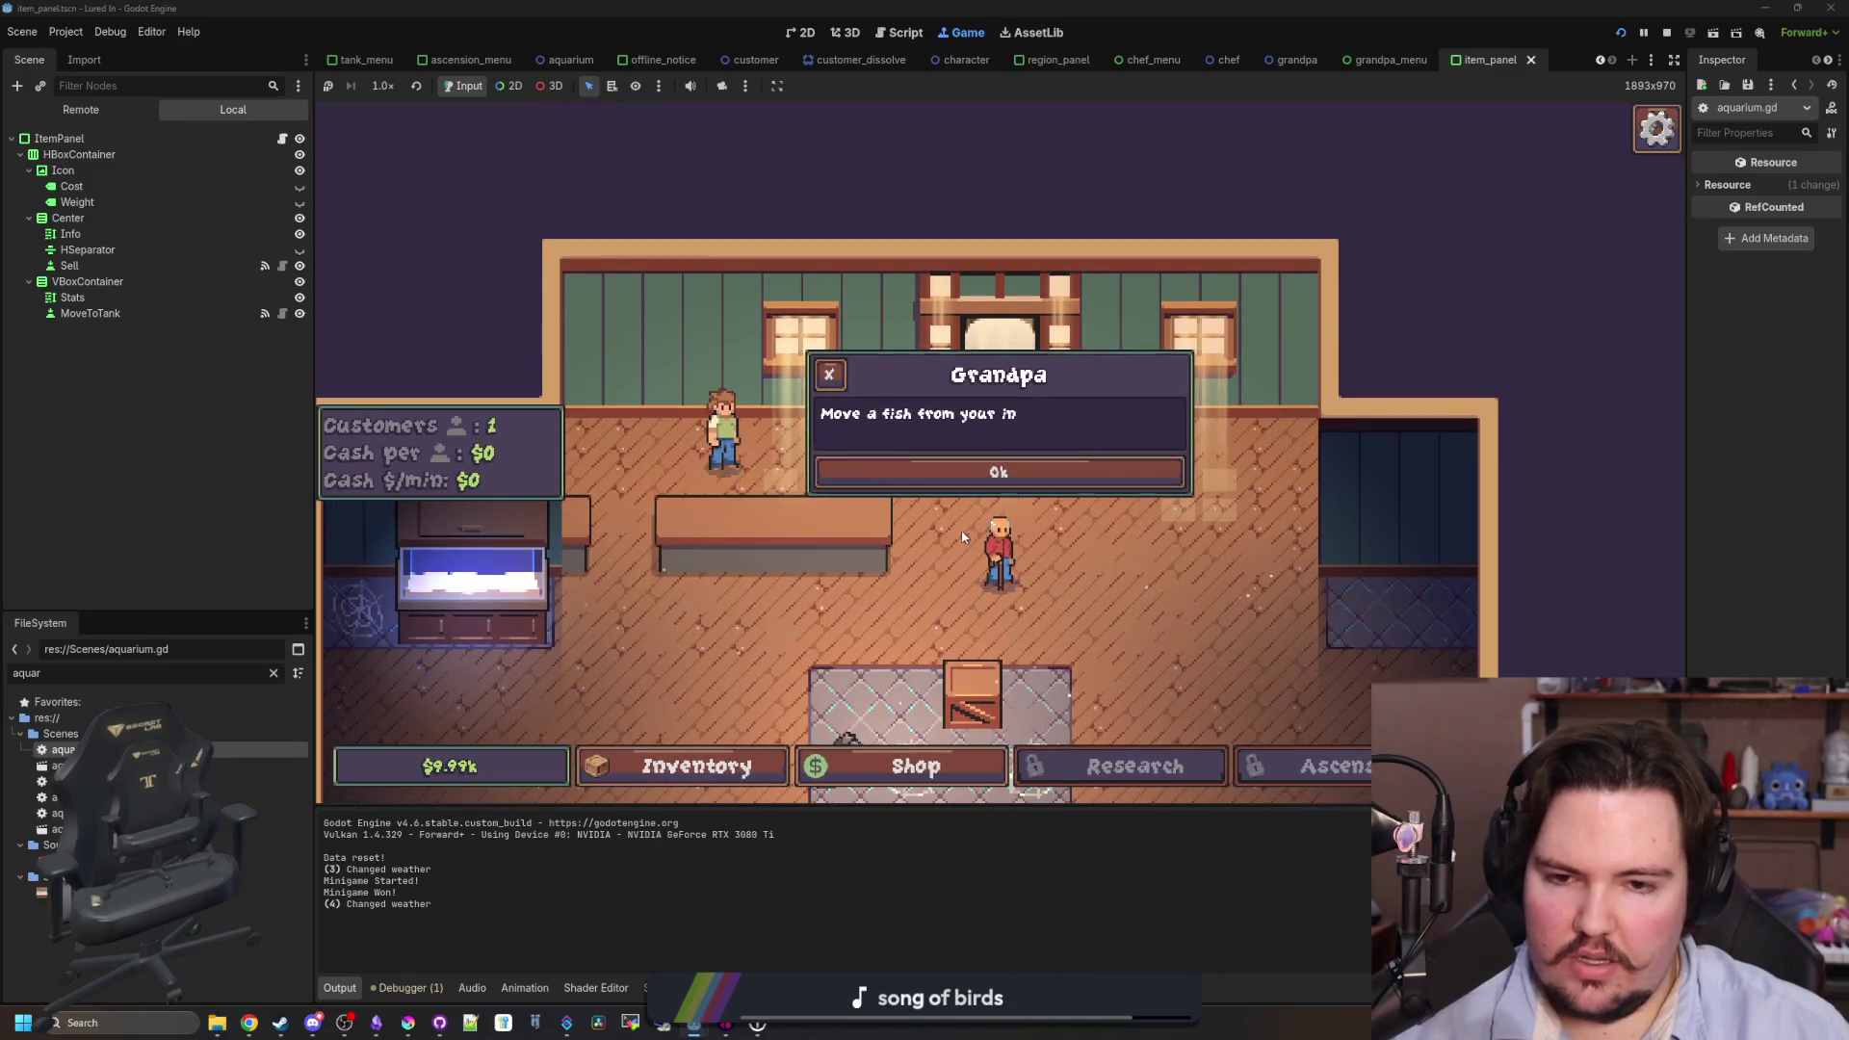
left_click(1002, 472)
left_click(273, 673)
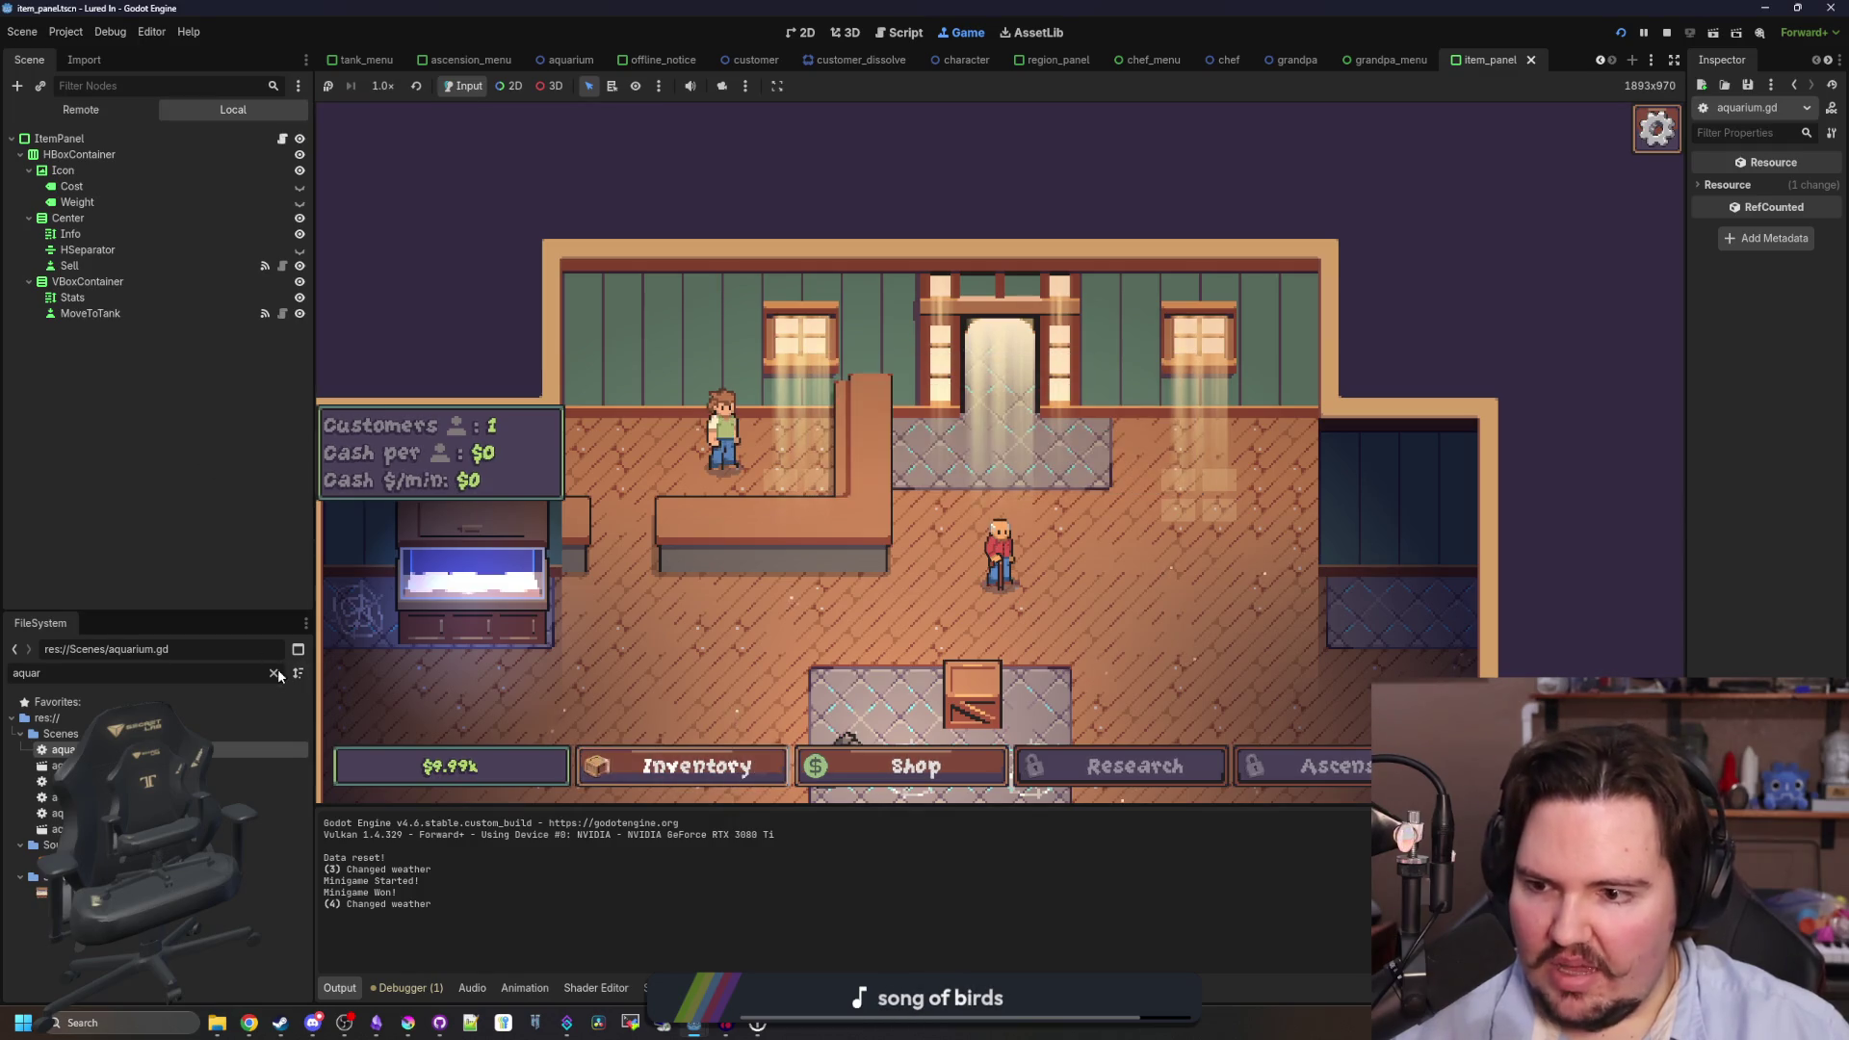
- Open grandpa.gd and remove the menu-open check above the exclamation visibility line
type("grand")
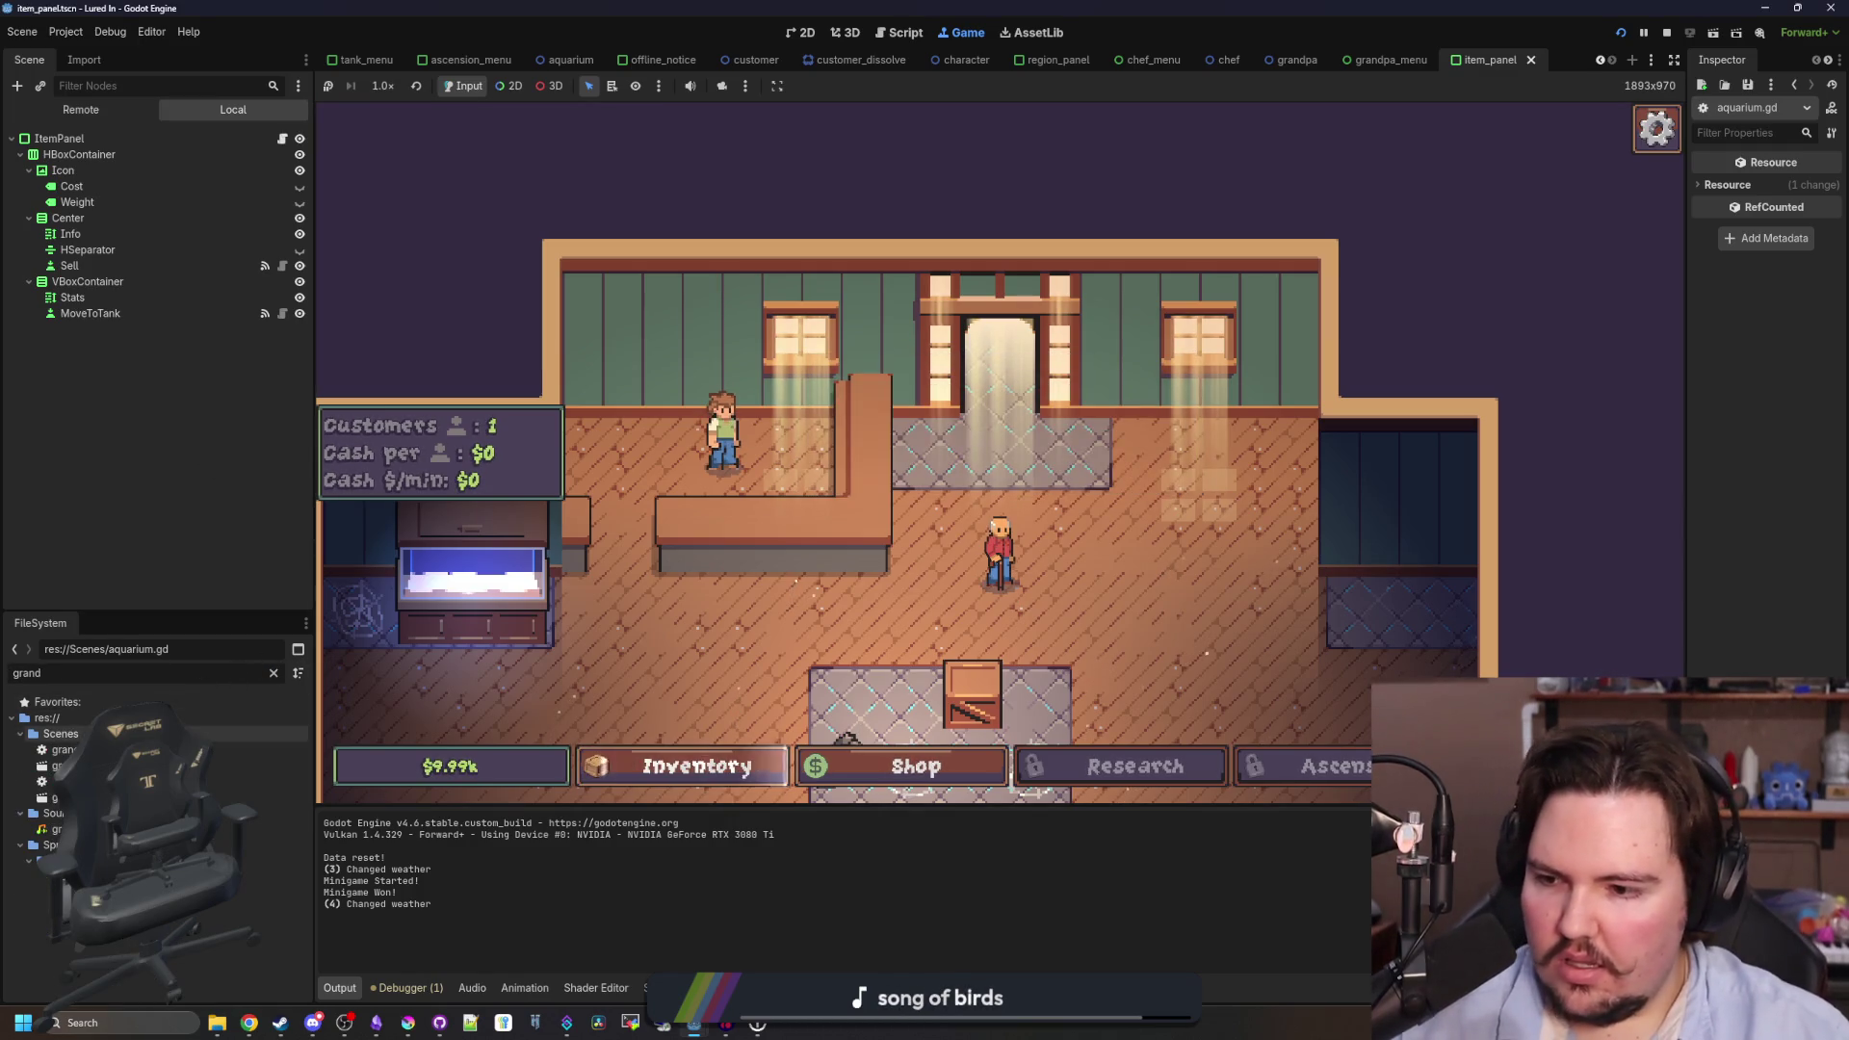
double_click(63, 749)
left_click(919, 498)
mouse_move(907, 454)
left_mouse_down()
mouse_move(979, 431)
mouse_move(477, 447)
left_mouse_up()
key("Delete")
key("Delete")
key("shift+Tab")
key("Down")
key("Down")
- Add a tutorialStage != 1 condition, indent the exclamation line under it, and run the game
left_click(1100, 435)
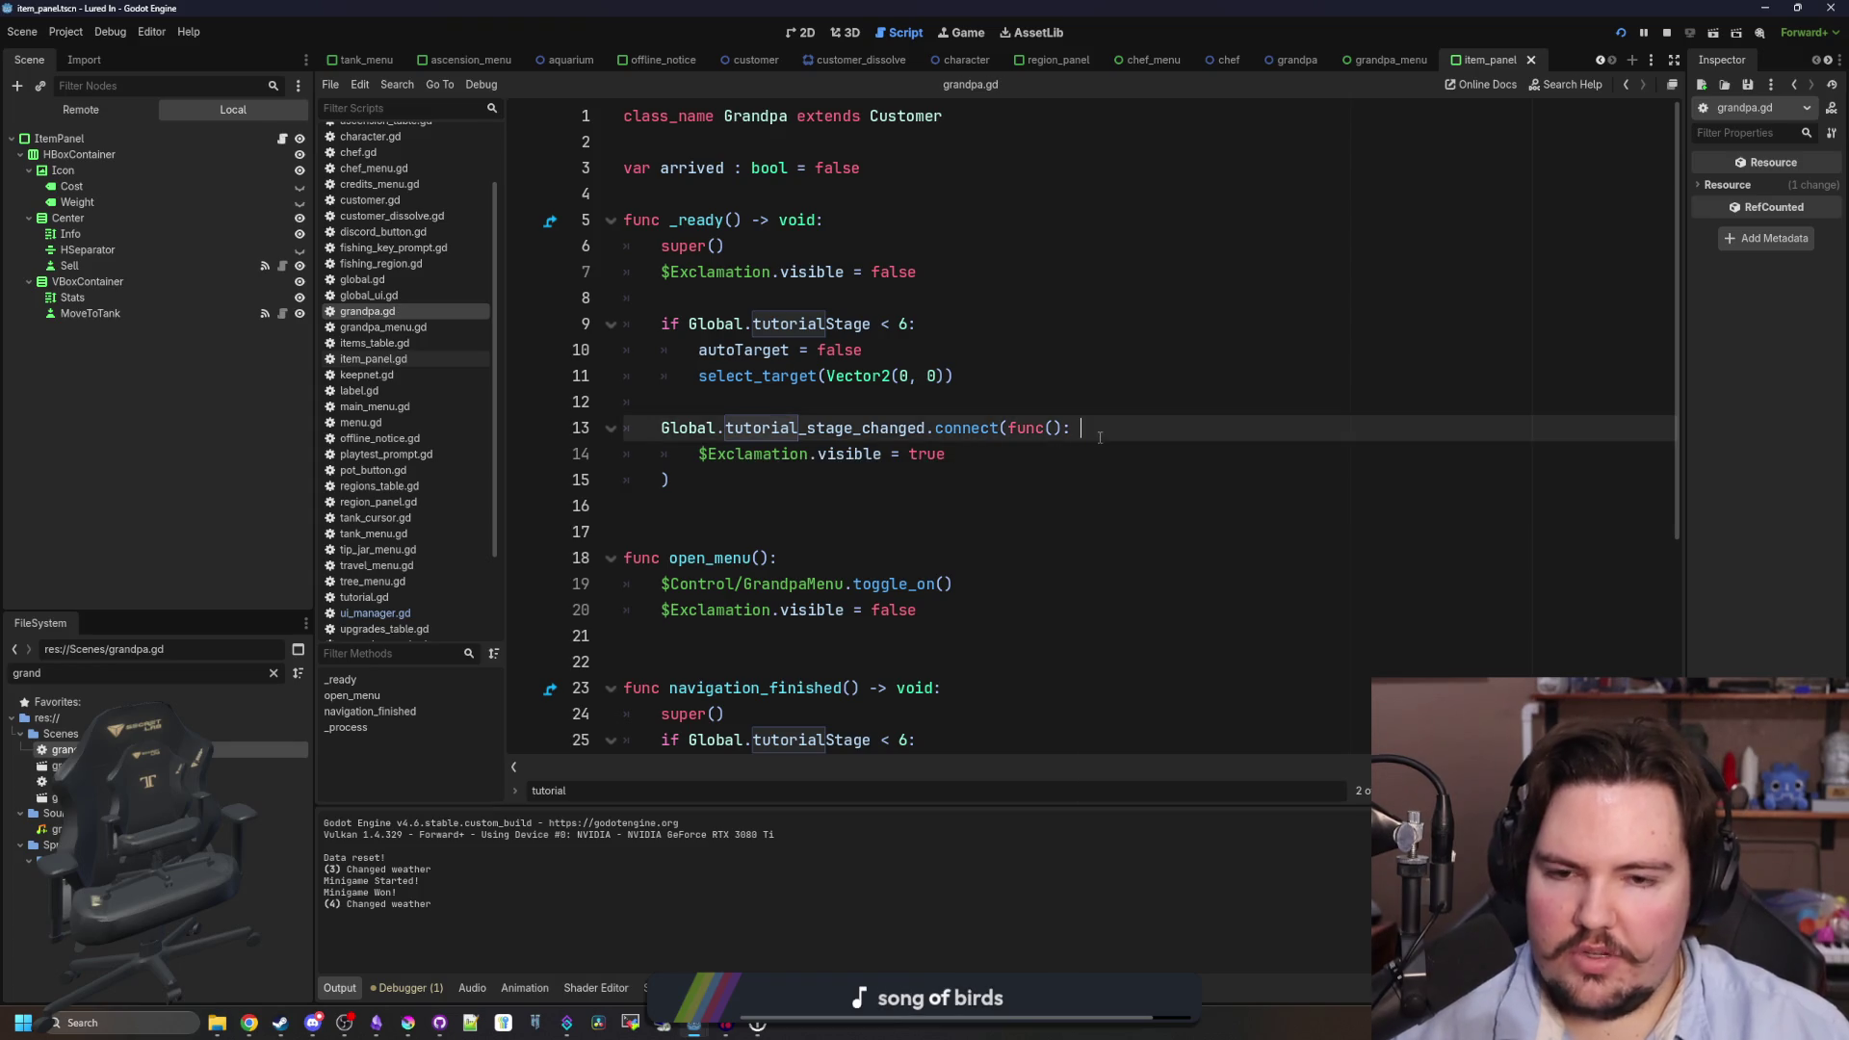
key("Return")
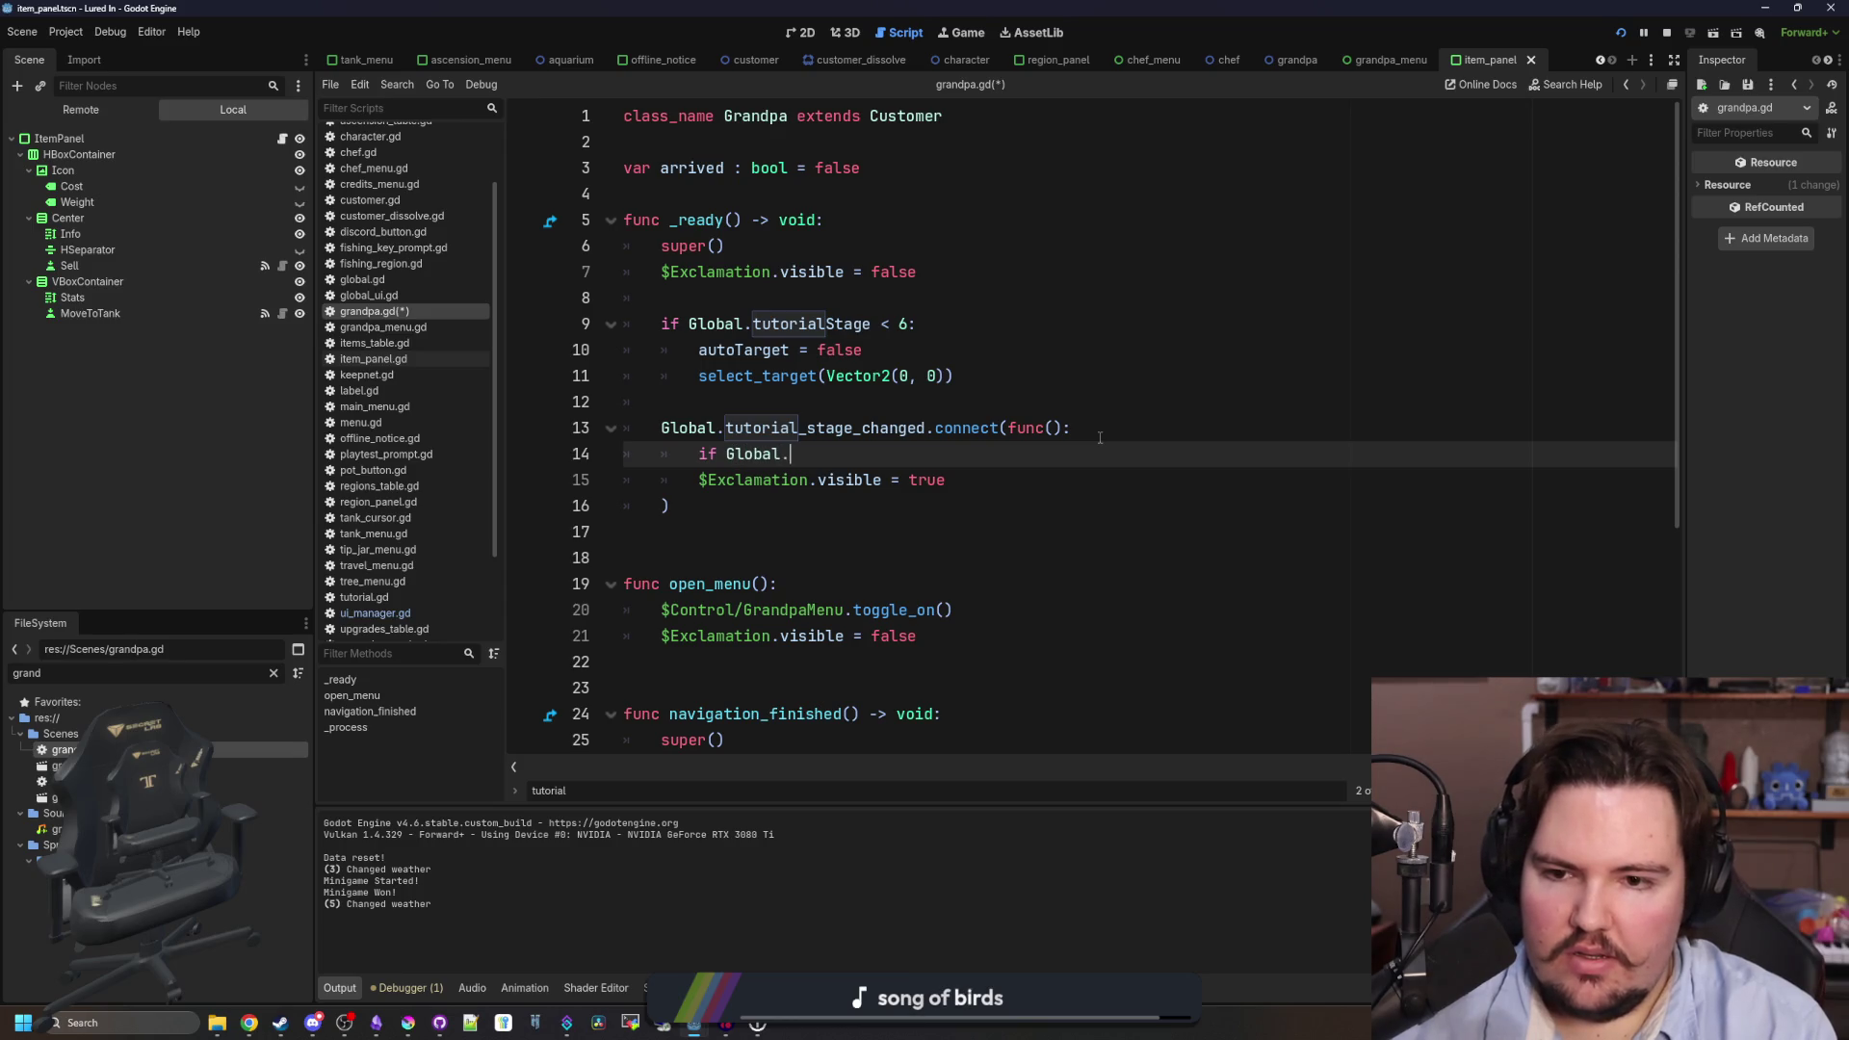
type("stage")
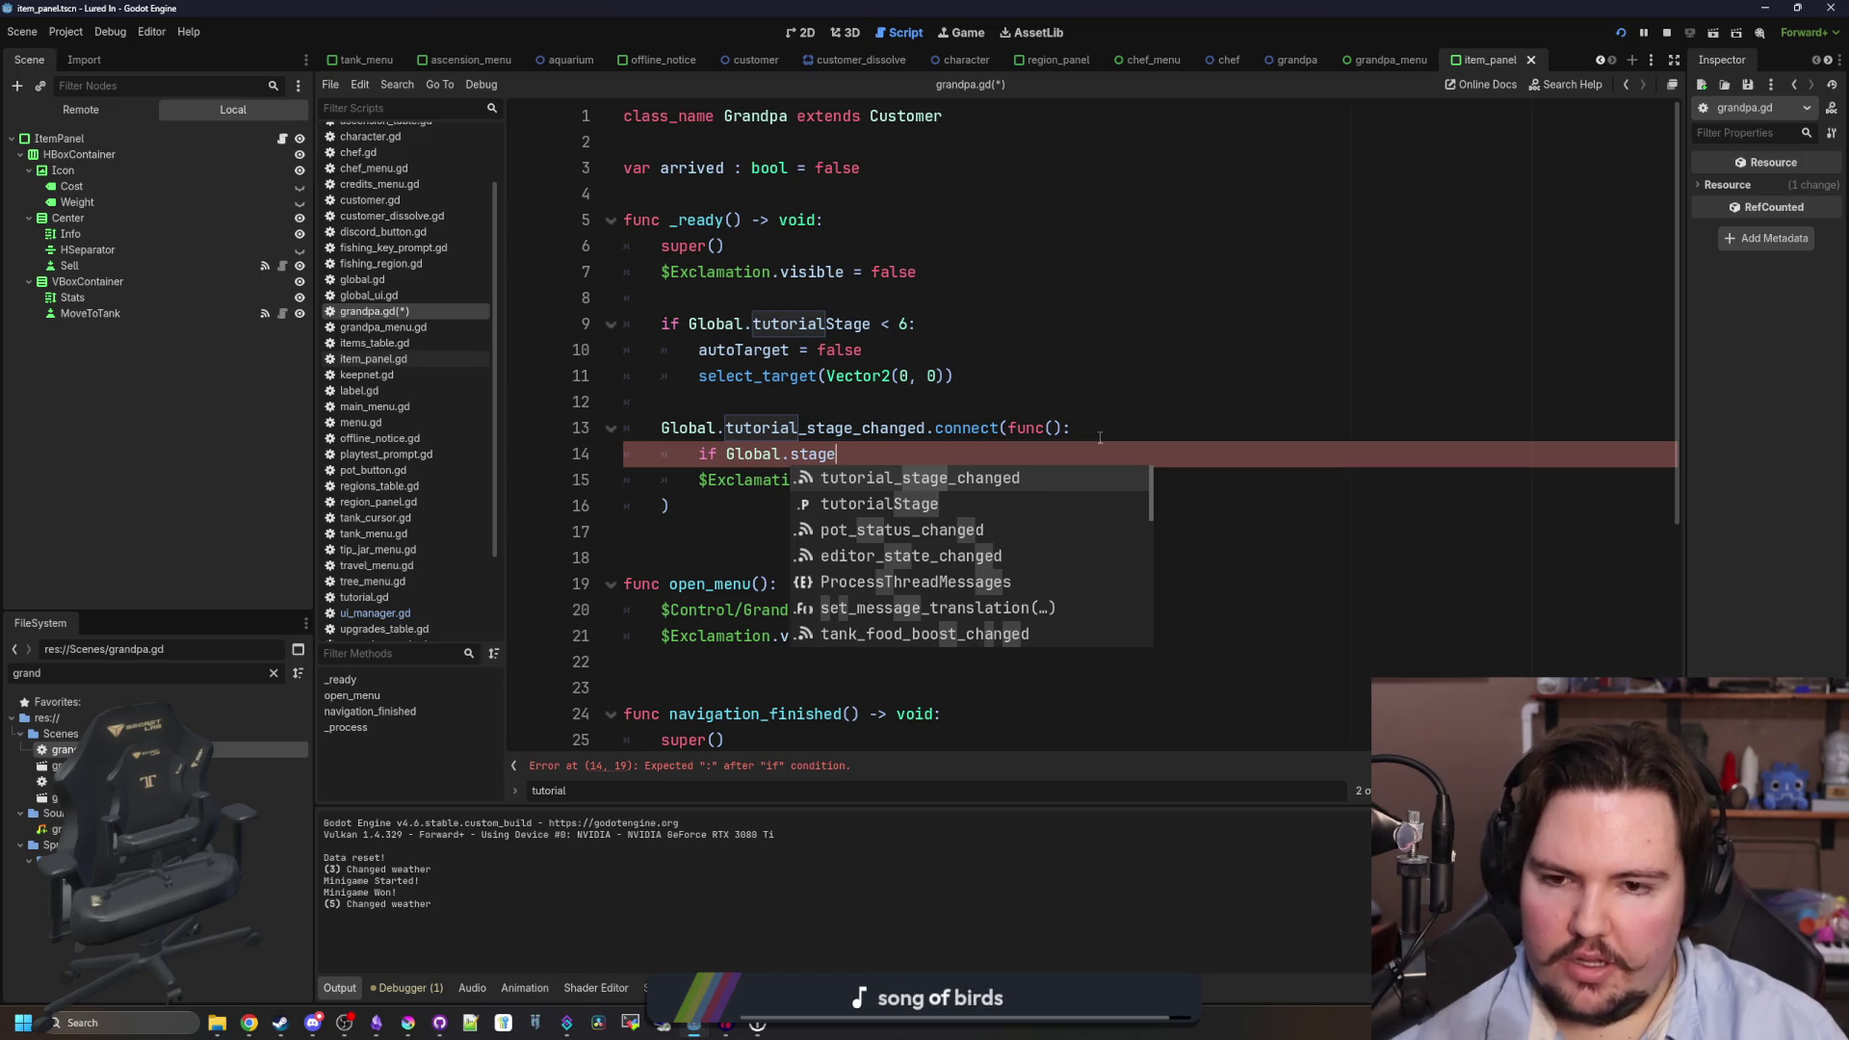
key("Down")
key("Return")
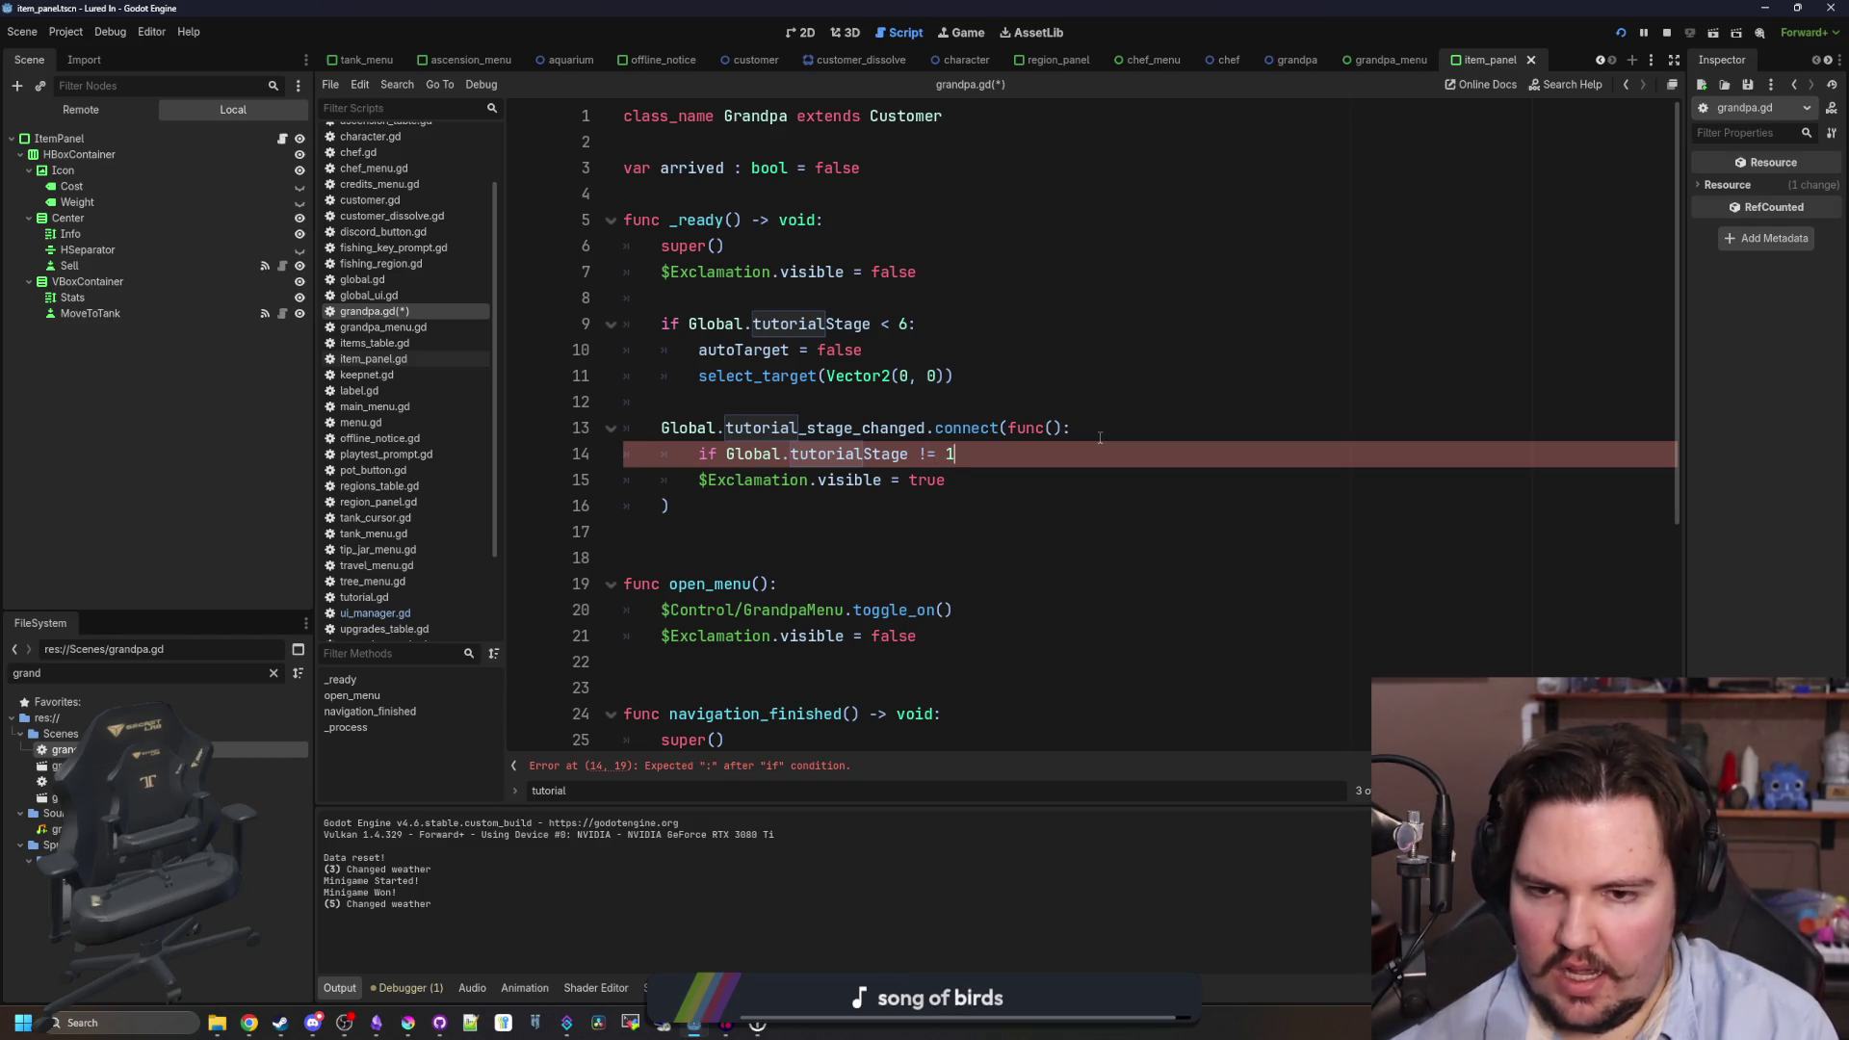
left_click(696, 479)
key("Tab")
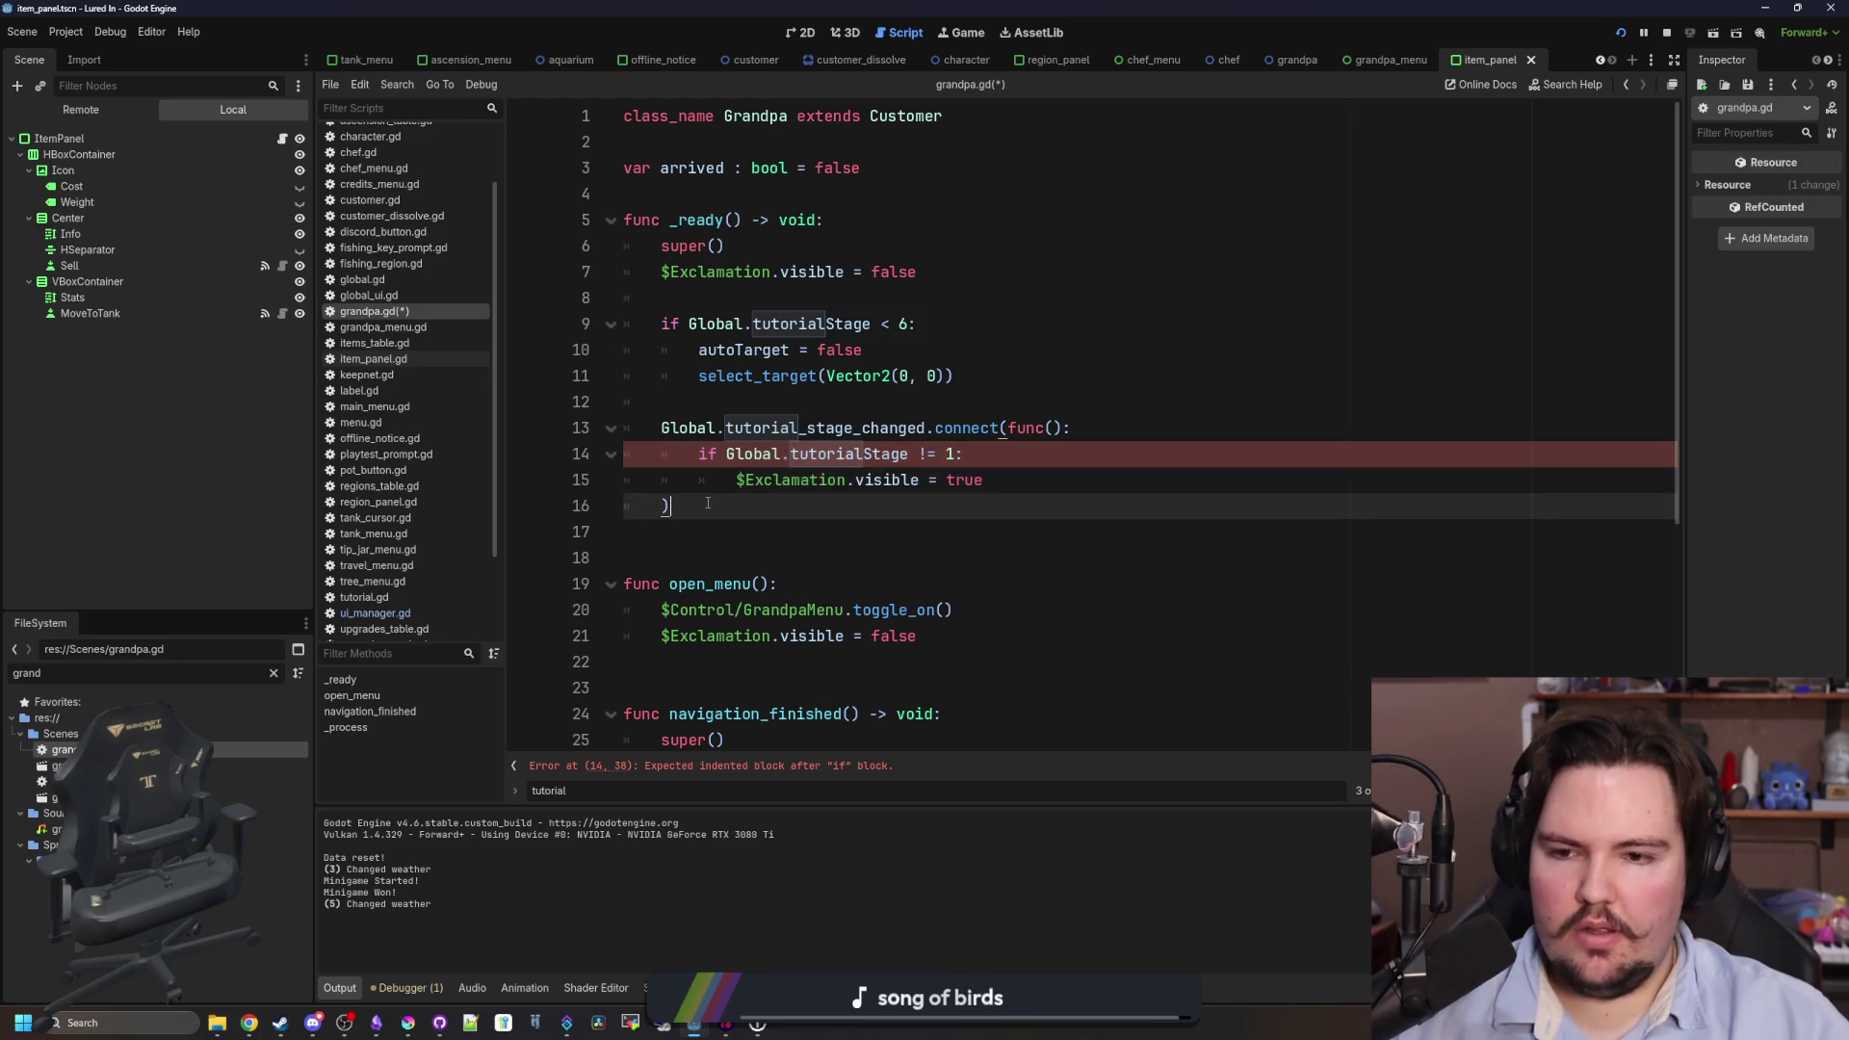
key("F5")
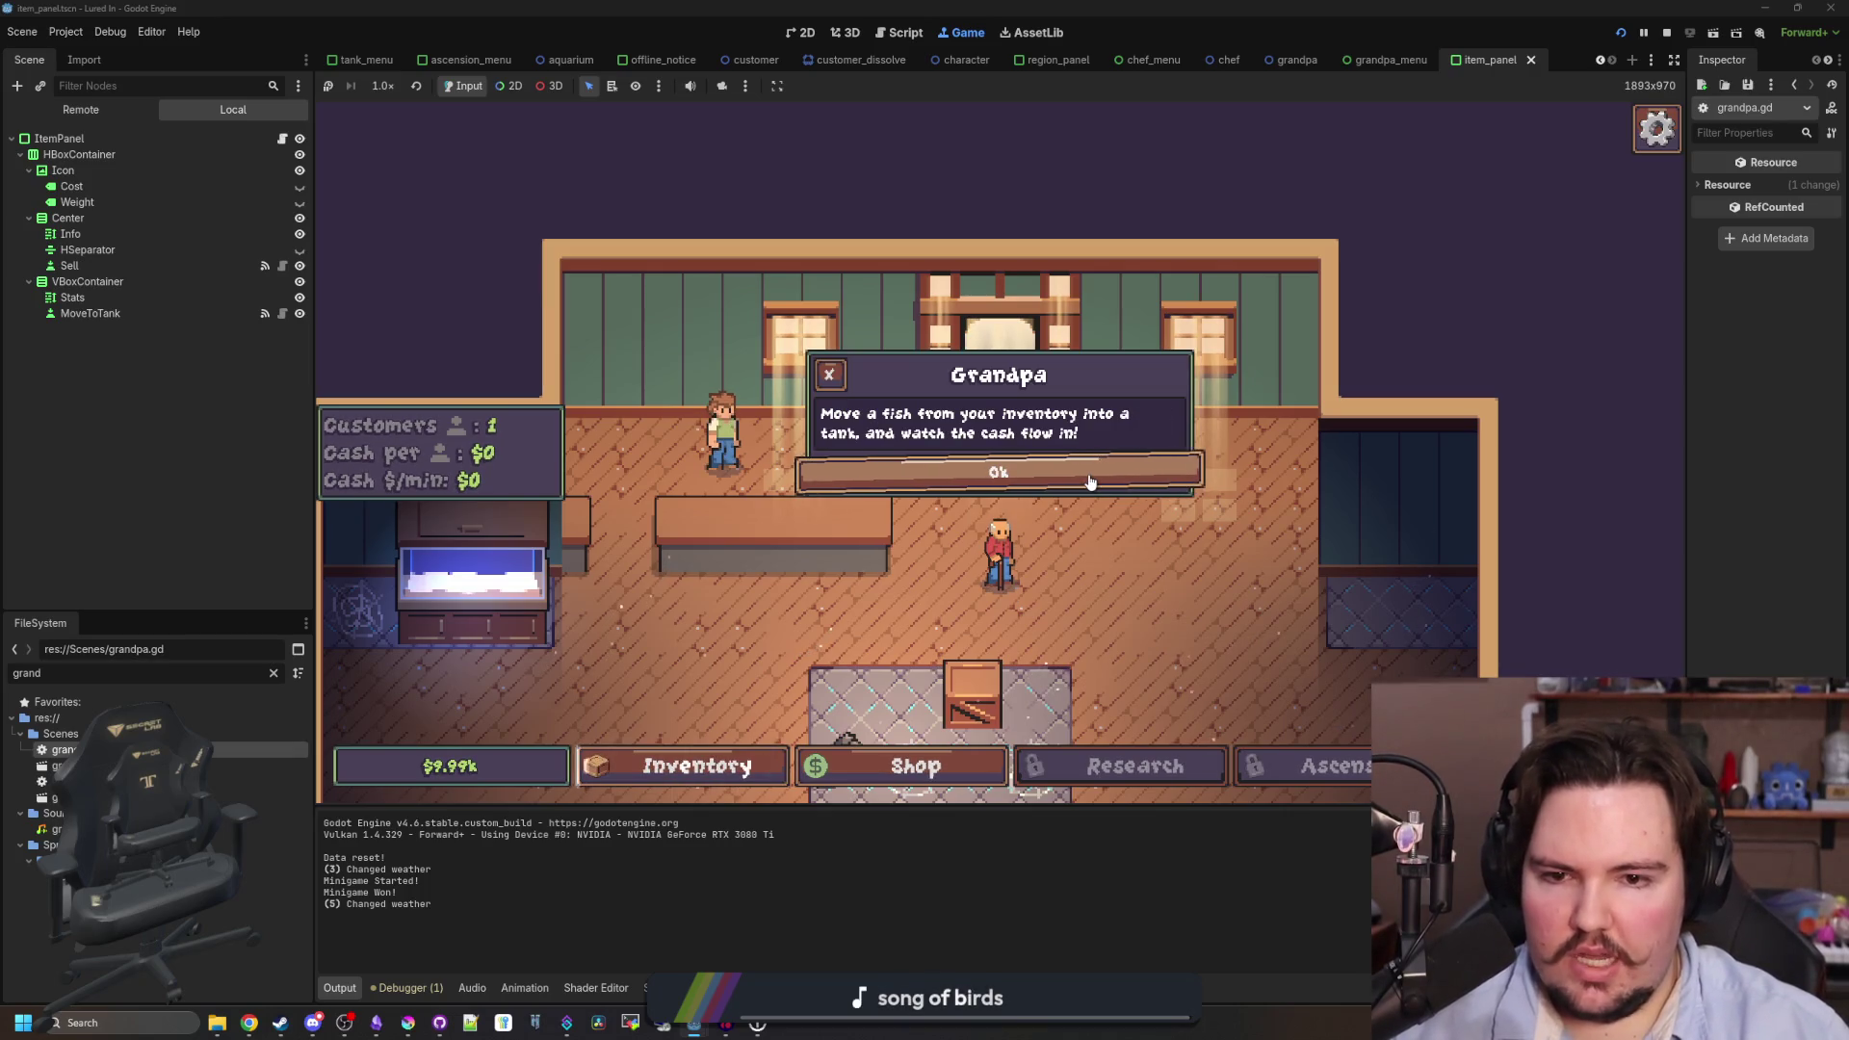
- Dismiss Grandpa's message, check the inventory, and travel to the Pond
left_click(1089, 482)
left_click(672, 766)
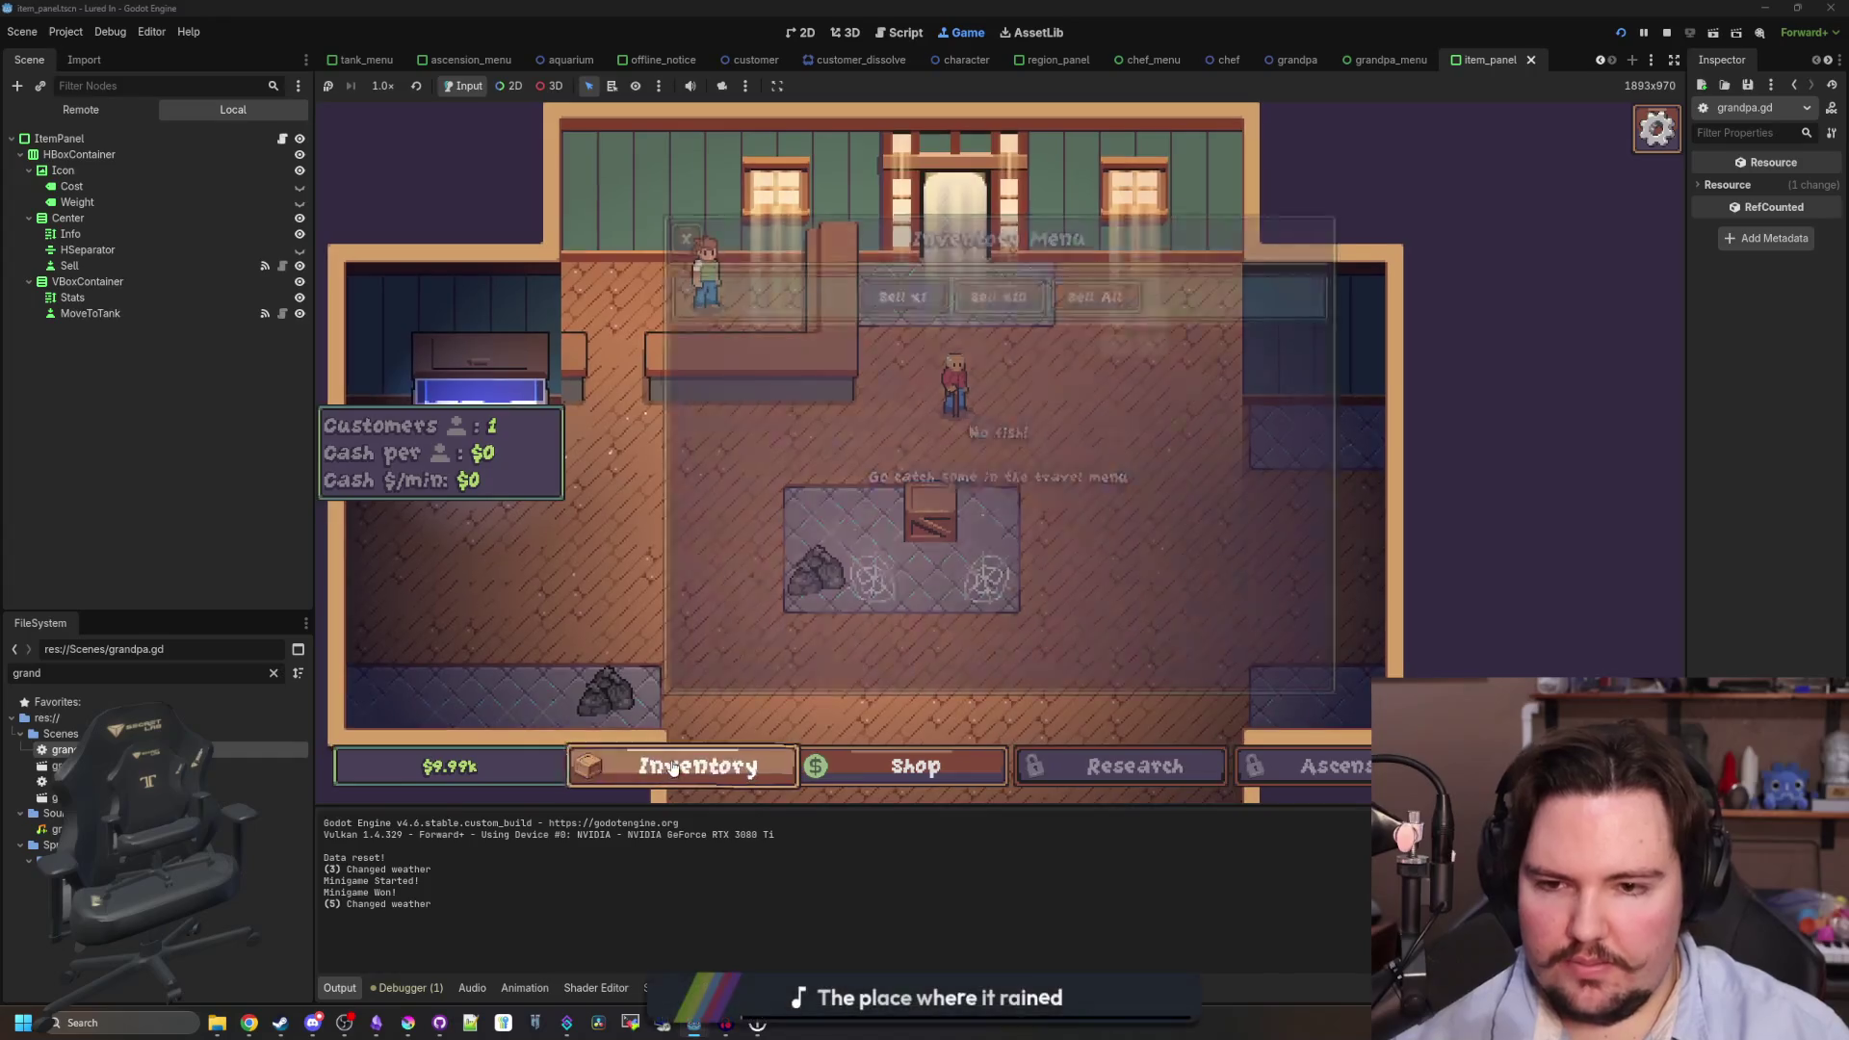
left_click(684, 237)
left_click(1307, 420)
left_click(1238, 315)
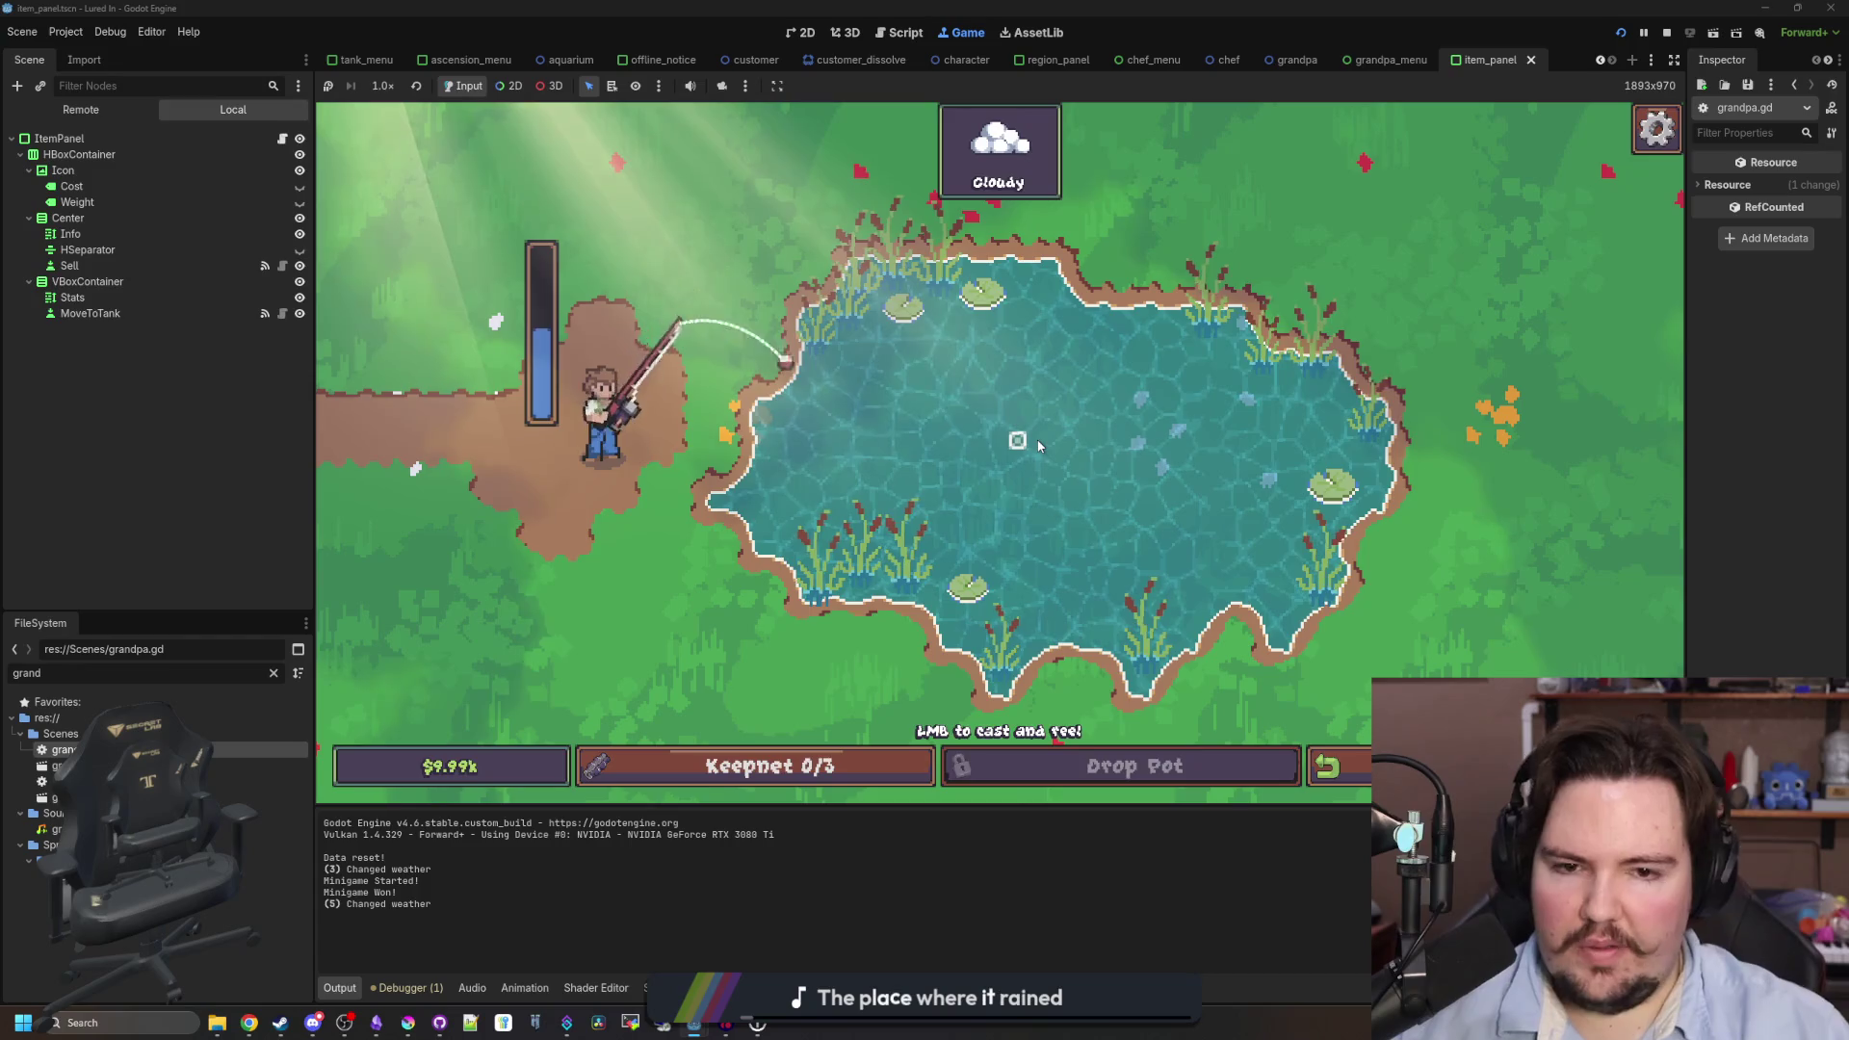
- Cast into the pond and reel in a Minnow
left_click(1038, 445)
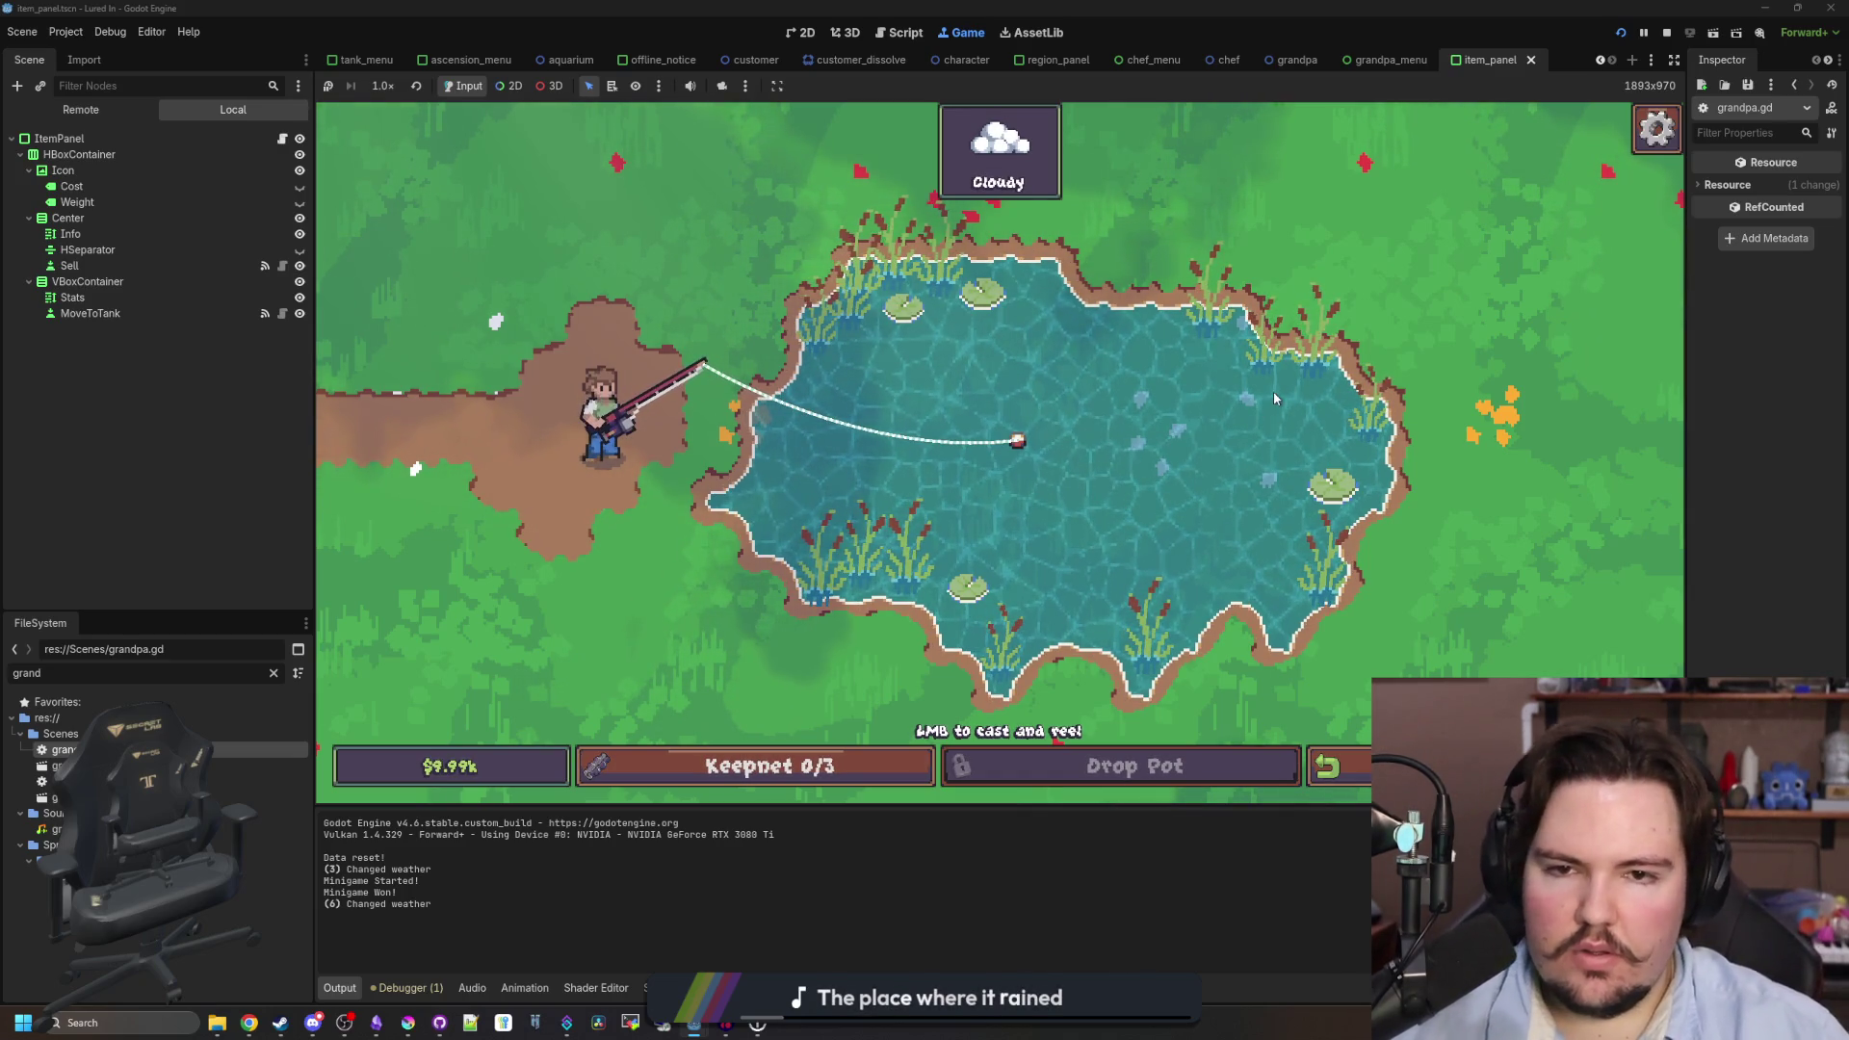
left_click(1140, 449)
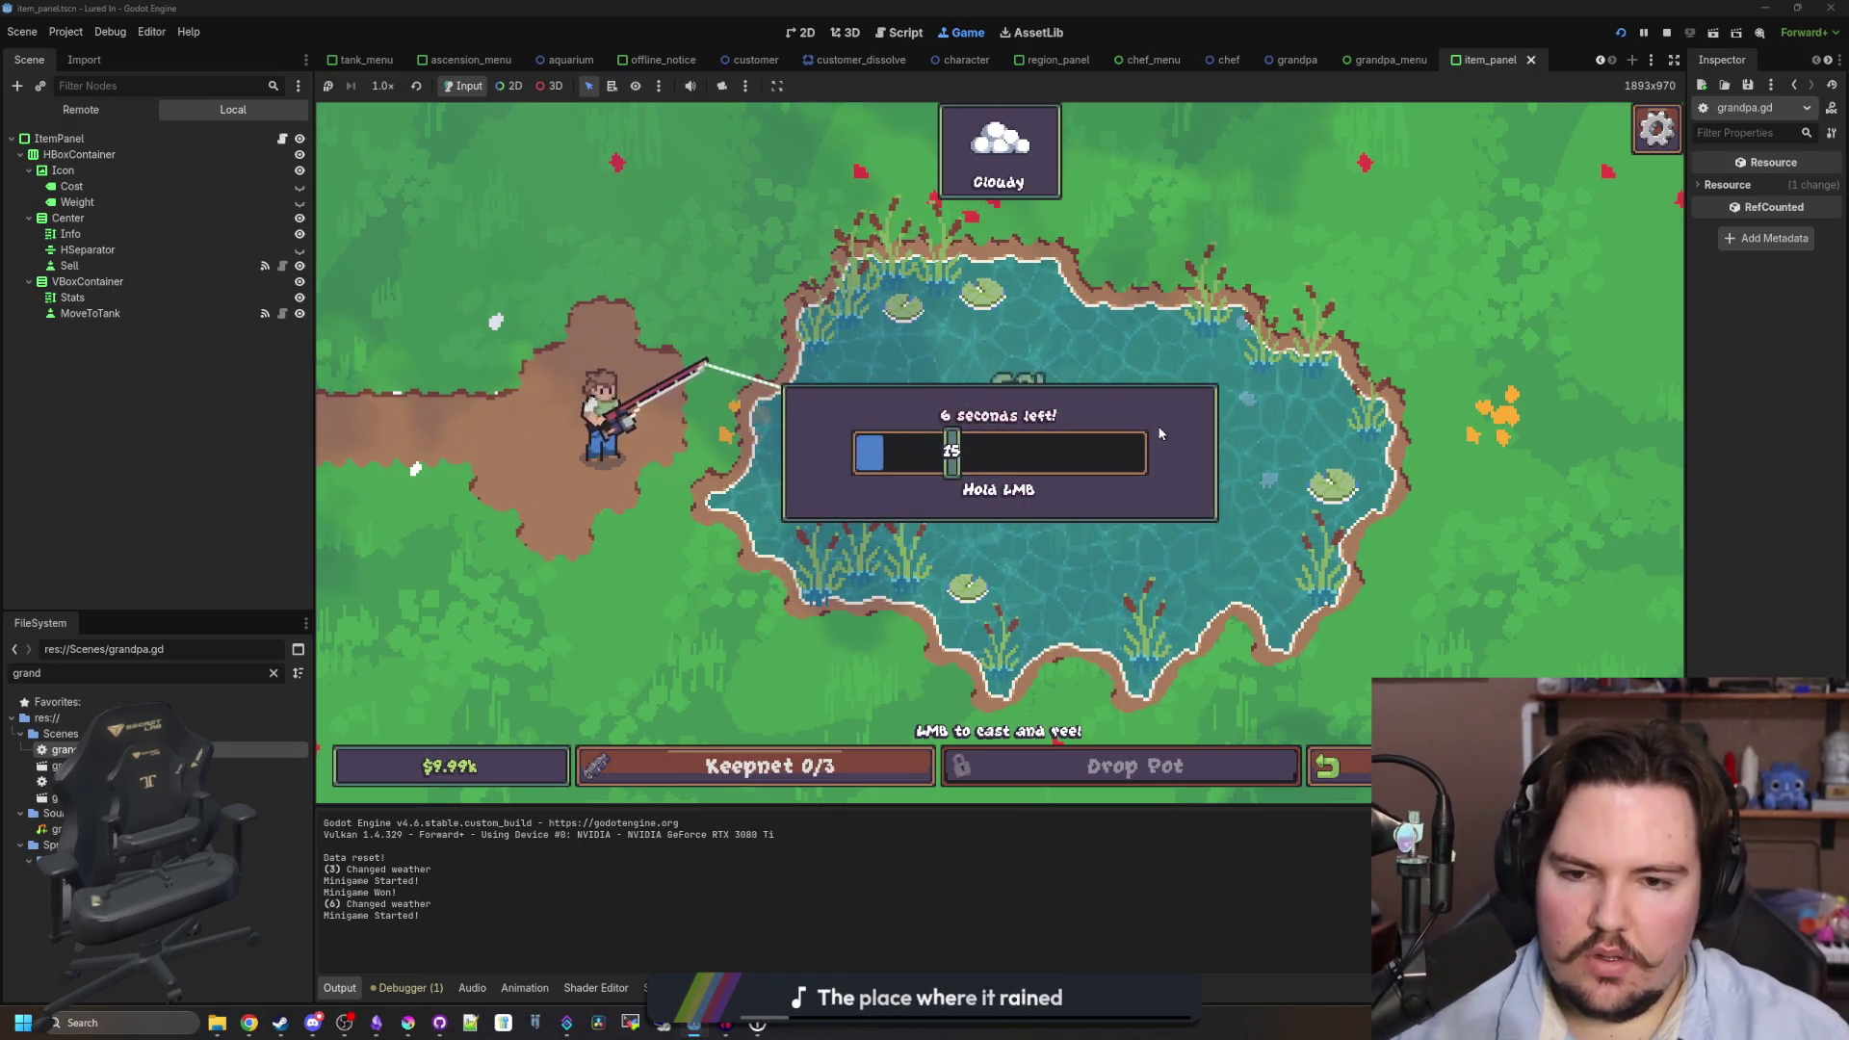
left_click(1160, 434)
left_click(1159, 433)
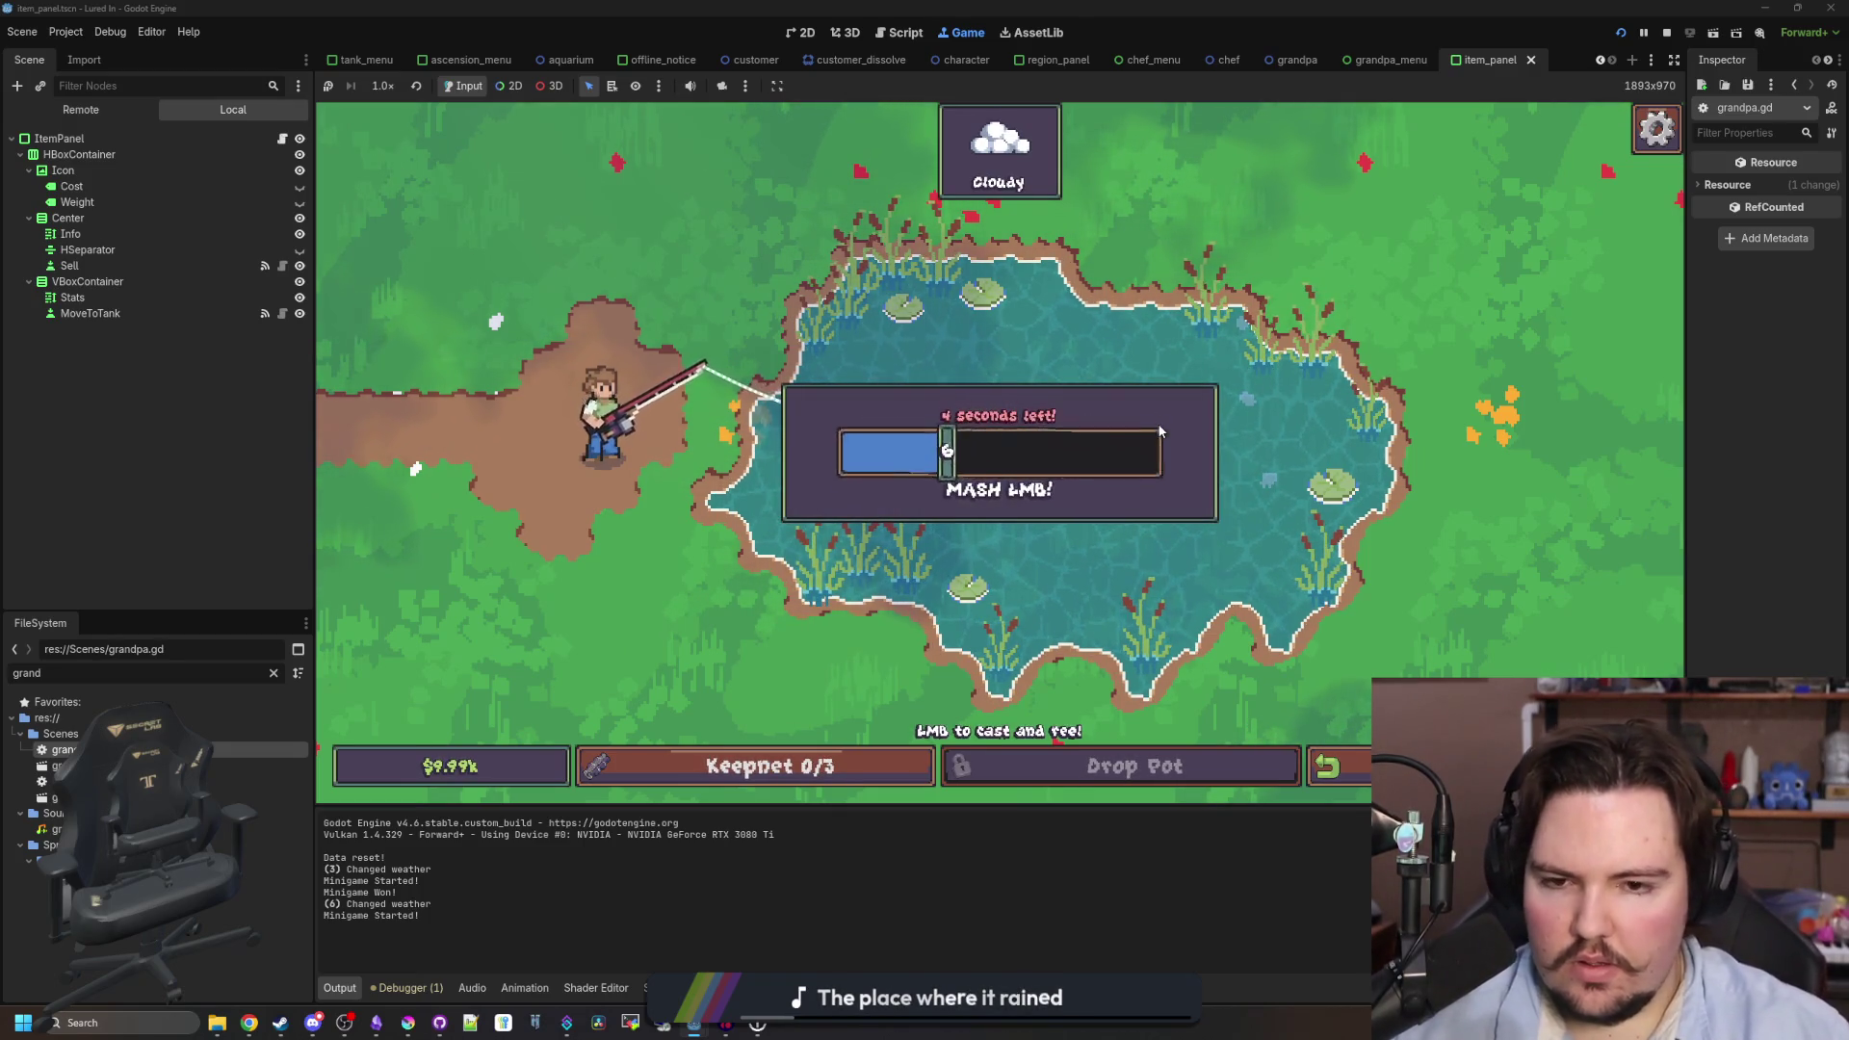
left_click(1160, 431)
left_click(1160, 432)
left_click_drag(1159, 432, 1177, 478)
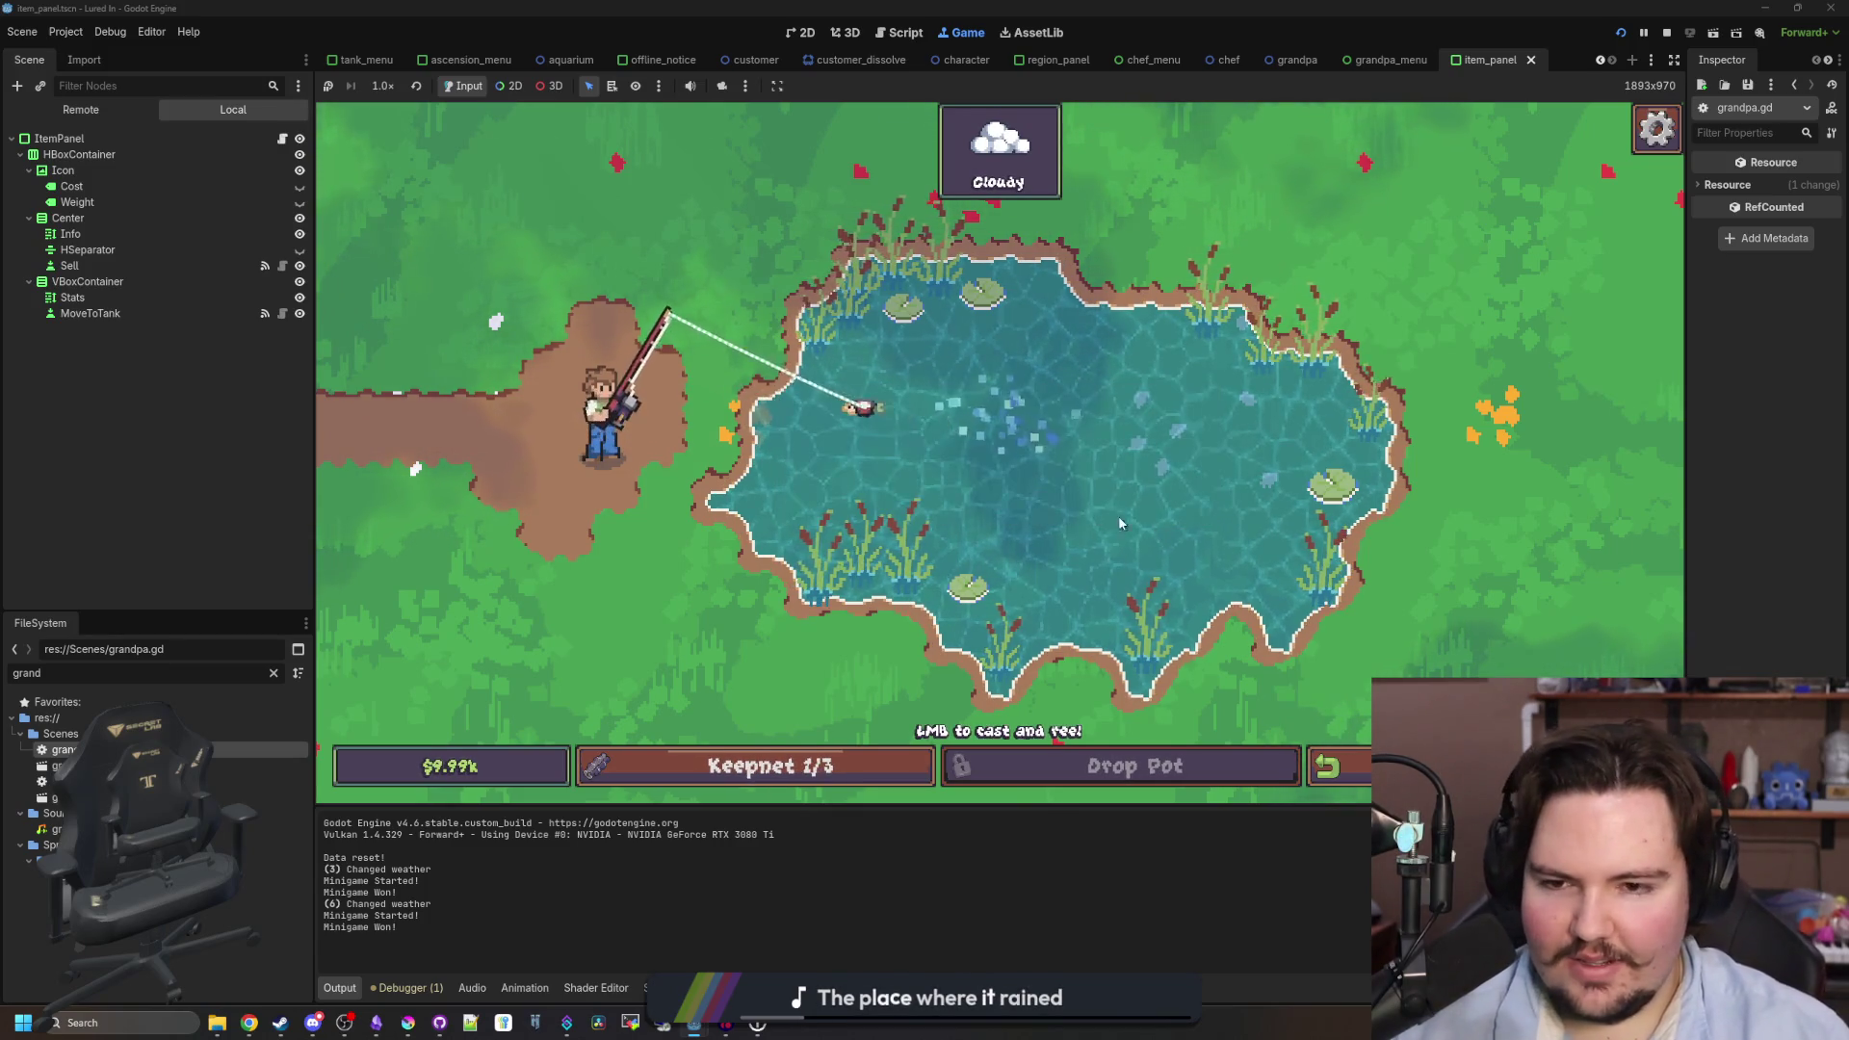
- Back at the shop, confirm the Minnow in inventory, dismiss Grandpa, and filter files for 'items'
left_click(1327, 766)
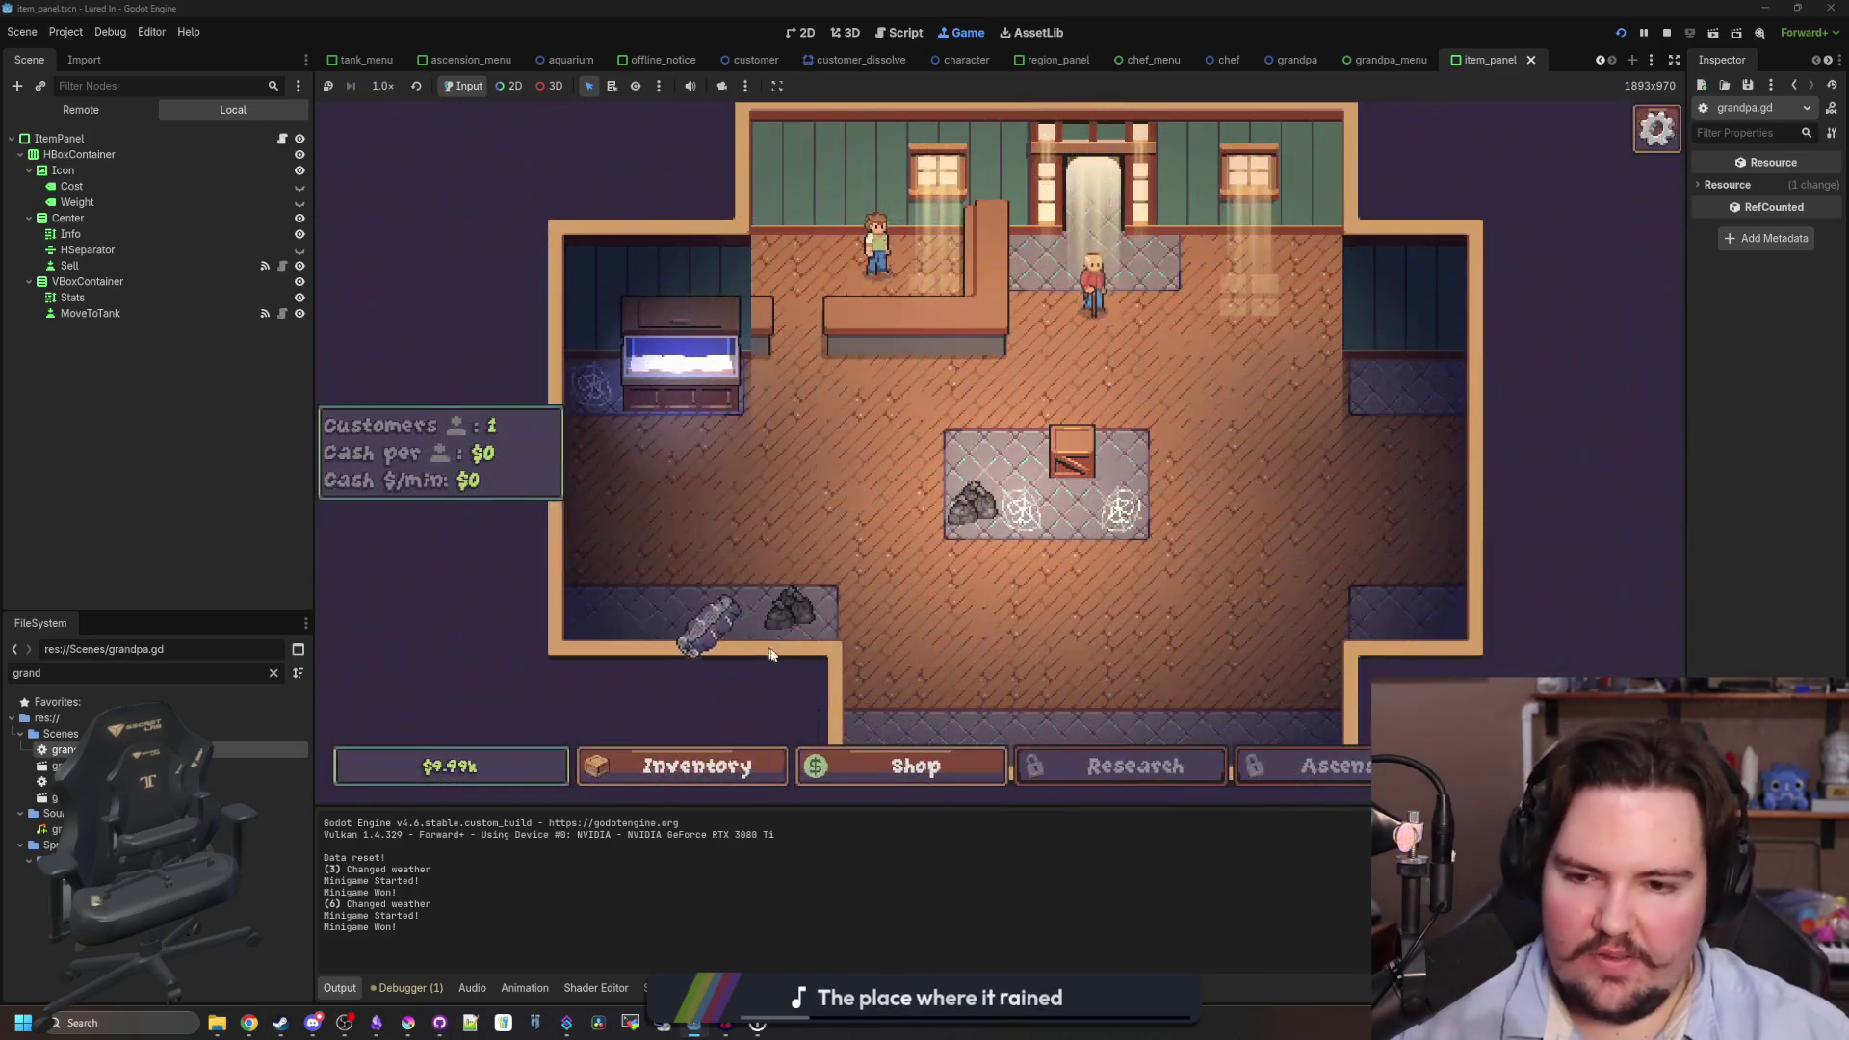
left_click(697, 766)
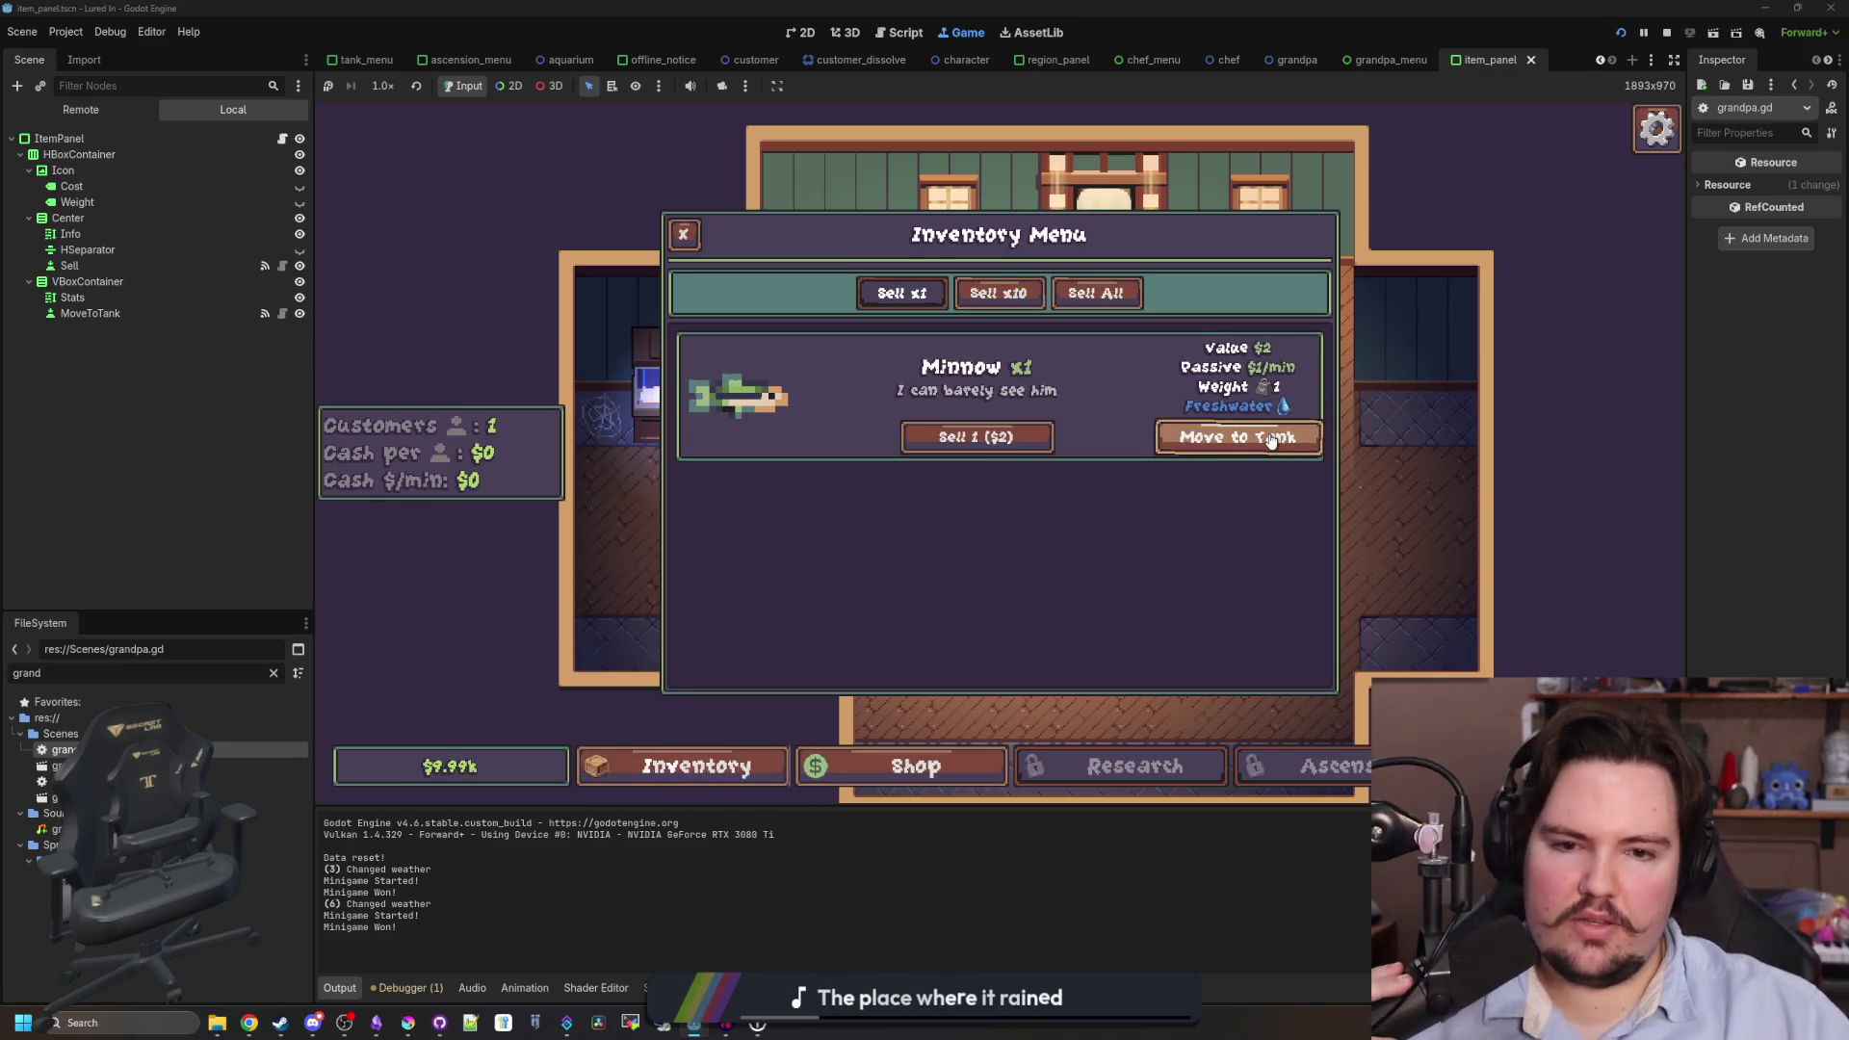
left_click(274, 673)
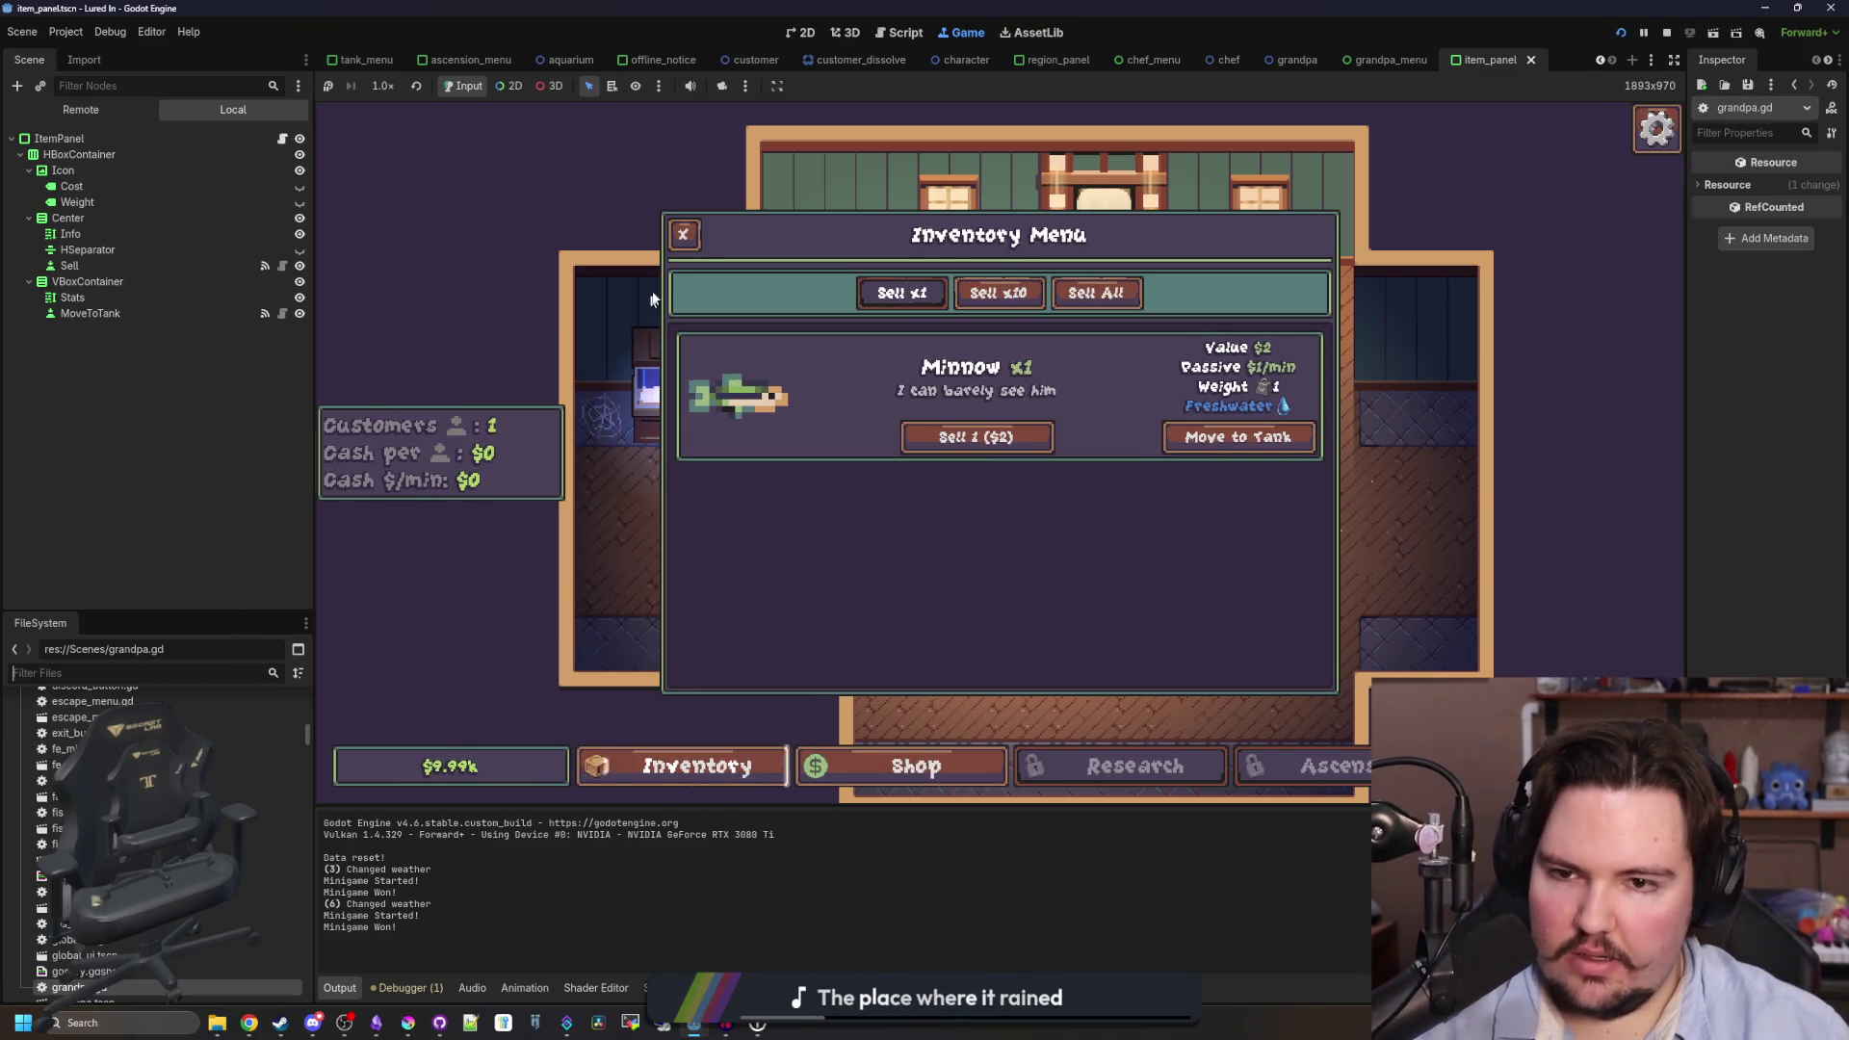
left_click(683, 234)
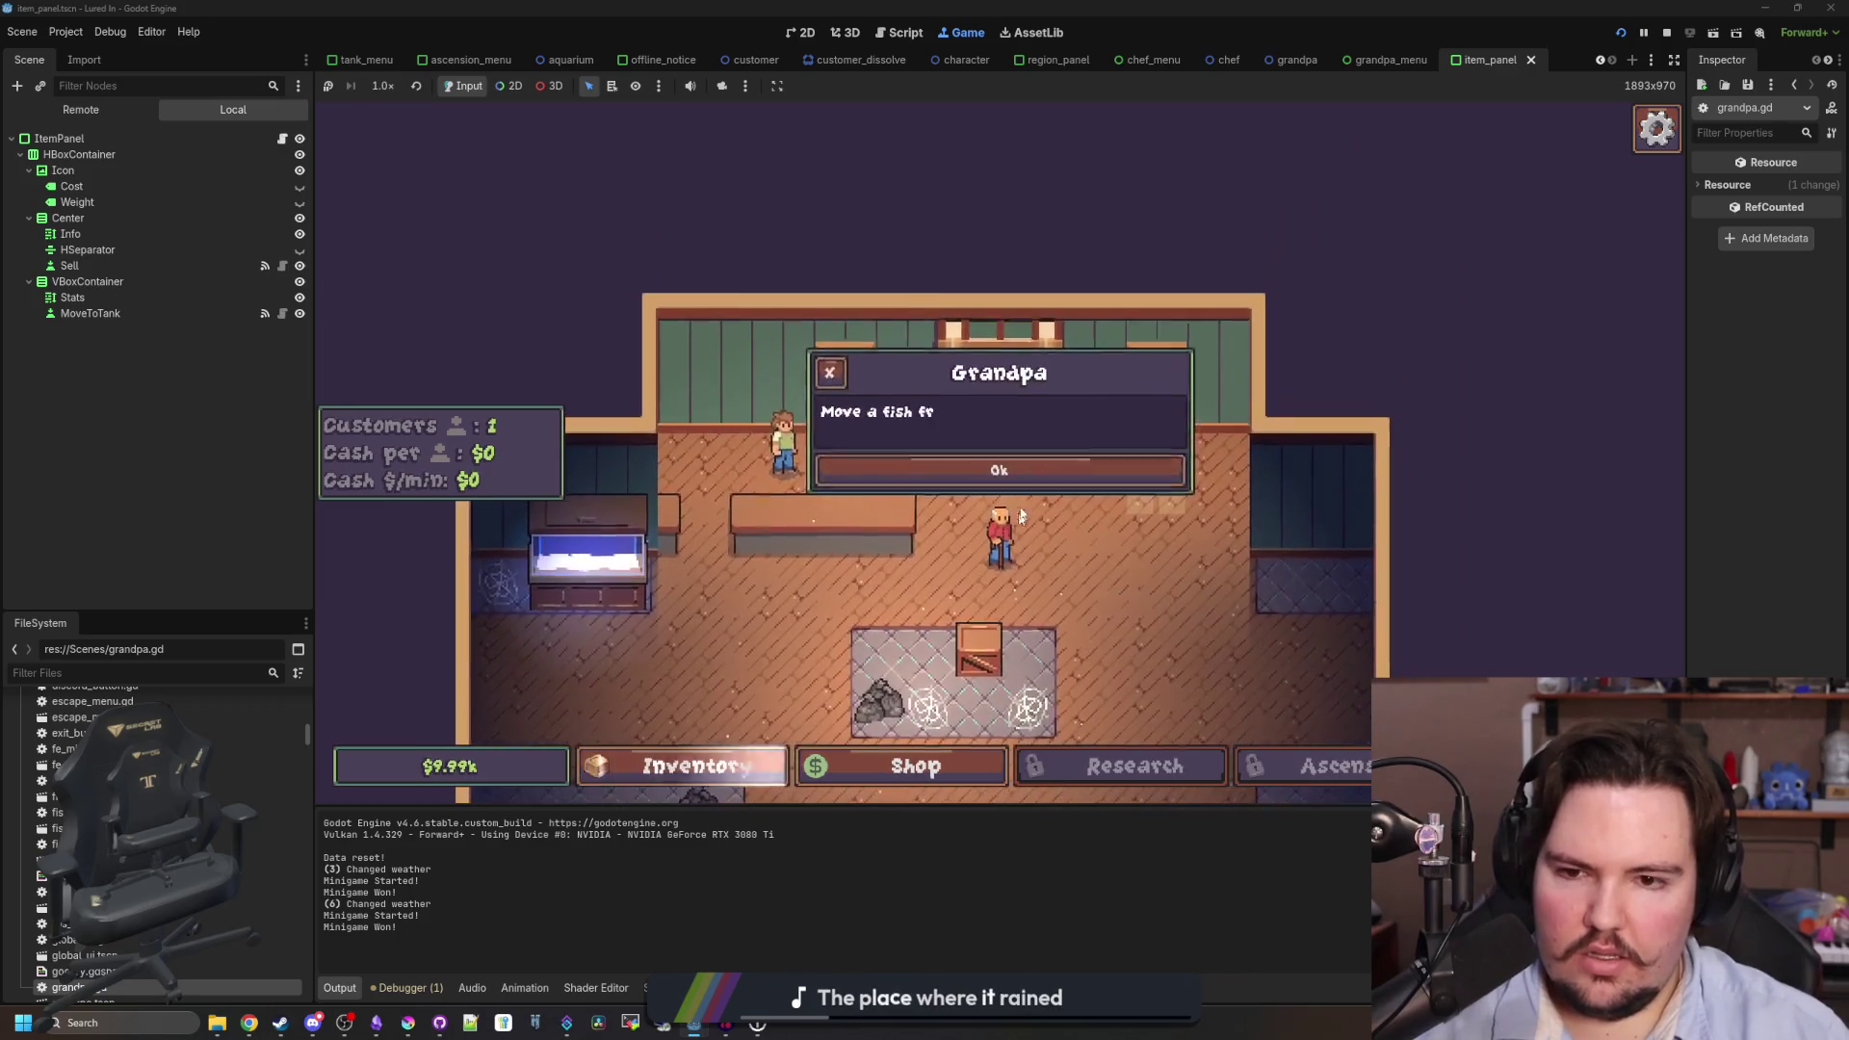
left_click(1026, 478)
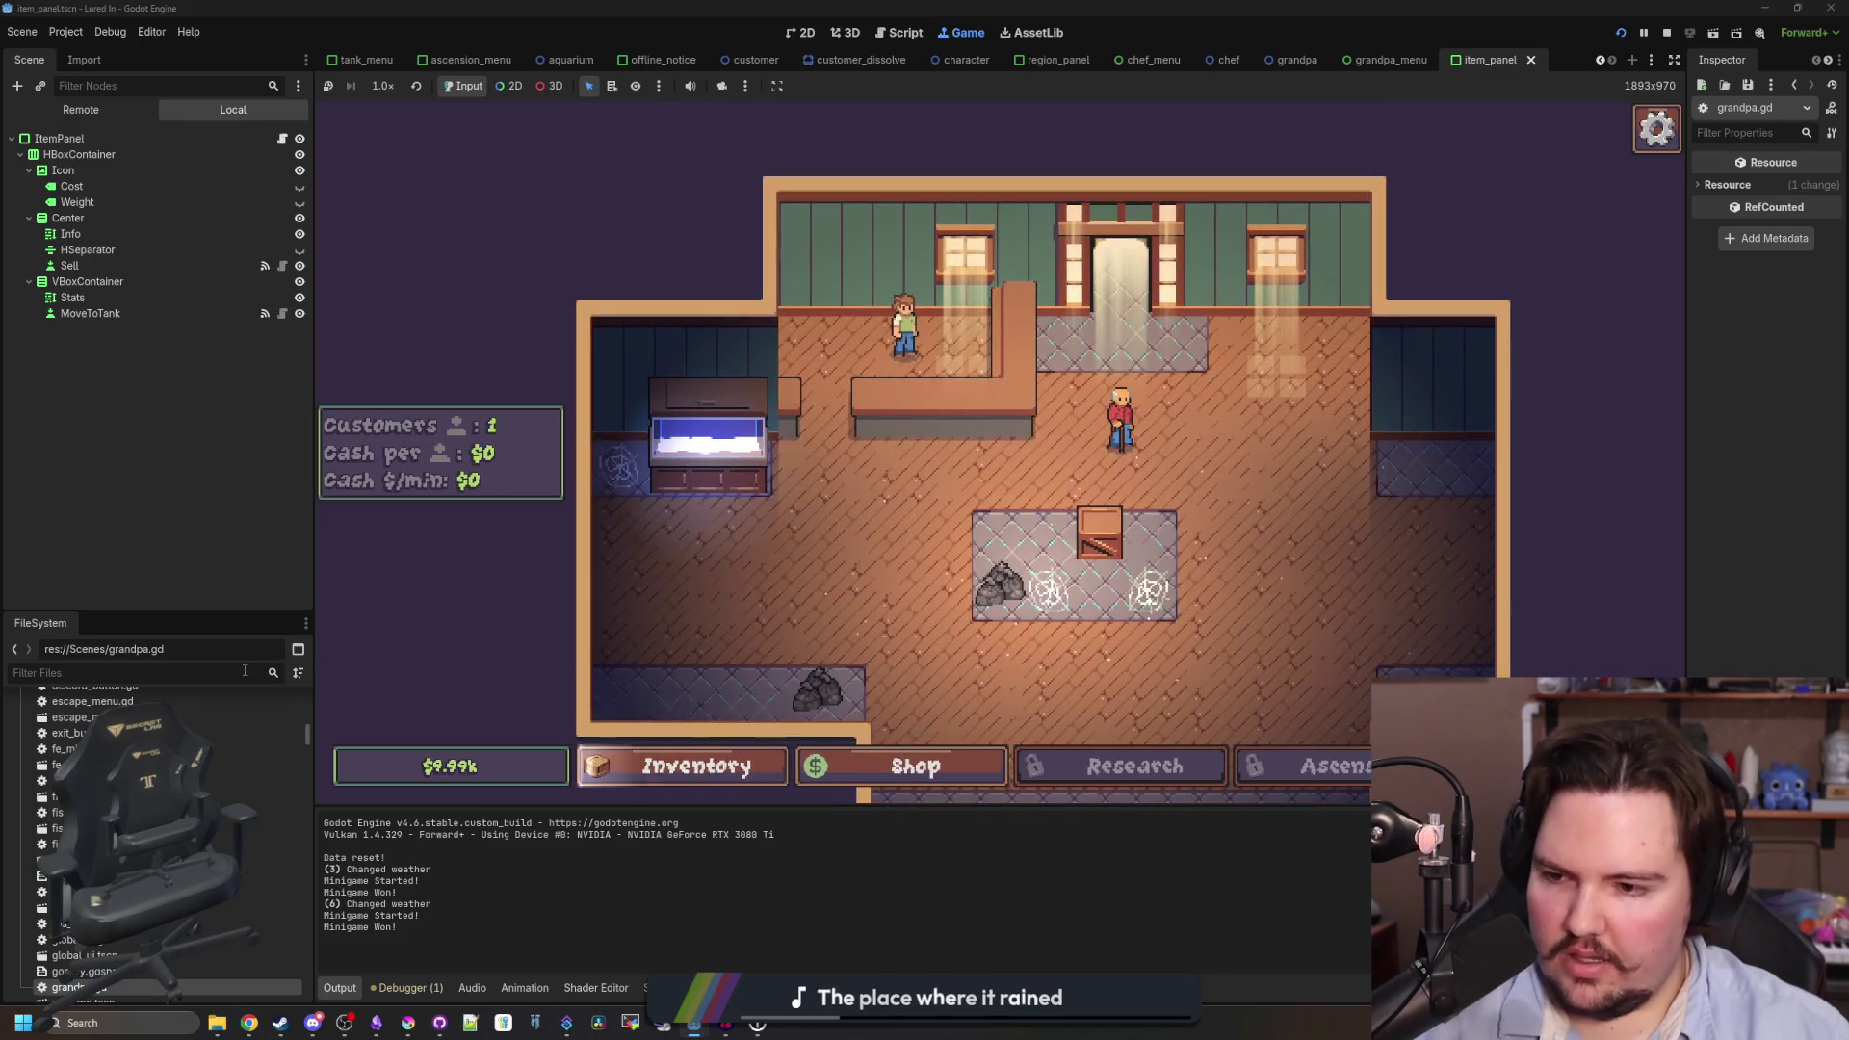
left_click(245, 672)
type("items")
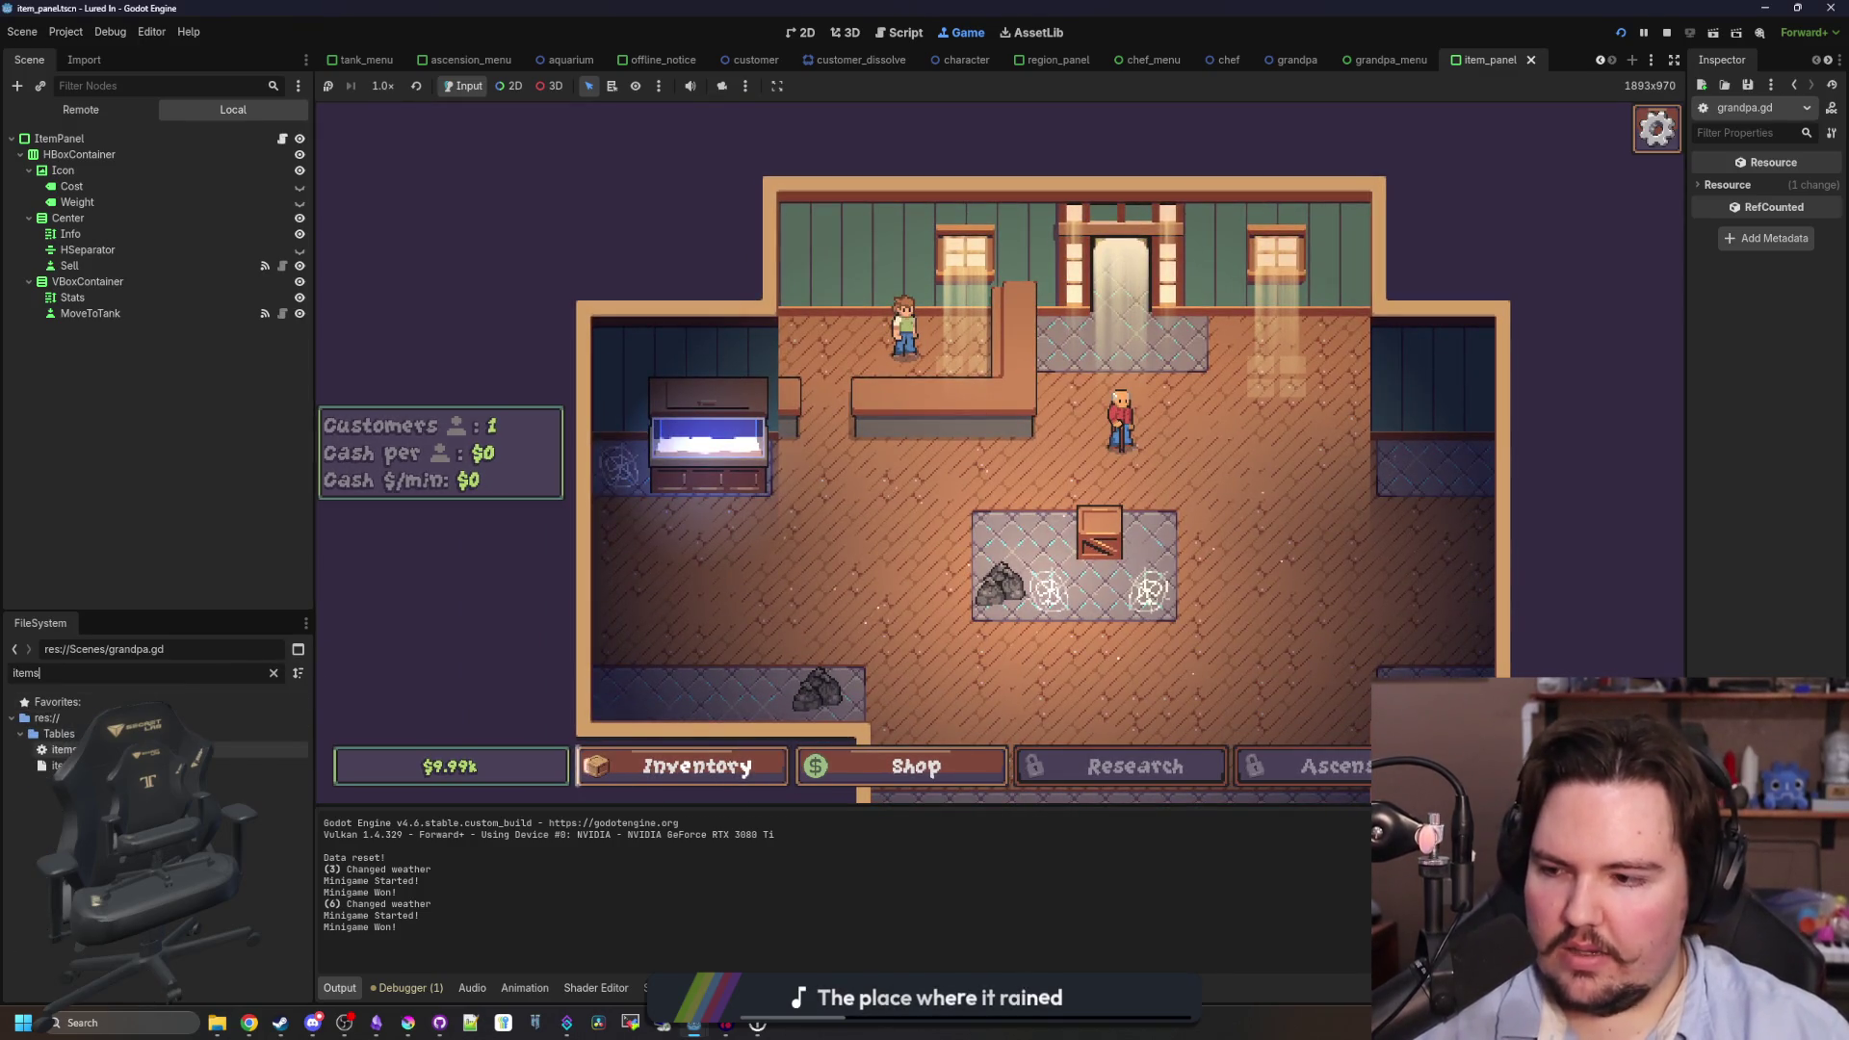
- In item_panel.gd's set_shine, duplicate the sellButton shineActive line
key("BackSpace")
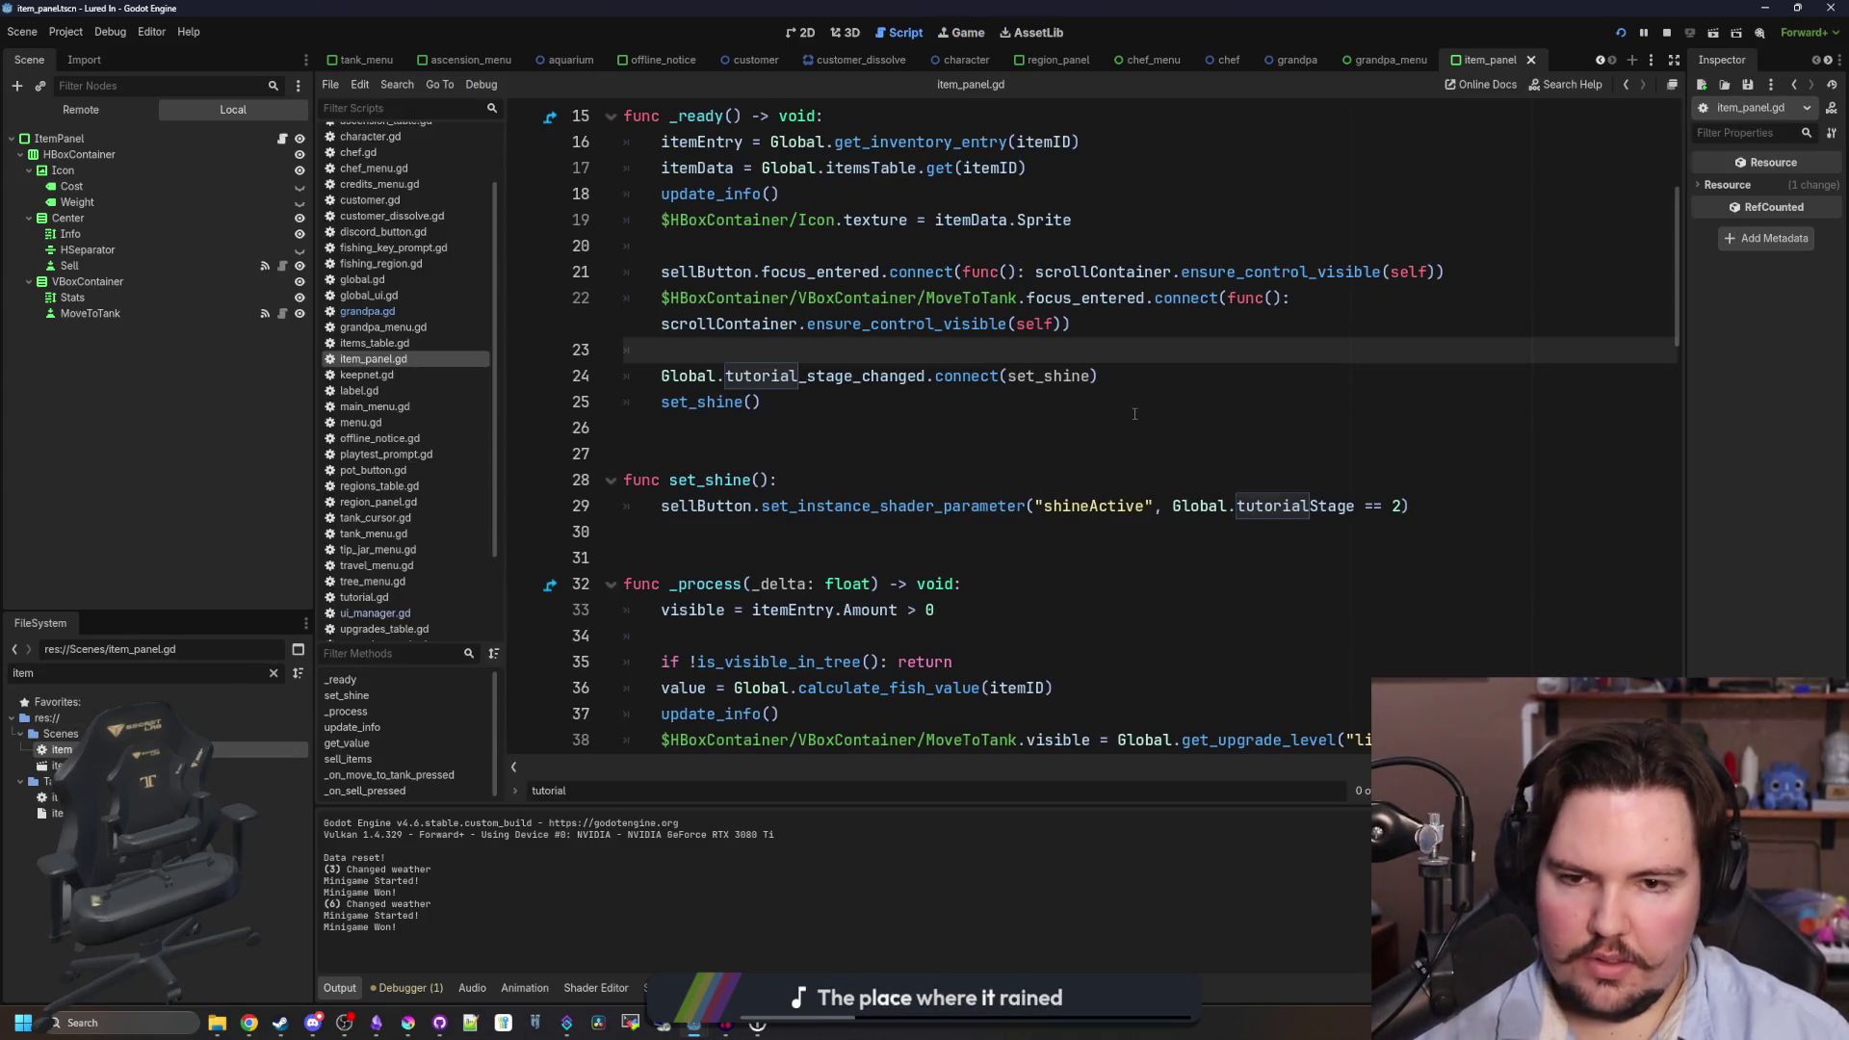
left_click(1134, 414)
left_click(1325, 562)
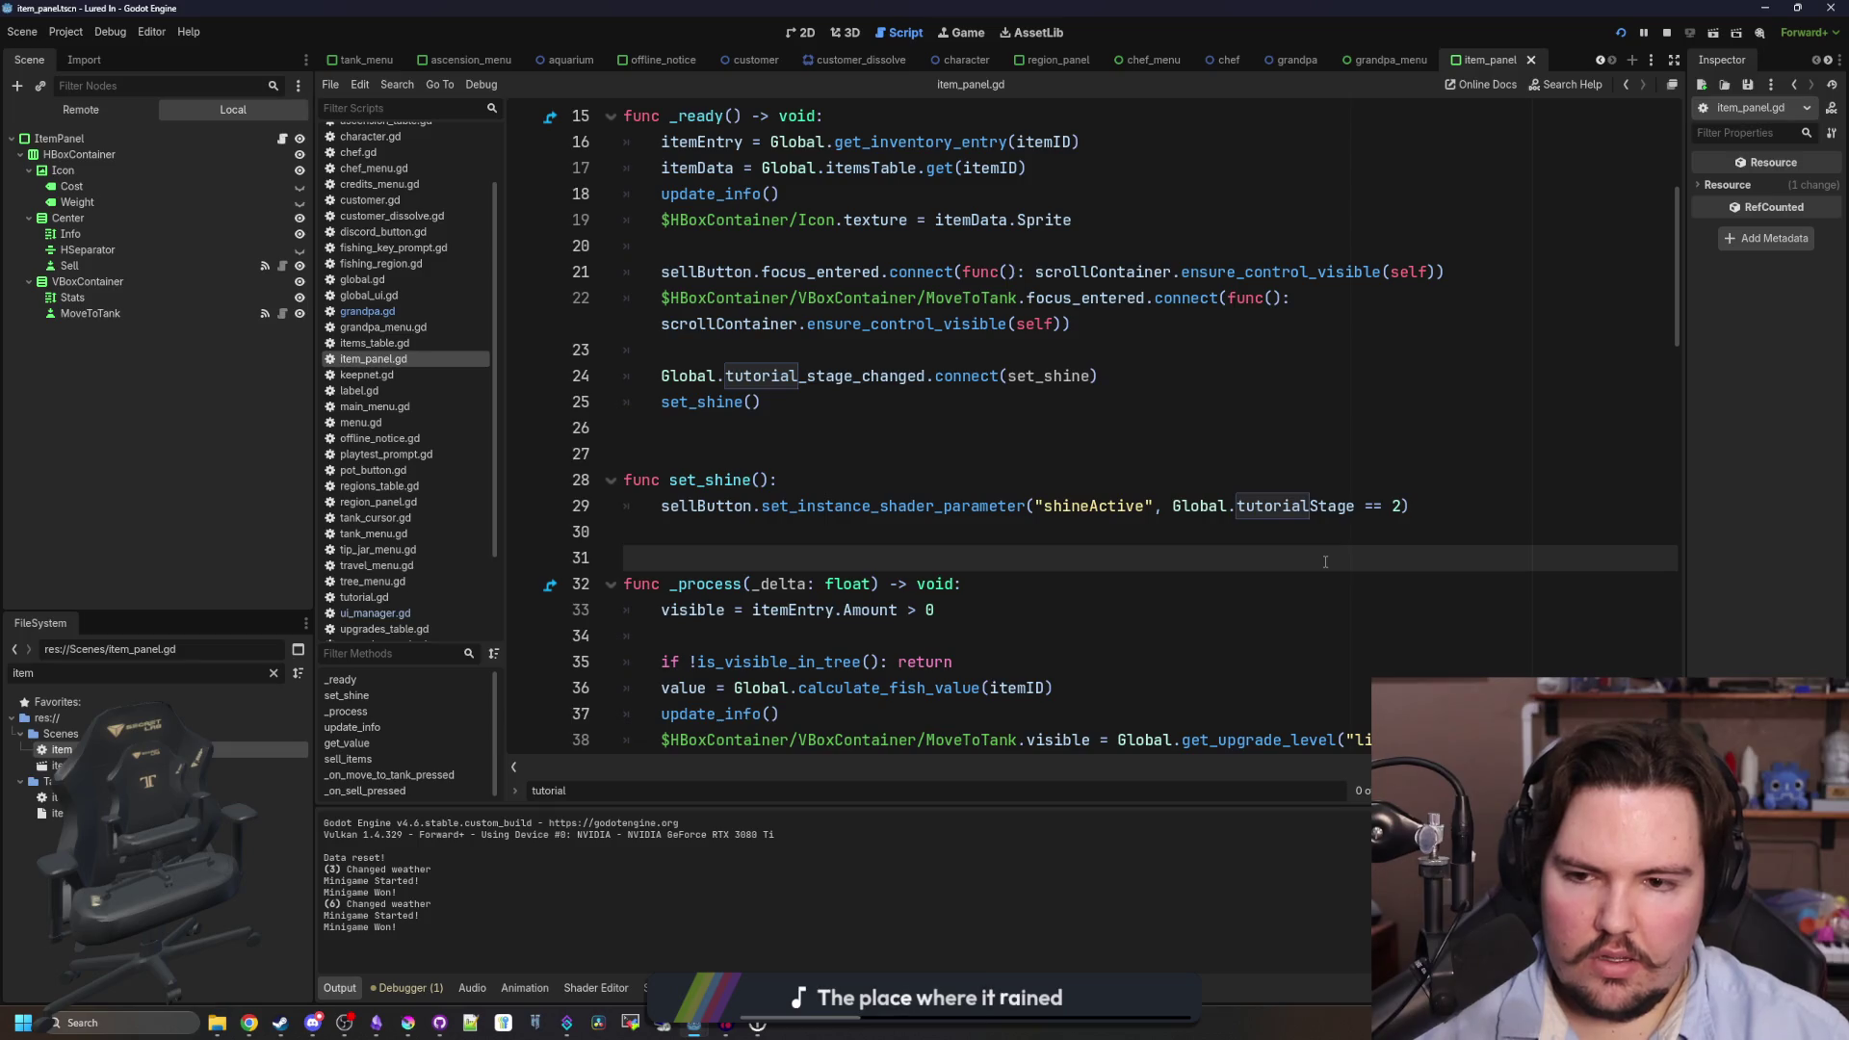
scroll(1325, 561, "up", 1)
left_click_drag(1408, 583, 660, 584)
key("ctrl+c")
key("End")
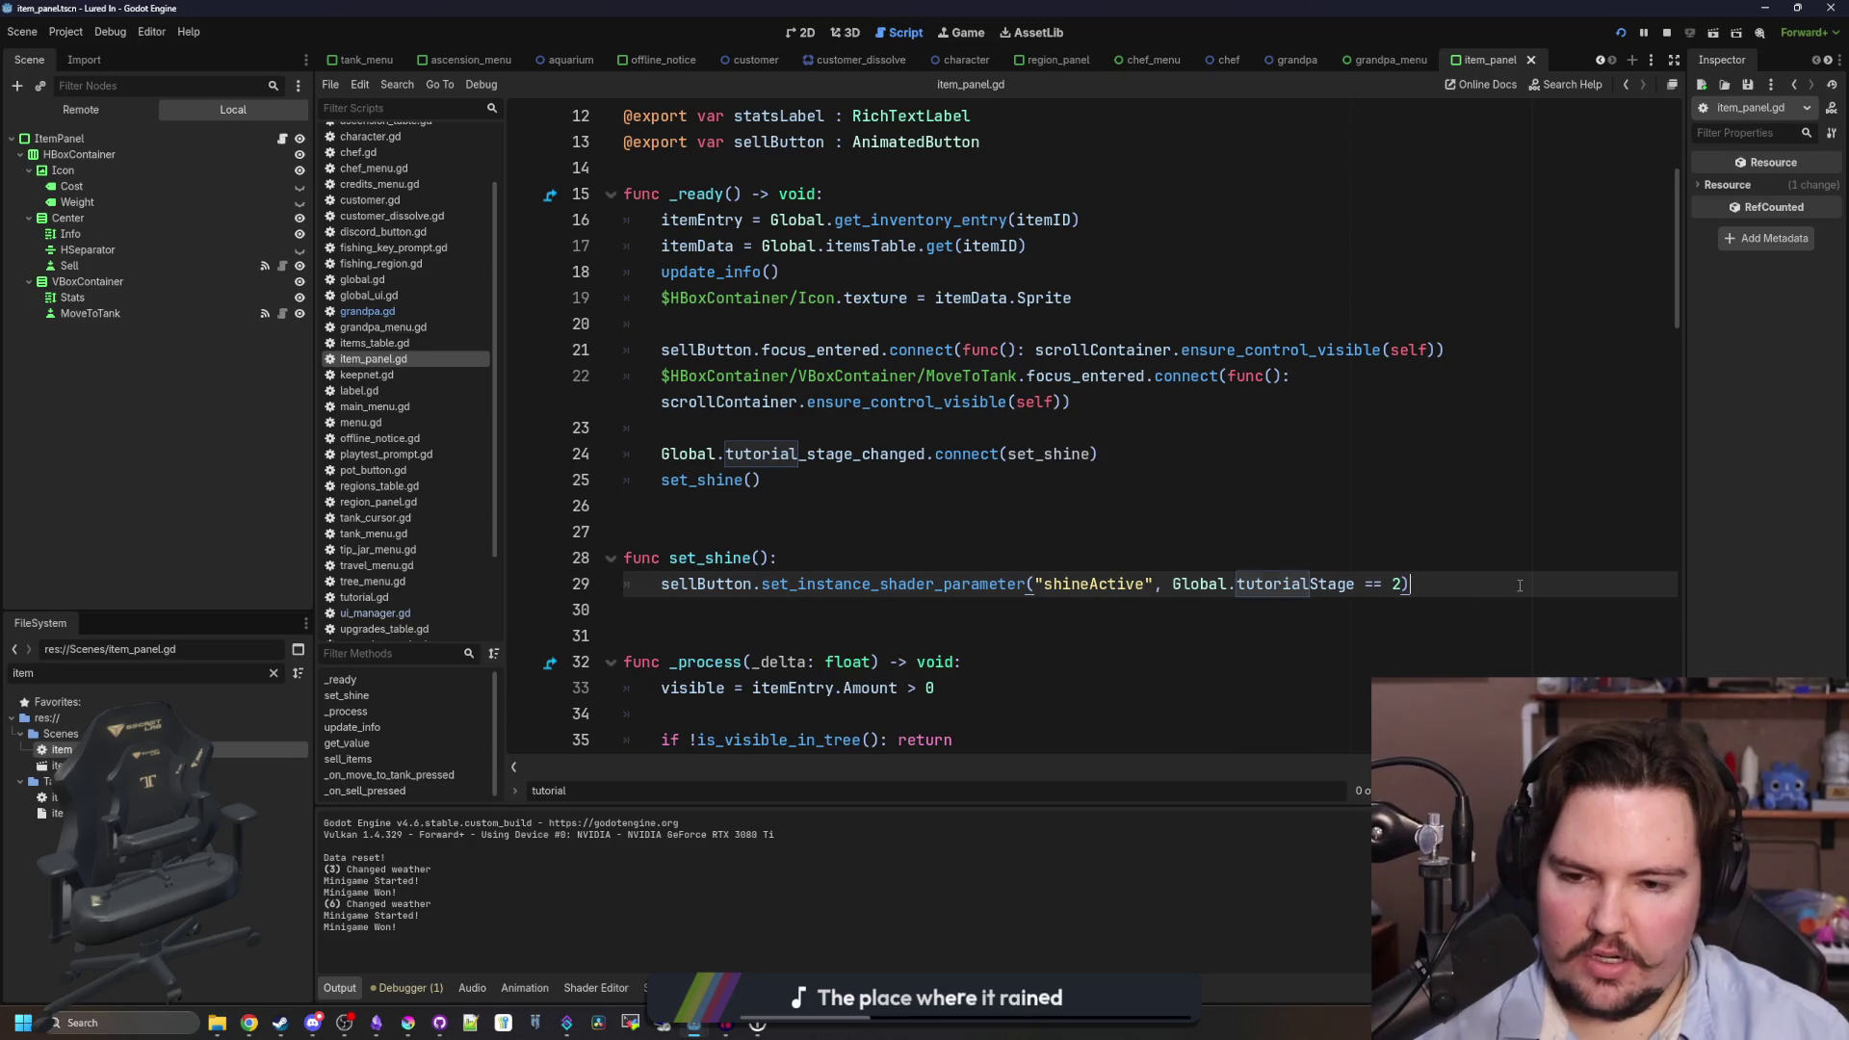
key("Return")
key("ctrl+v")
- Point the copied line at $HBoxContainer/VBoxContainer/MoveToTank and check for tutorialStage 4
double_click(724, 610)
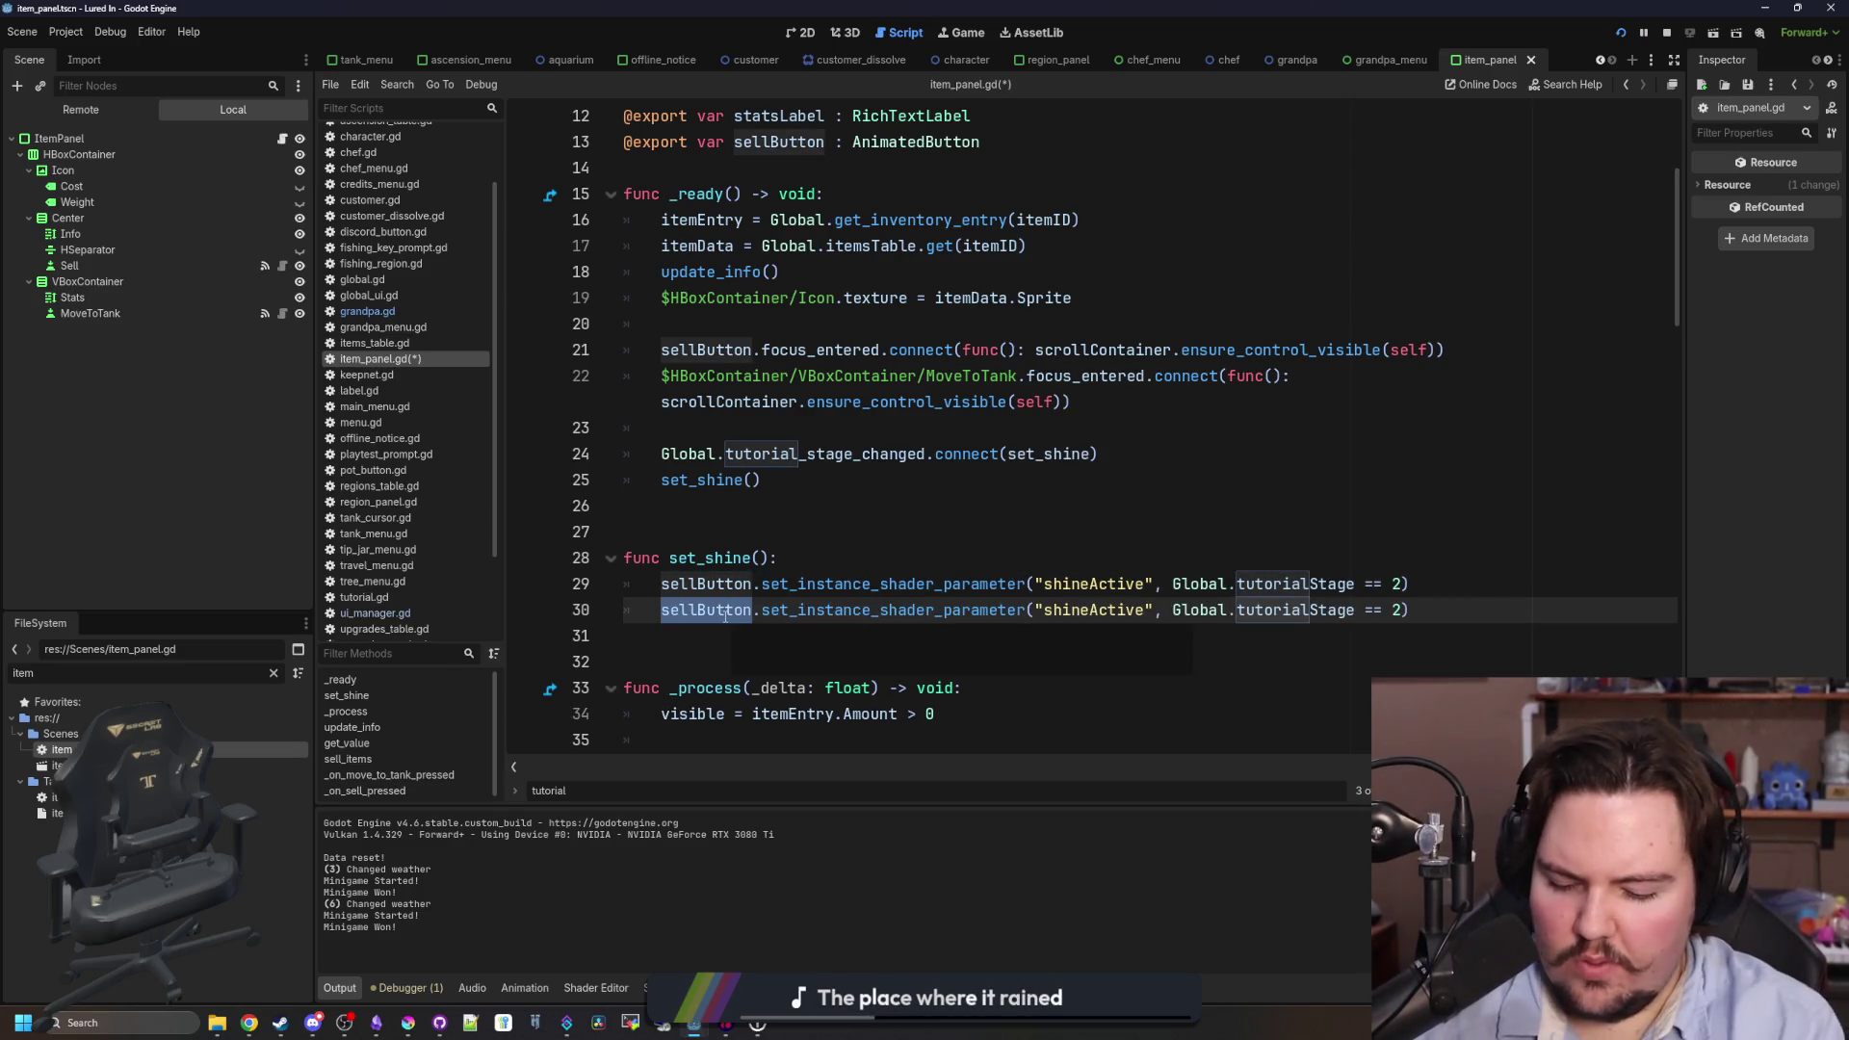
type("move")
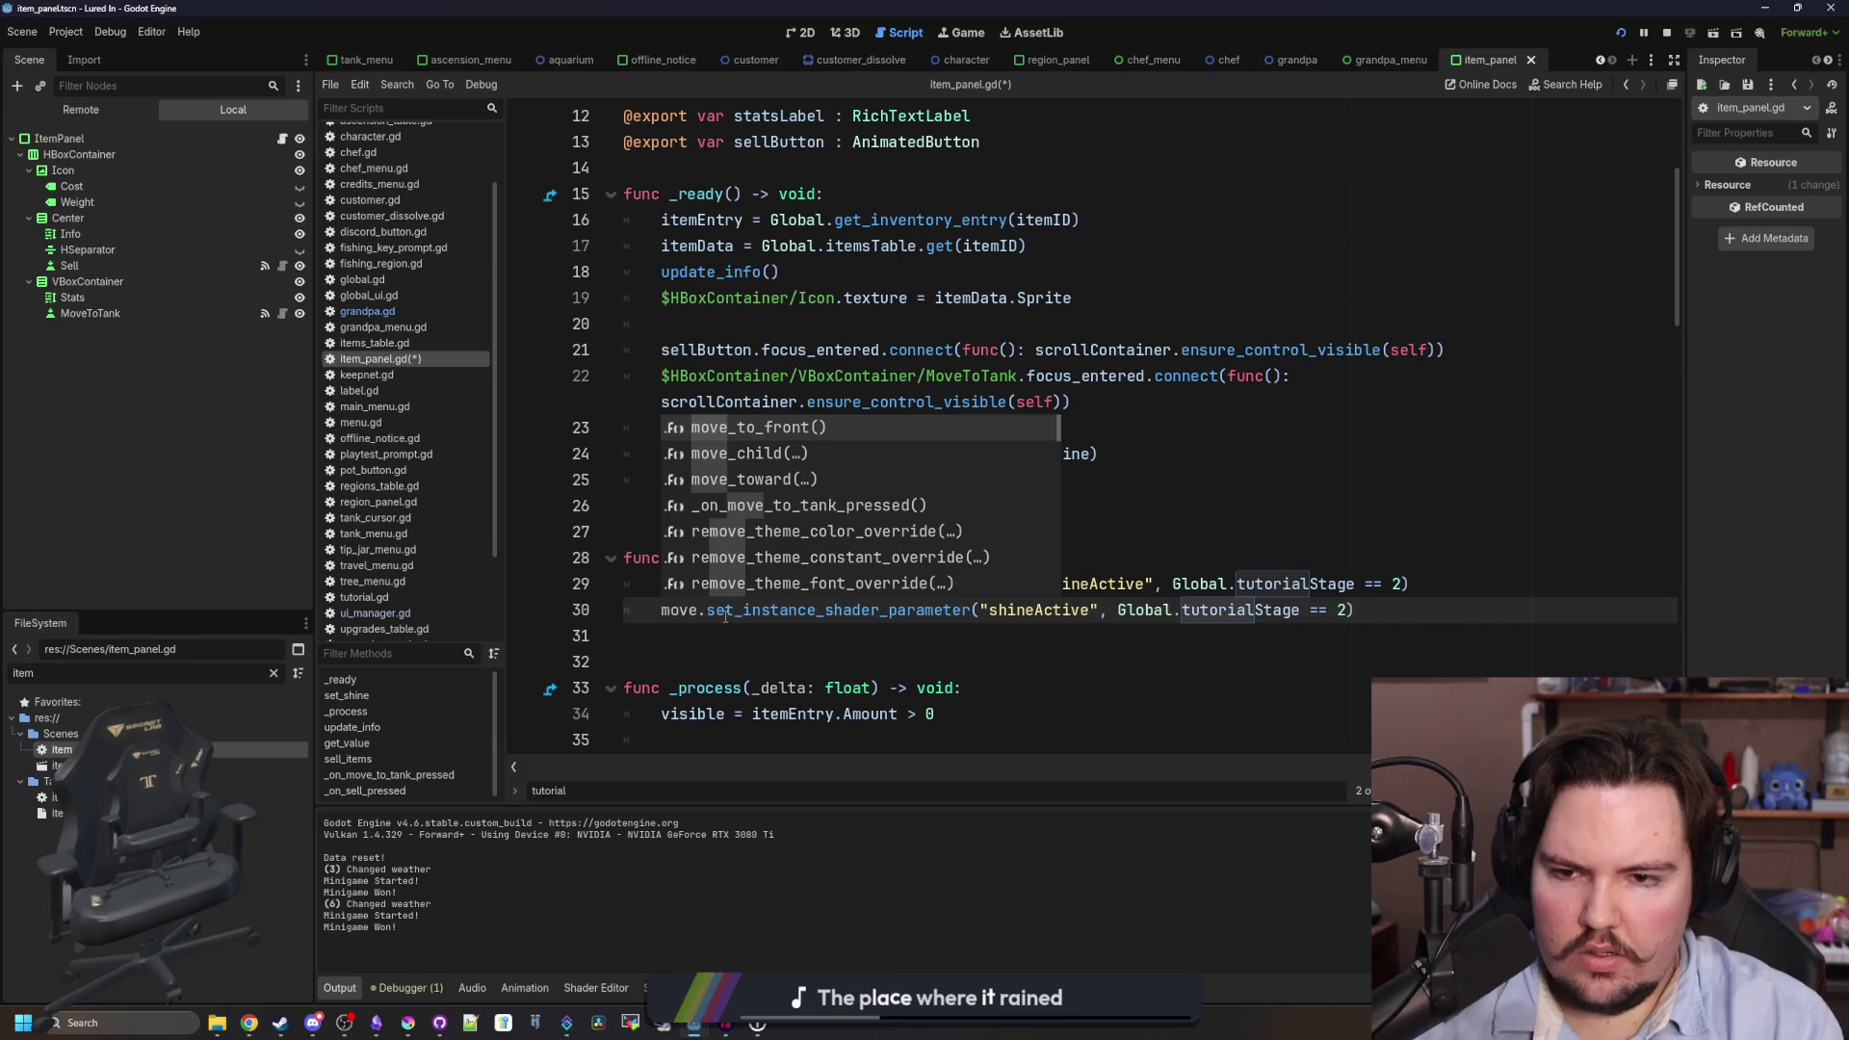
type("T")
key("BackSpace")
key("BackSpace")
key("BackSpace")
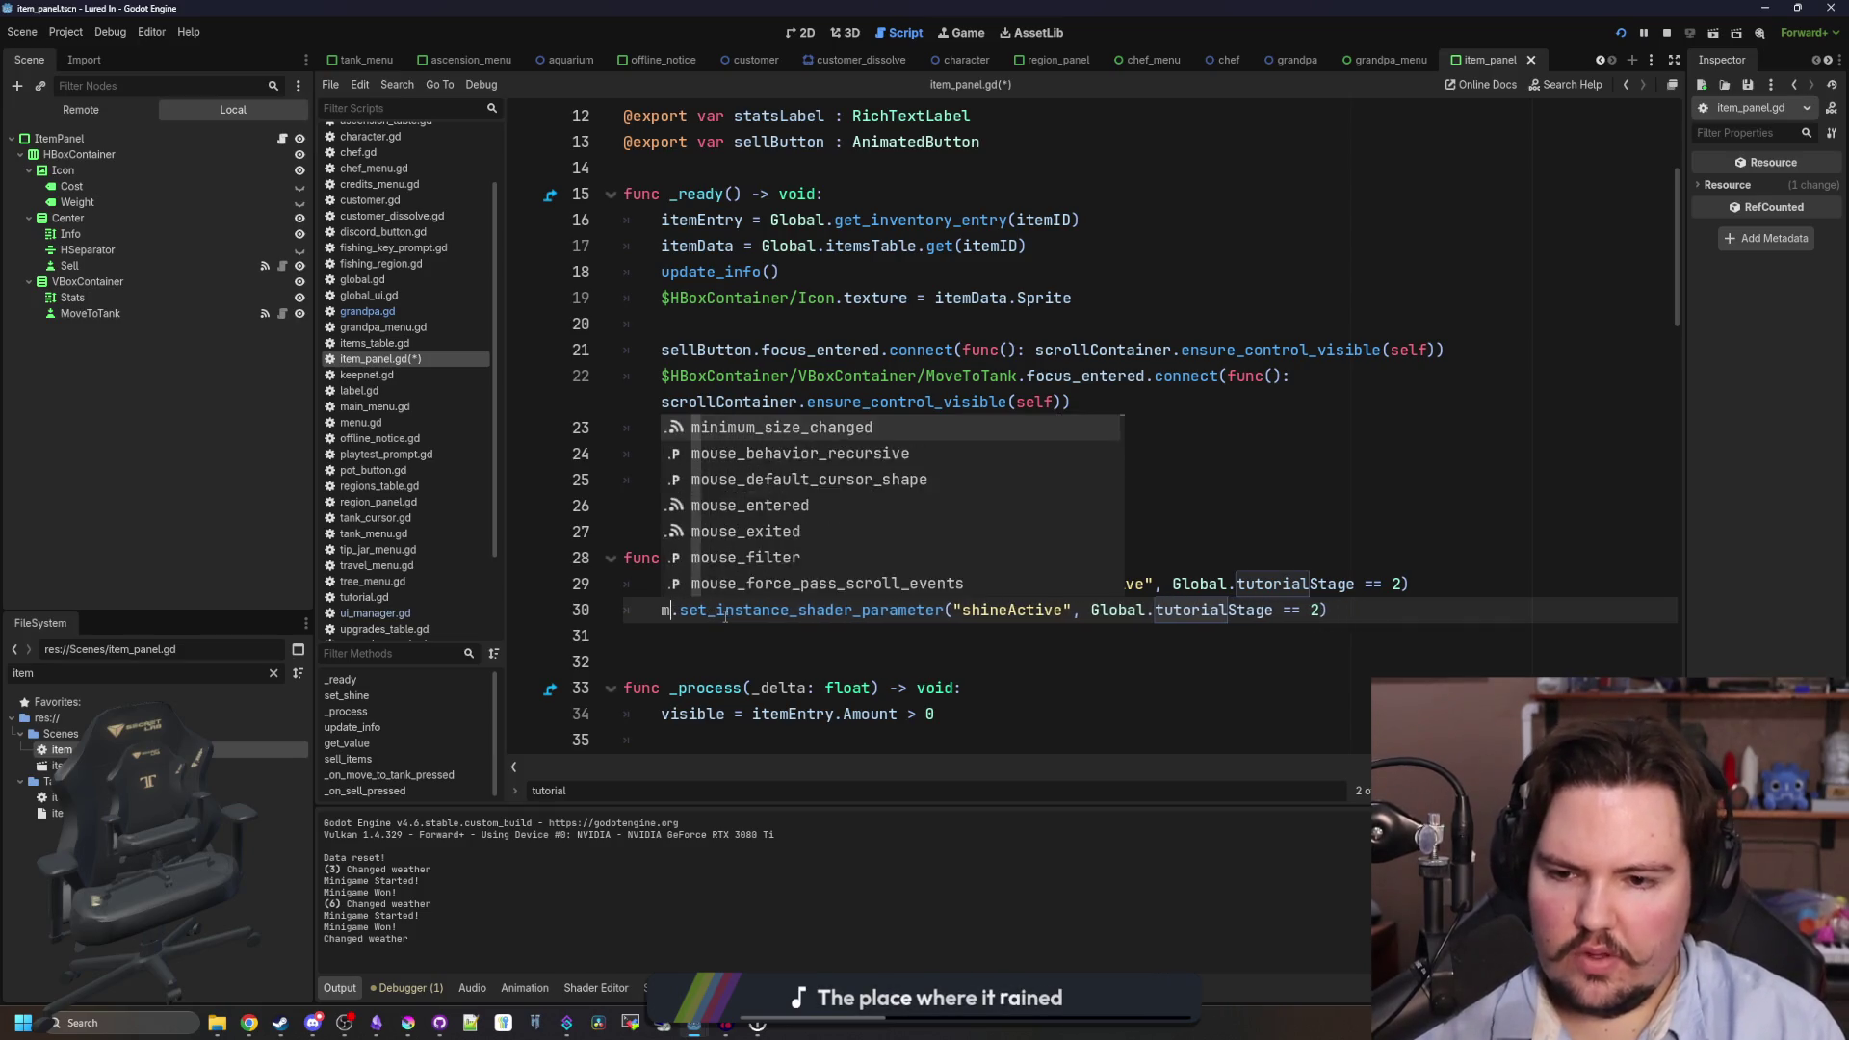
left_click(999, 417)
left_click_drag(1017, 378, 679, 377)
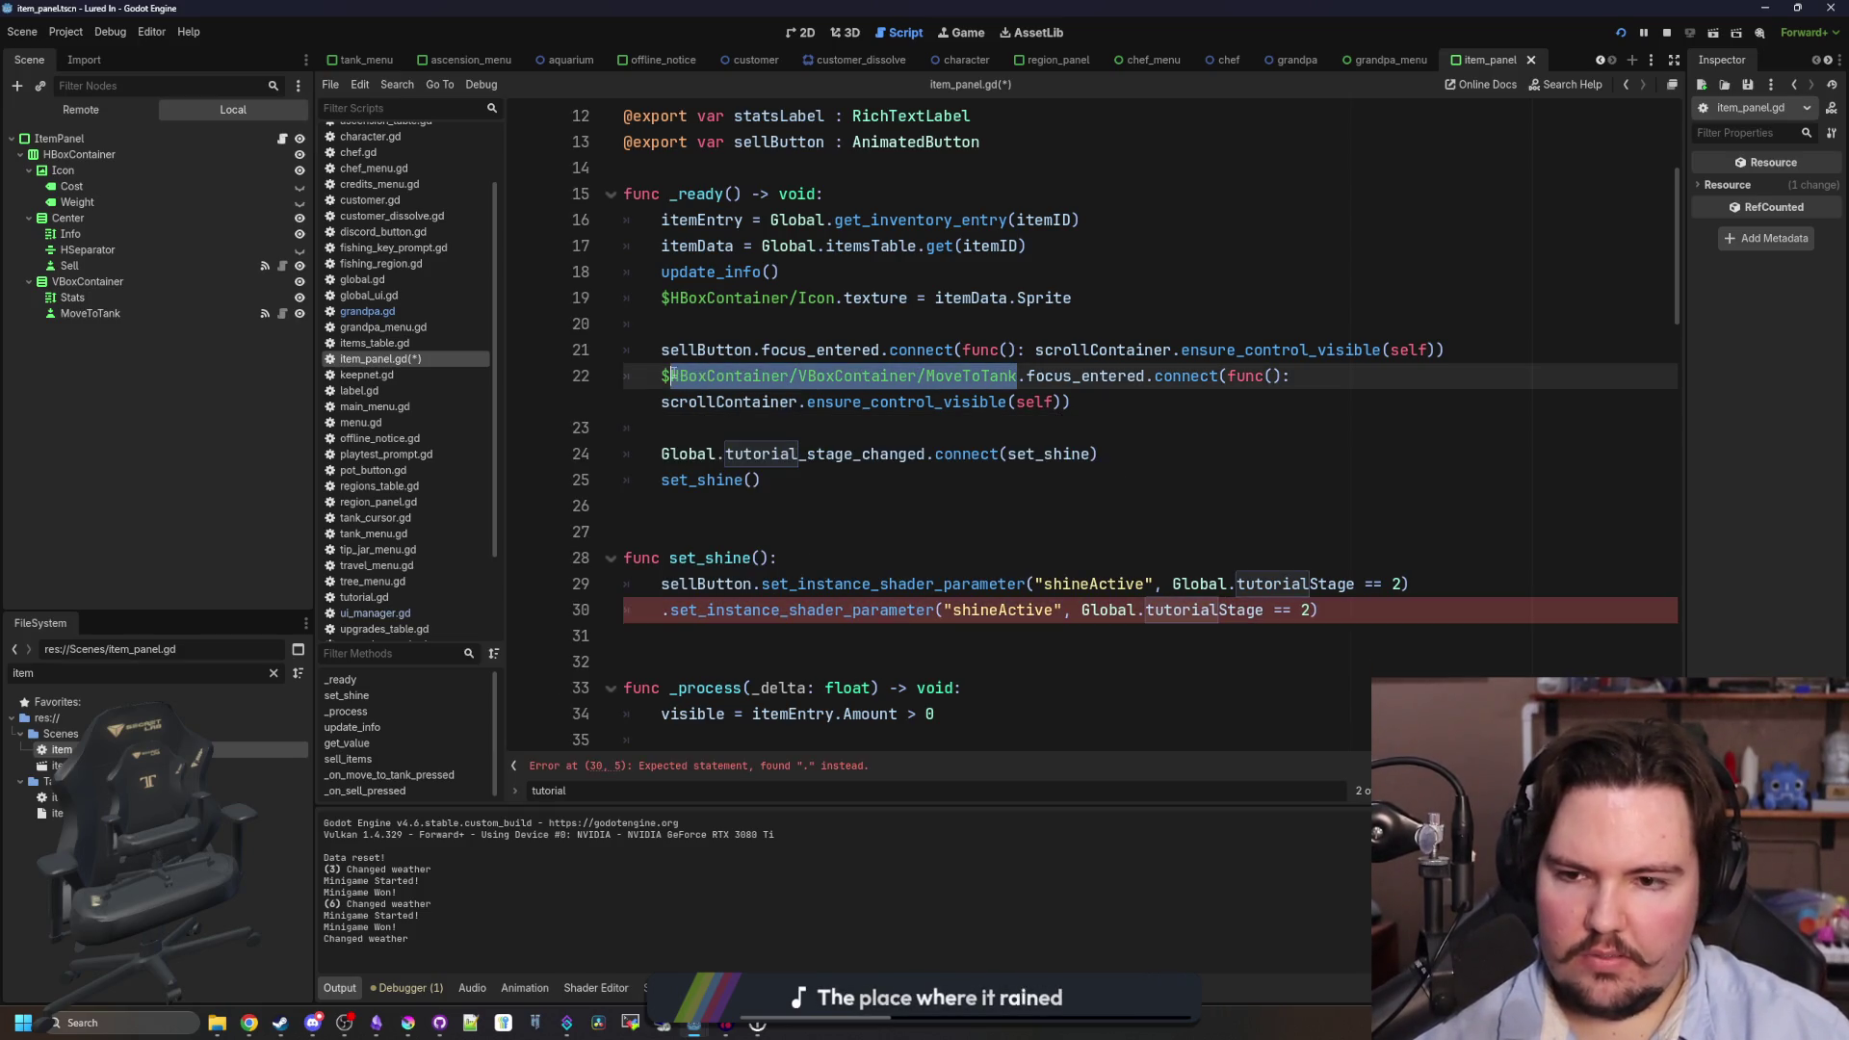
key("ctrl+c")
left_click(665, 622)
key("ctrl+v")
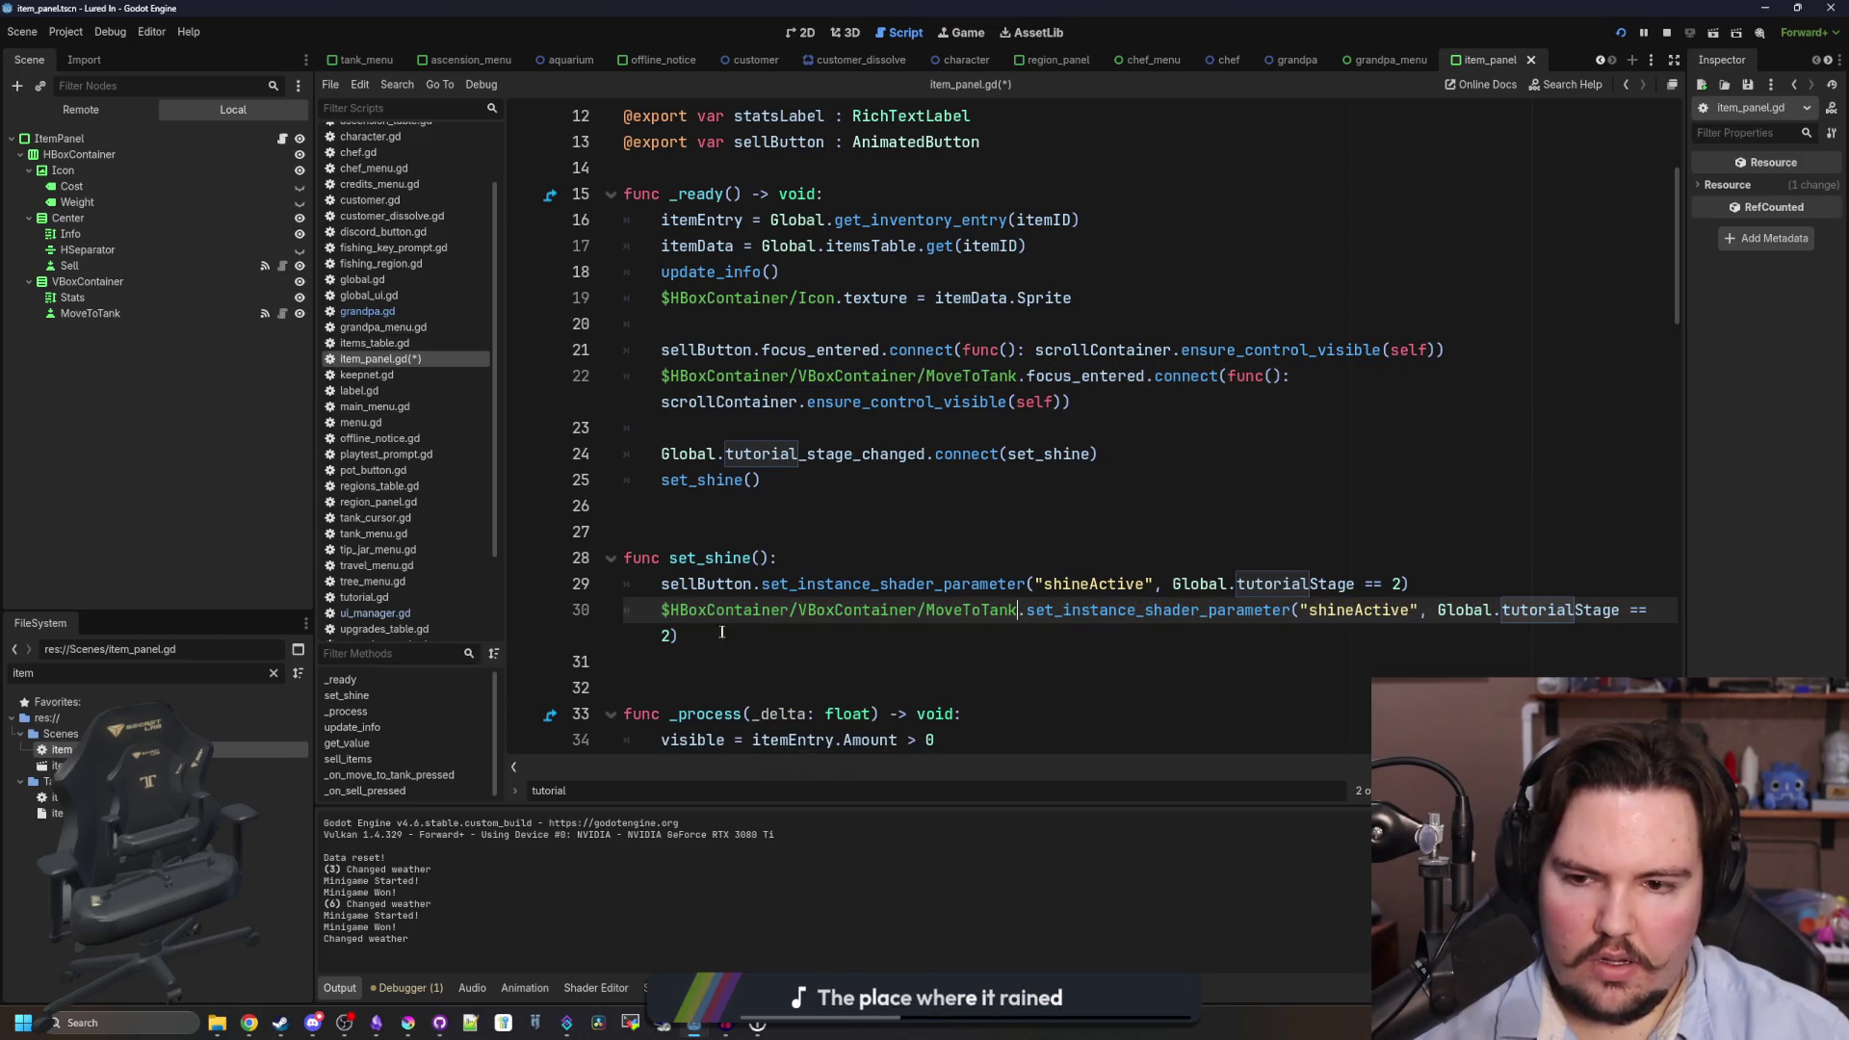
left_click(675, 627)
type("4")
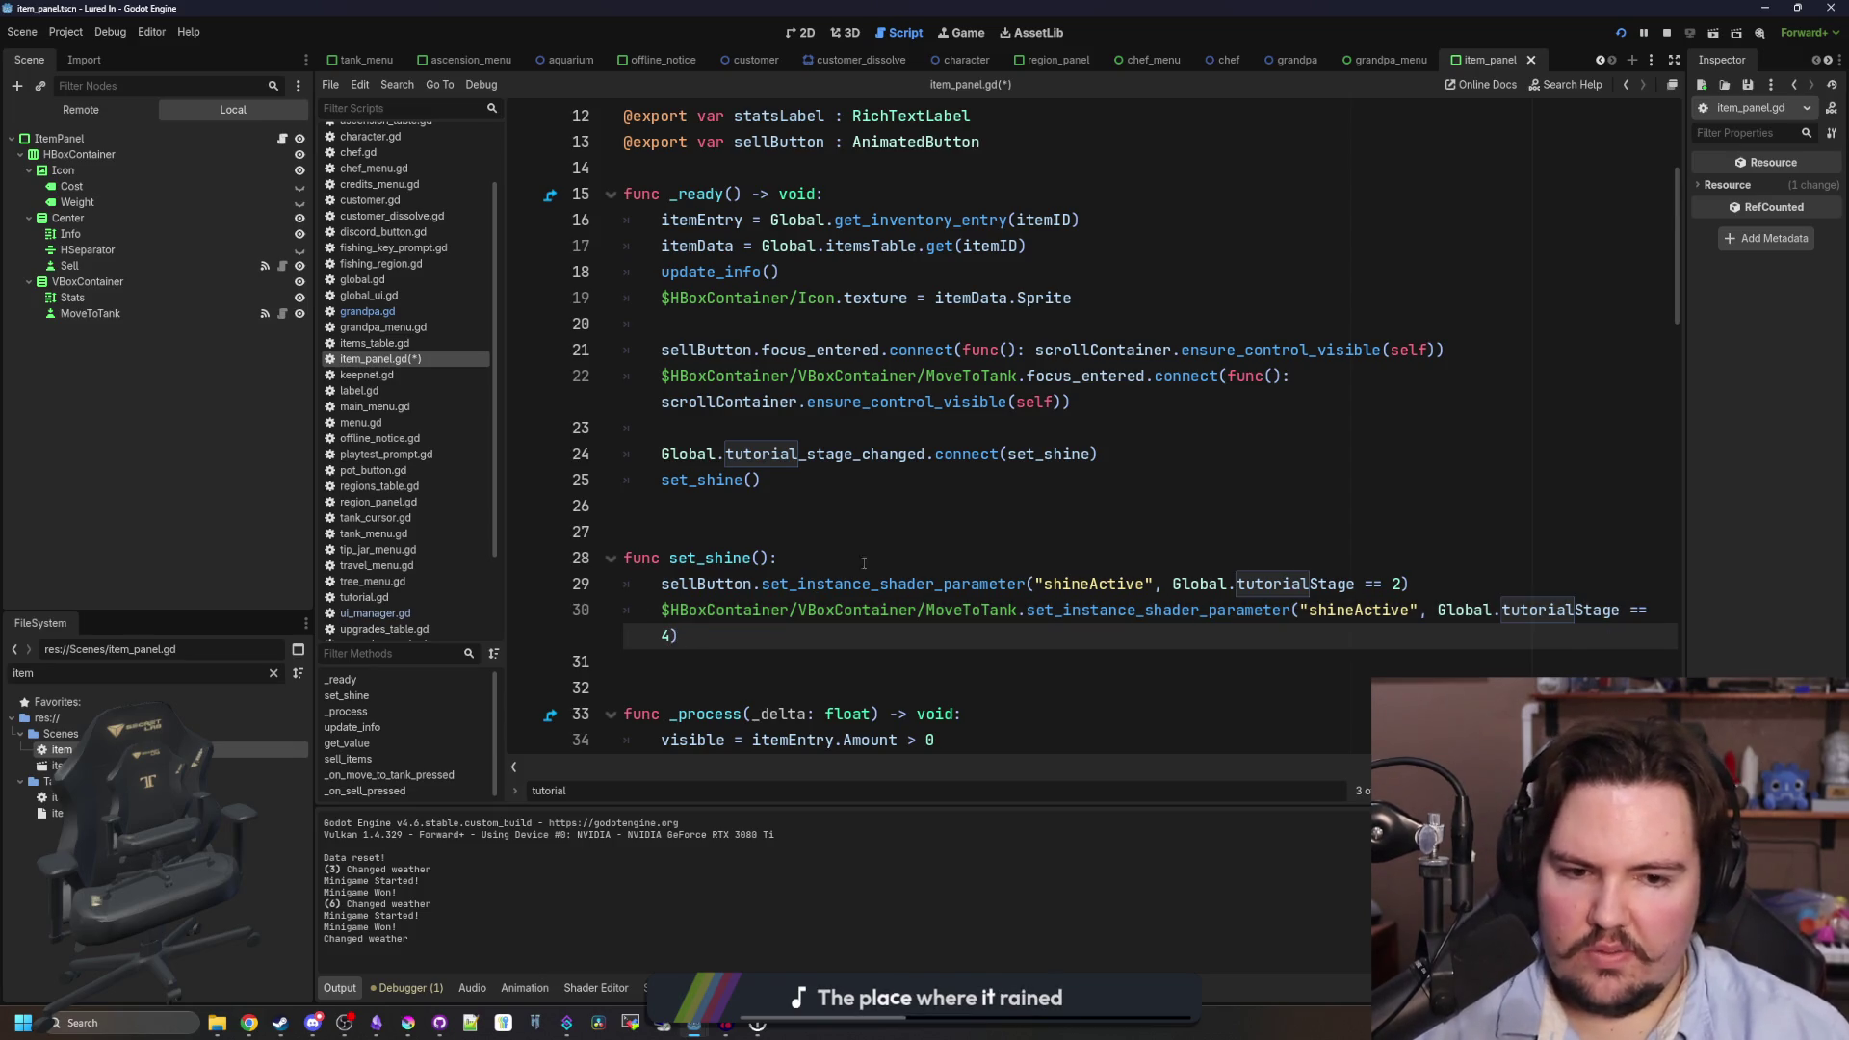
- Relaunch the game, go to the Main Menu, and load the save
key("F5")
key("Escape")
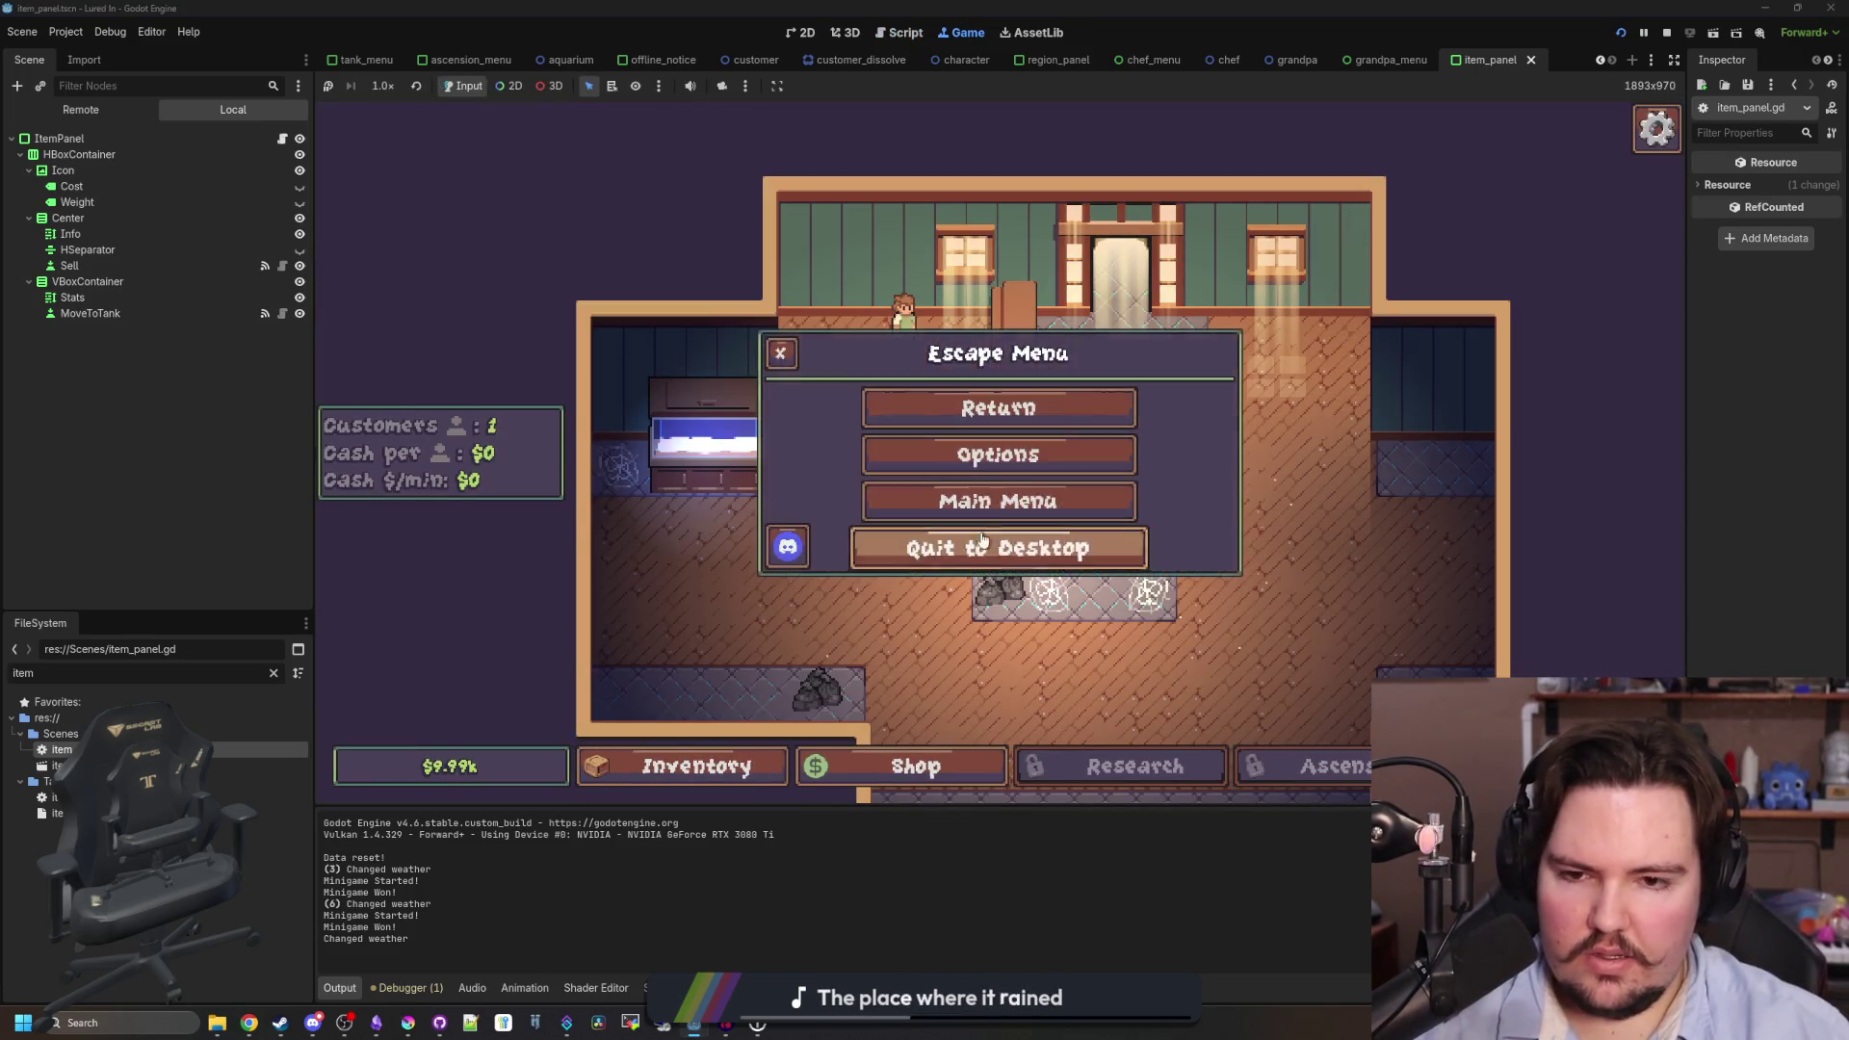
left_click(998, 501)
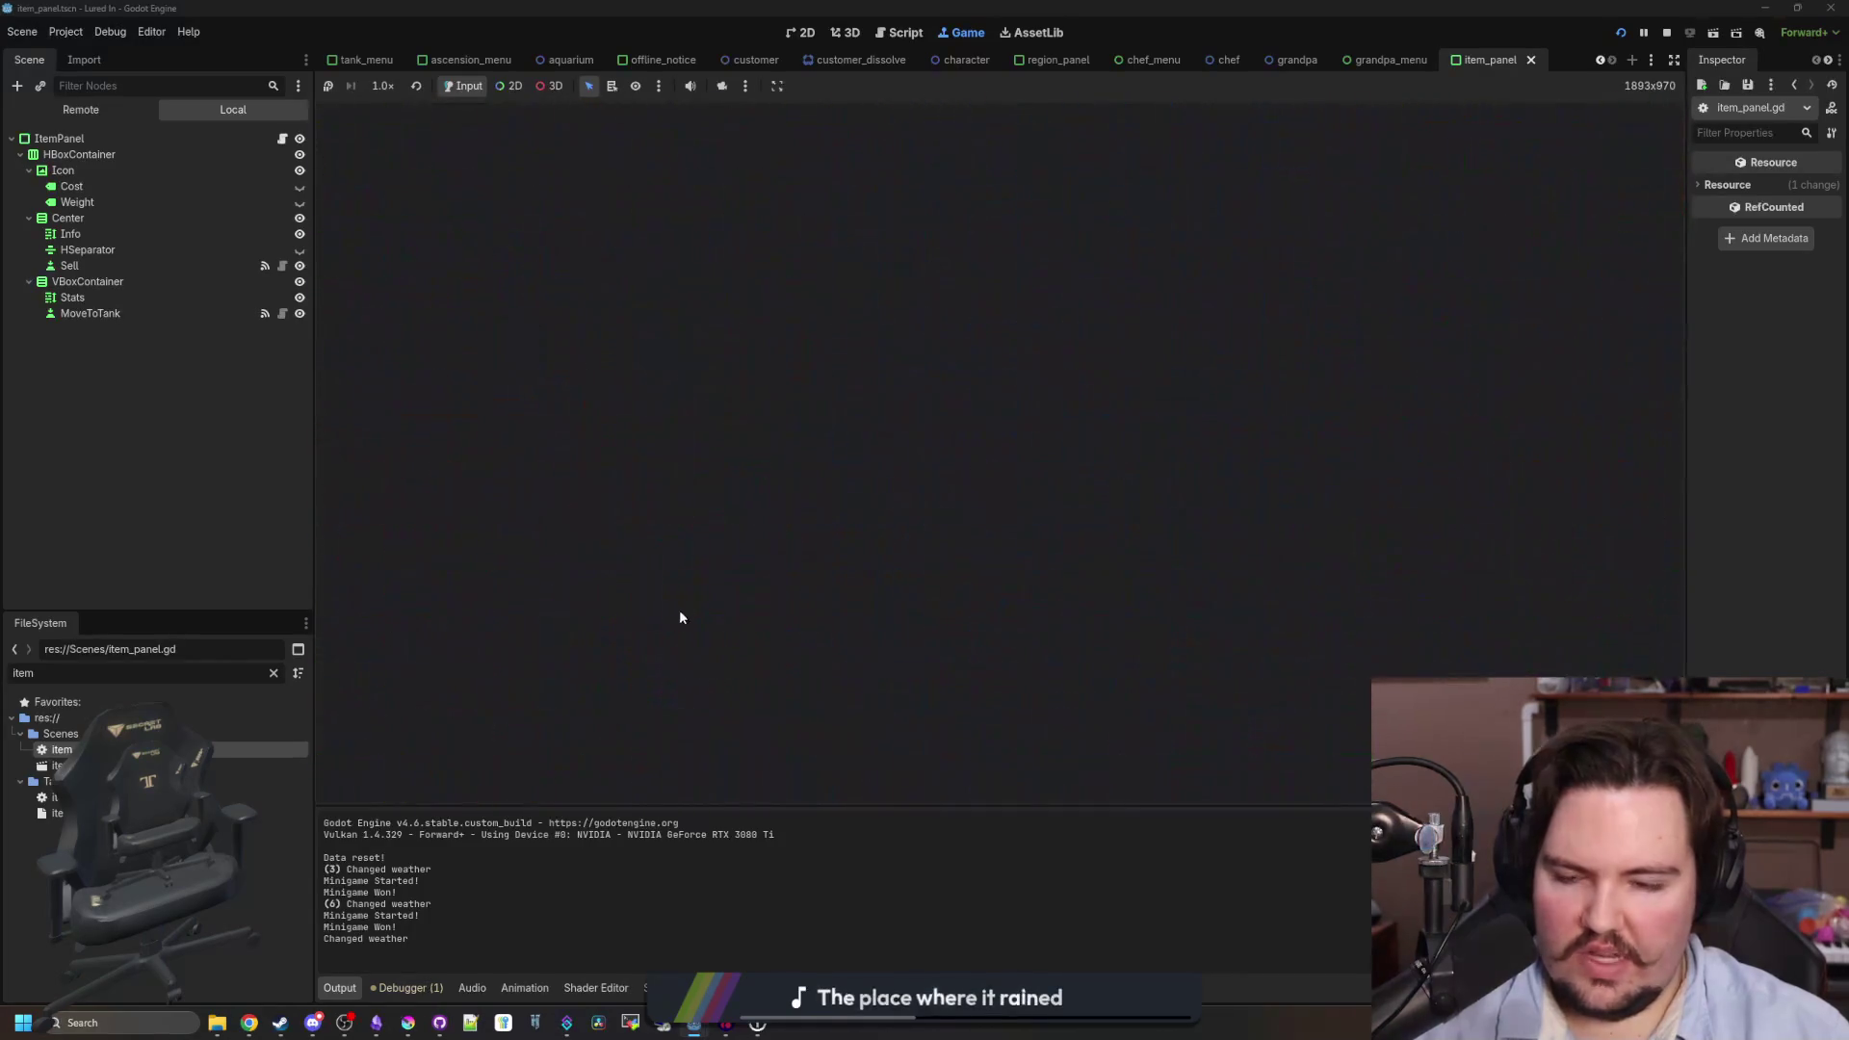
left_click(694, 766)
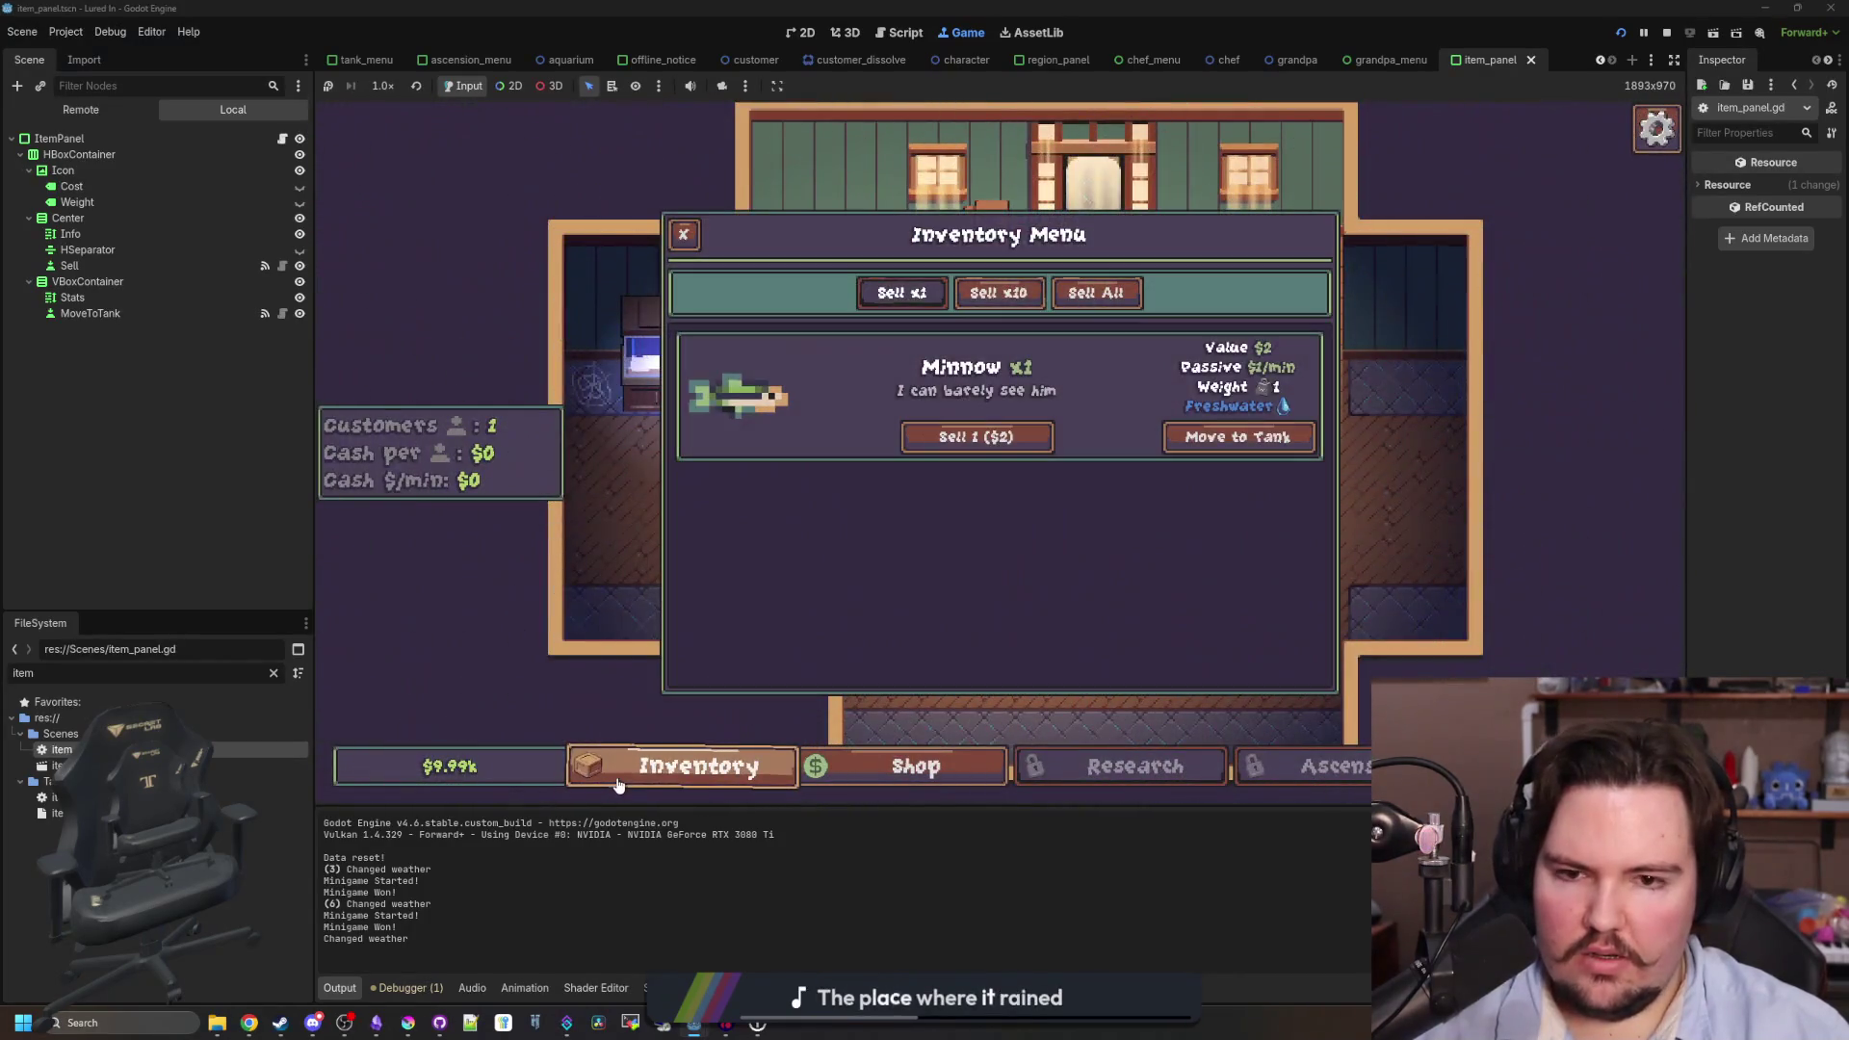
- Try Move to Tank on the Minnow around Grandpa's dialog, then cancel the tank choice
left_click(1268, 460)
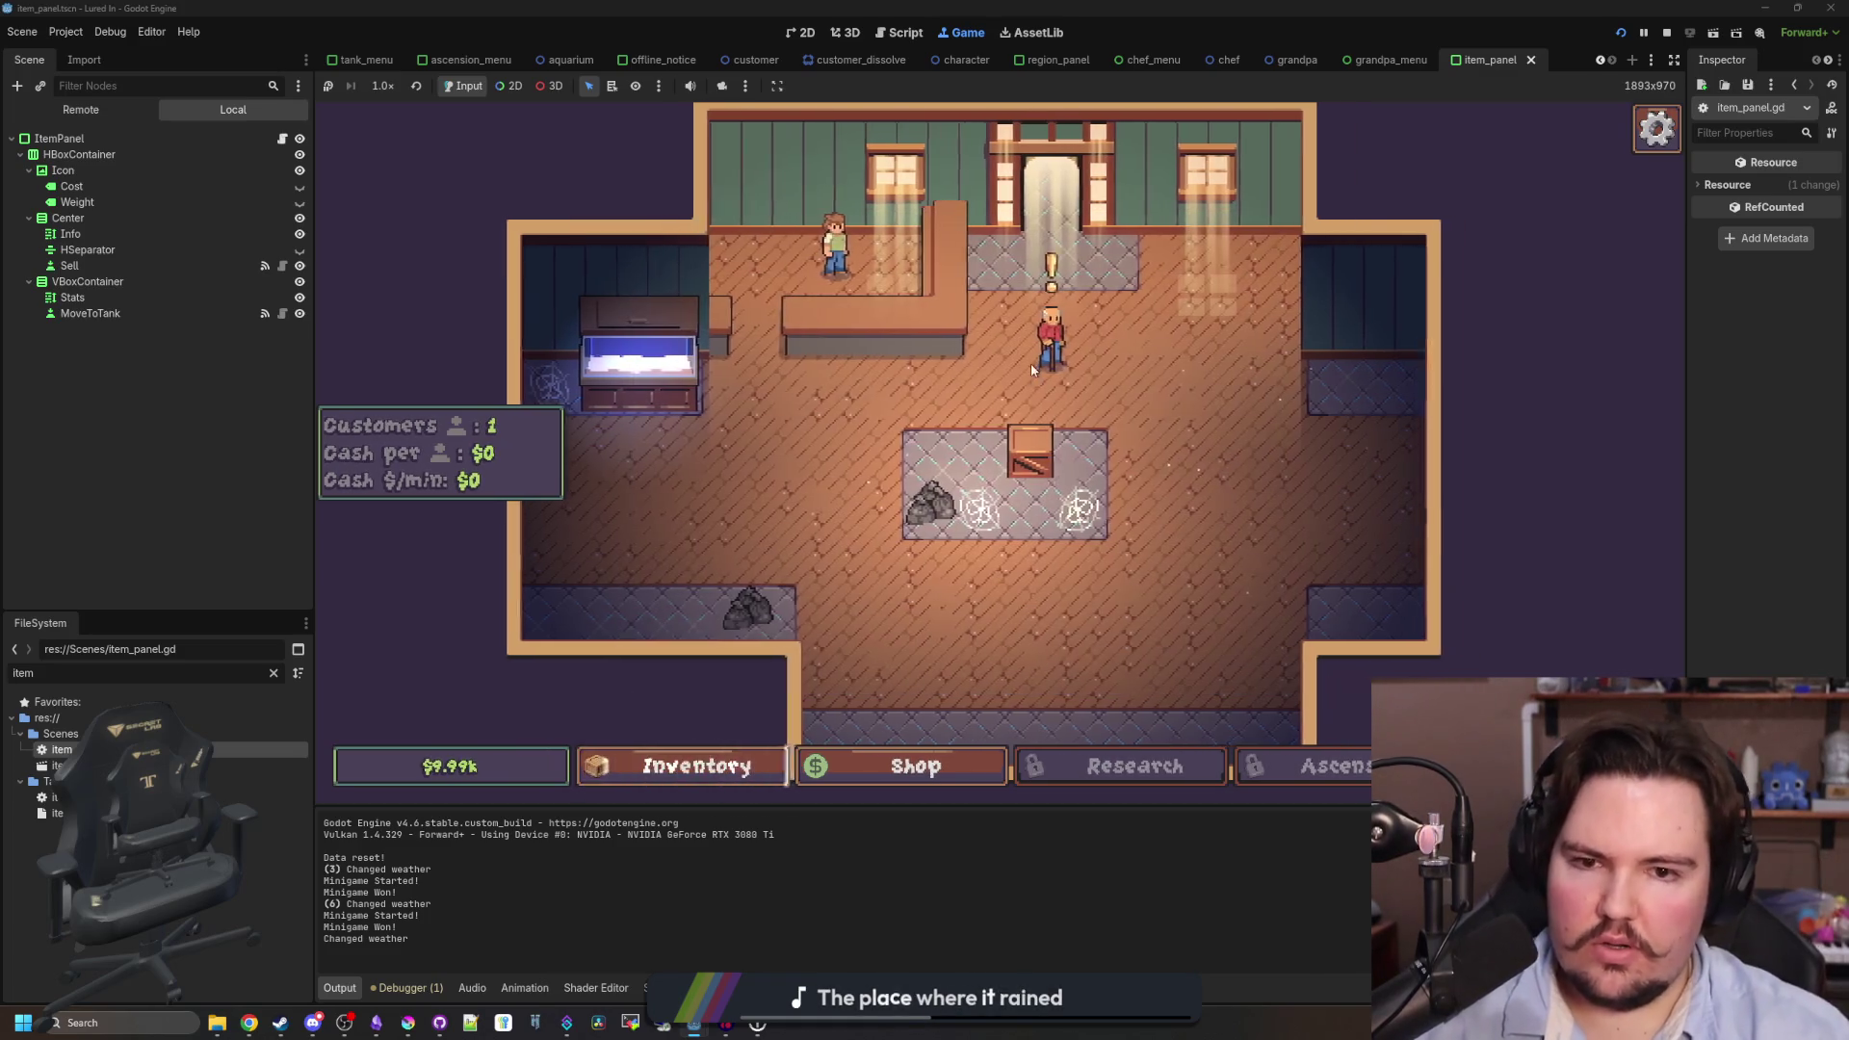
left_click(1030, 371)
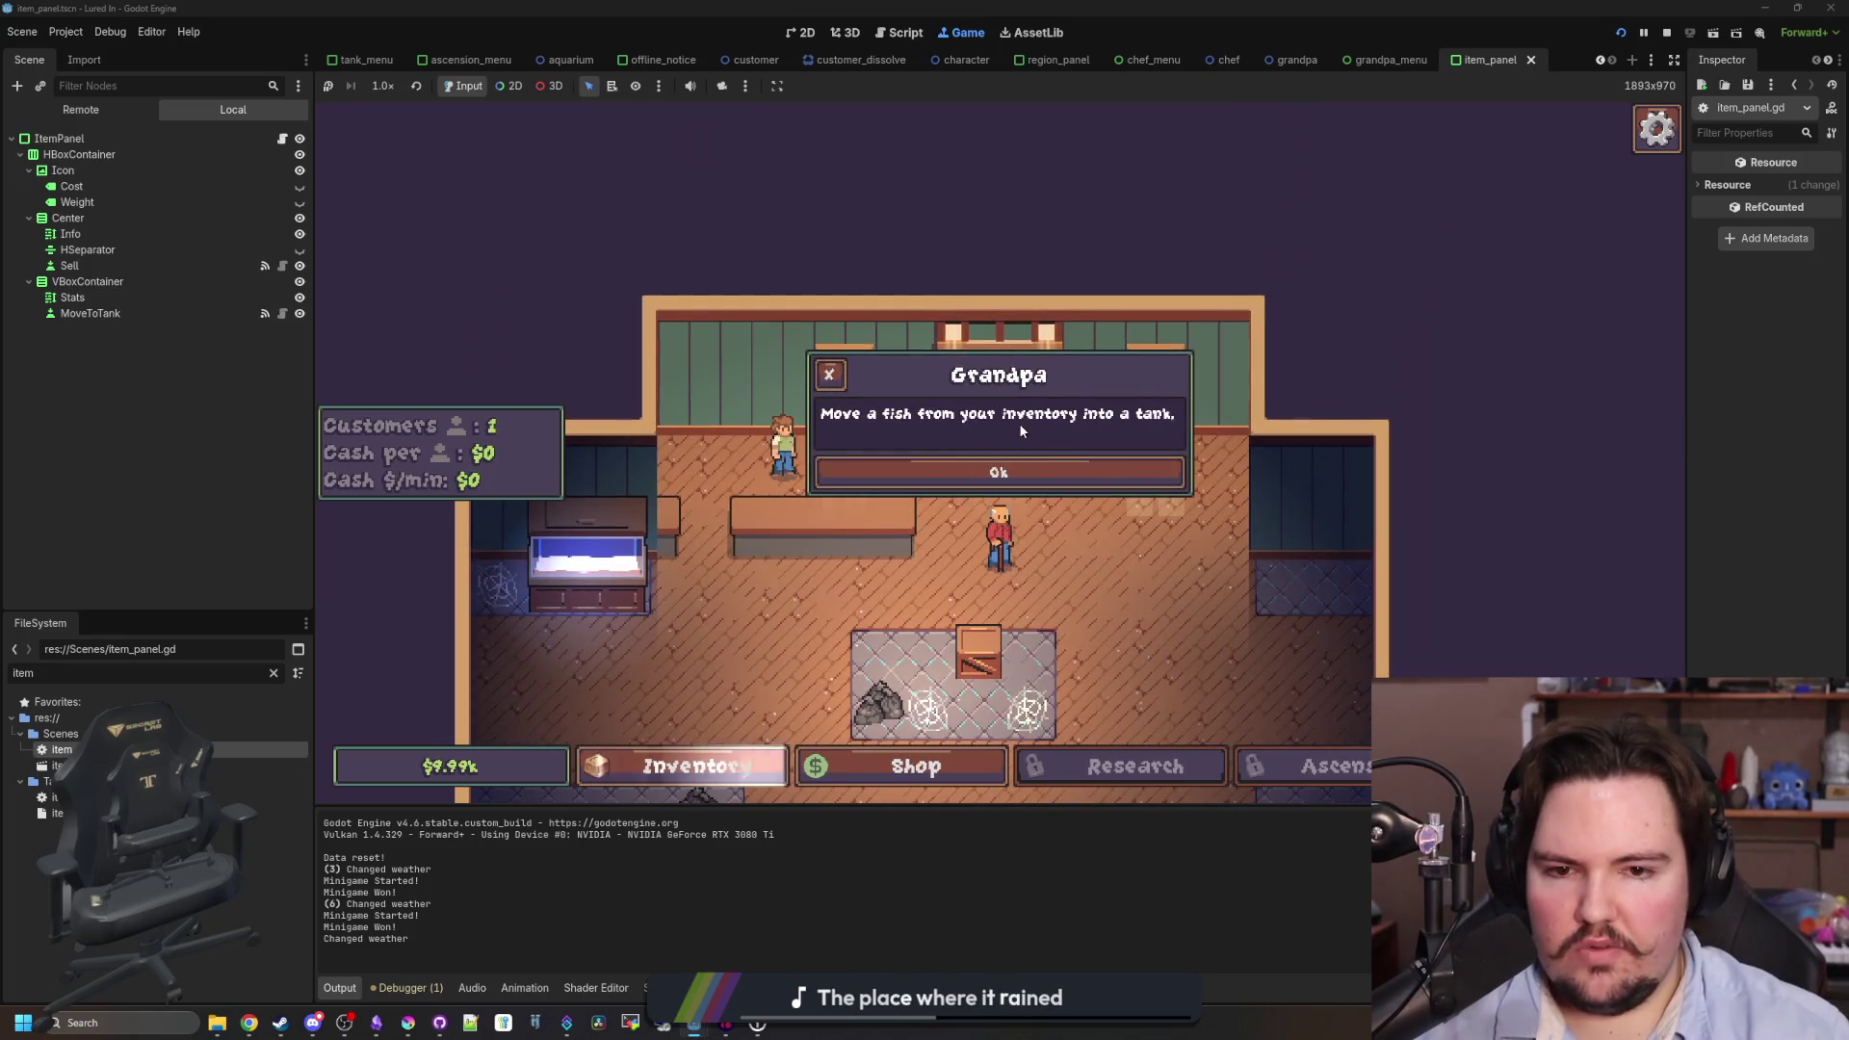
left_click(999, 472)
left_click(682, 765)
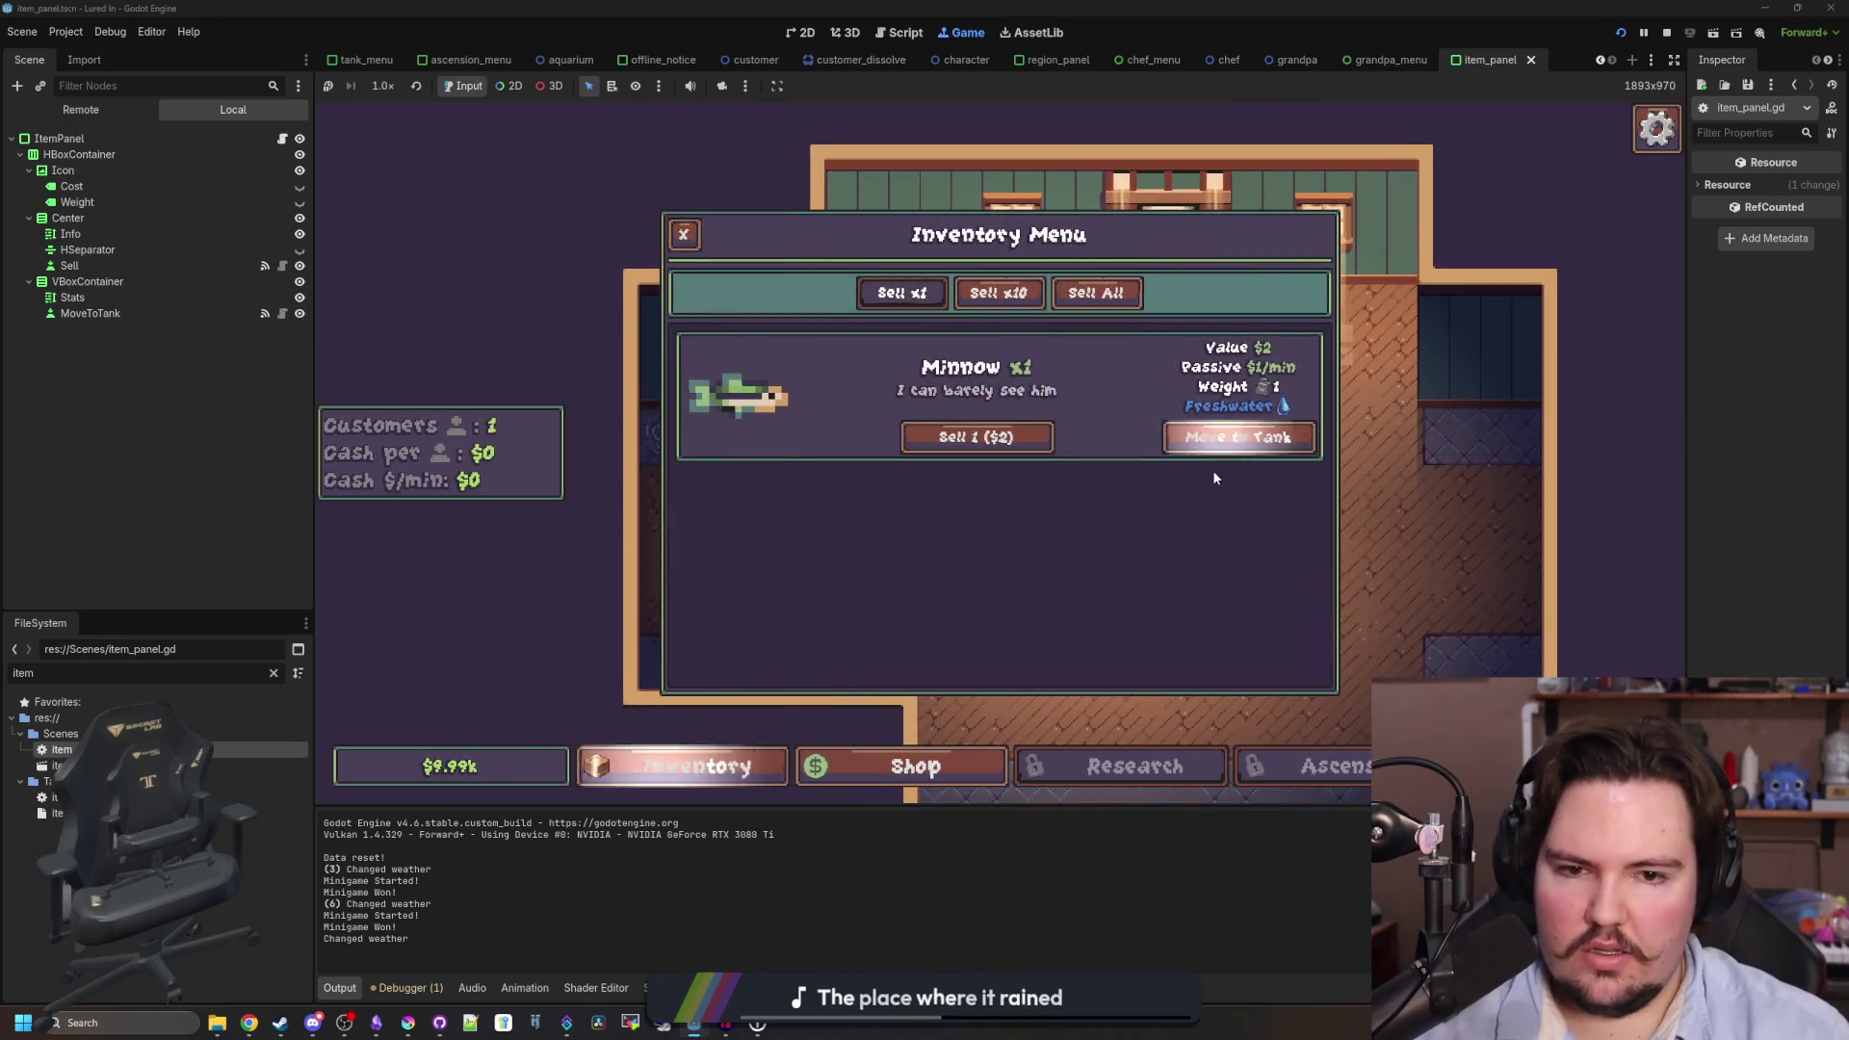
left_click(1239, 443)
right_click(876, 517)
left_click(274, 672)
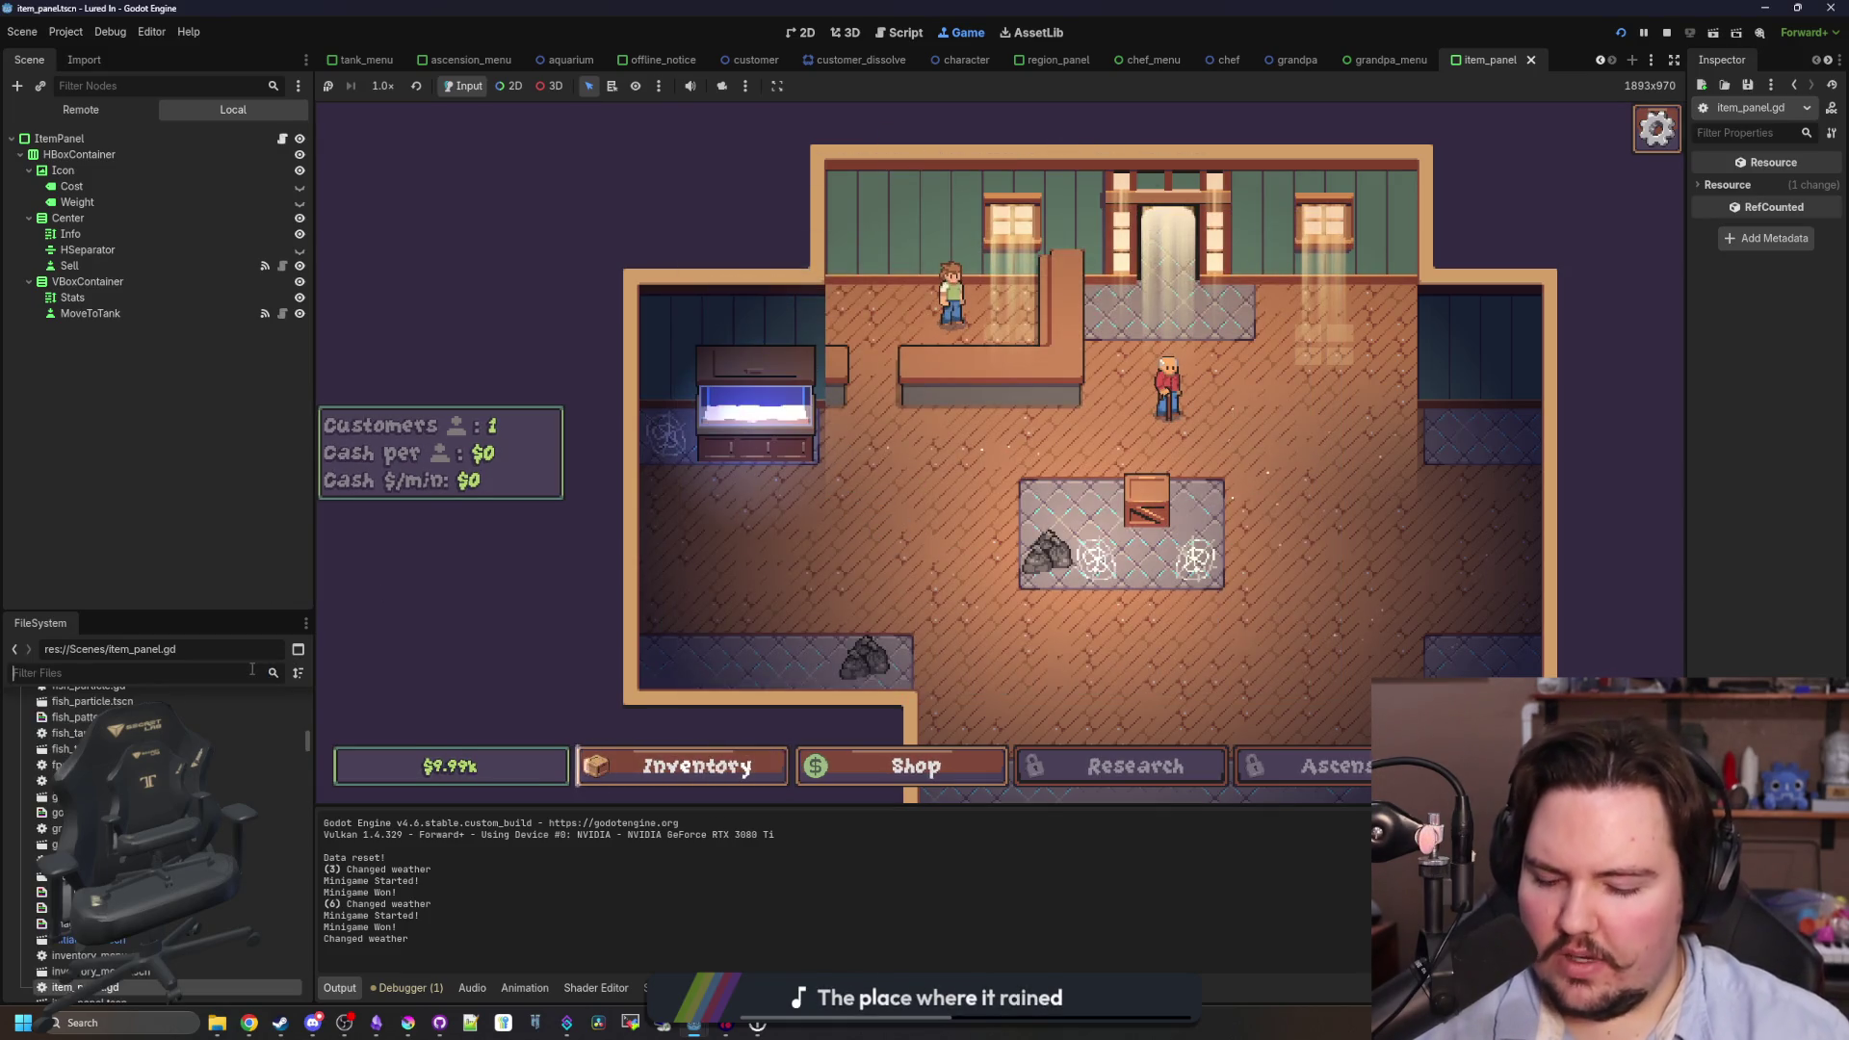
- Look in add_to_tank.gd, then open aquarium_cursor.gd instead
type("add_")
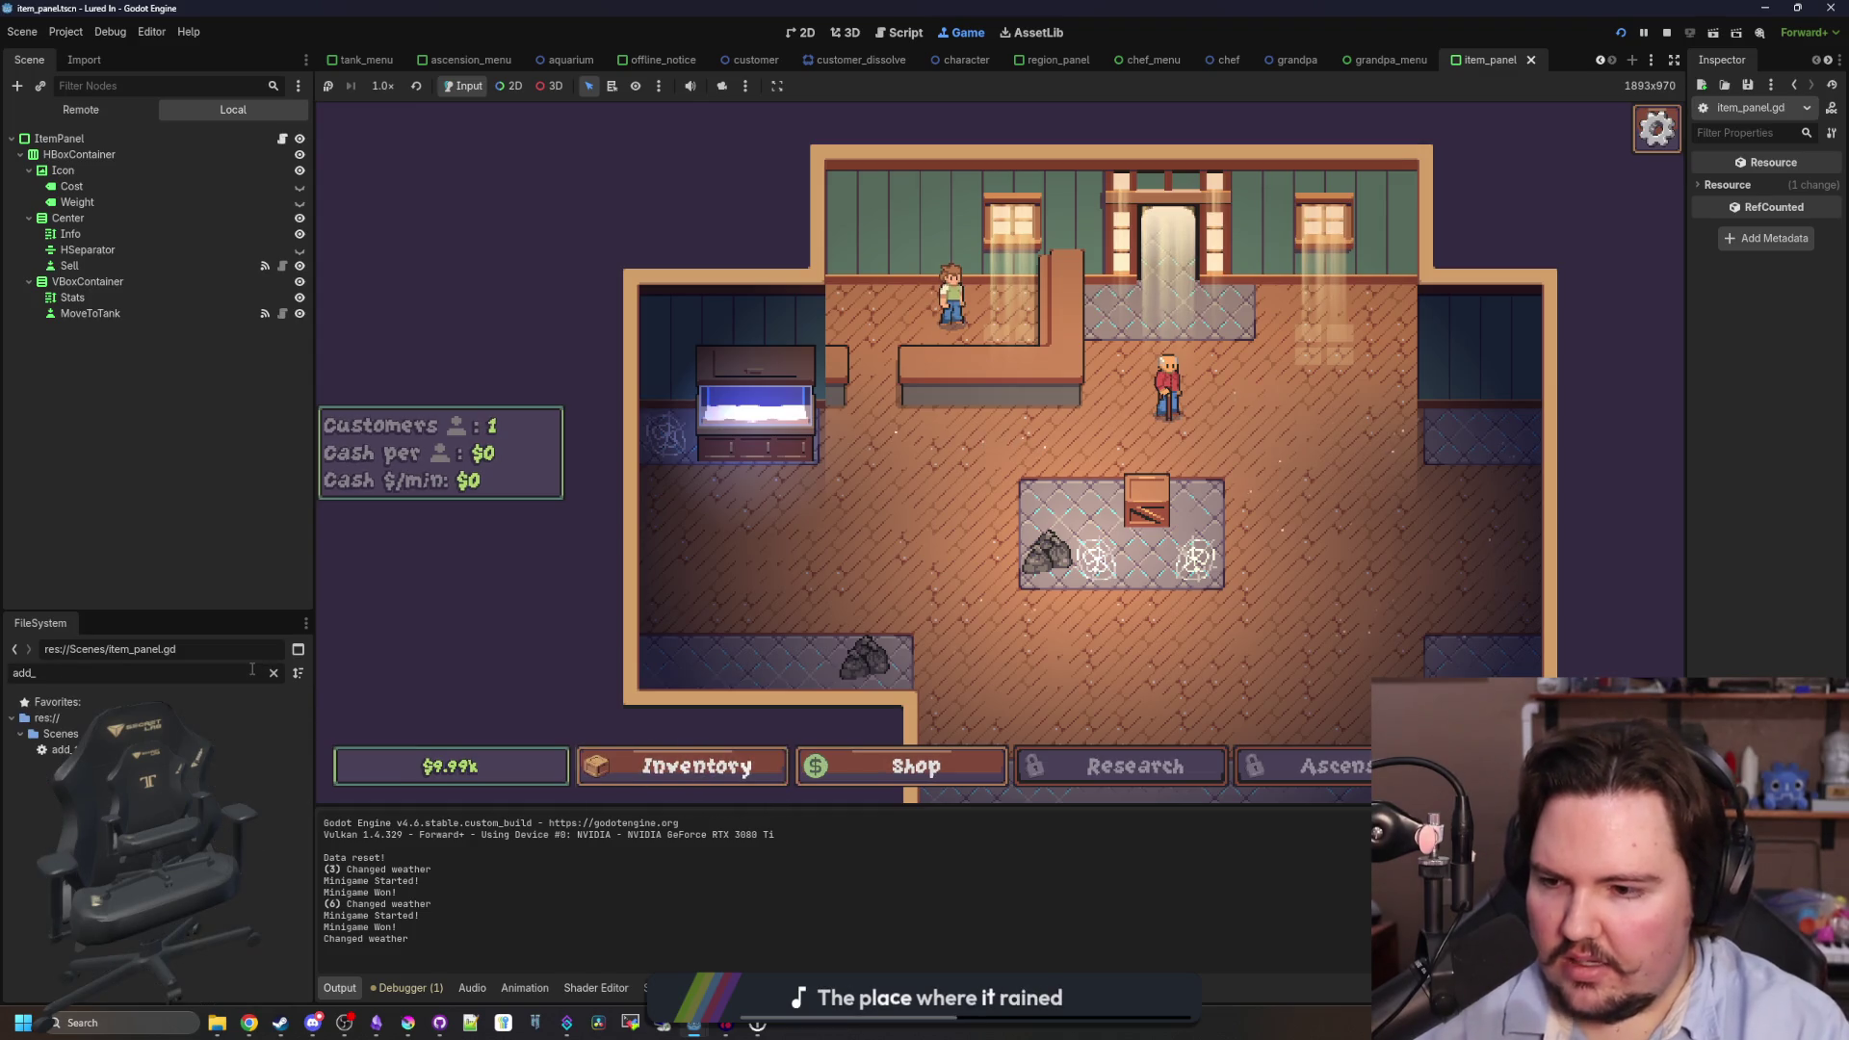
double_click(240, 749)
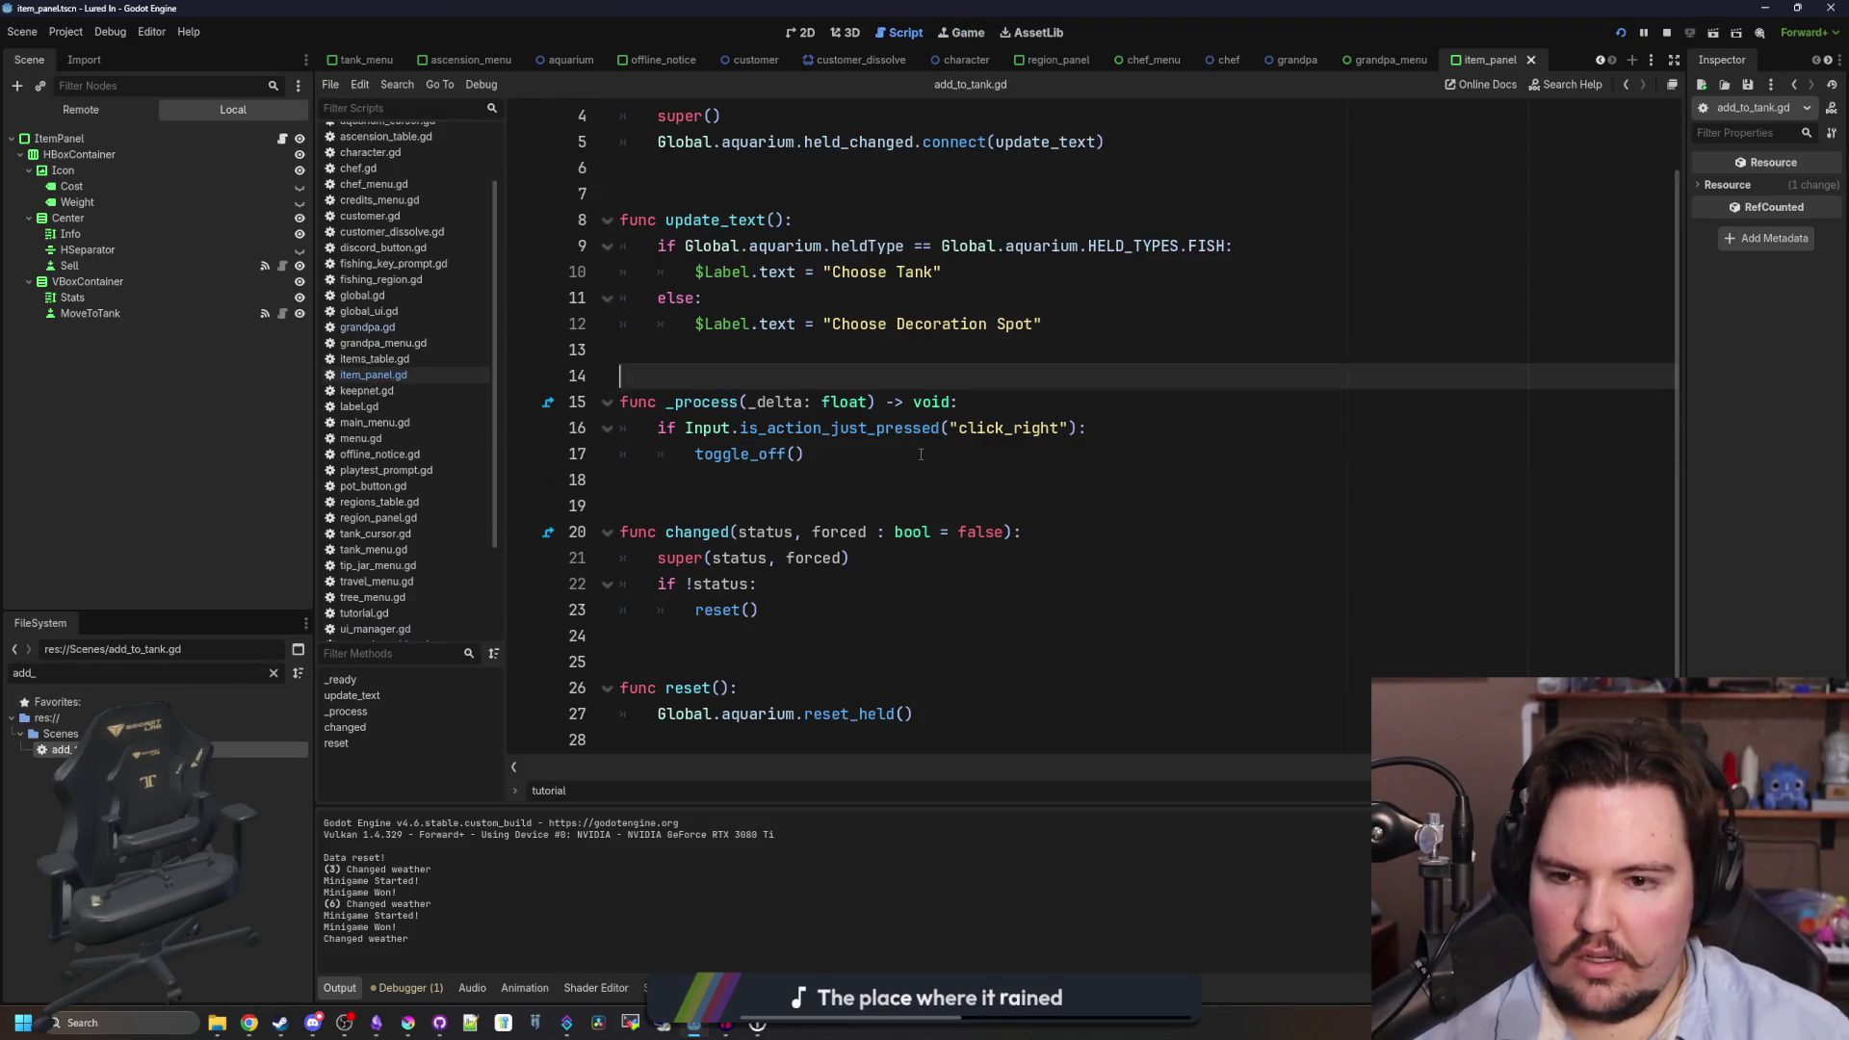
left_click(915, 480)
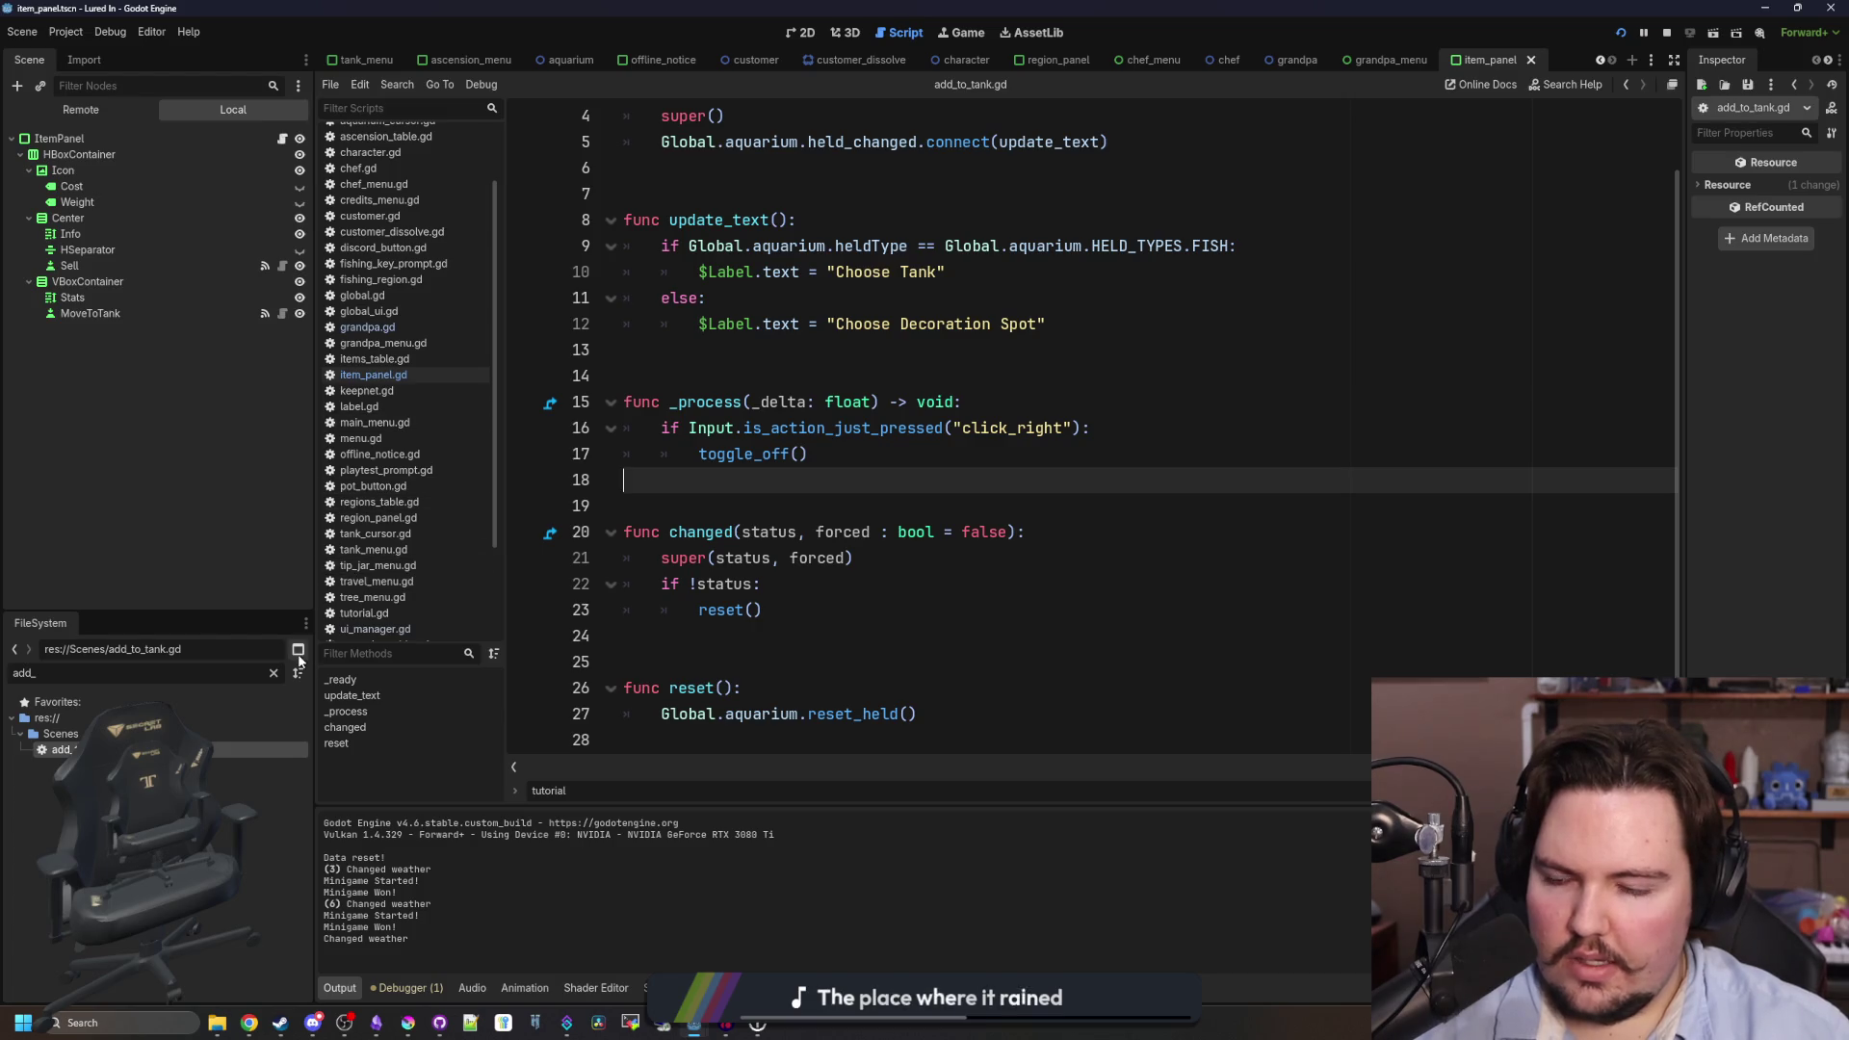
left_click(274, 673)
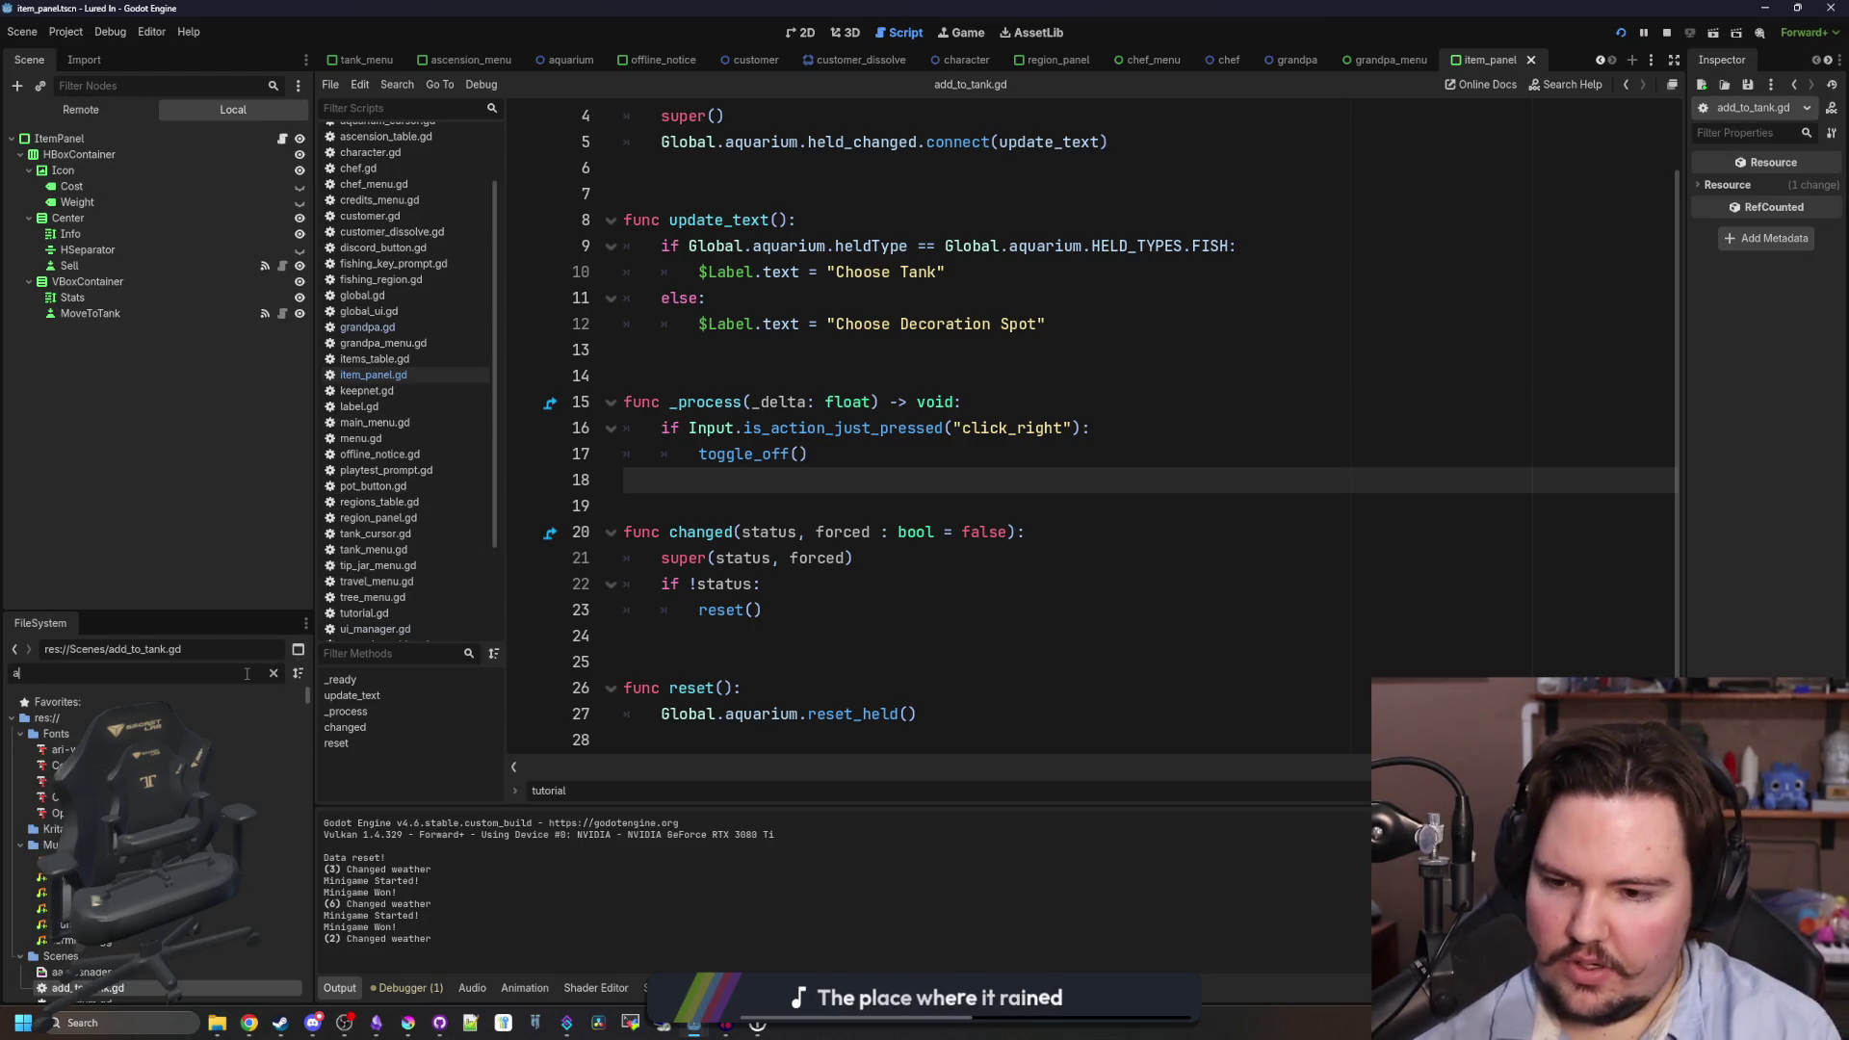
type("cursor")
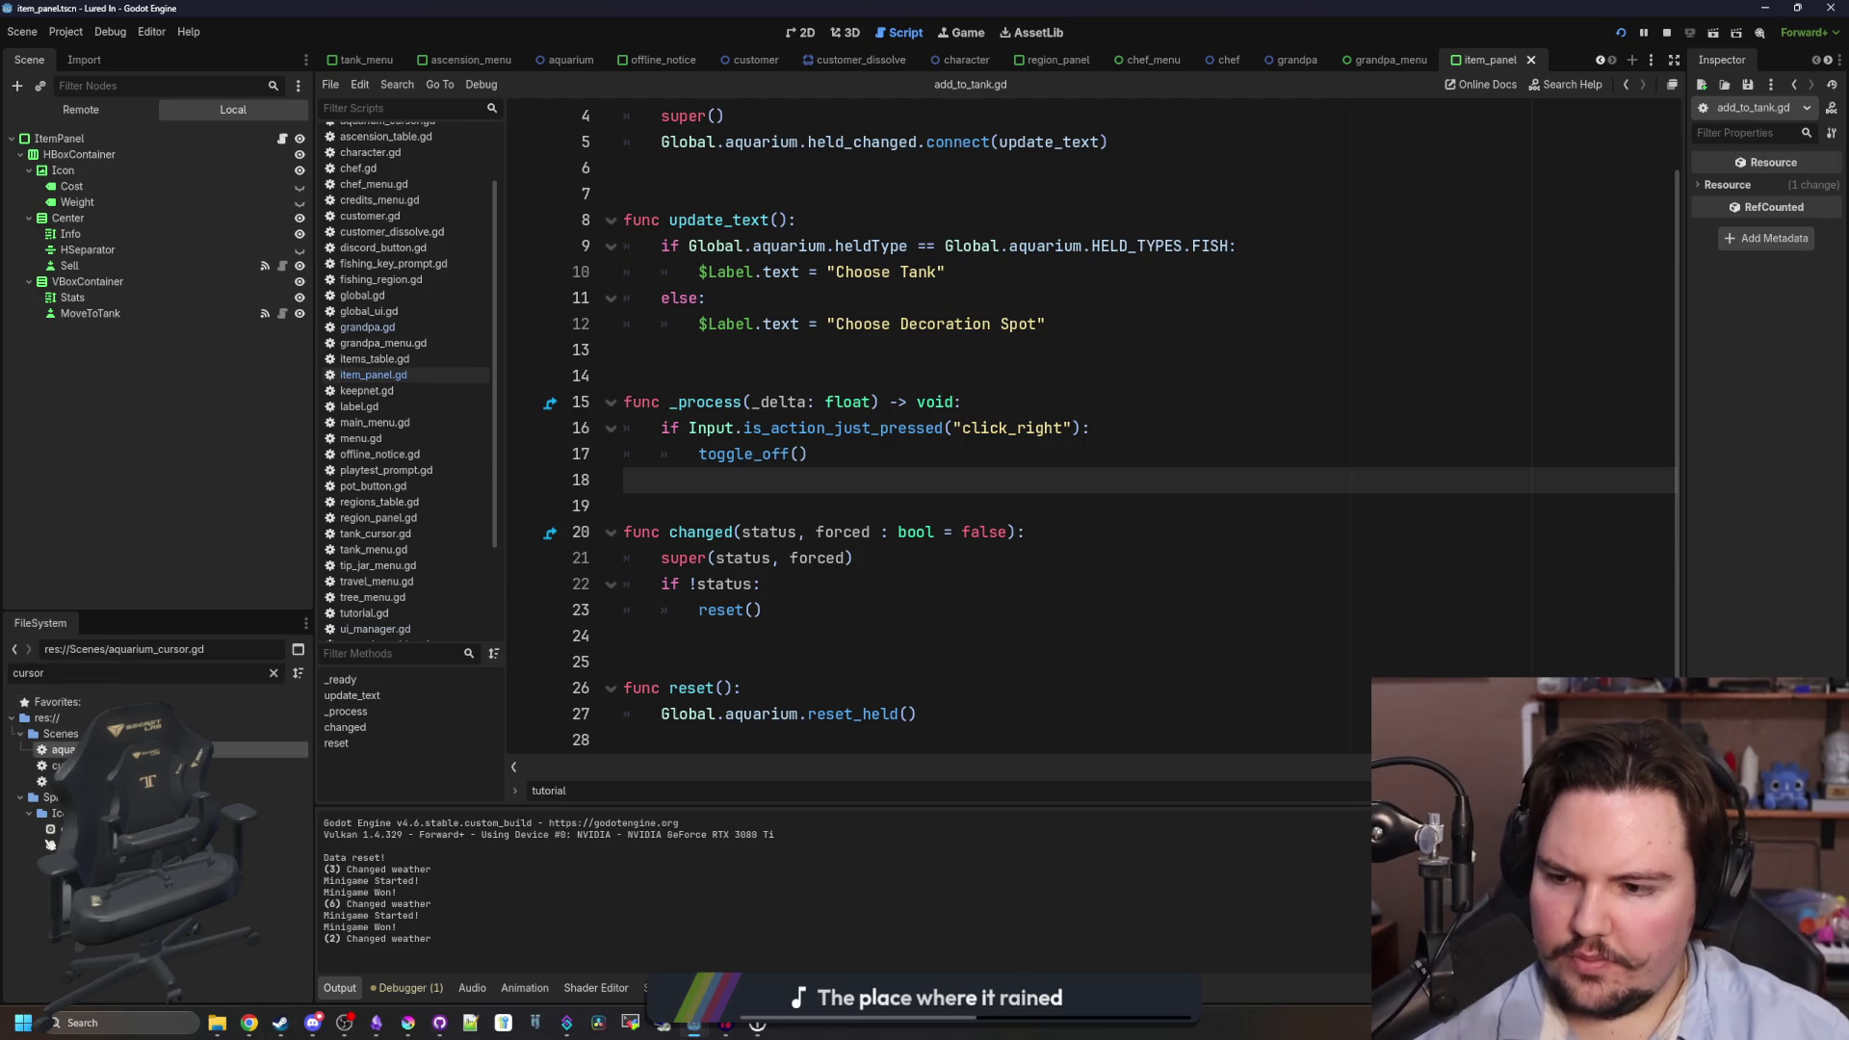
double_click(64, 749)
- Add 'if Global.tutorialStage == 4:' after the tank_fish_added.emit line
left_click(1073, 452)
key("ctrl+f")
scroll(1073, 452, "up", 3)
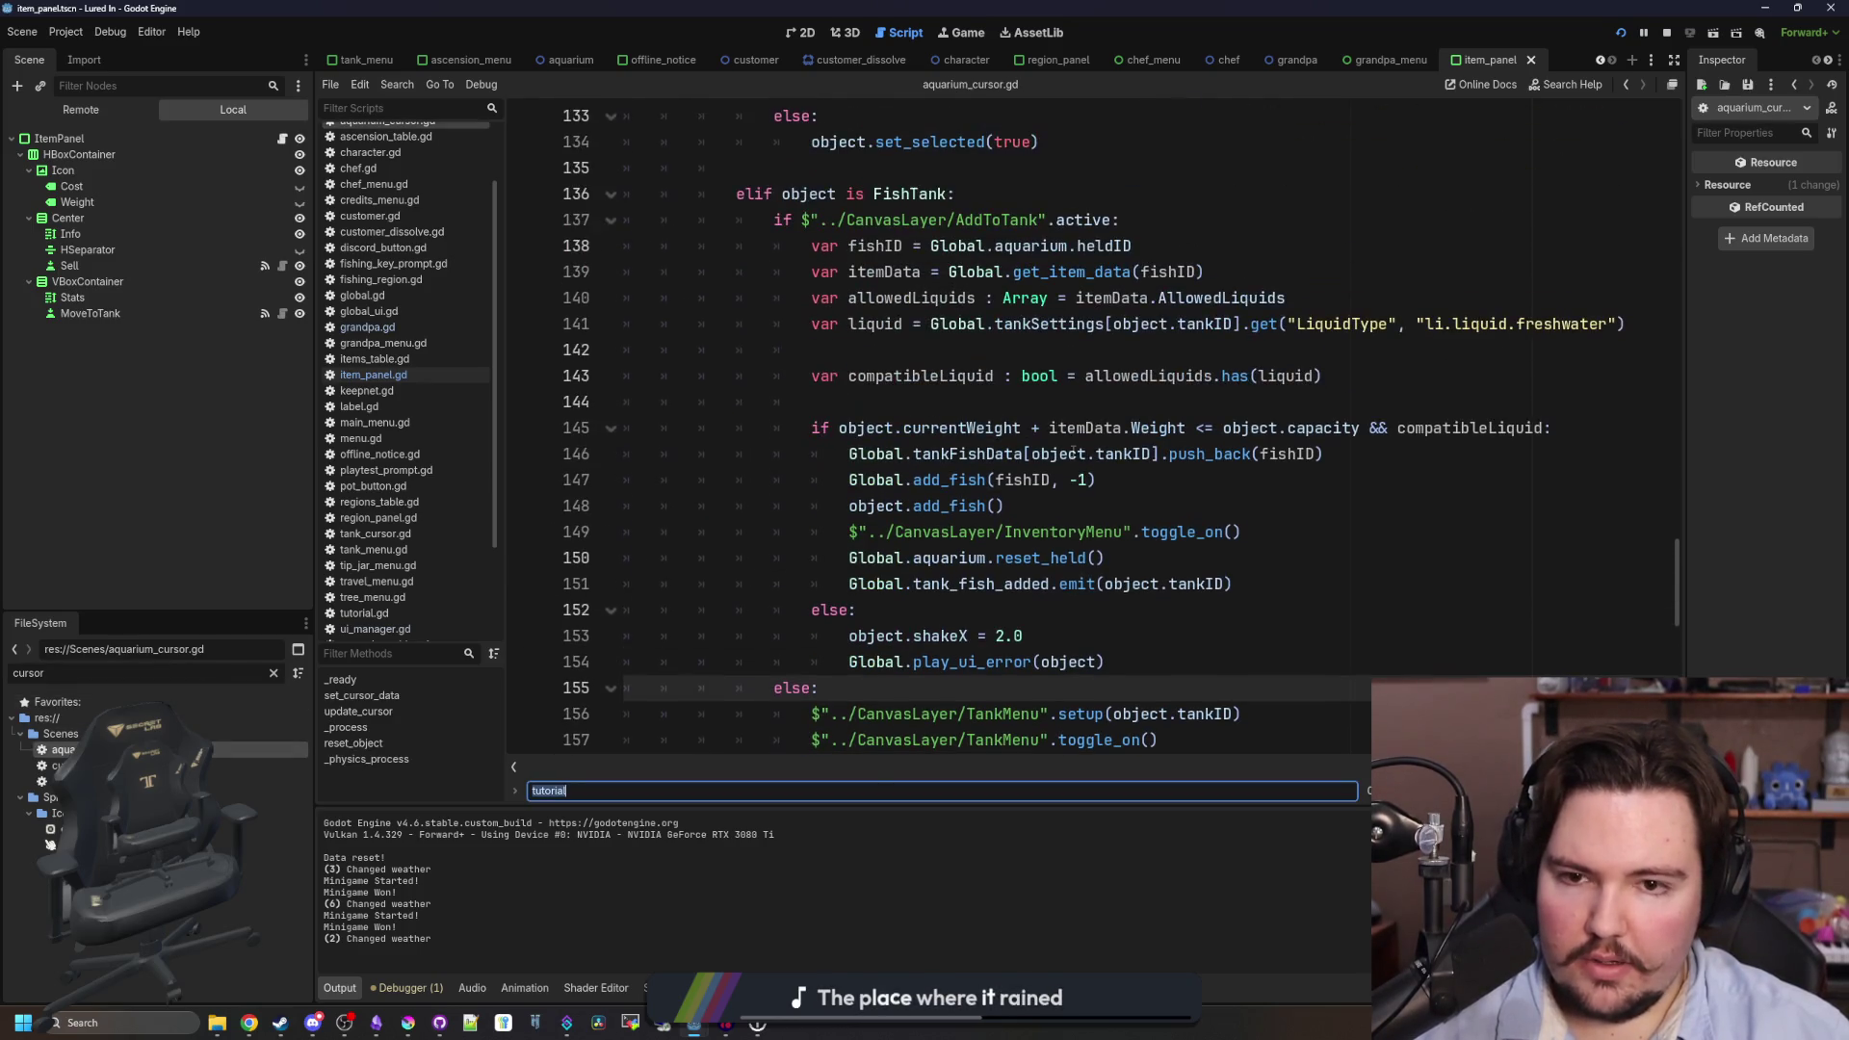
scroll(959, 422, "down", 1)
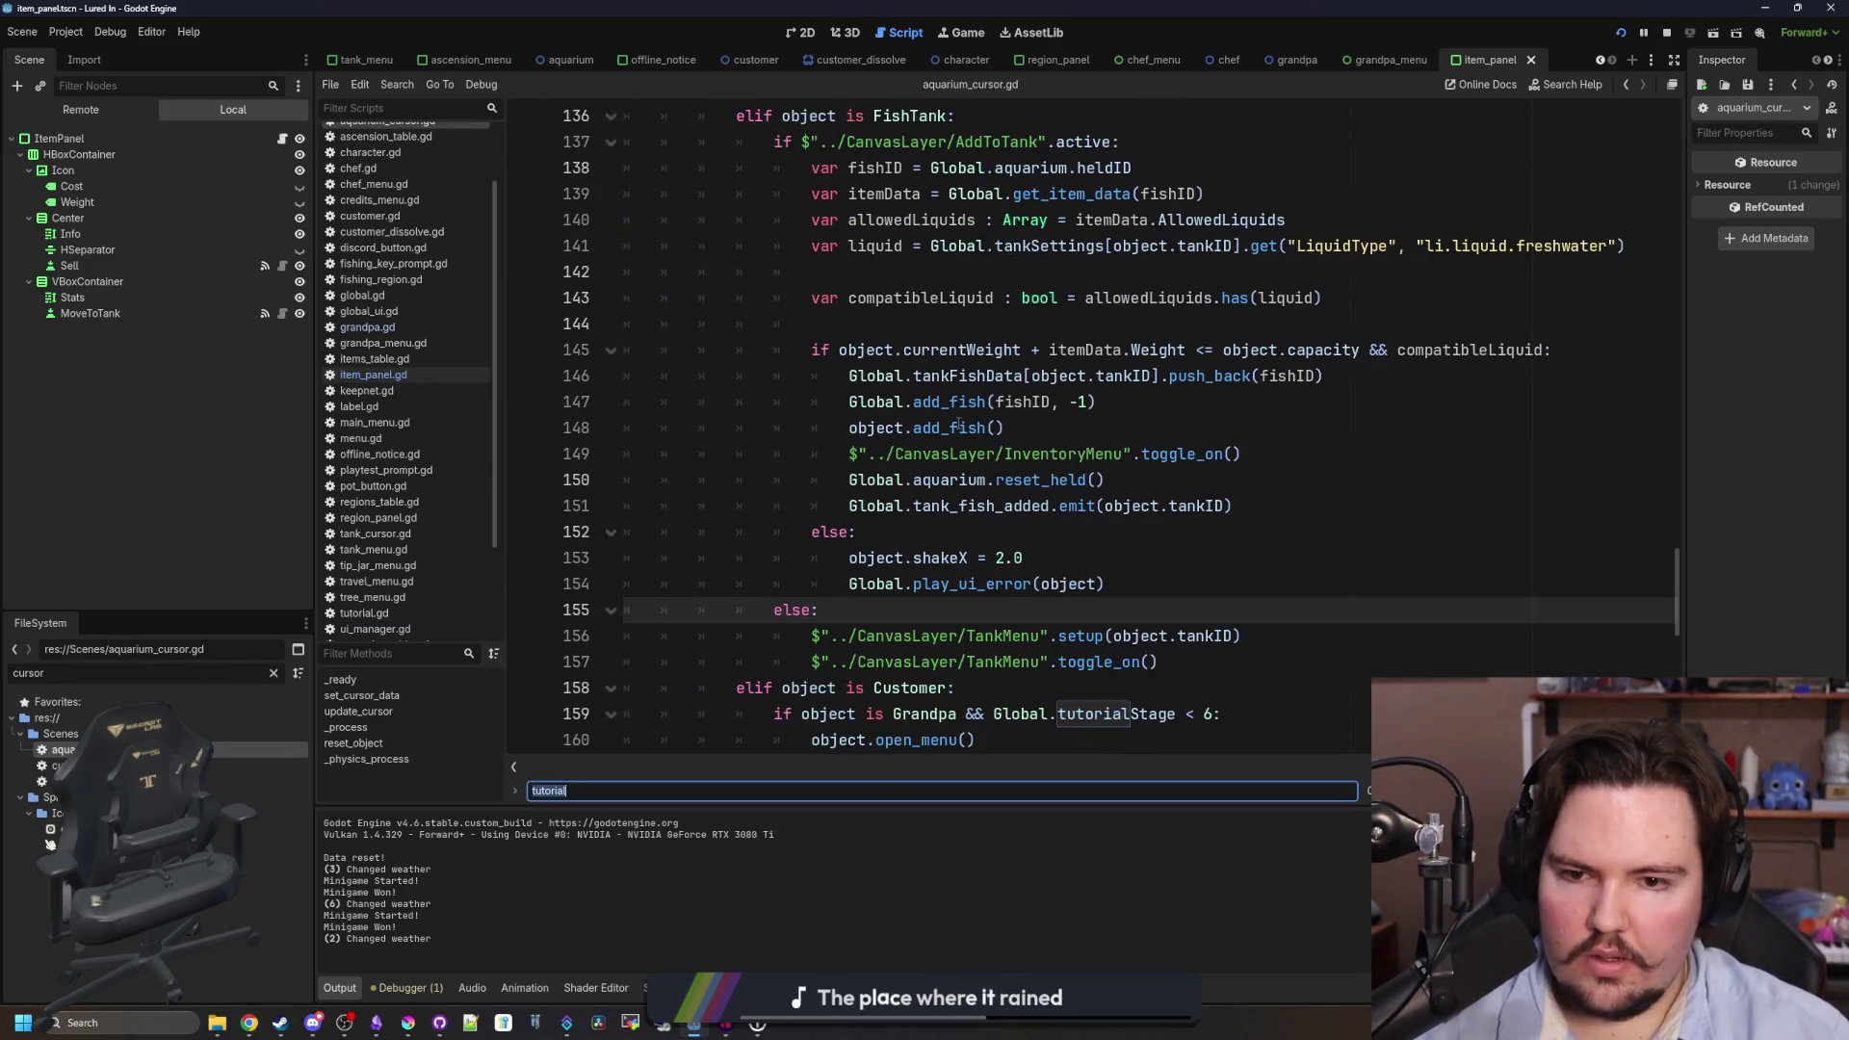
left_click(1039, 430)
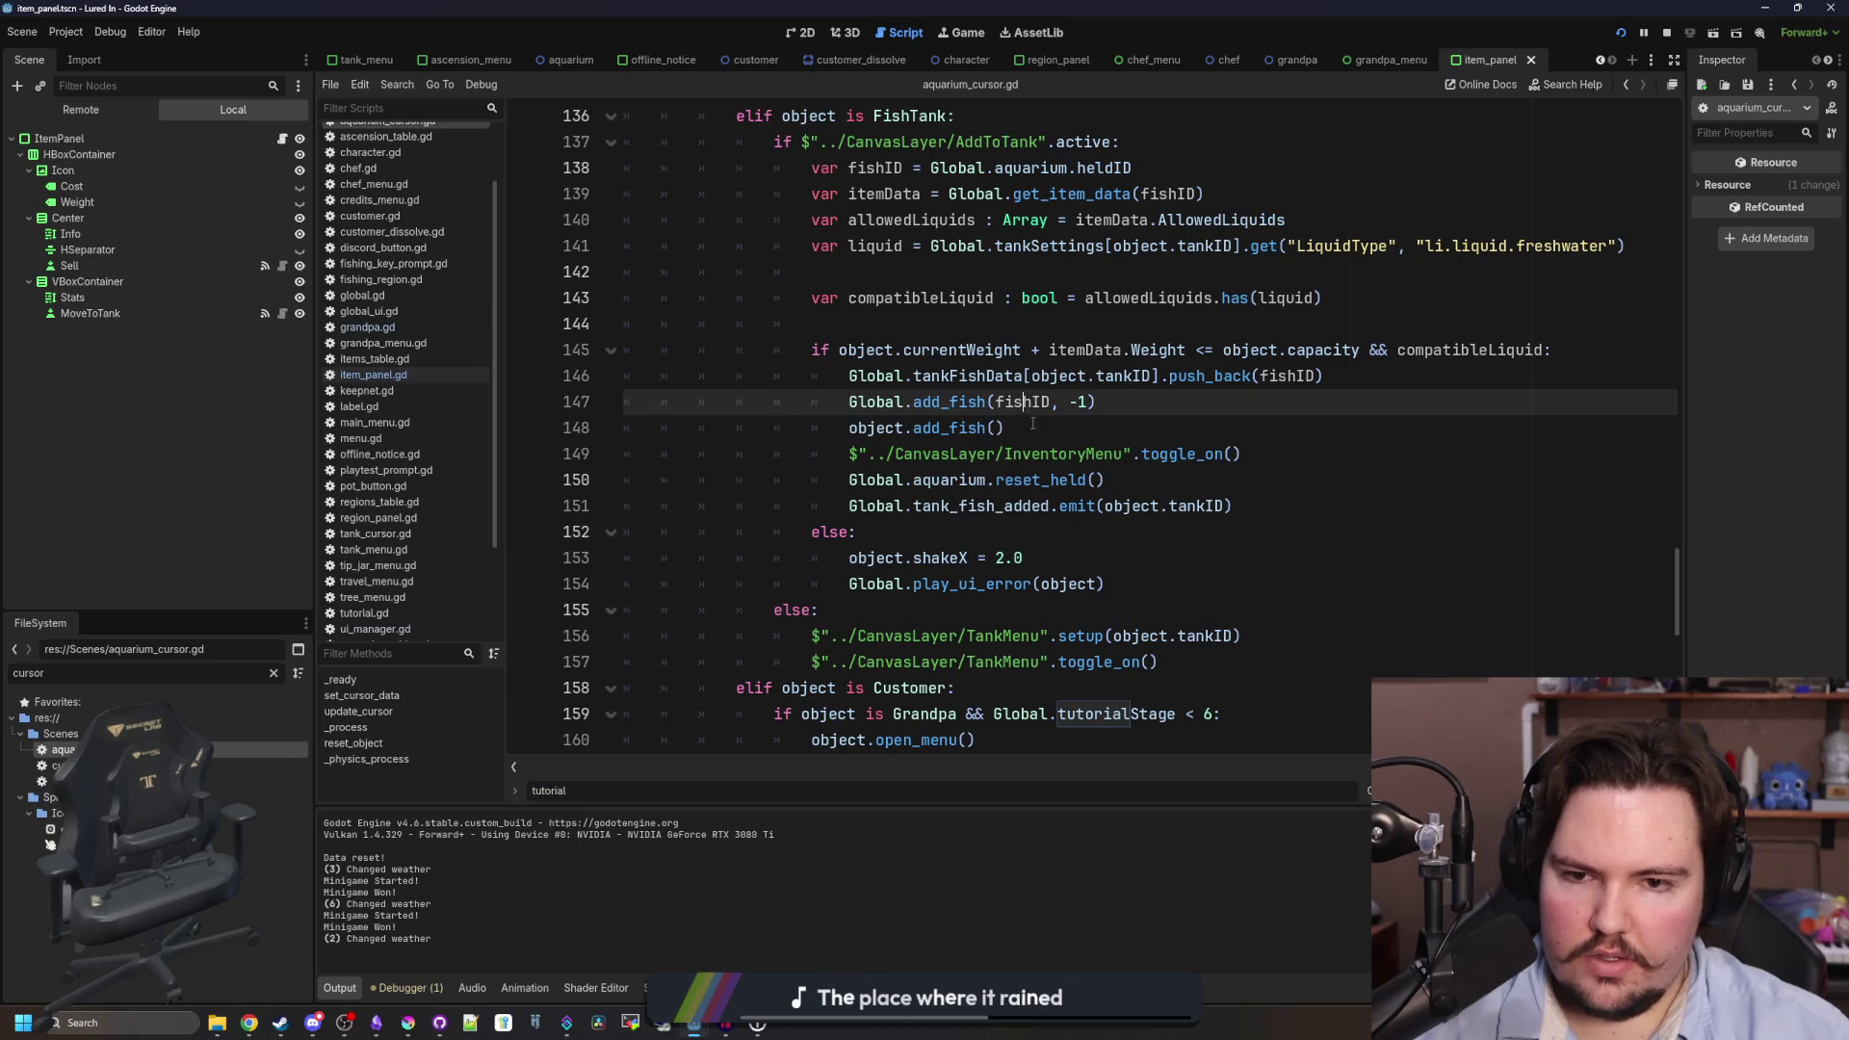
left_click(1313, 504)
key("Return")
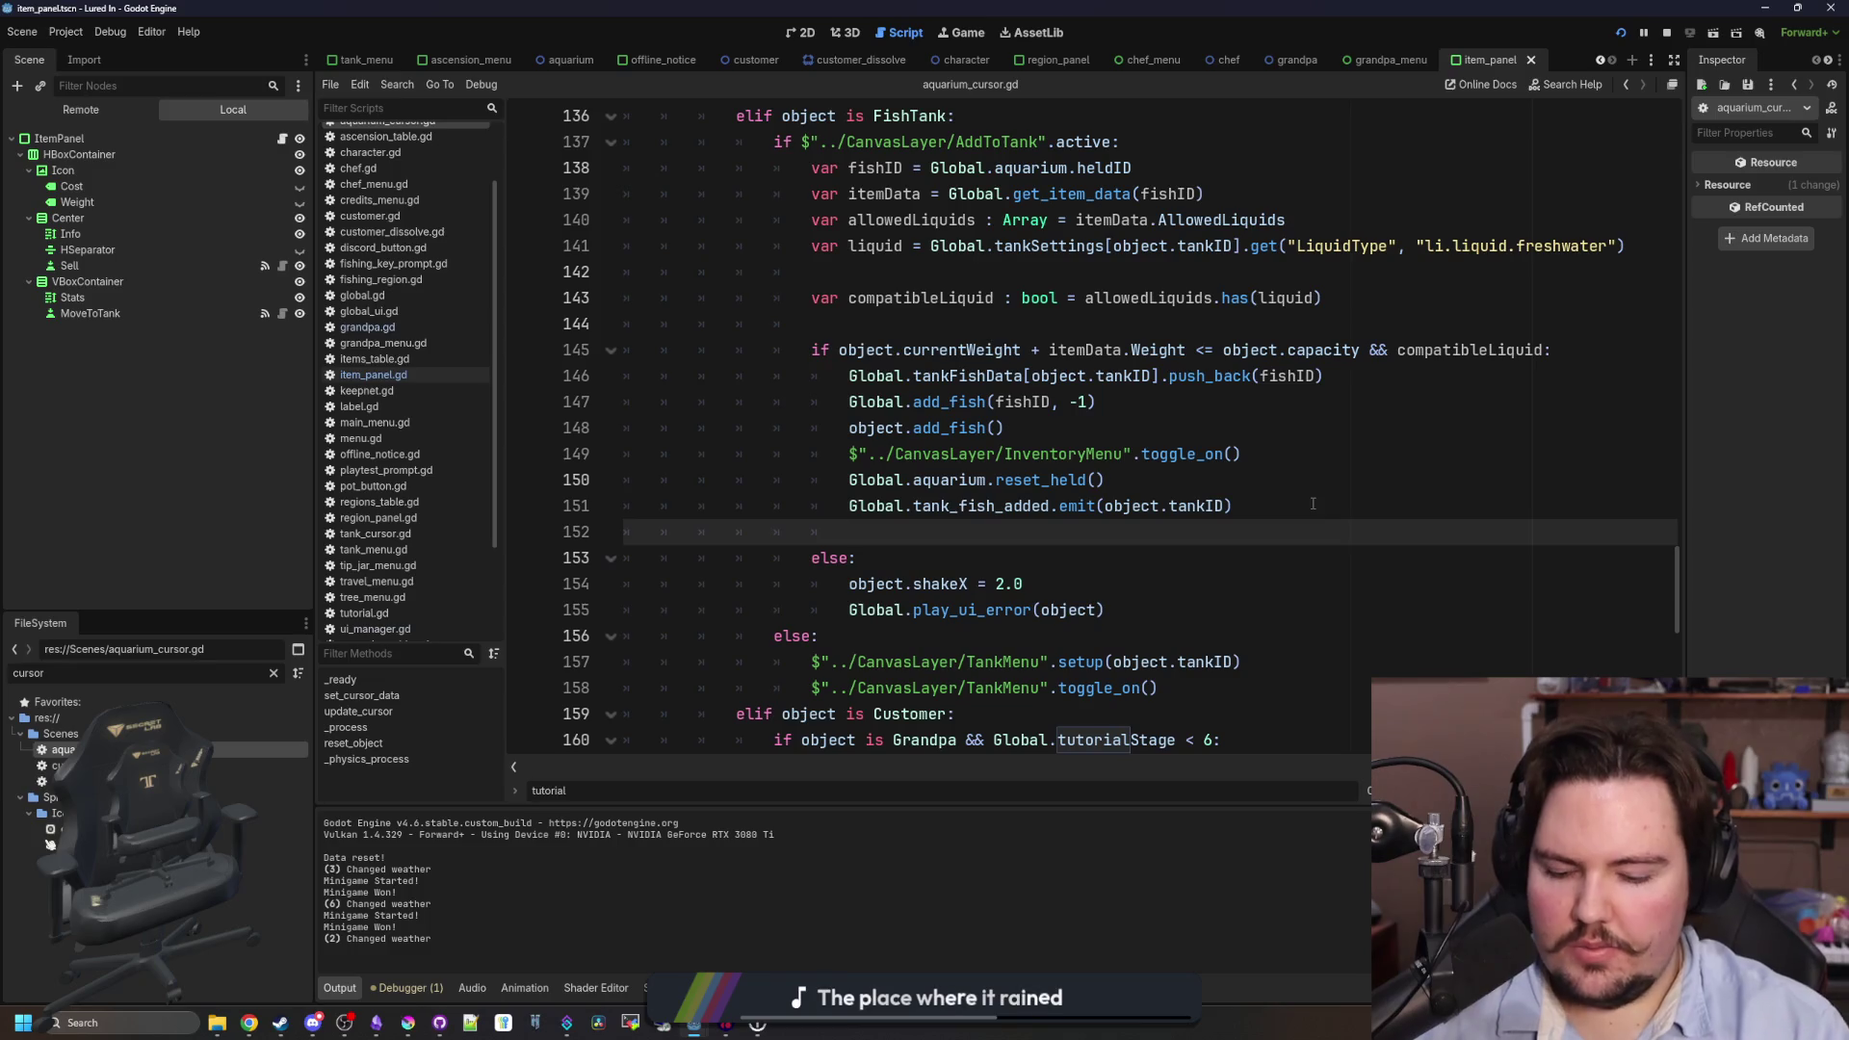
type("if Global.tutorialStage == ")
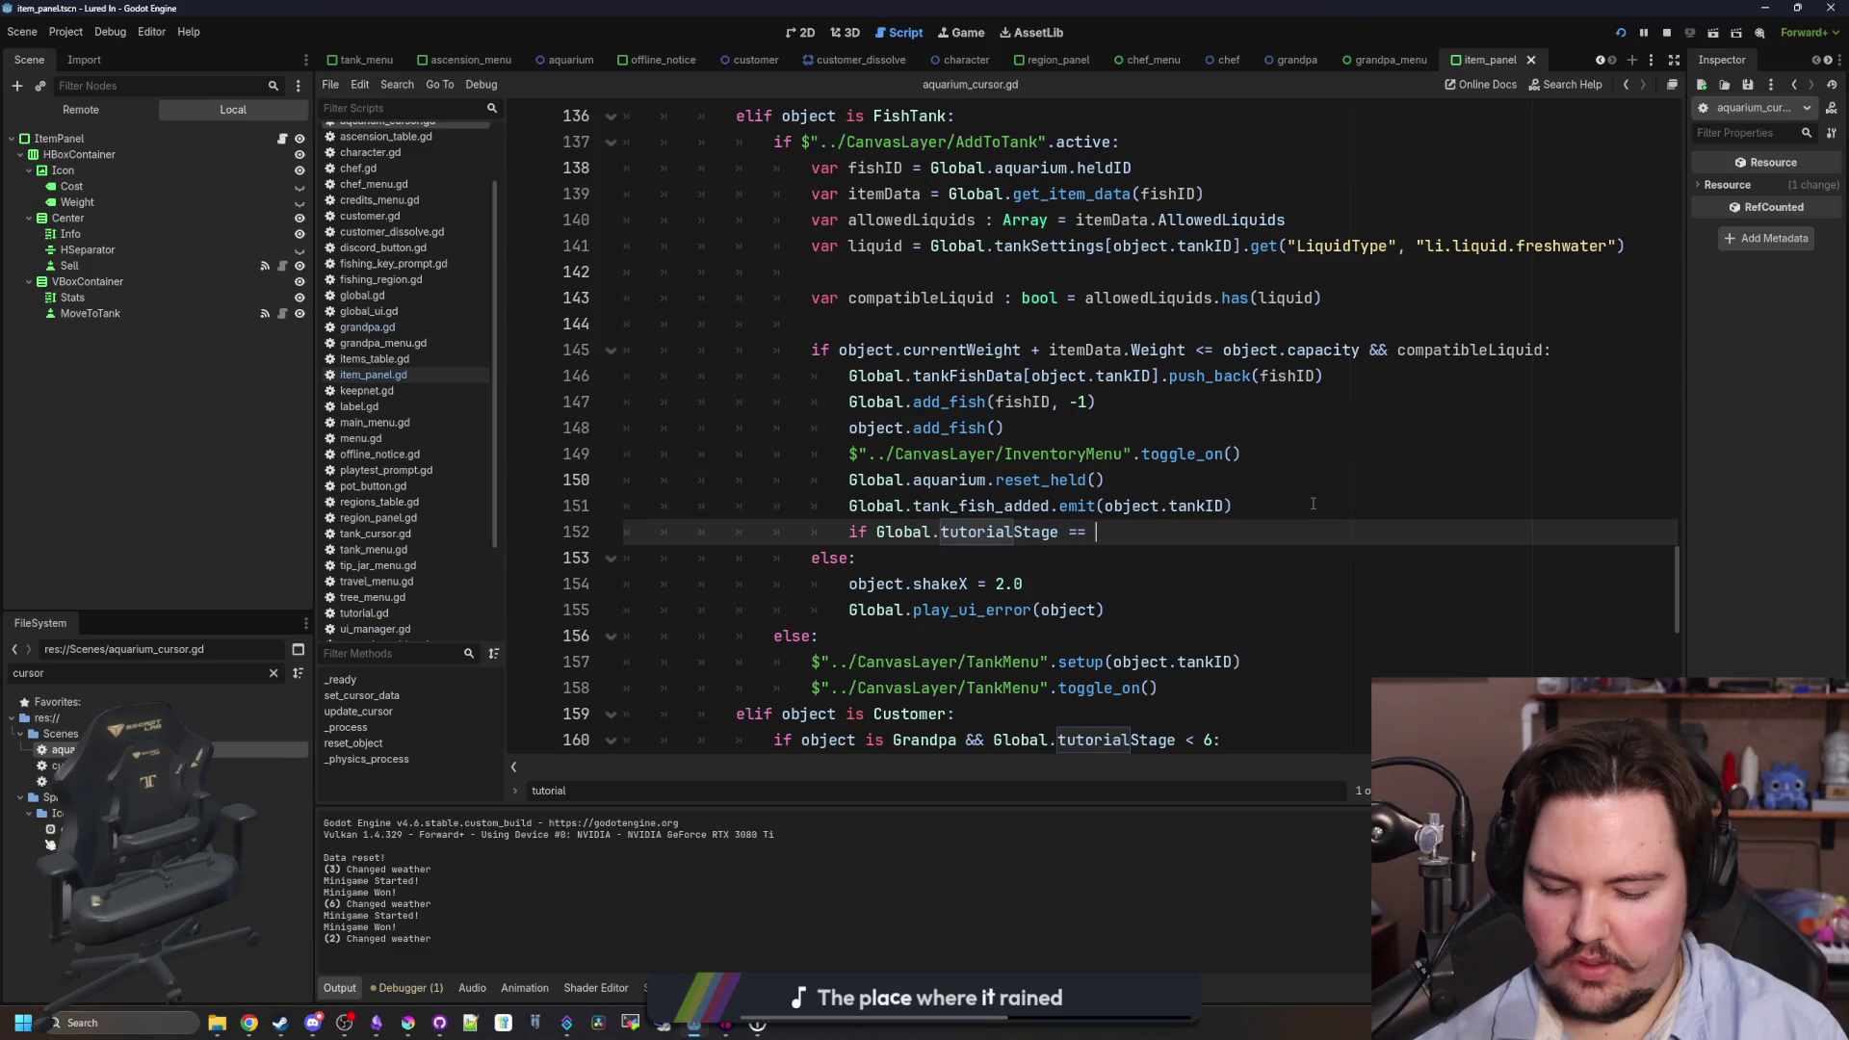
type("4:")
key("Return")
type("Global.tutorial")
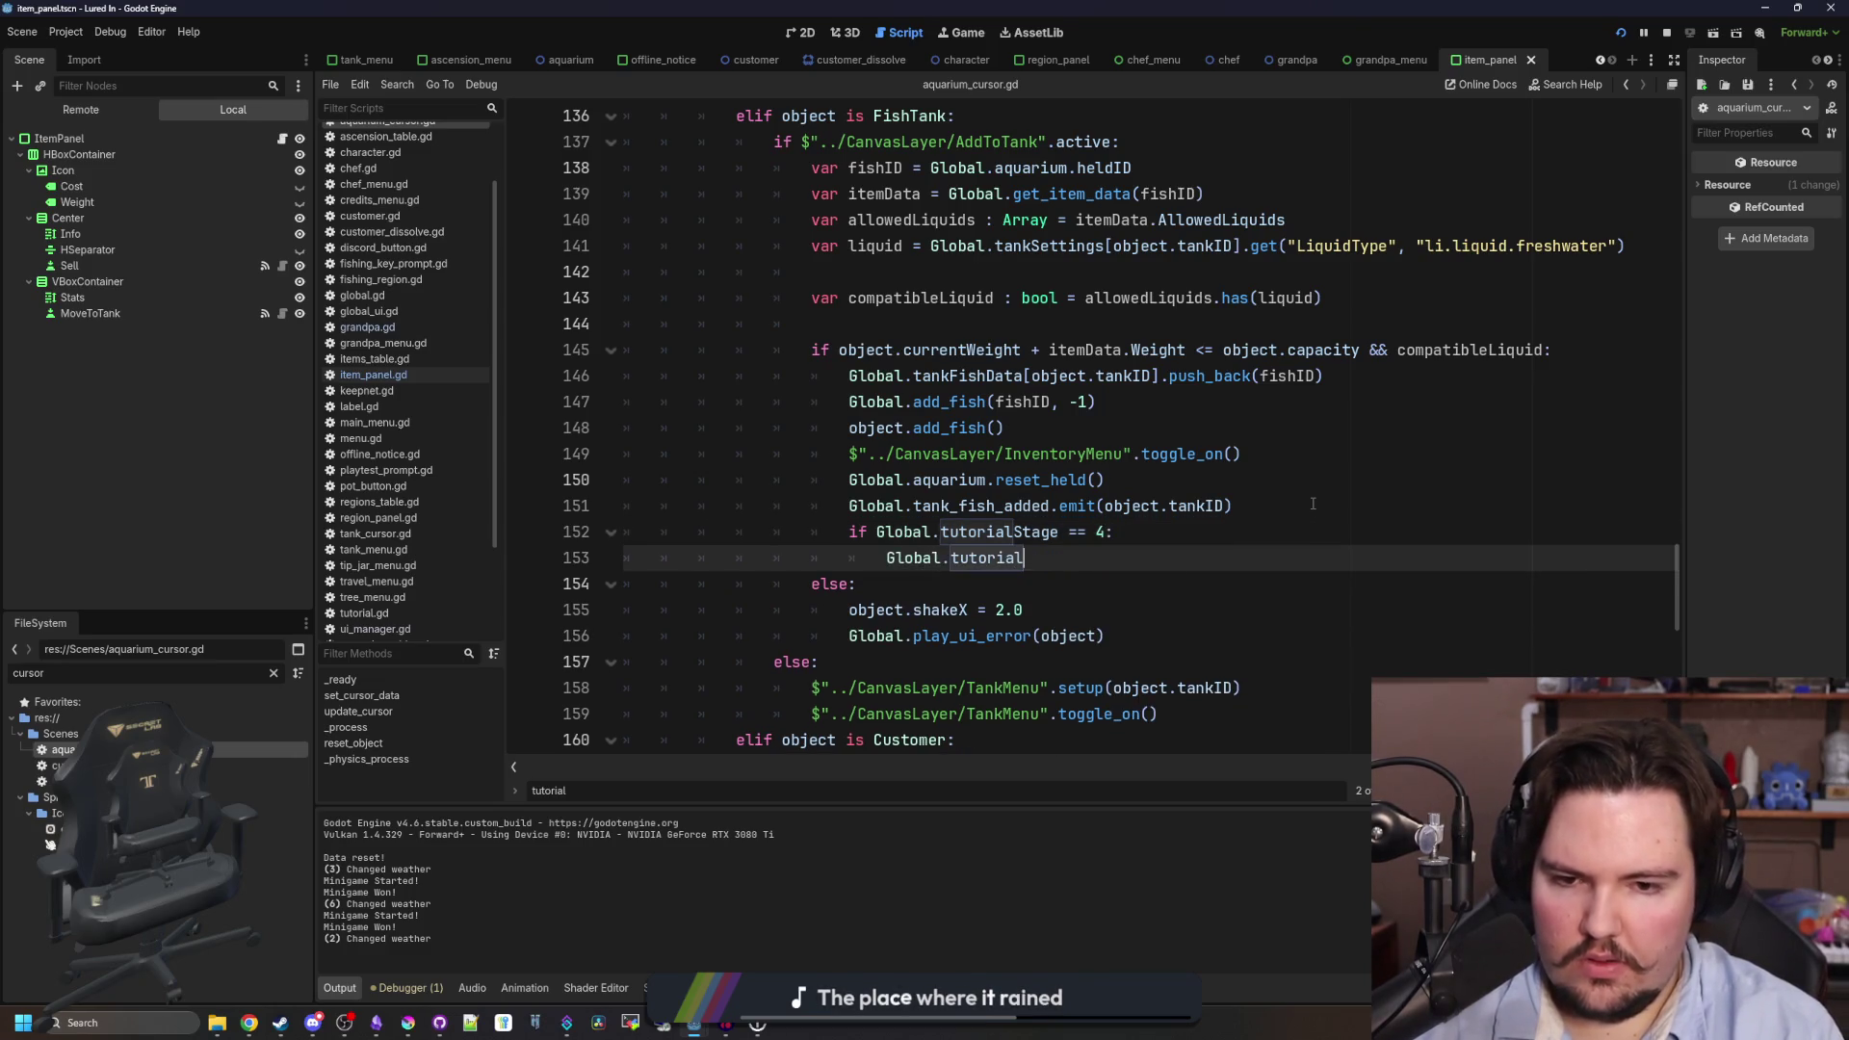
- Advance tutorialStage to 5 inside the new if, save, and run the game
type("Stage")
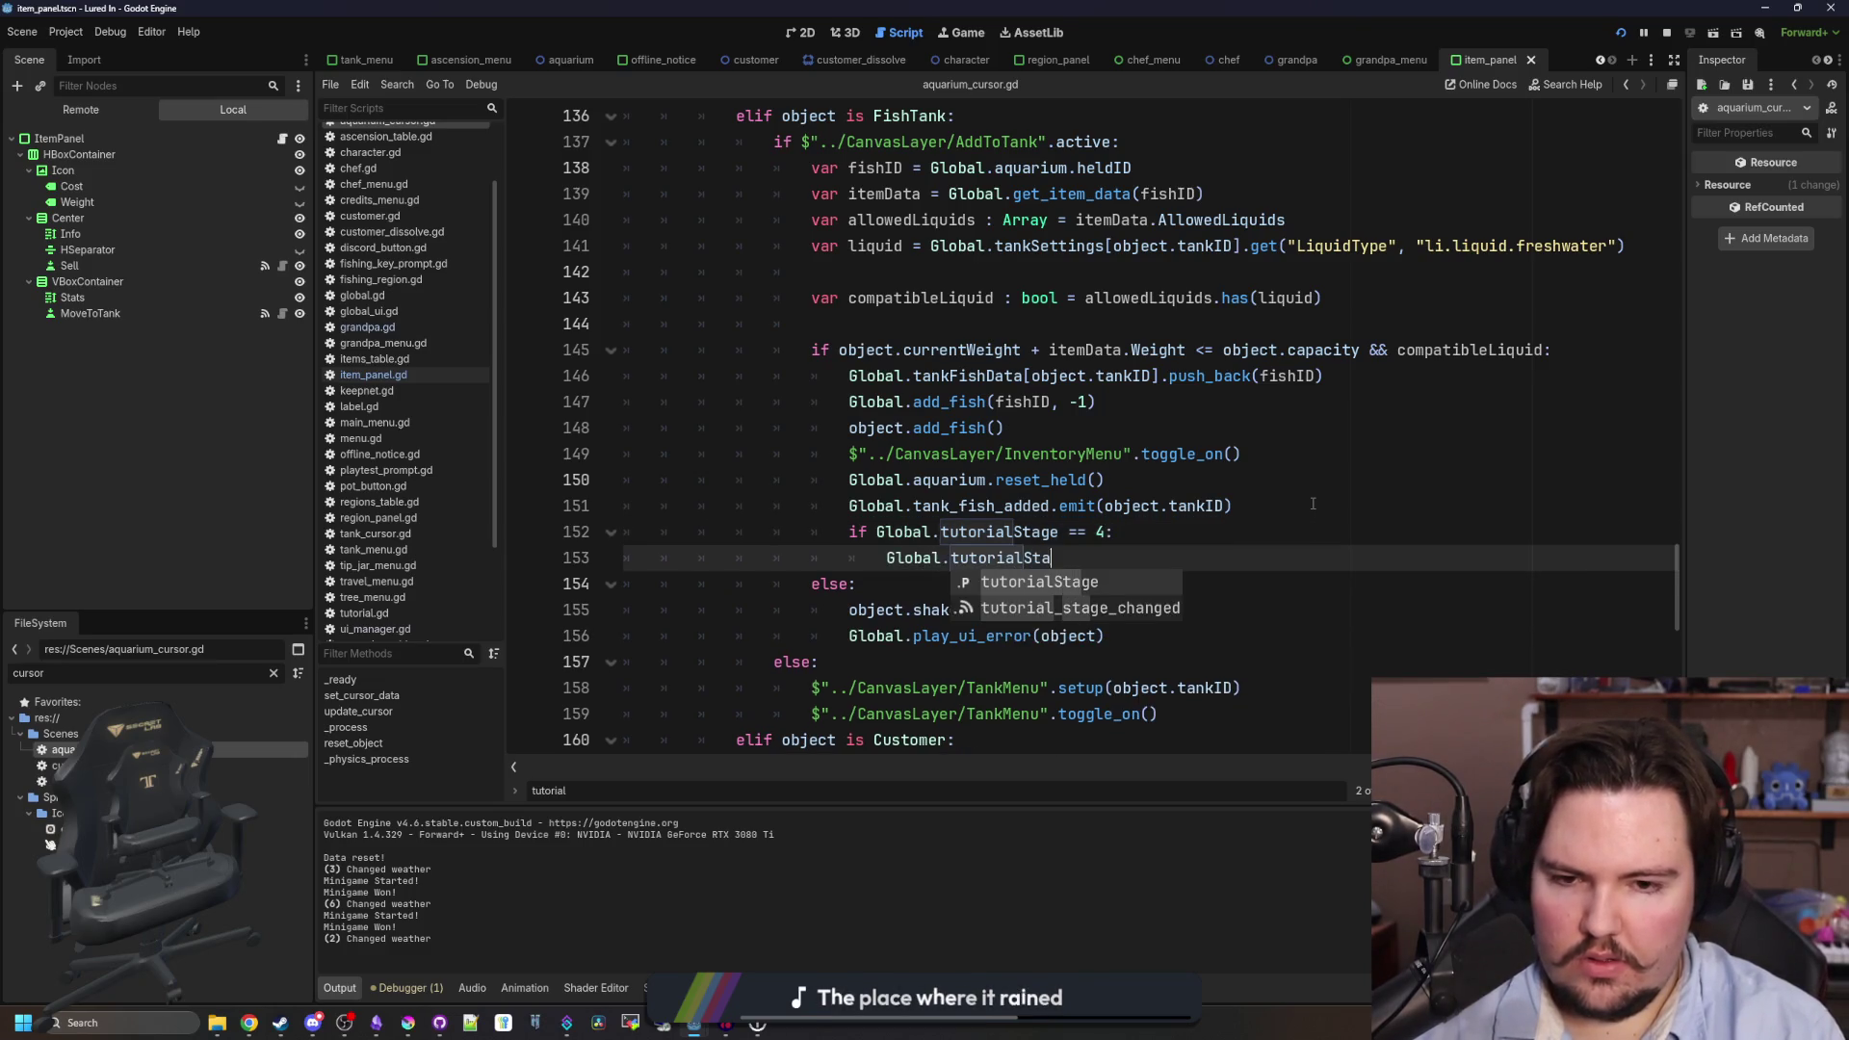
type(" += 1")
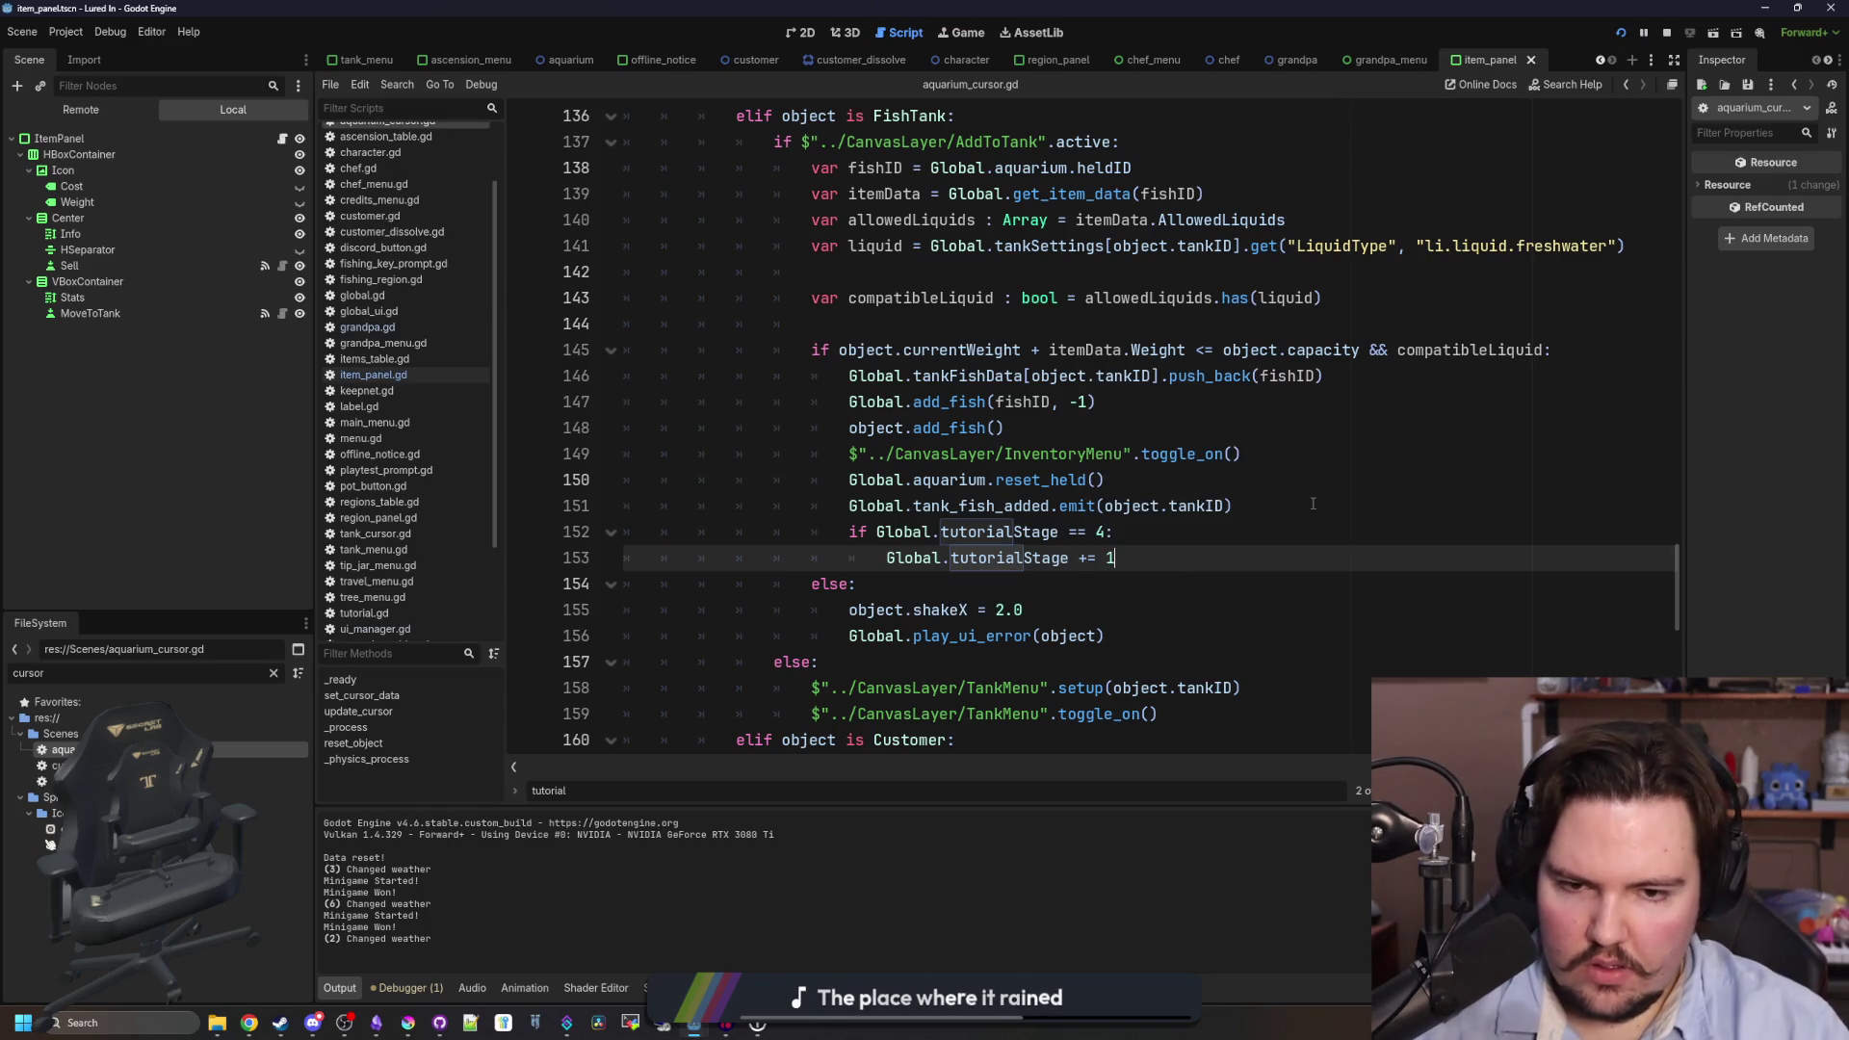
left_click(1312, 504)
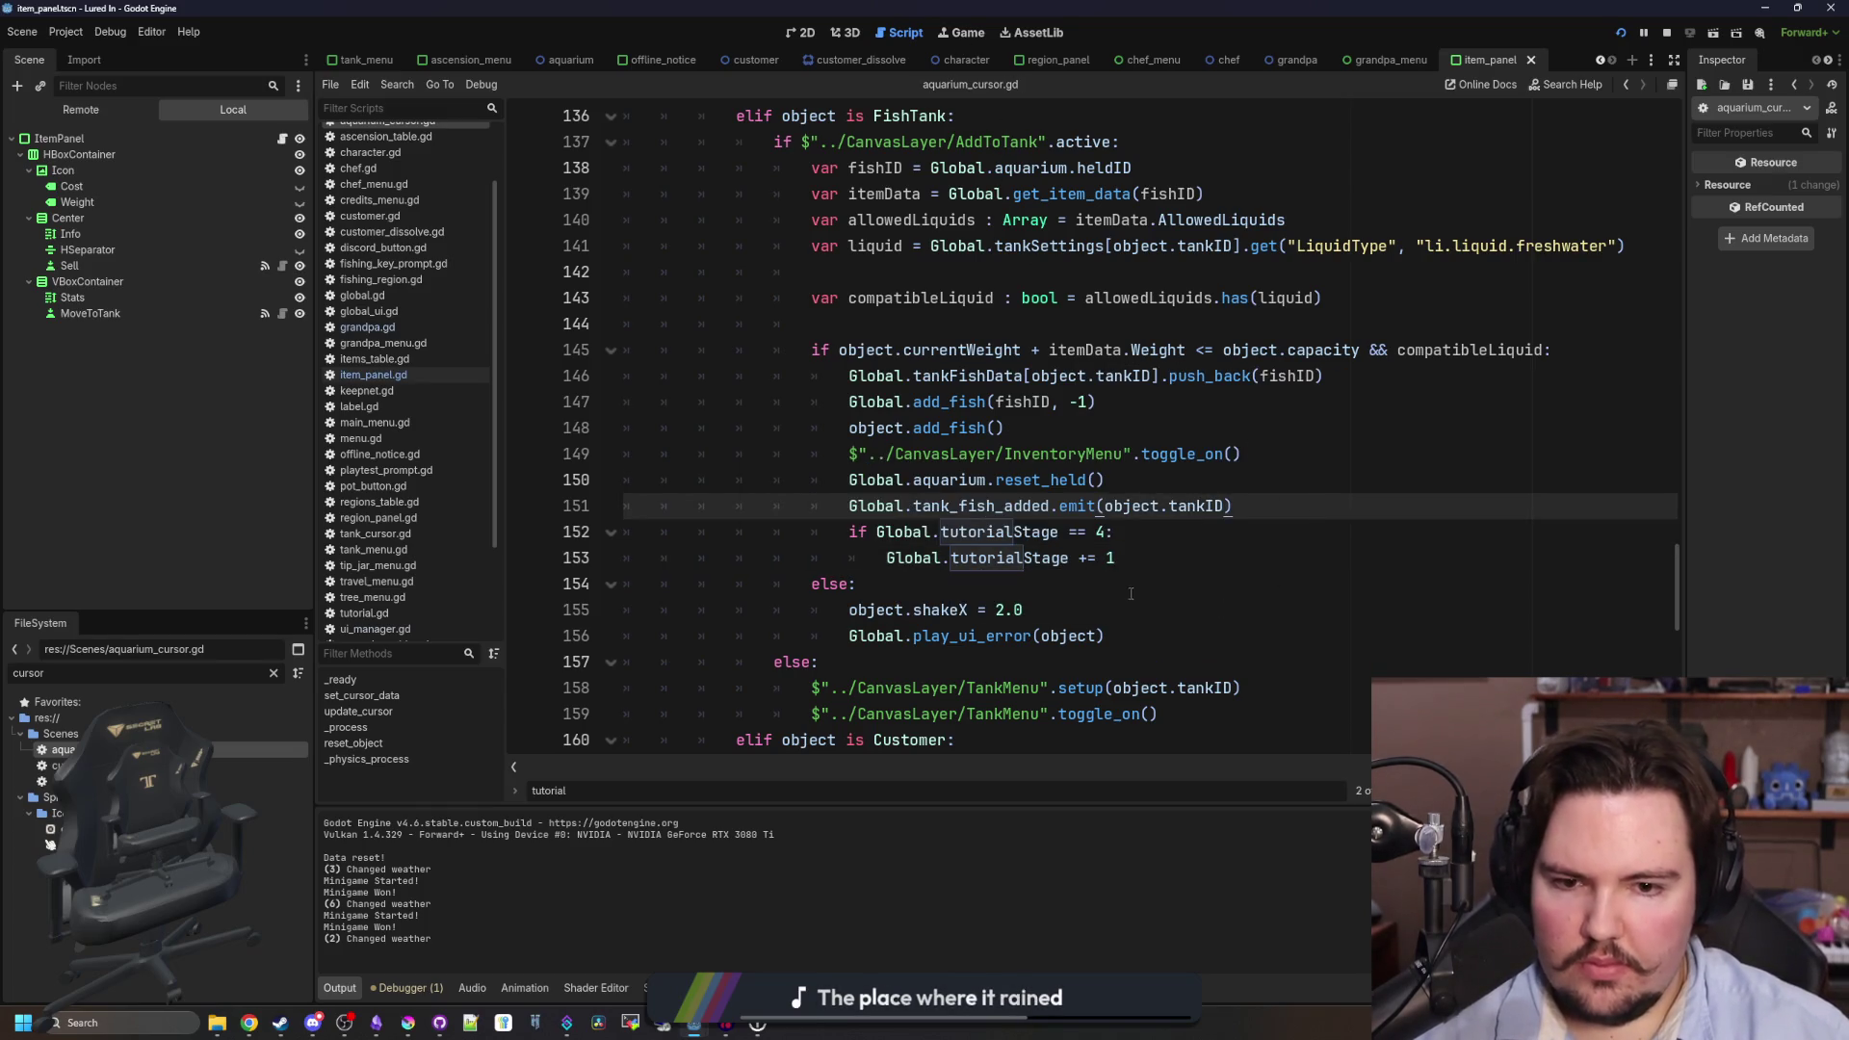
left_click(1136, 556)
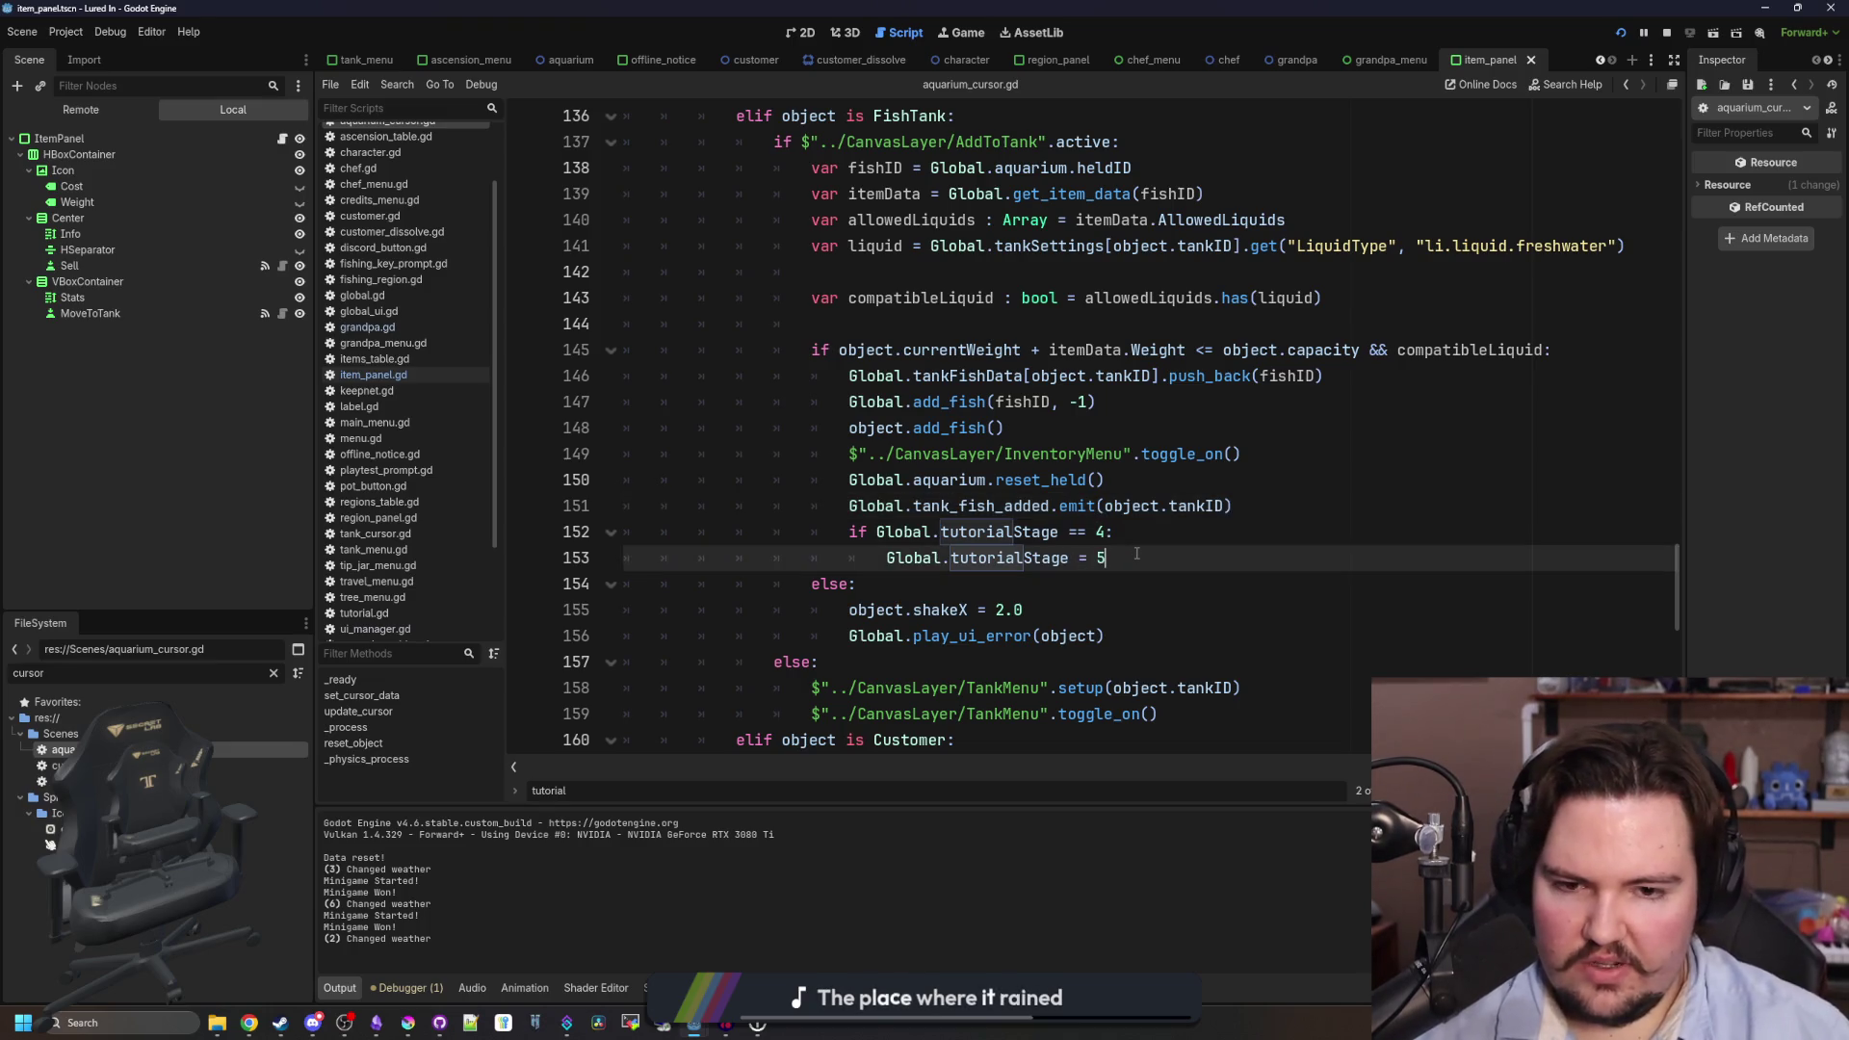
key("ctrl+s")
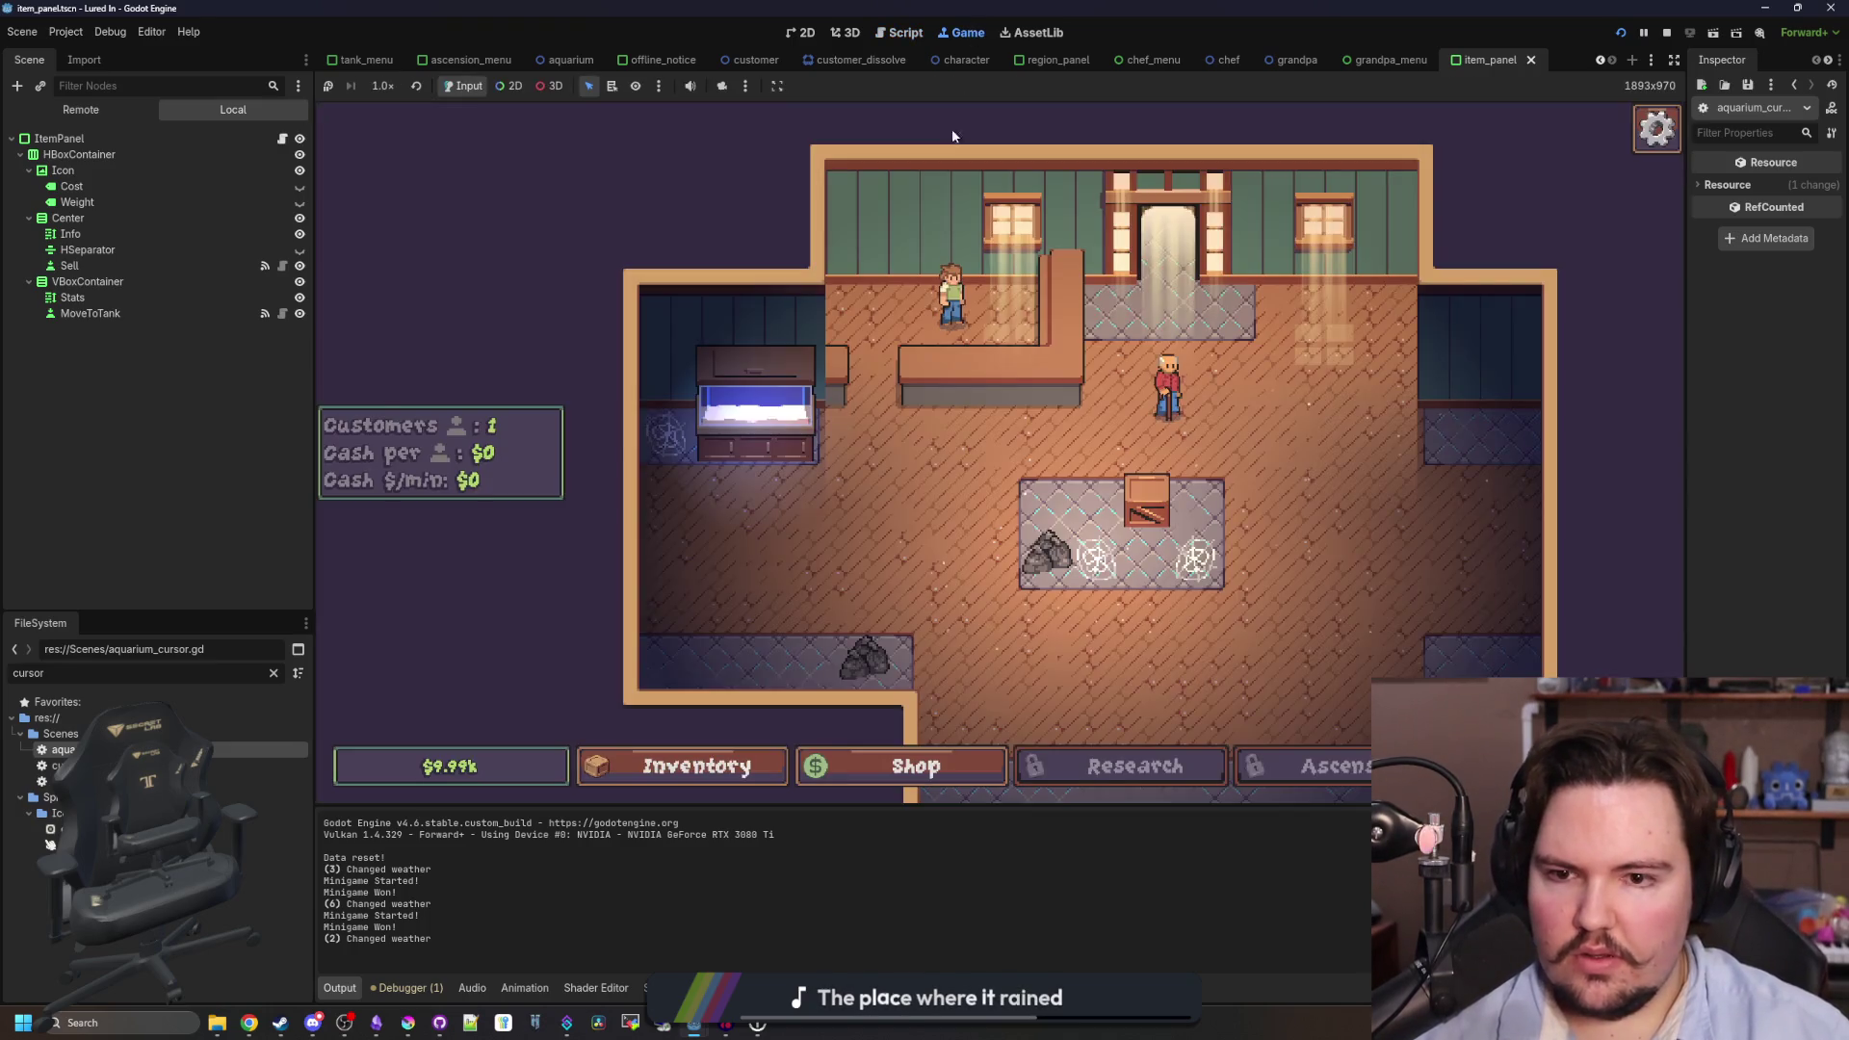
left_click(750, 778)
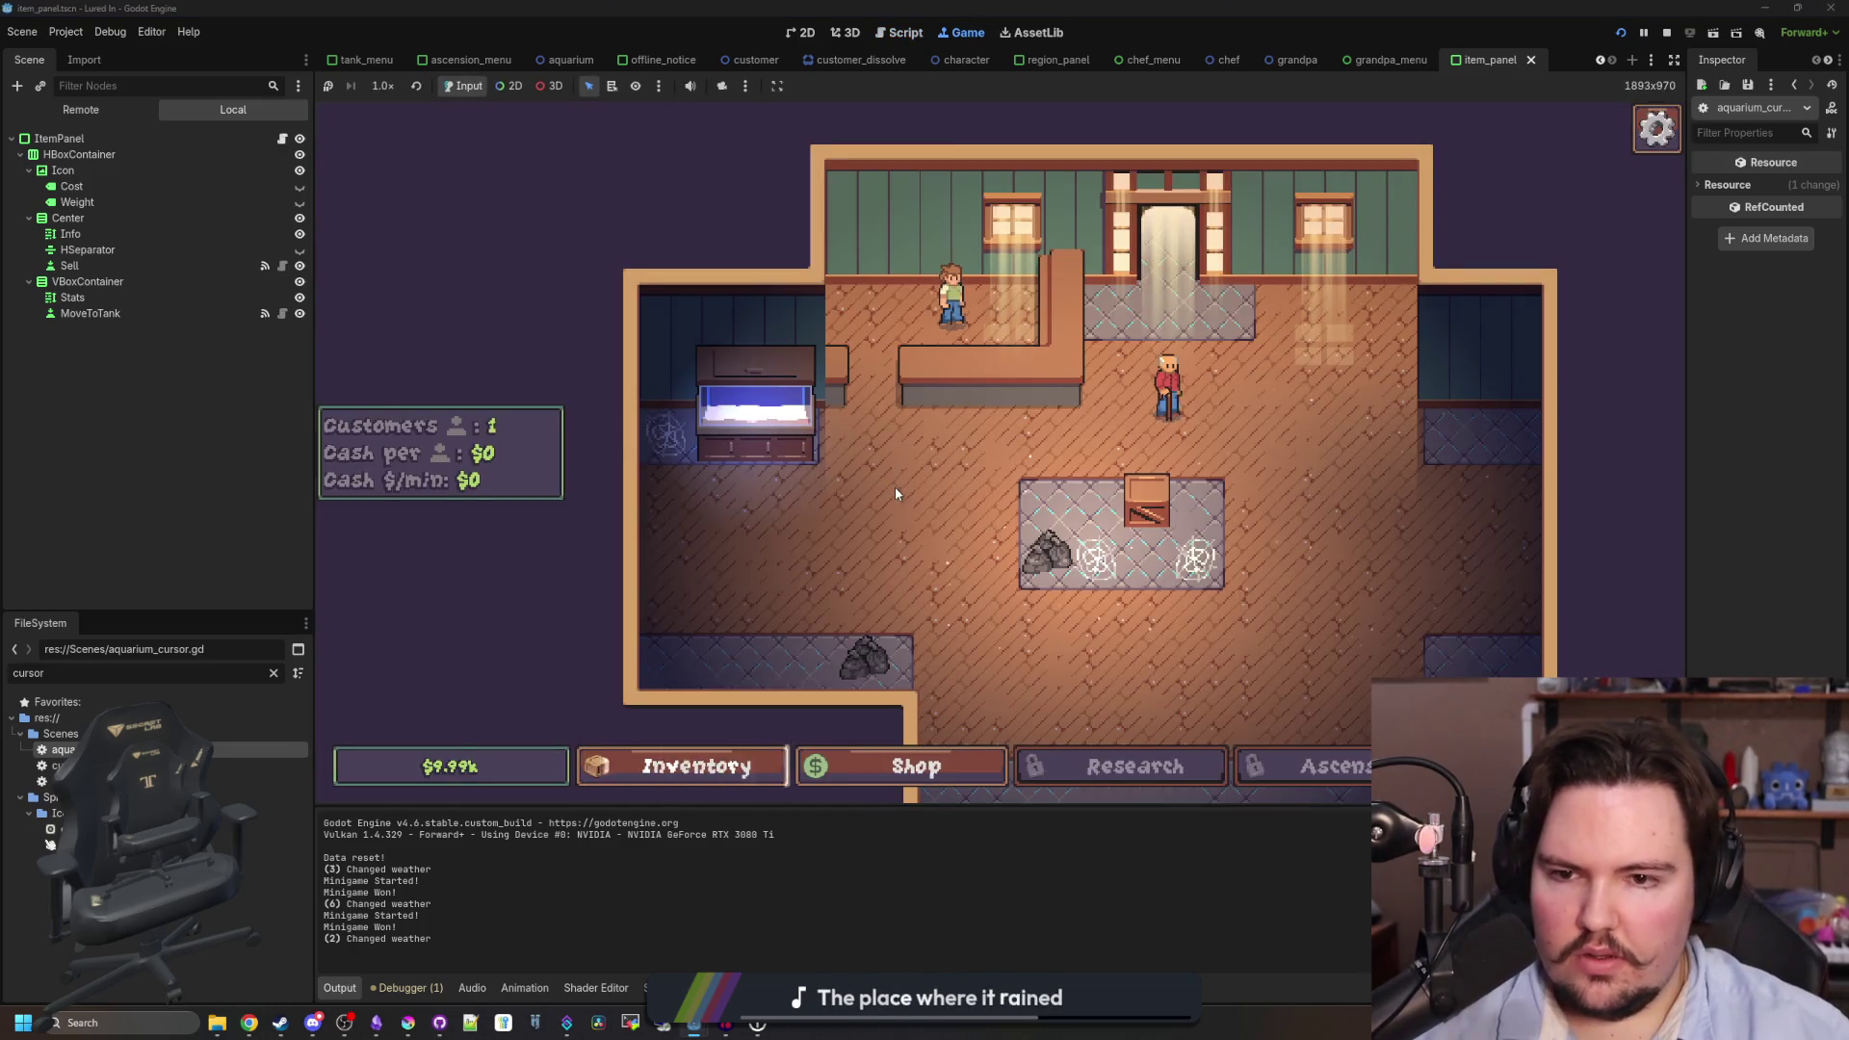
- Place the Minnow in the freshwater tank and talk to Grandpa, who repeats his move-a-fish tip
left_click(1233, 439)
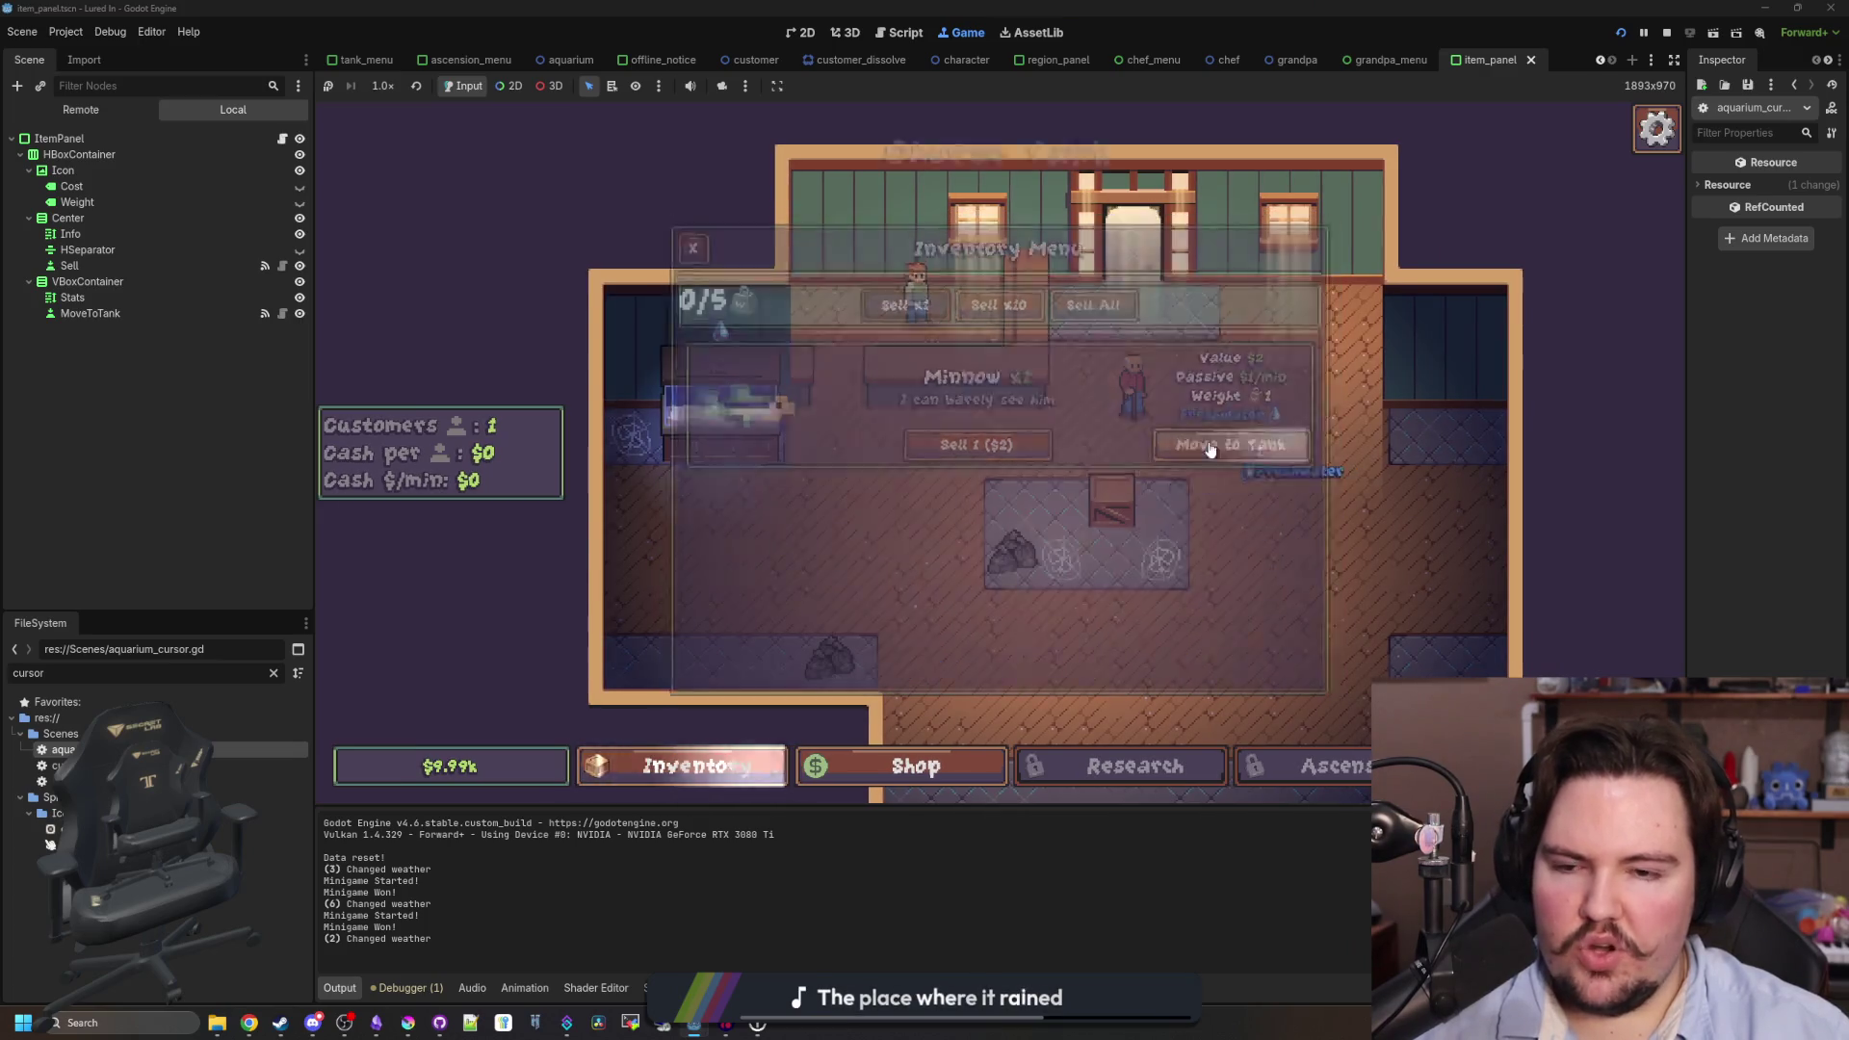
left_click(704, 405)
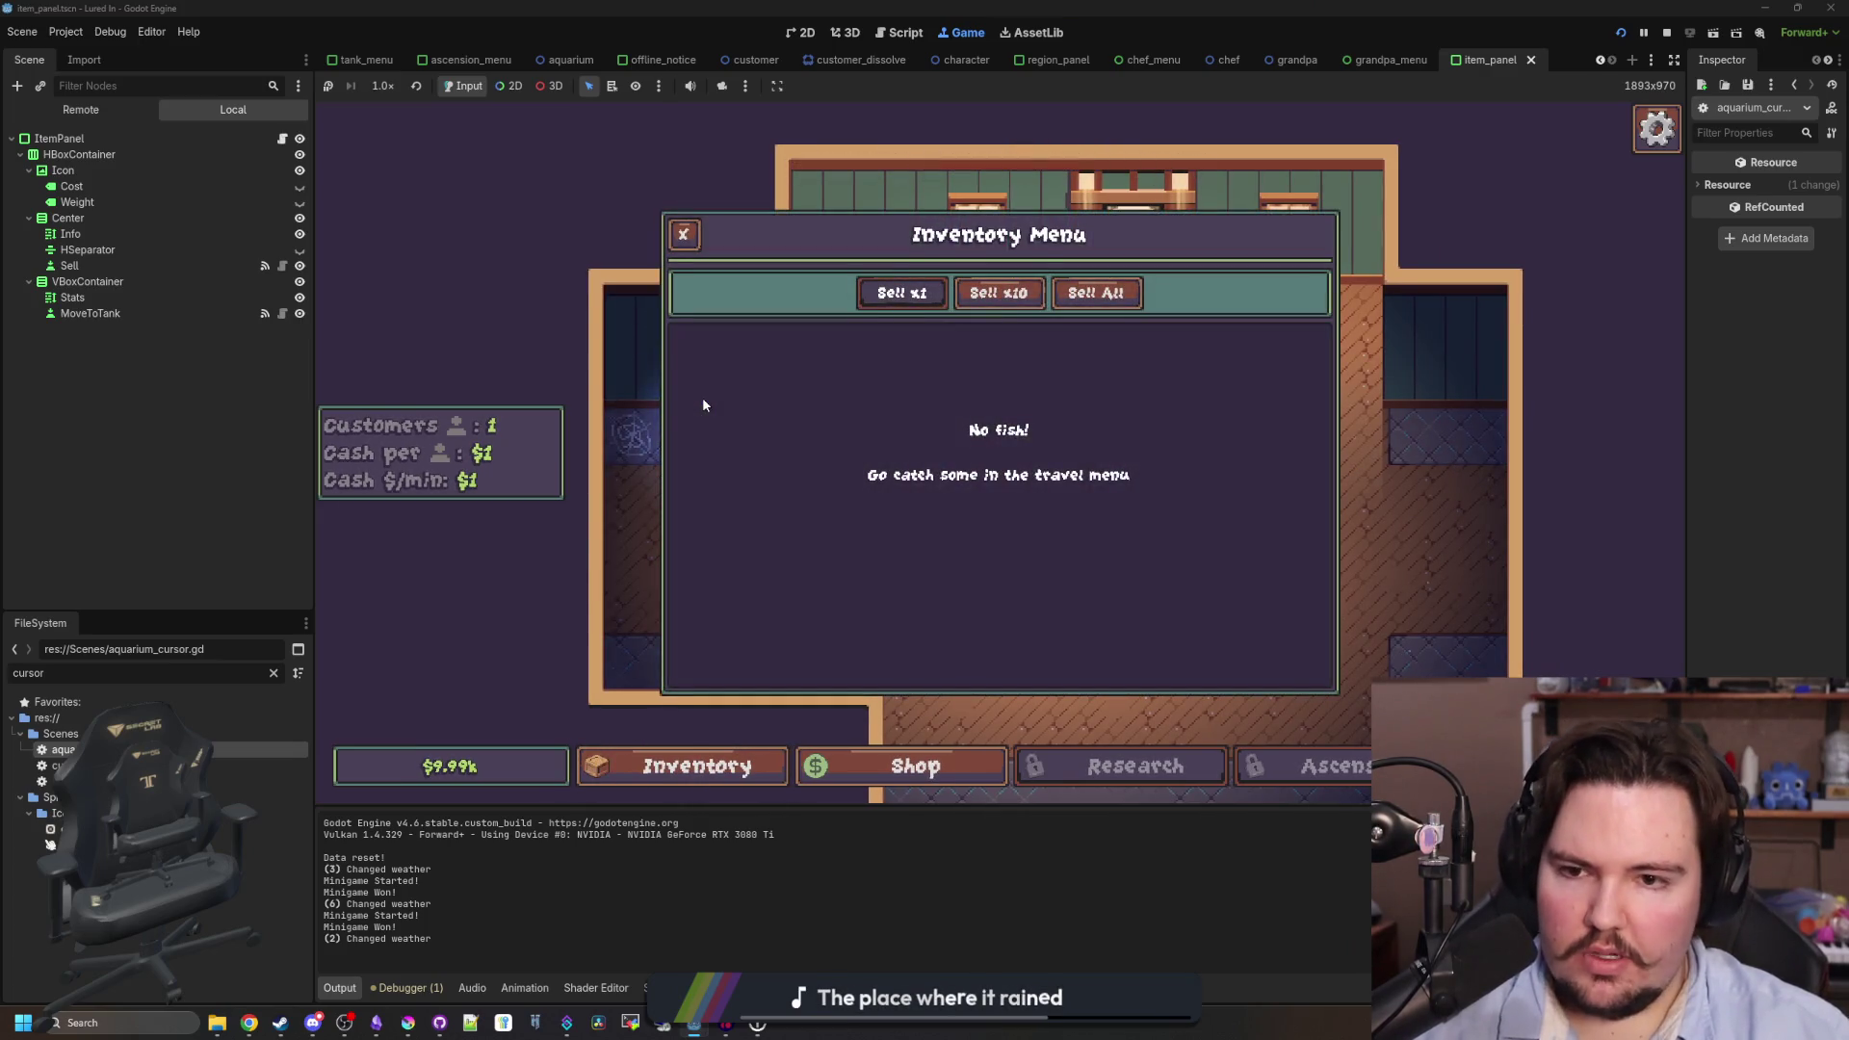
left_click(684, 231)
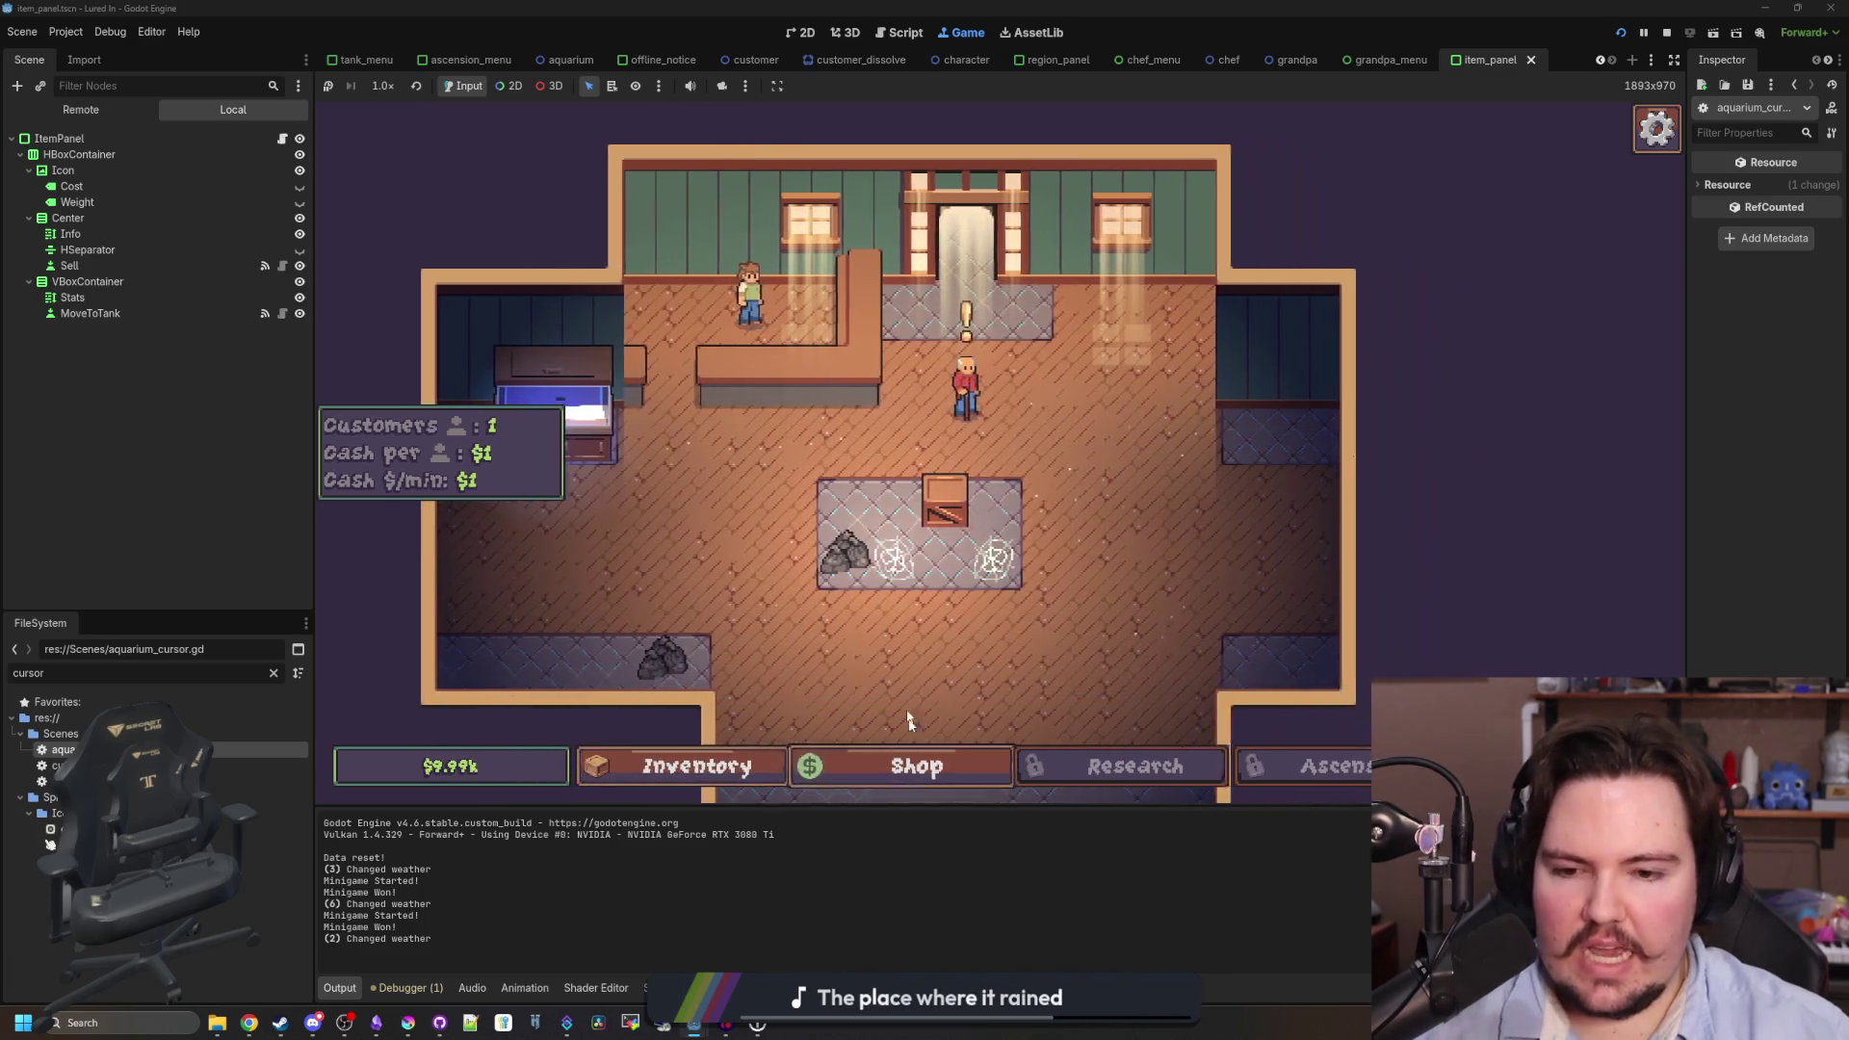
left_click(1013, 466)
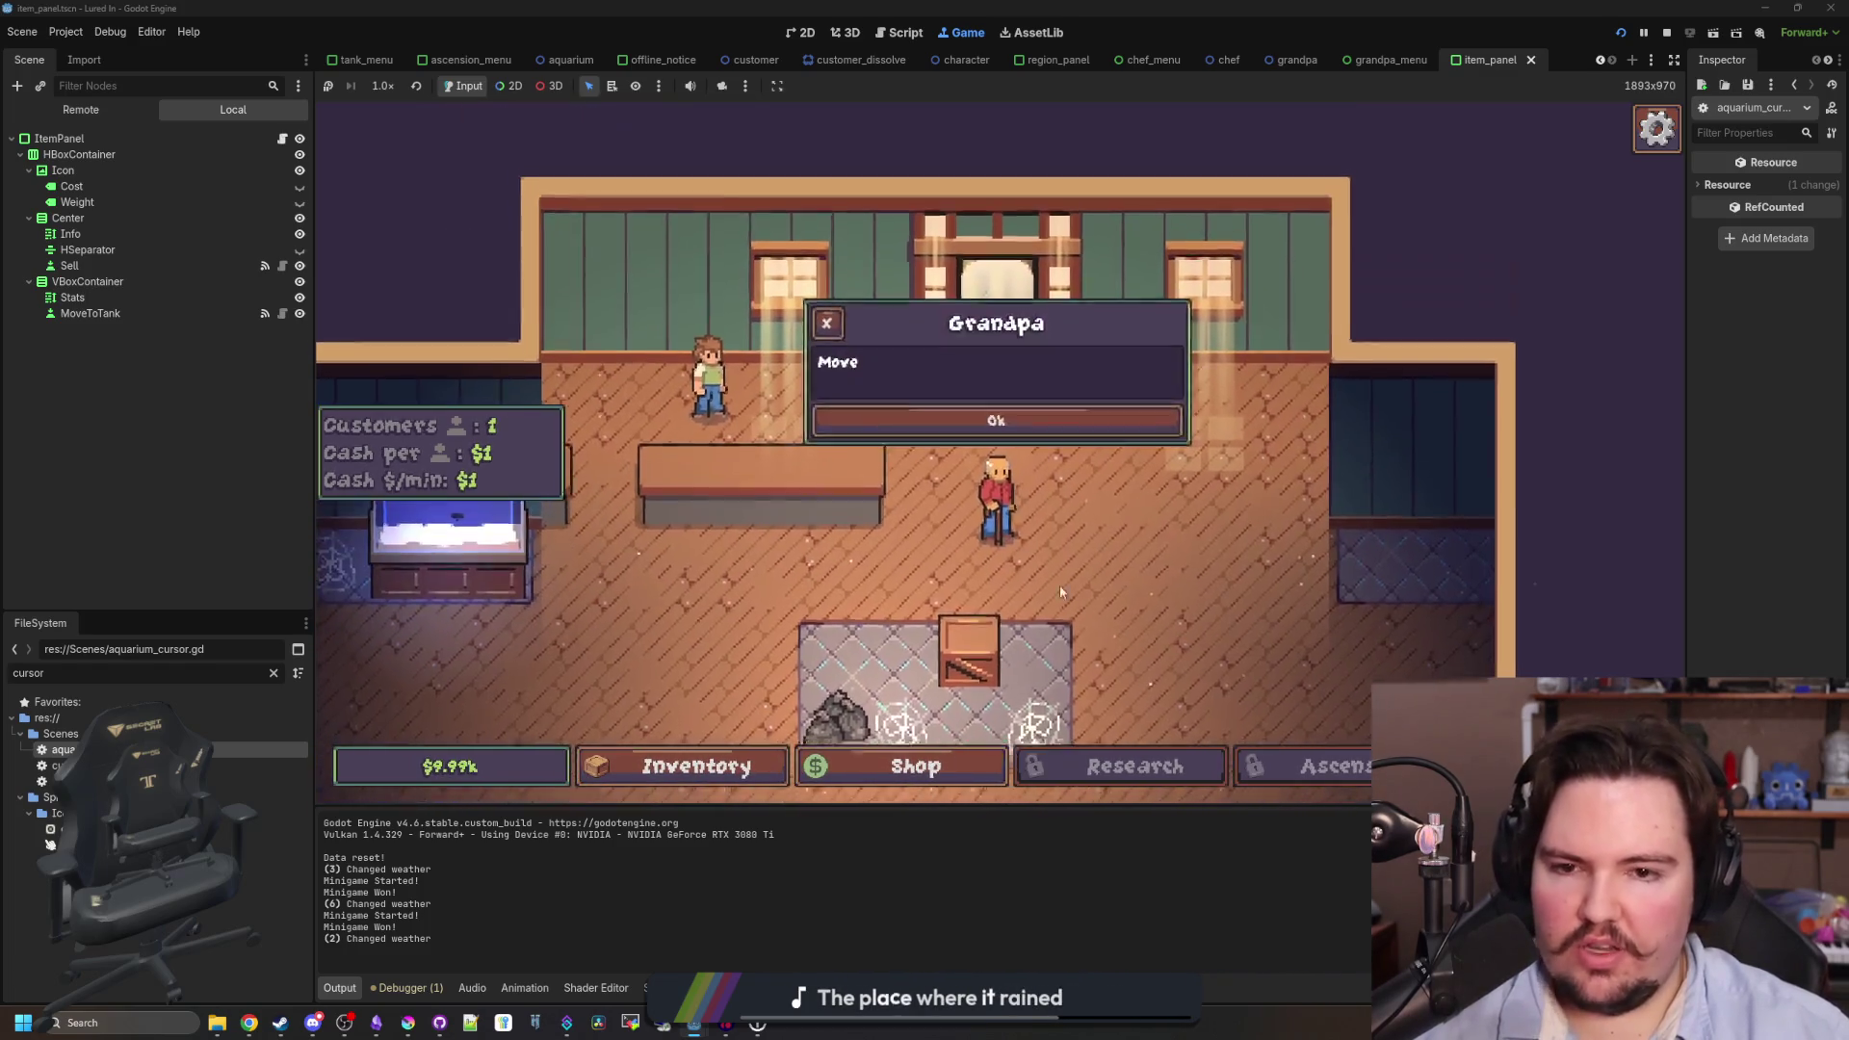
left_click(937, 475)
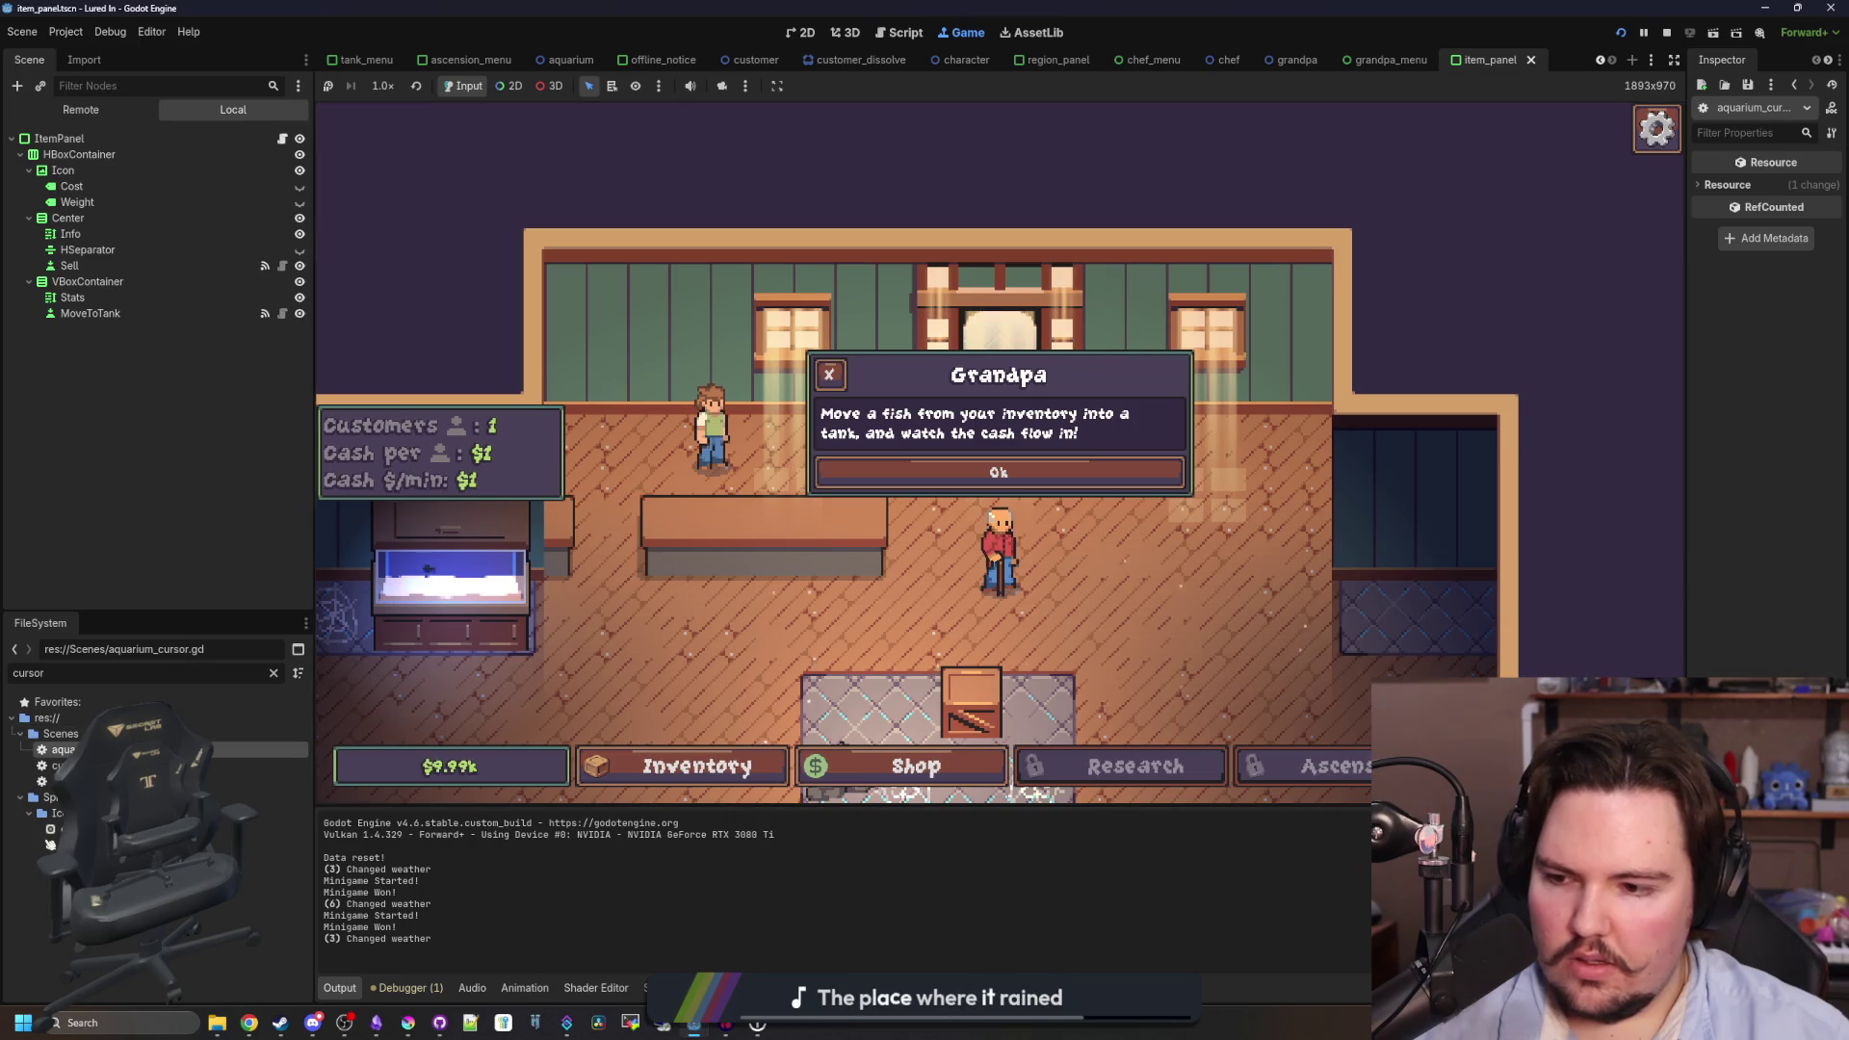
- Recheck aquarium_cursor.gd, return to the game, then filter for and open grandpa.gd
left_click(899, 32)
left_click(1087, 584)
left_click(1123, 547)
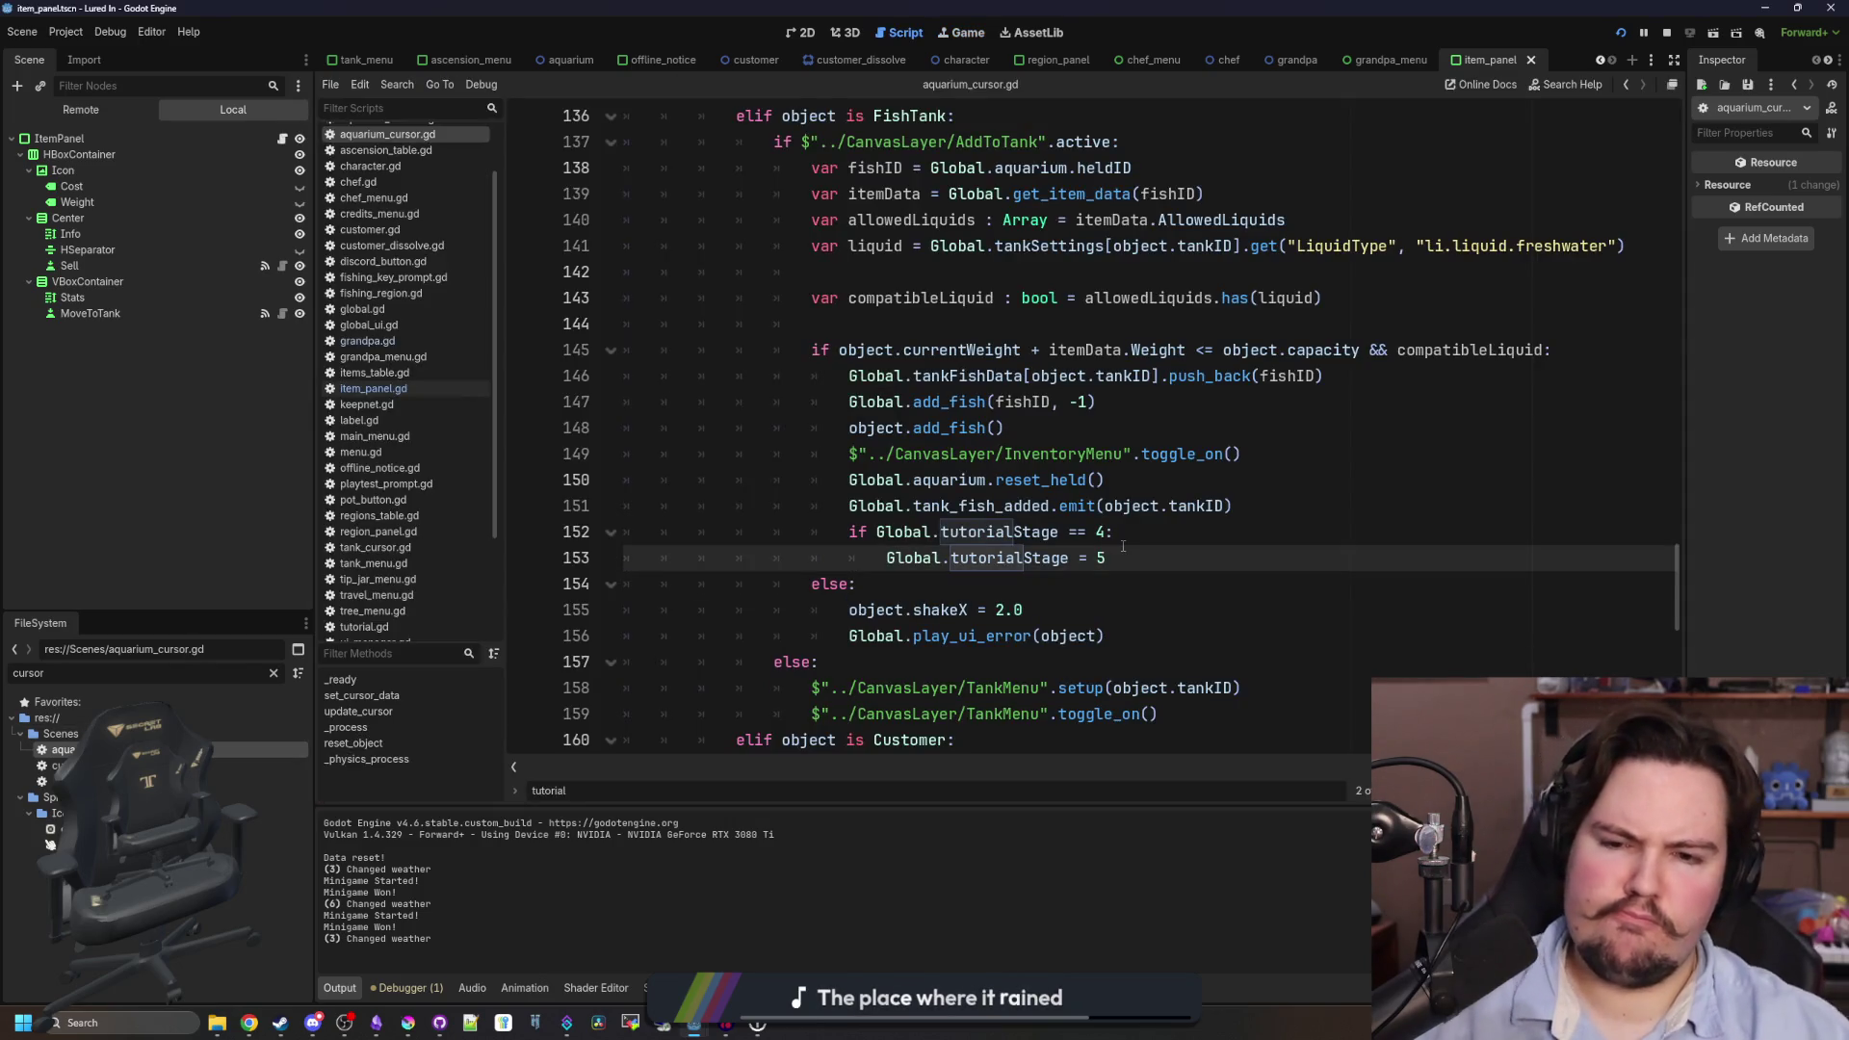
left_click(965, 32)
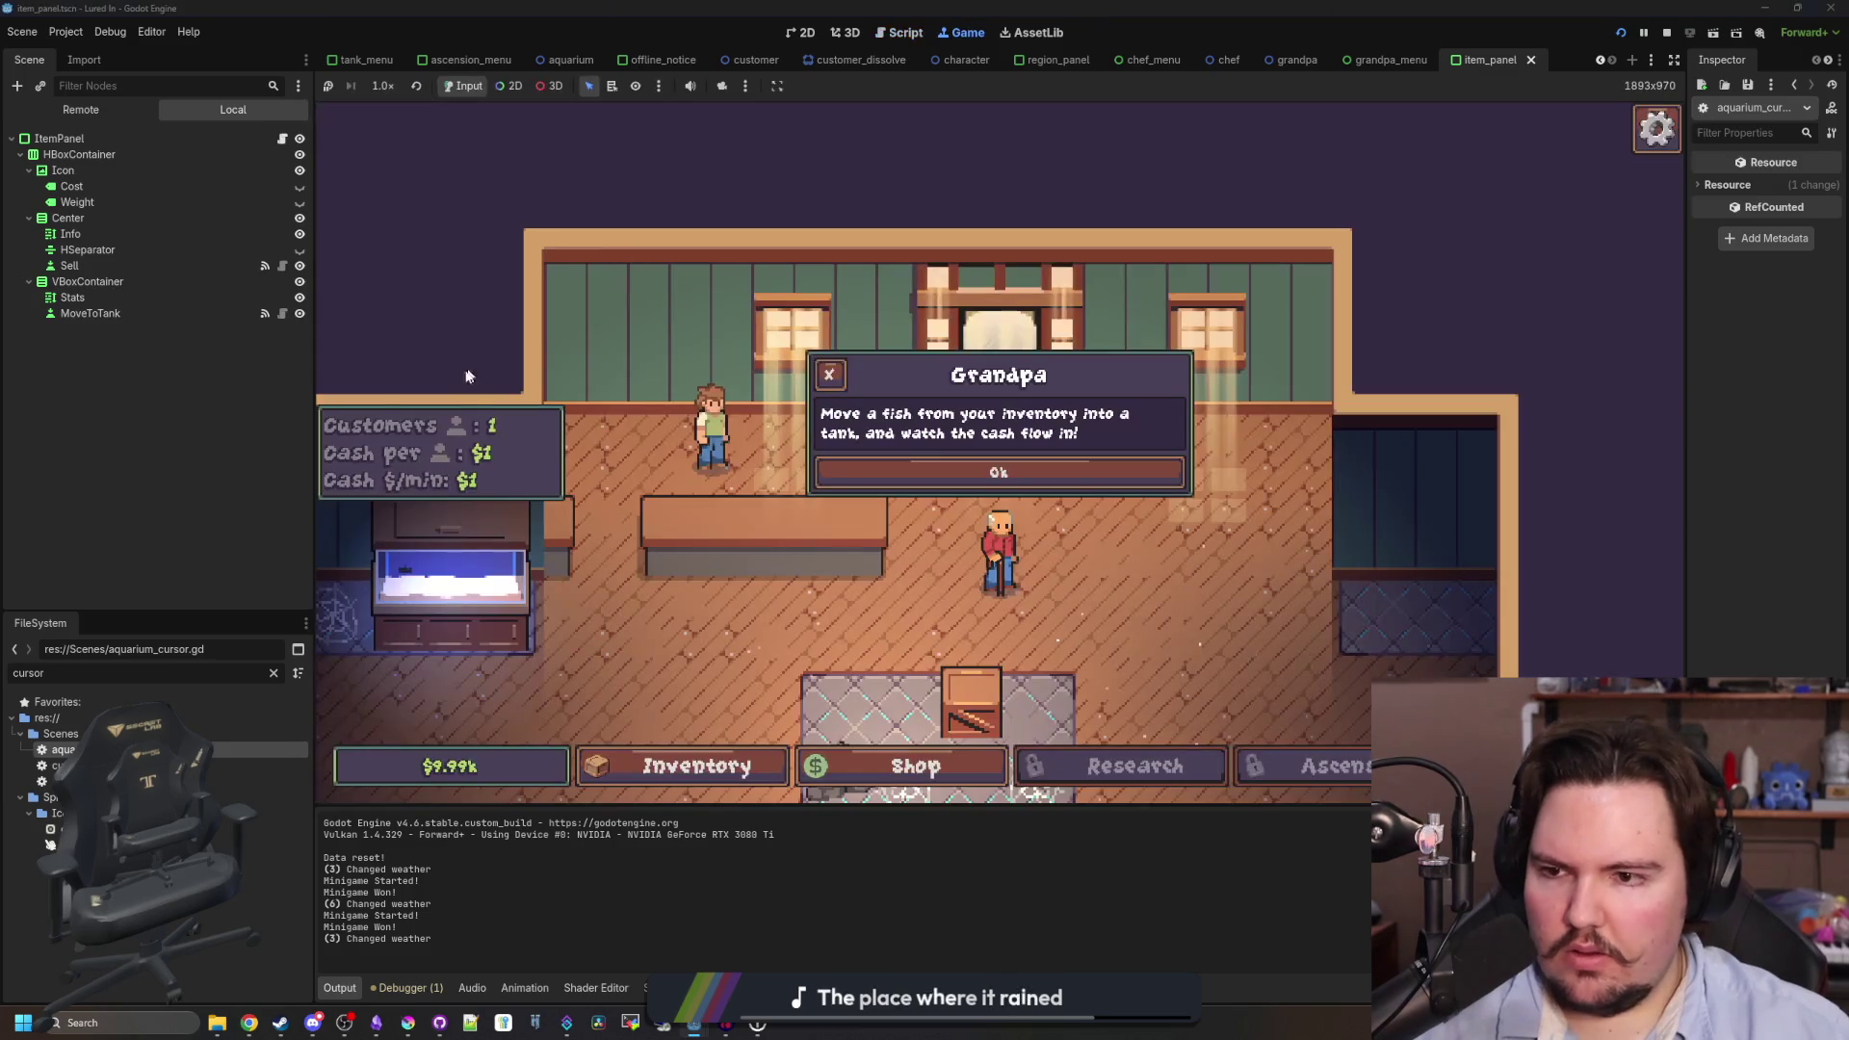
left_click(274, 673)
type("gra")
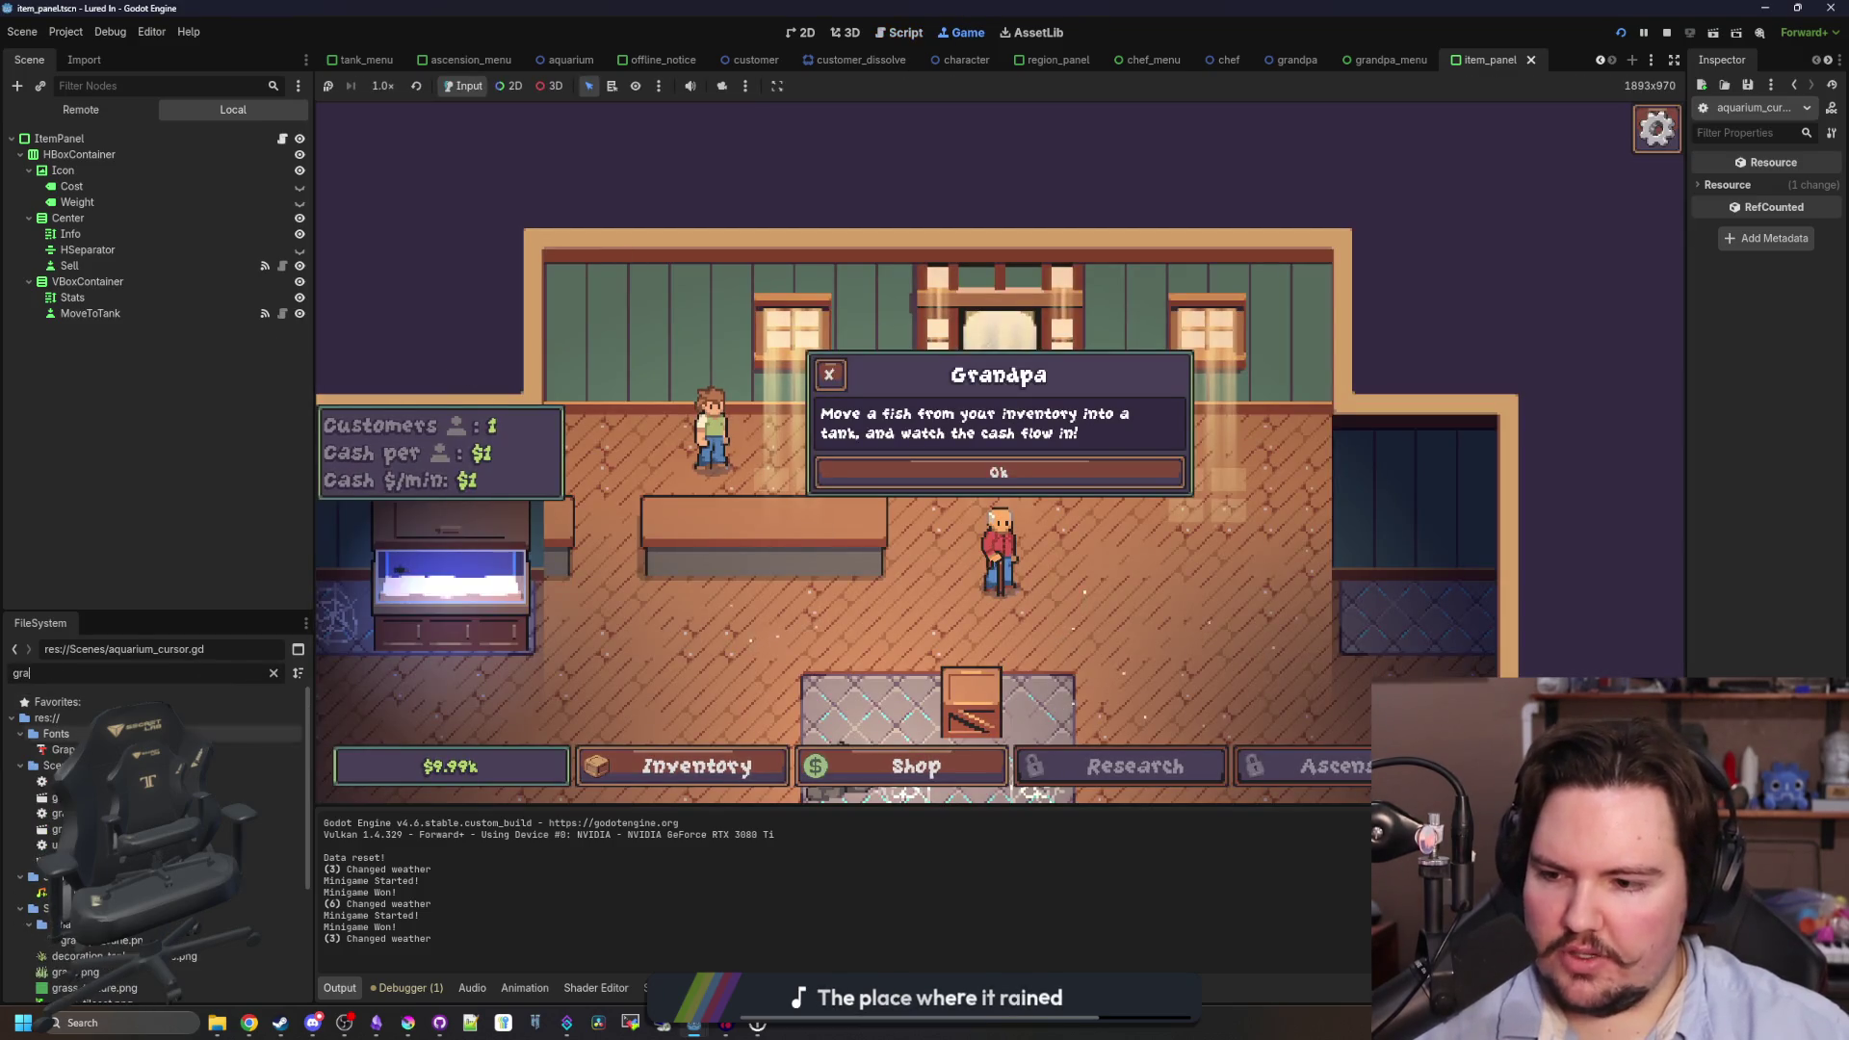
double_click(115, 781)
- Open grandpa_menu.gd and duplicate set_text()'s '4: index = 4' line as a stage 5 case
scroll(923, 651, "down", 4)
scroll(923, 651, "up", 4)
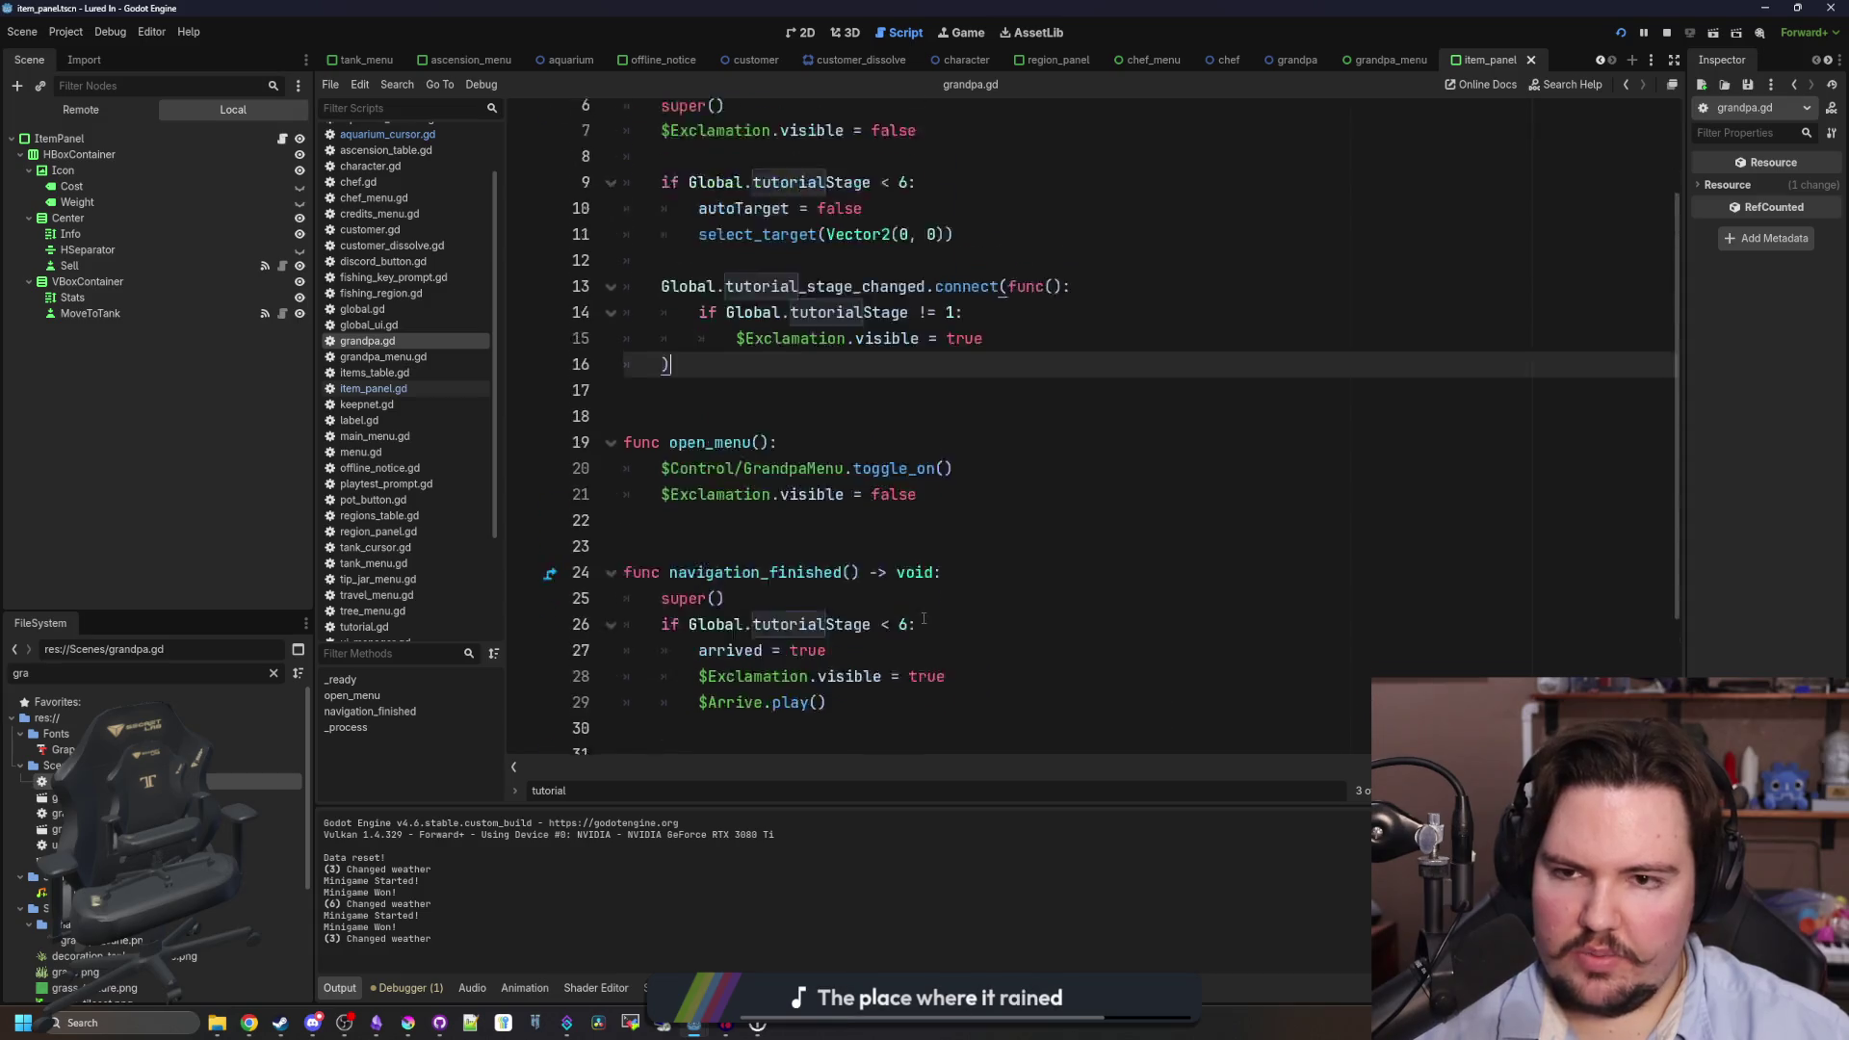
double_click(58, 814)
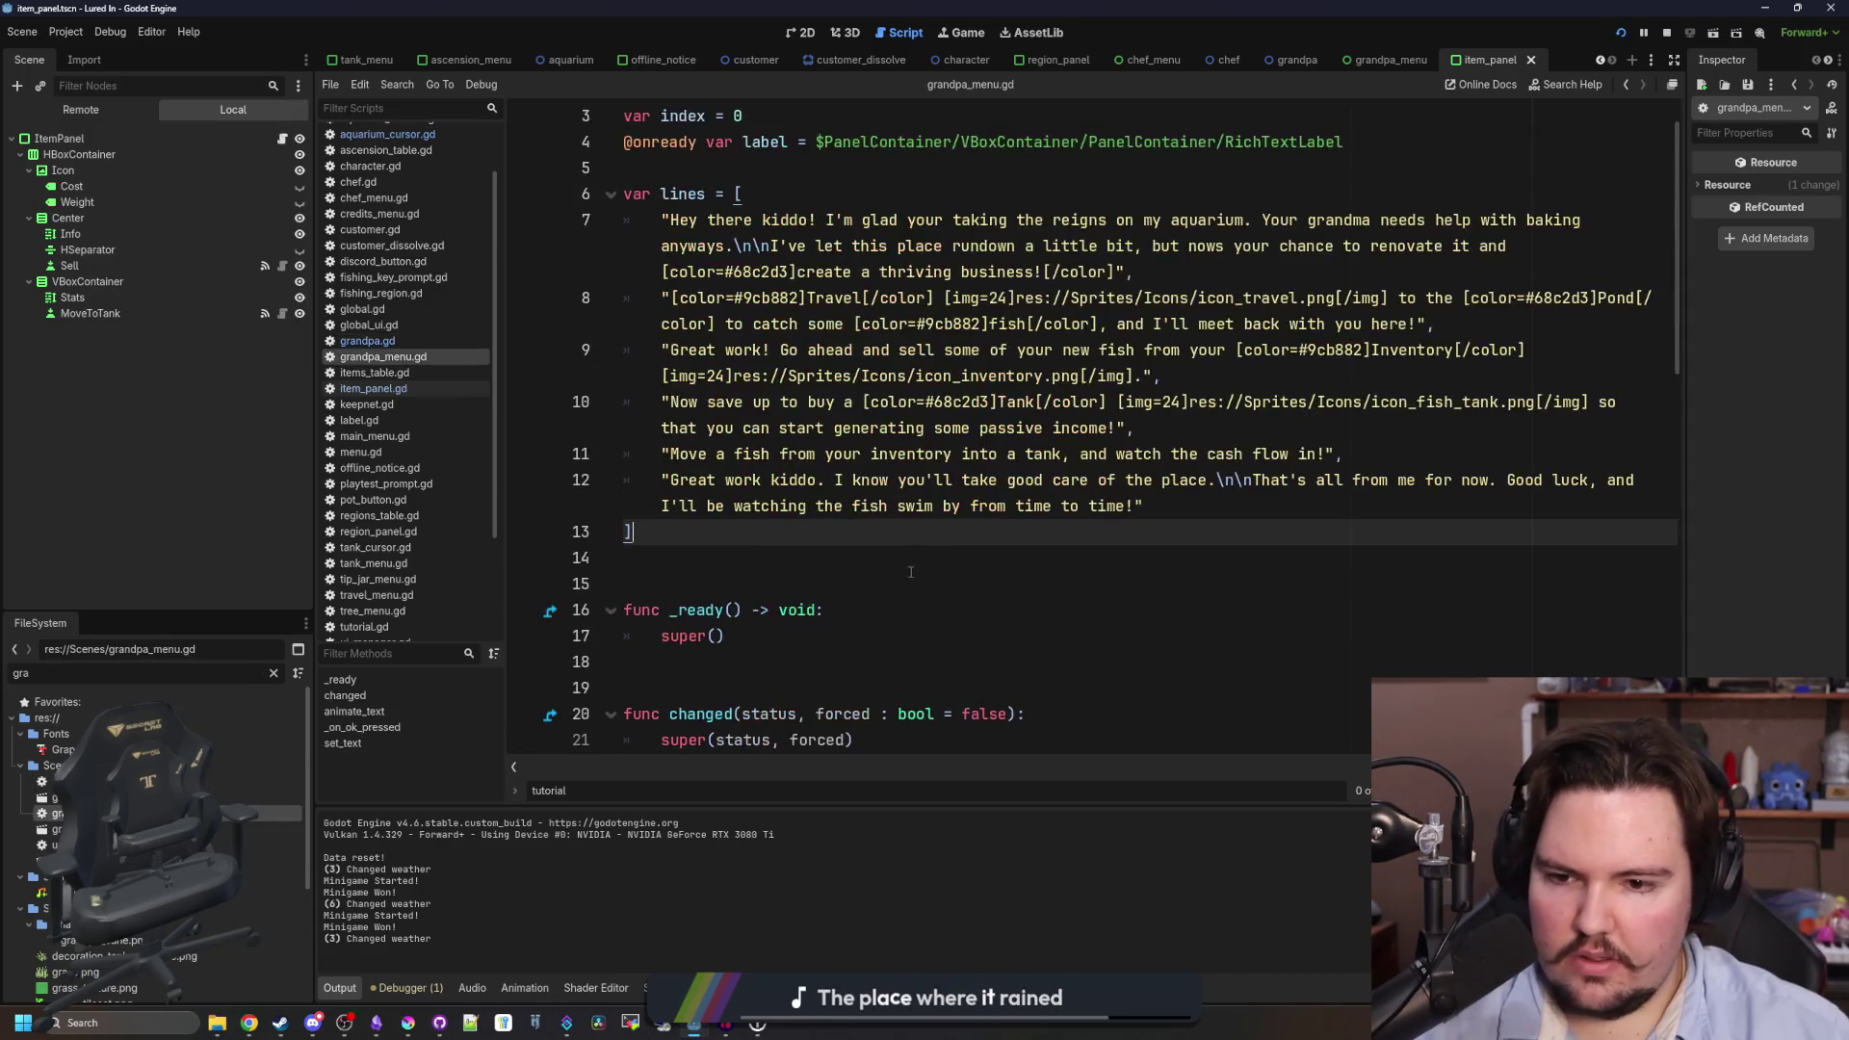
scroll(824, 613, "down", 10)
left_click(840, 662)
key("shift+Home")
key("ctrl+c")
key("End")
key("Return")
key("ctrl+v")
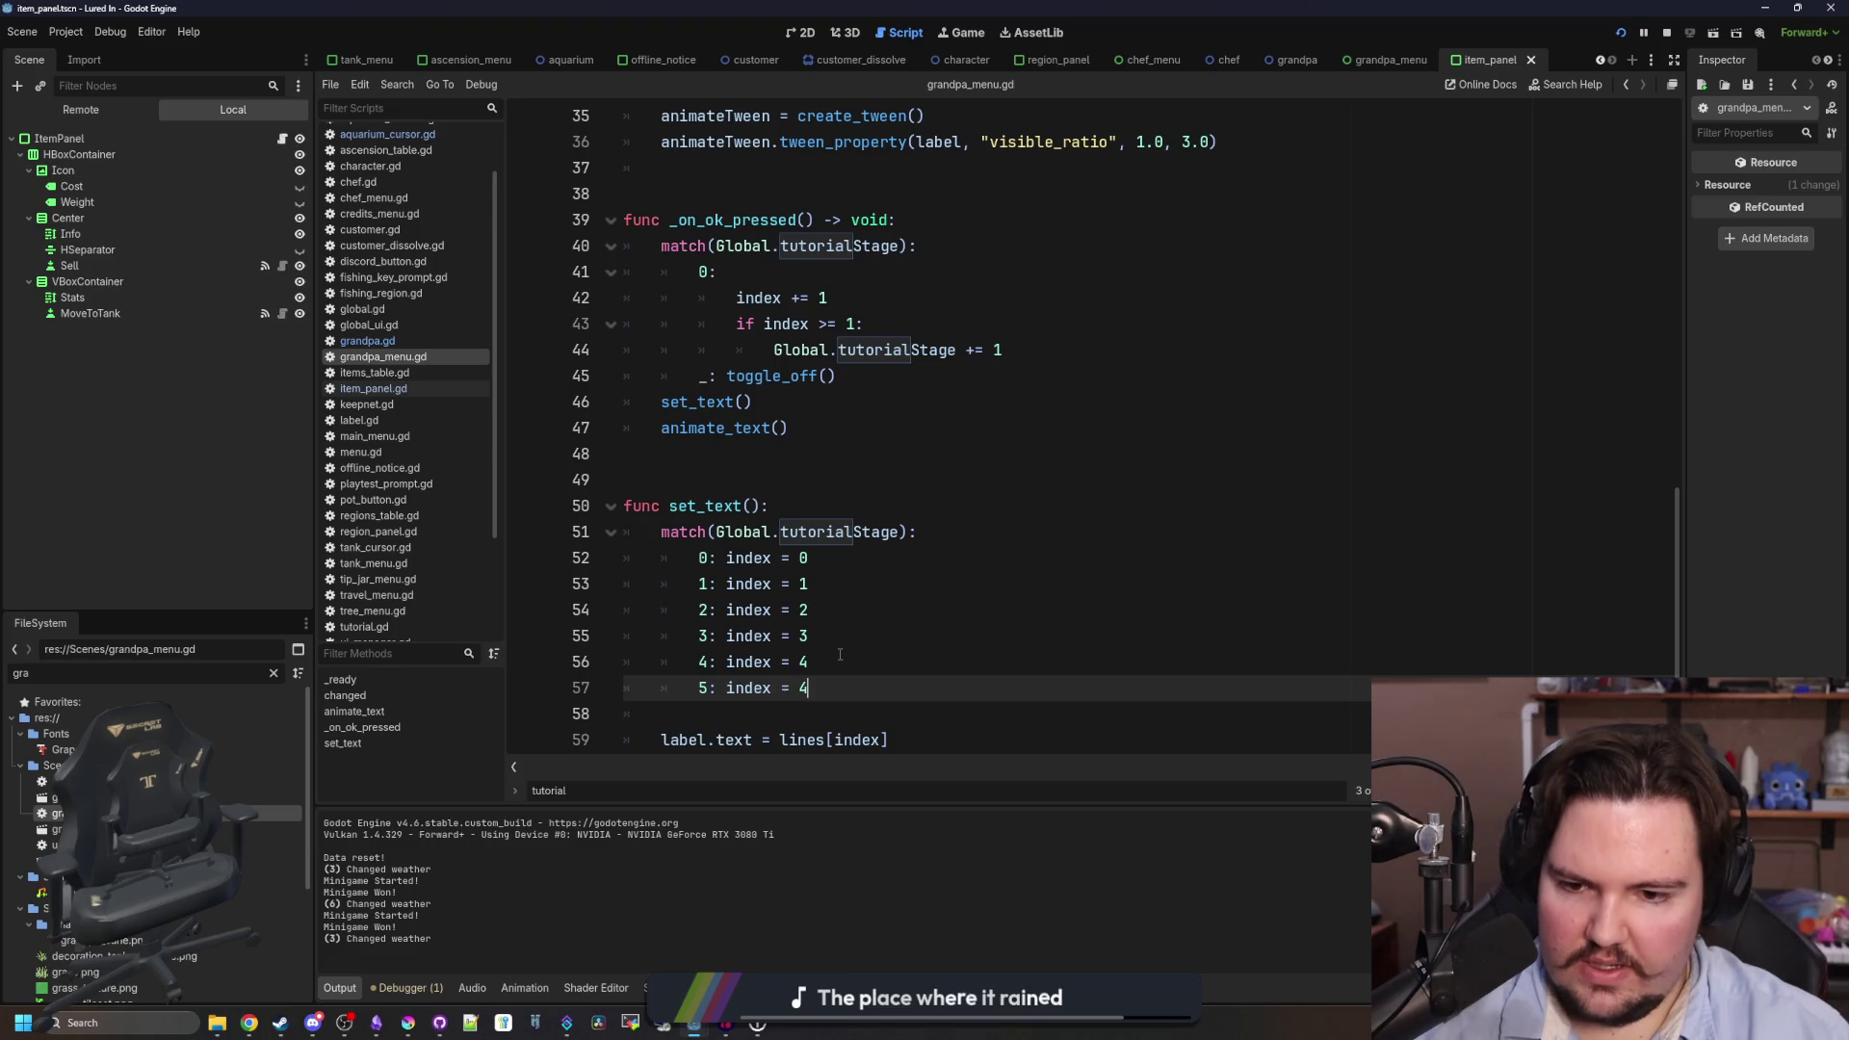
- In the running game, talk to Grandpa to get his 'Great work kiddo' farewell
left_click(963, 33)
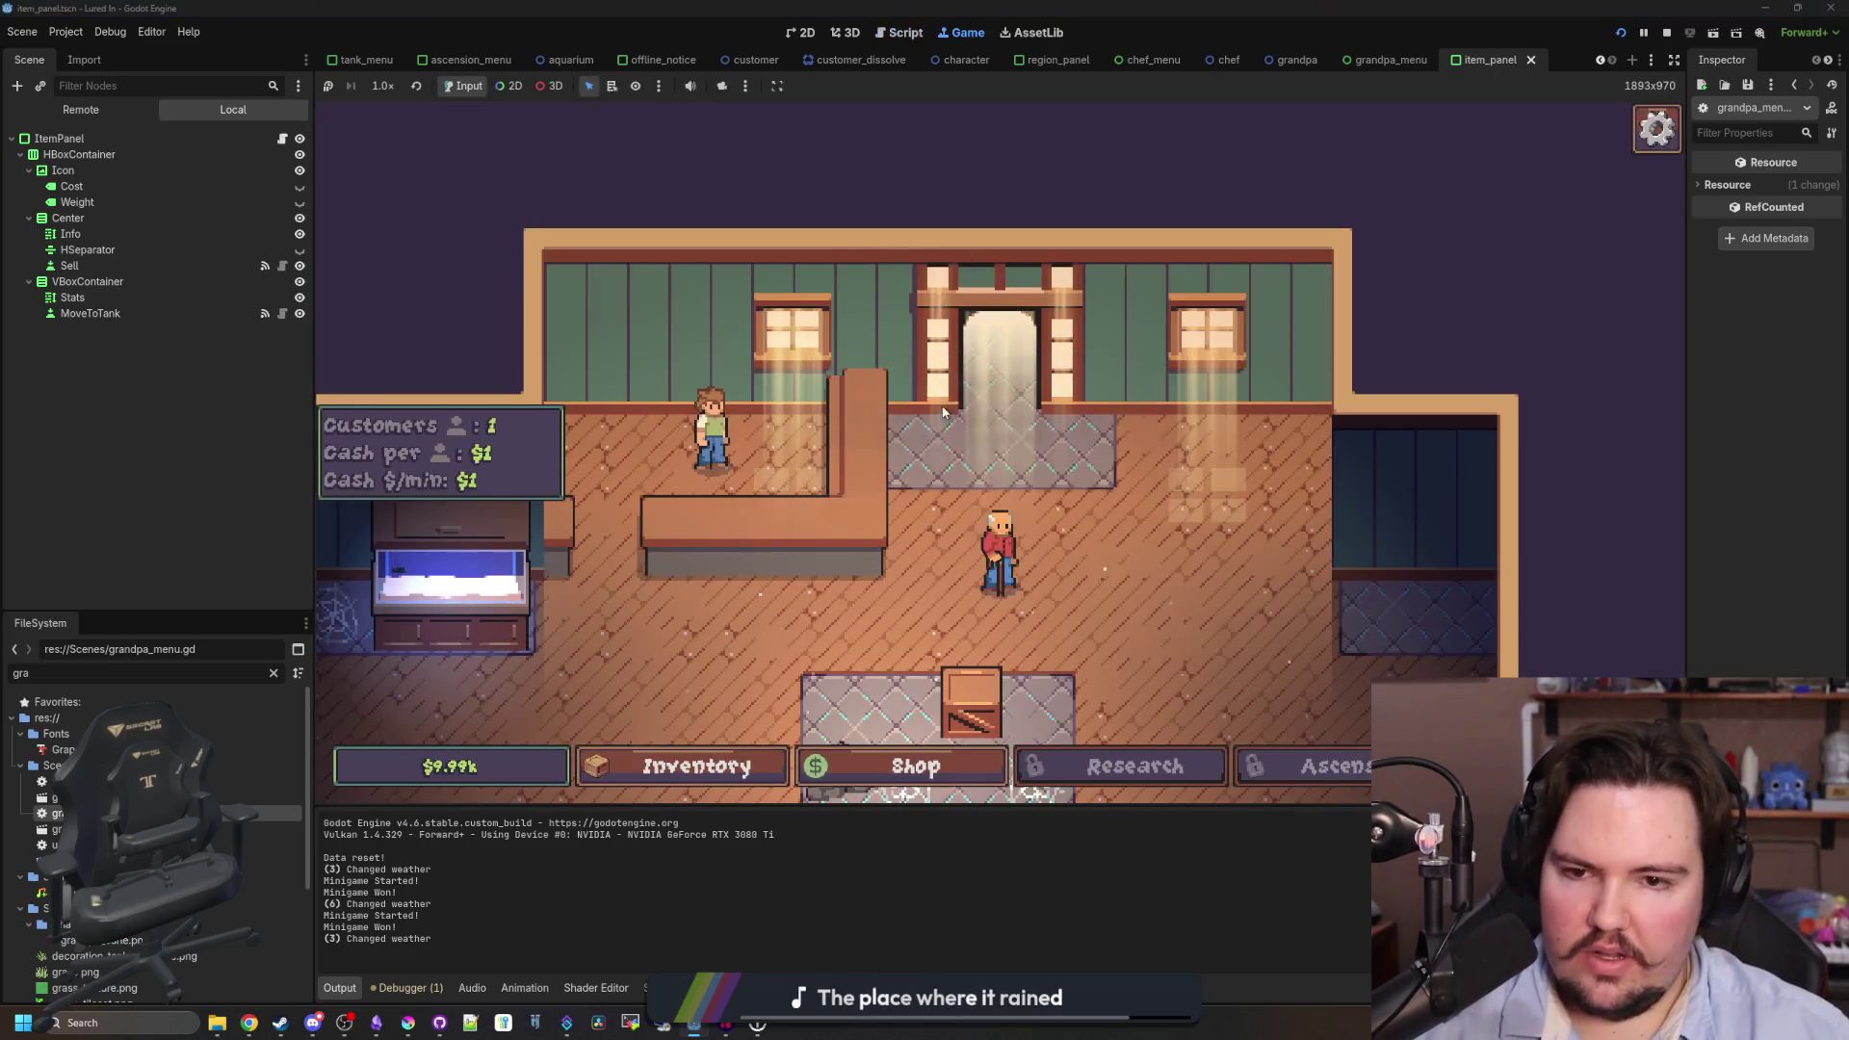
left_click(991, 500)
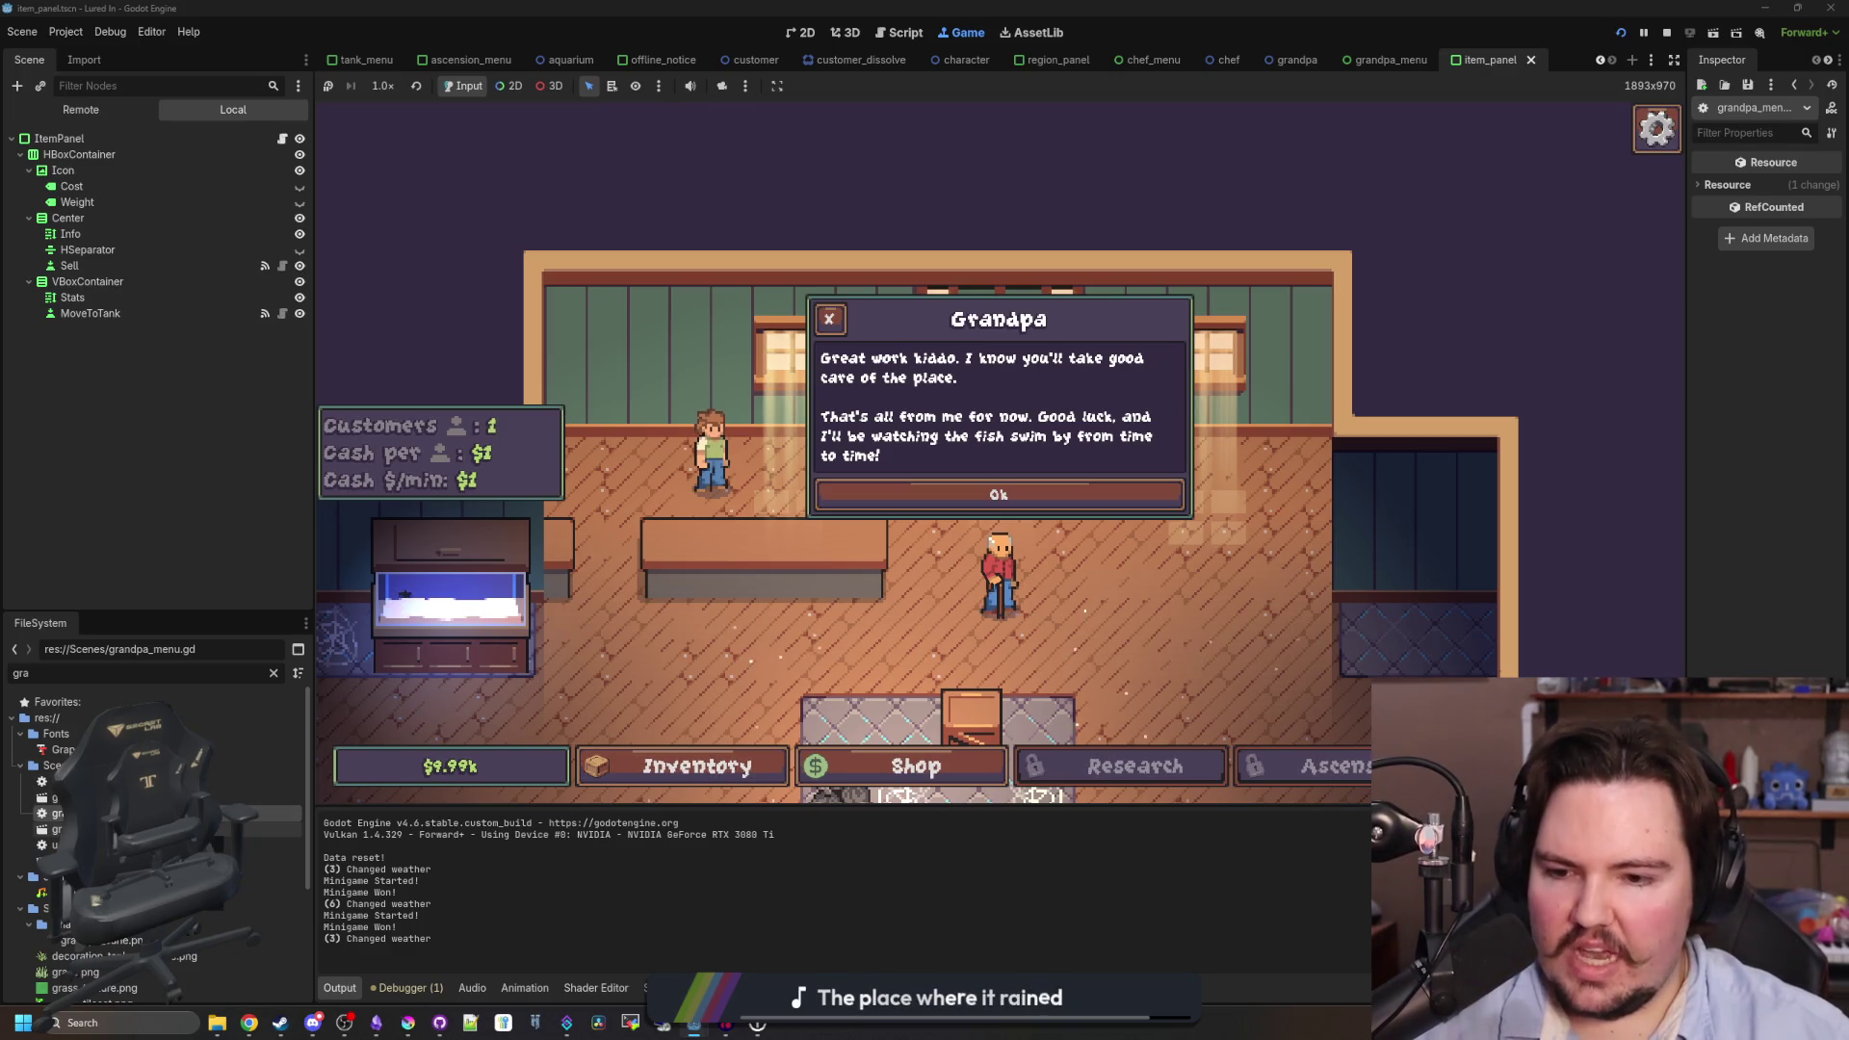
left_click(1387, 59)
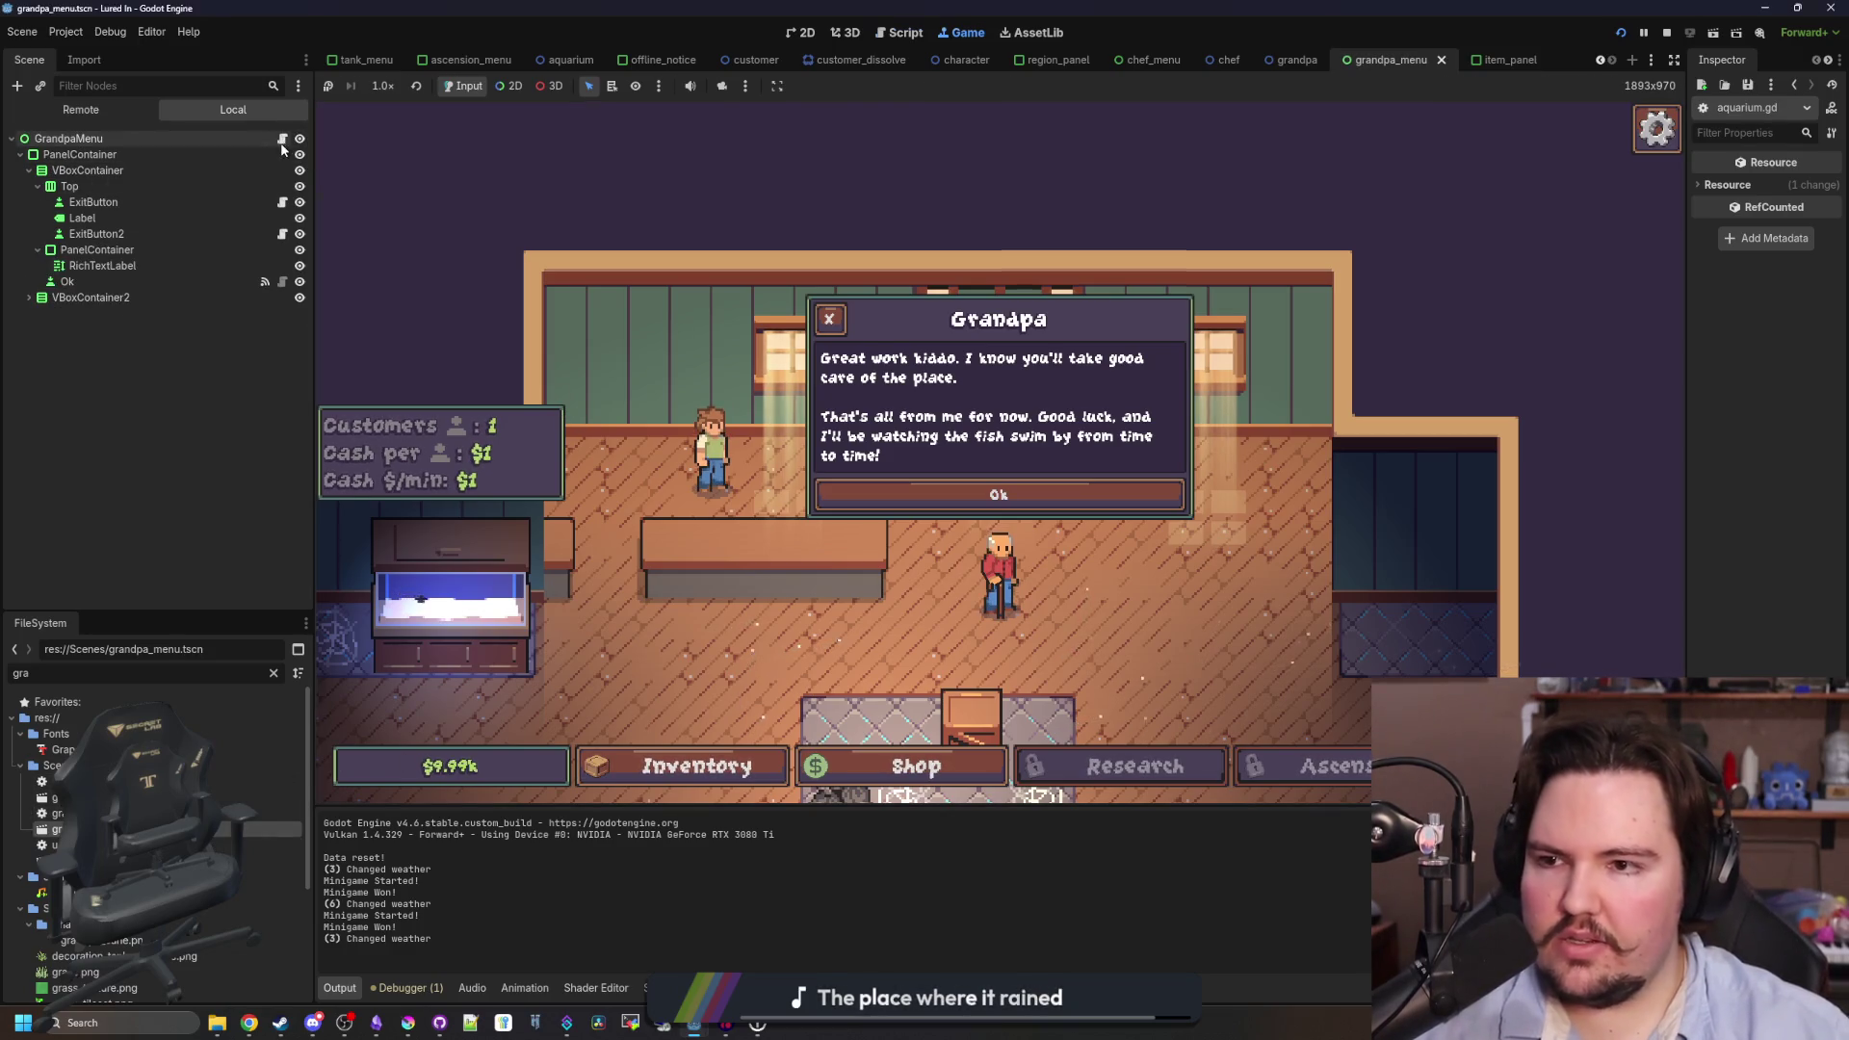
- Open the GrandpaMenu script and scroll to the _on_ok_pressed stage handling
left_click(283, 138)
scroll(1040, 607, "down", 3)
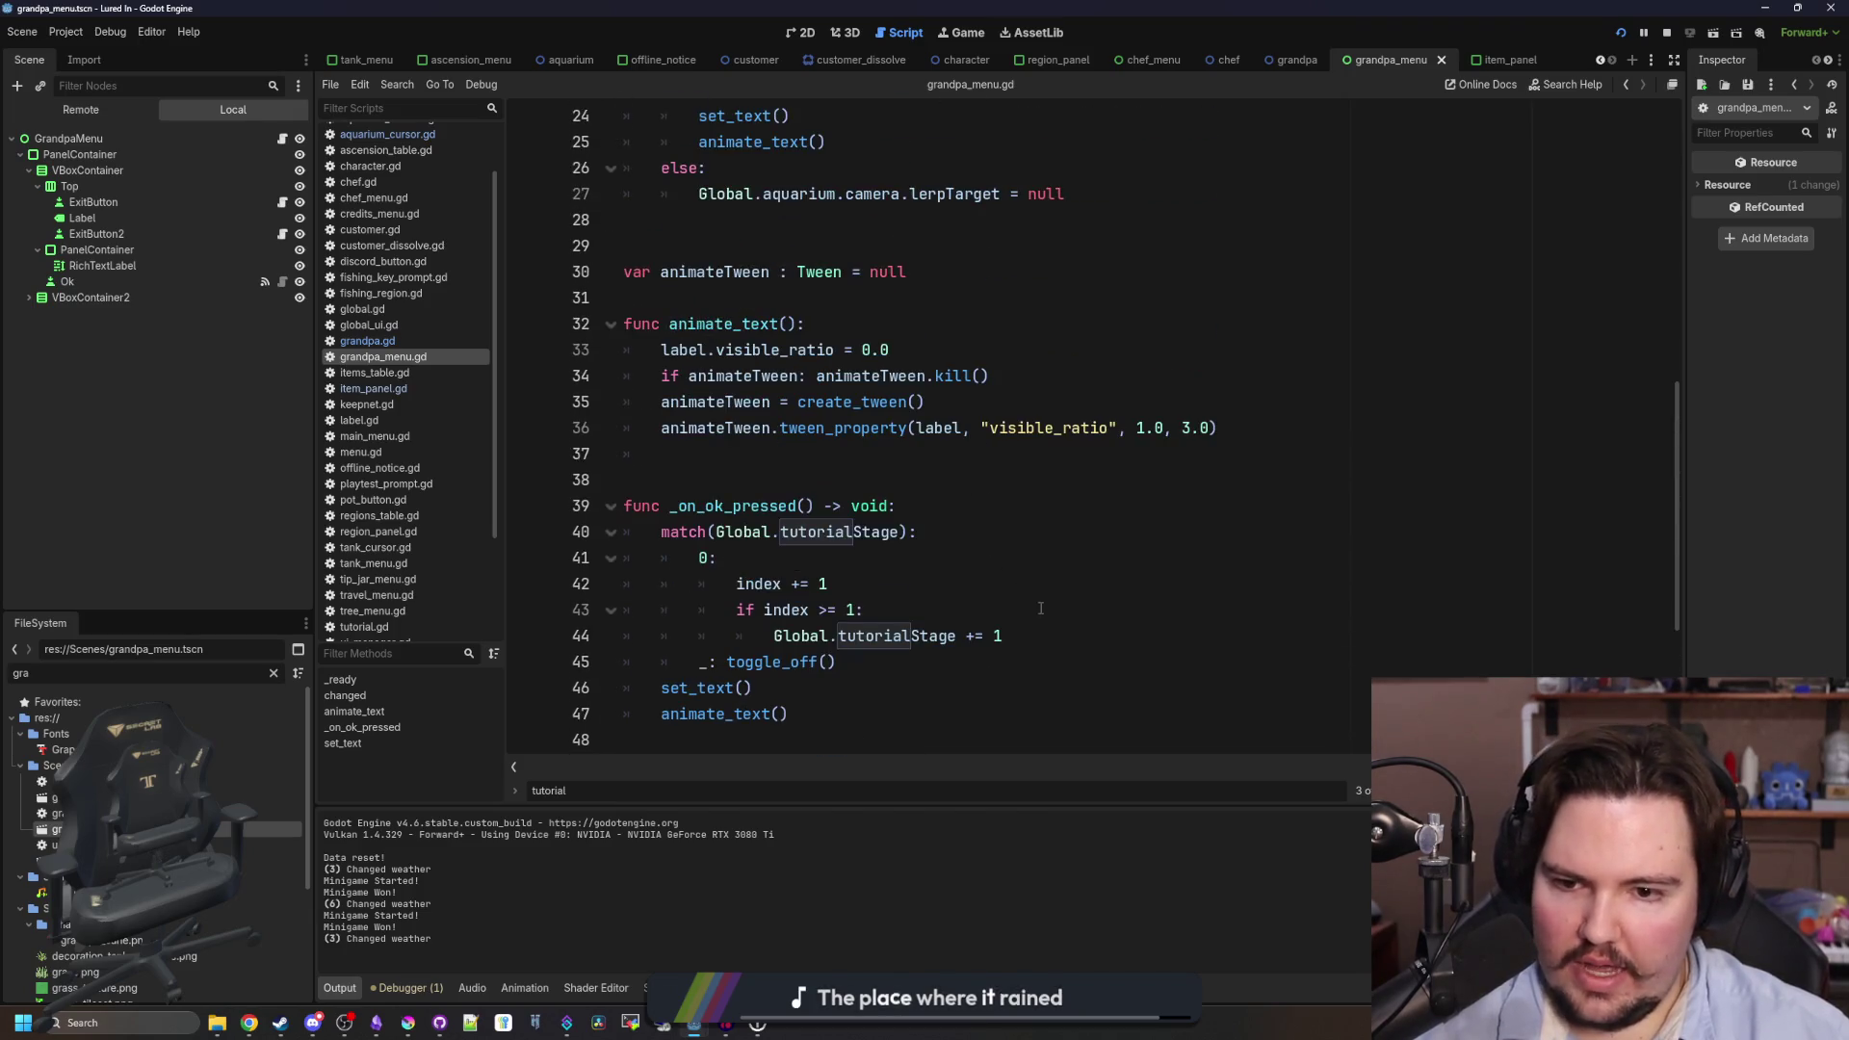
scroll(1040, 608, "down", 2)
left_click(953, 531)
scroll(924, 524, "up", 1)
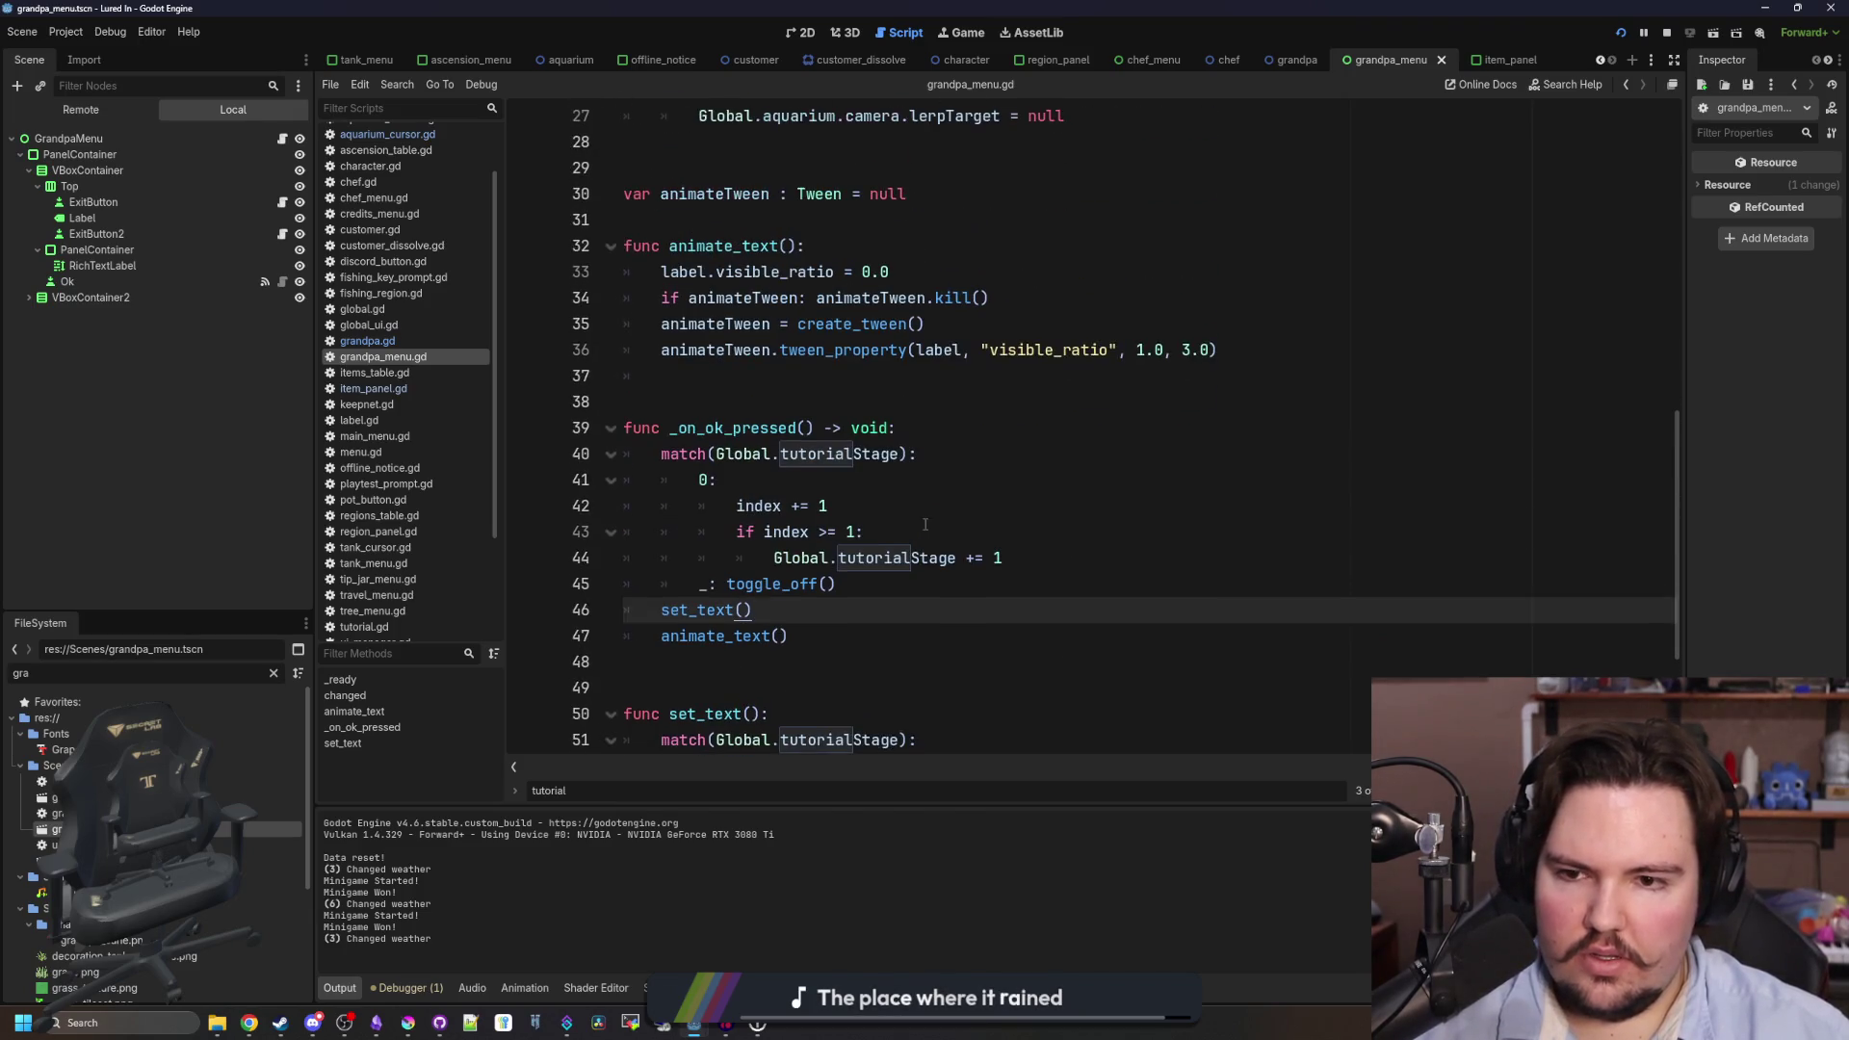
left_click(770, 409)
scroll(770, 414, "up", 3)
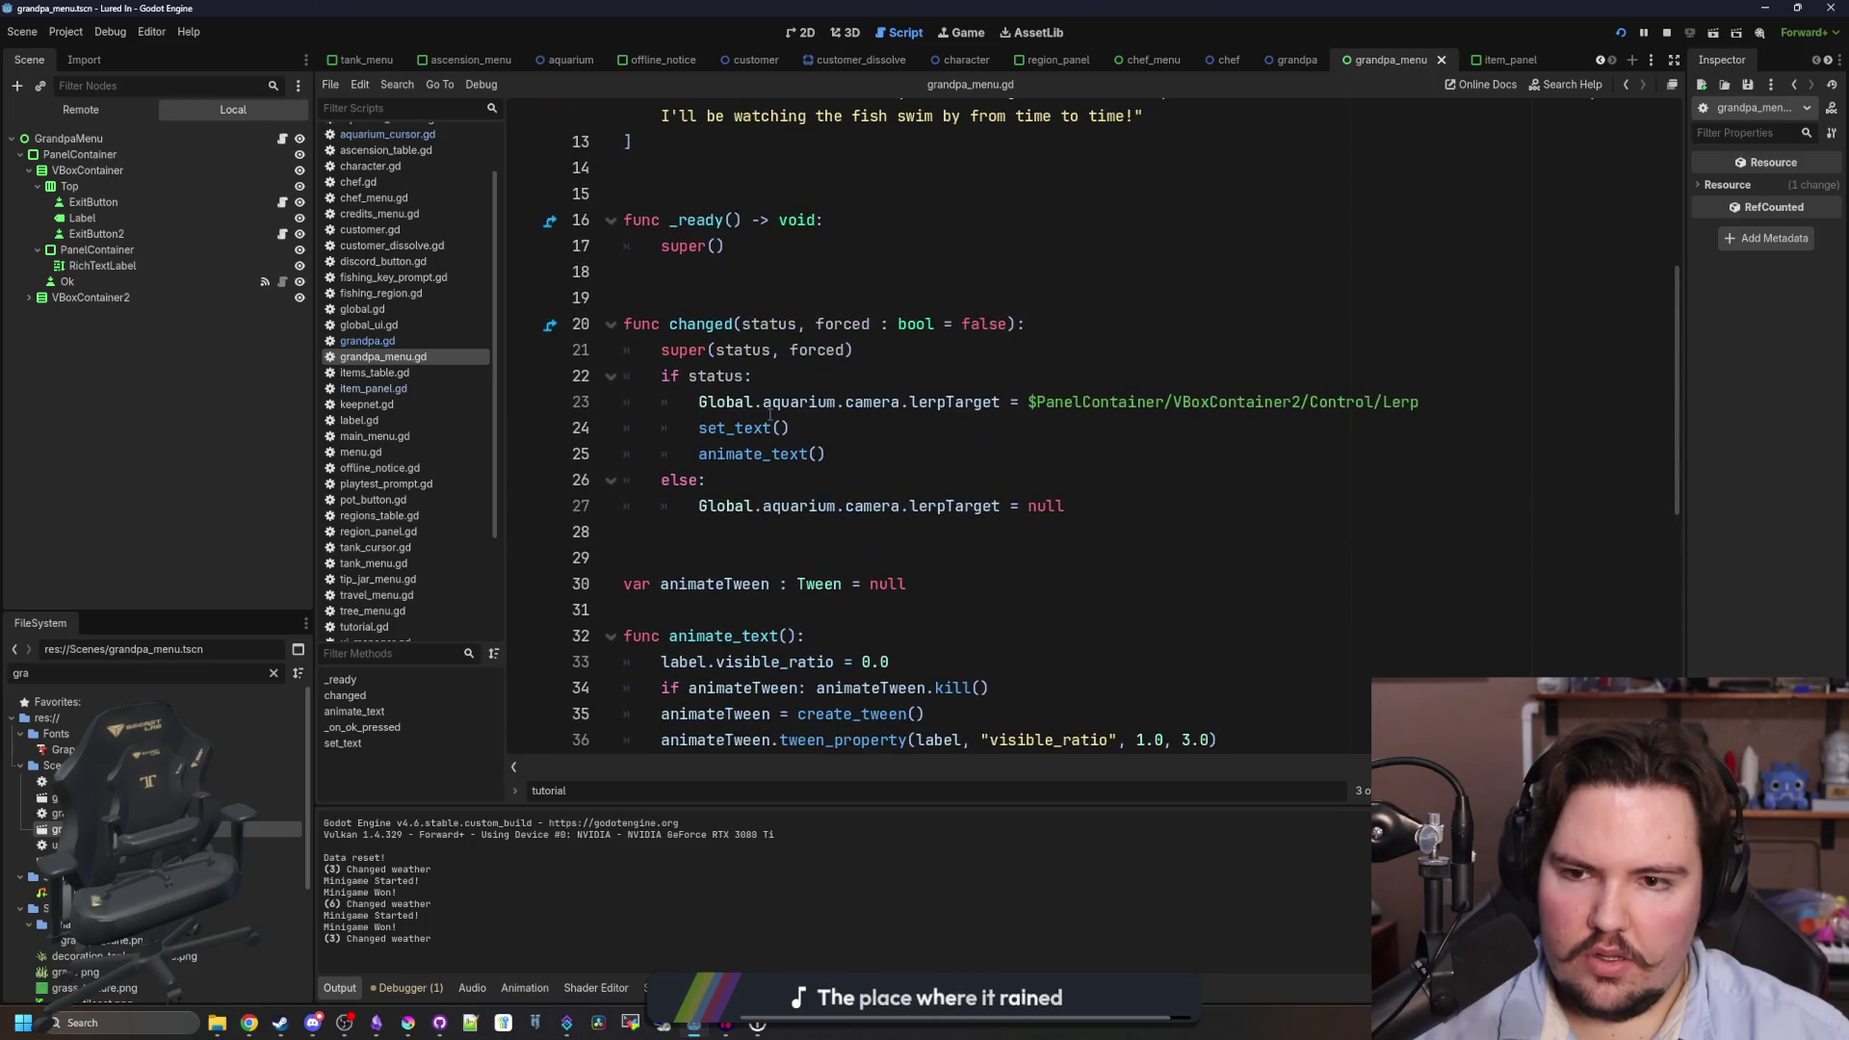
scroll(771, 414, "down", 5)
left_click(804, 402)
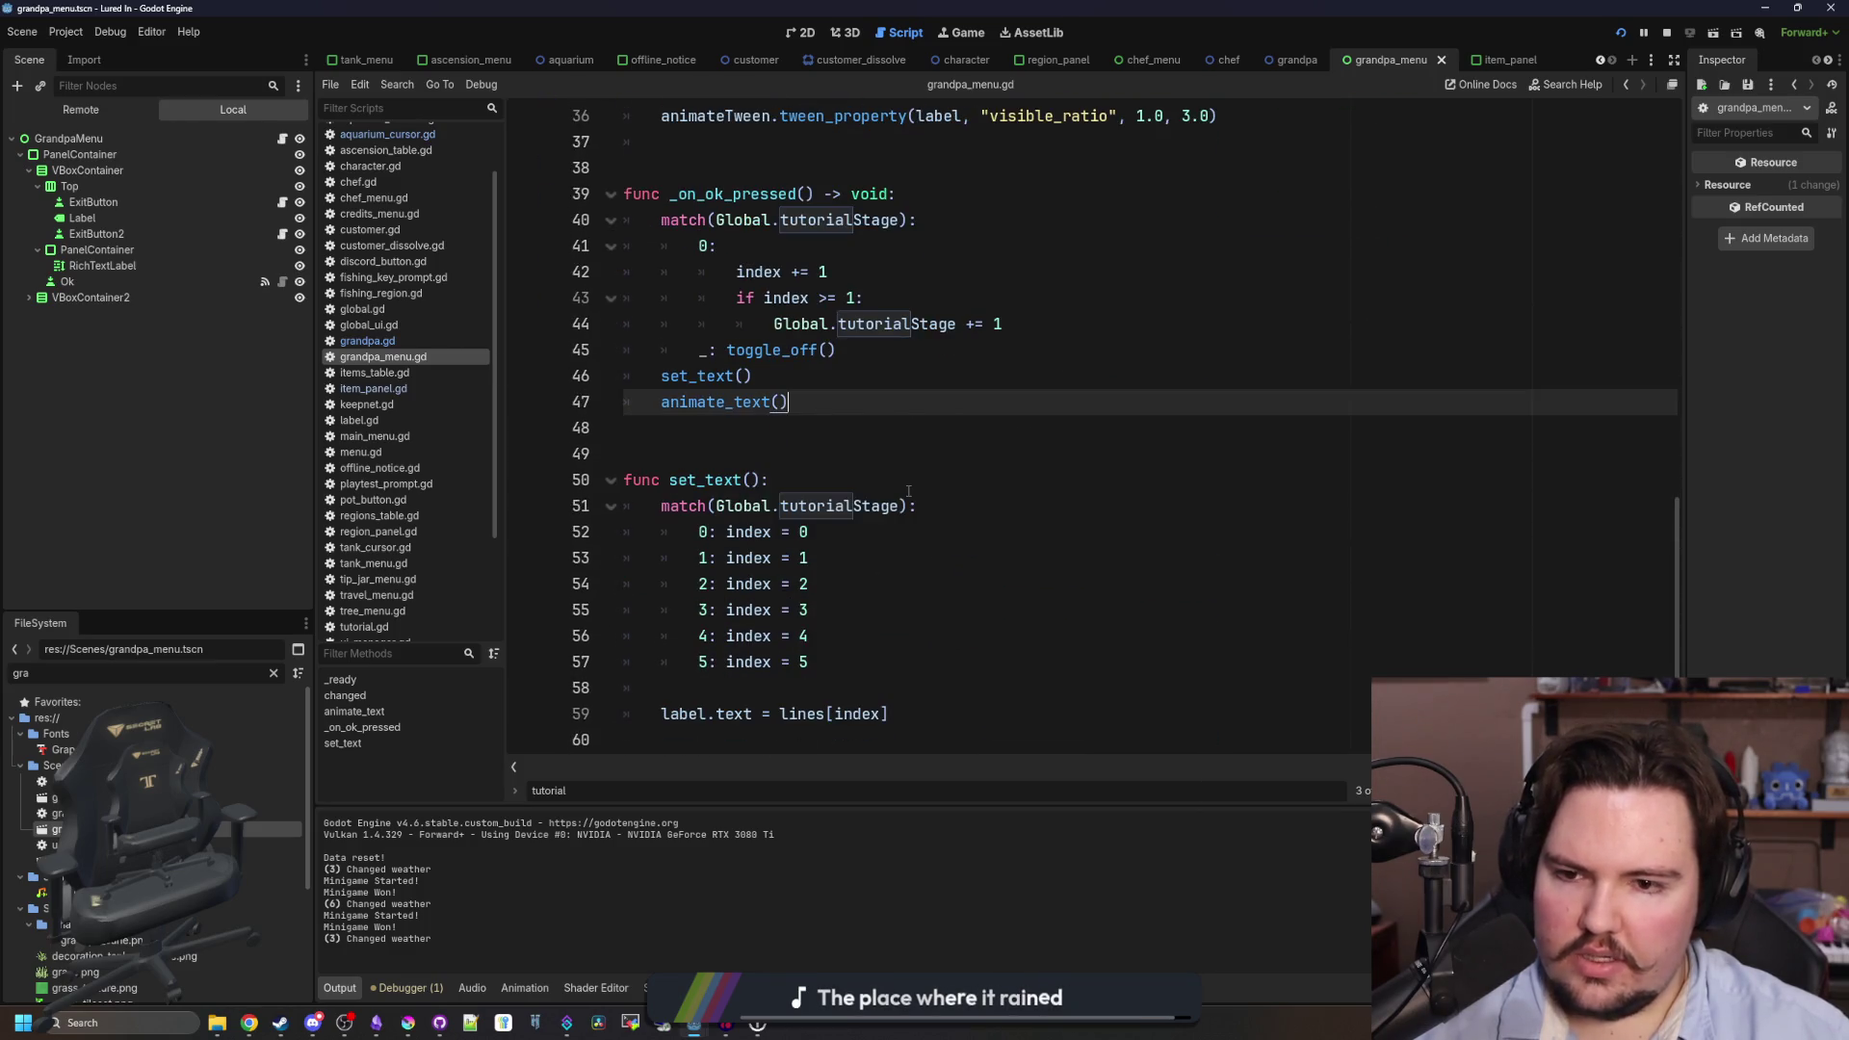
scroll(908, 491, "up", 4)
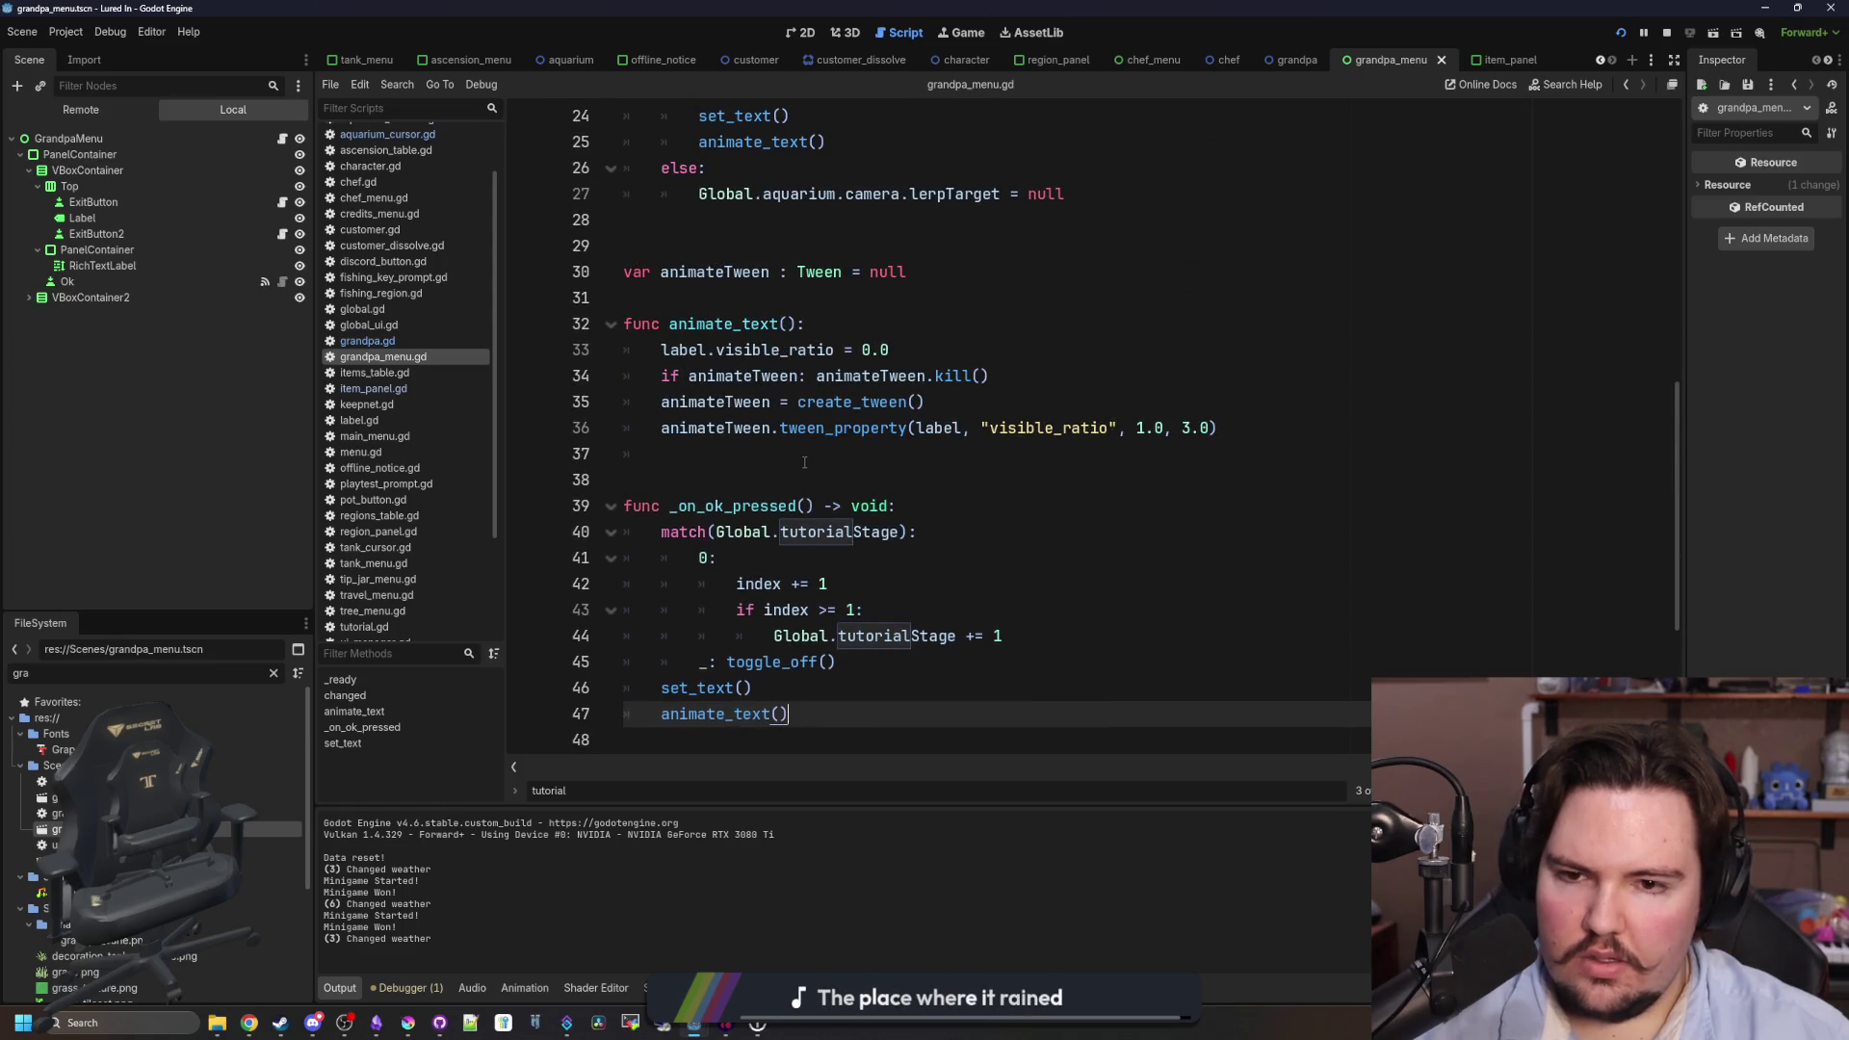
scroll(810, 463, "up", 5)
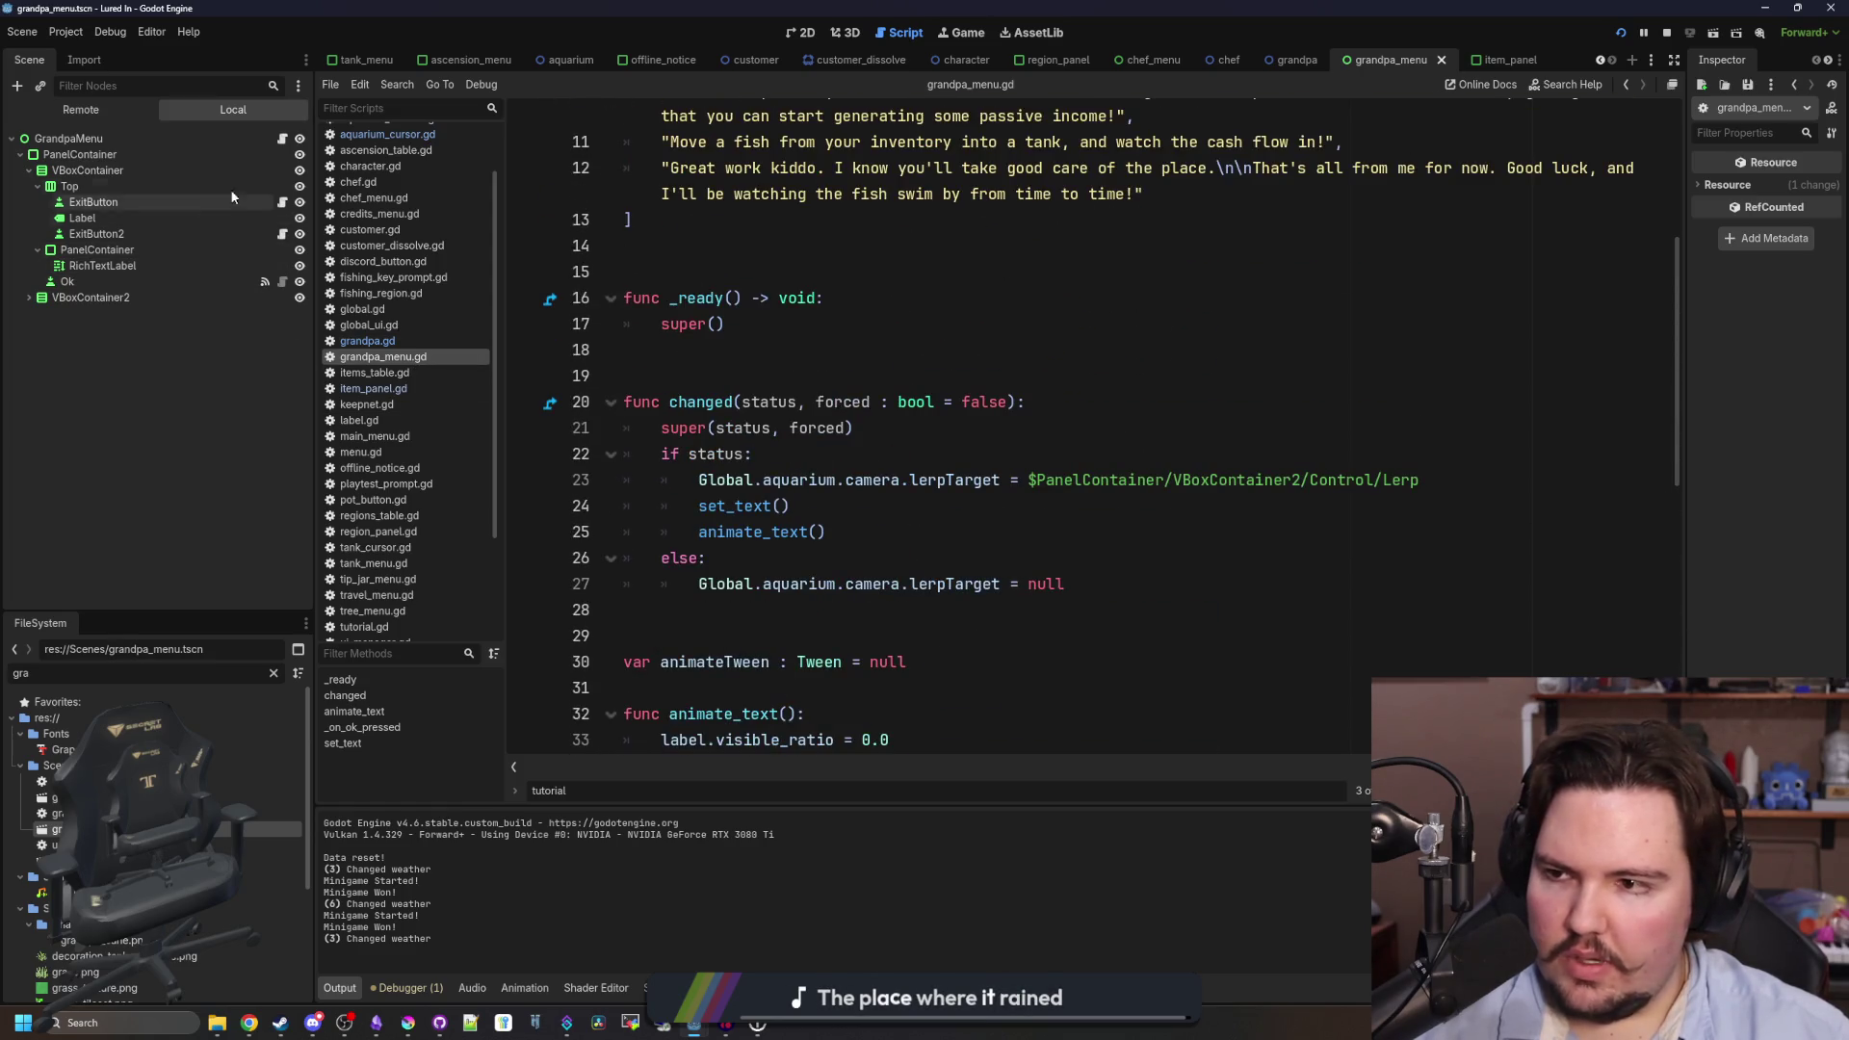
scroll(881, 453, "up", 2)
scroll(881, 452, "down", 10)
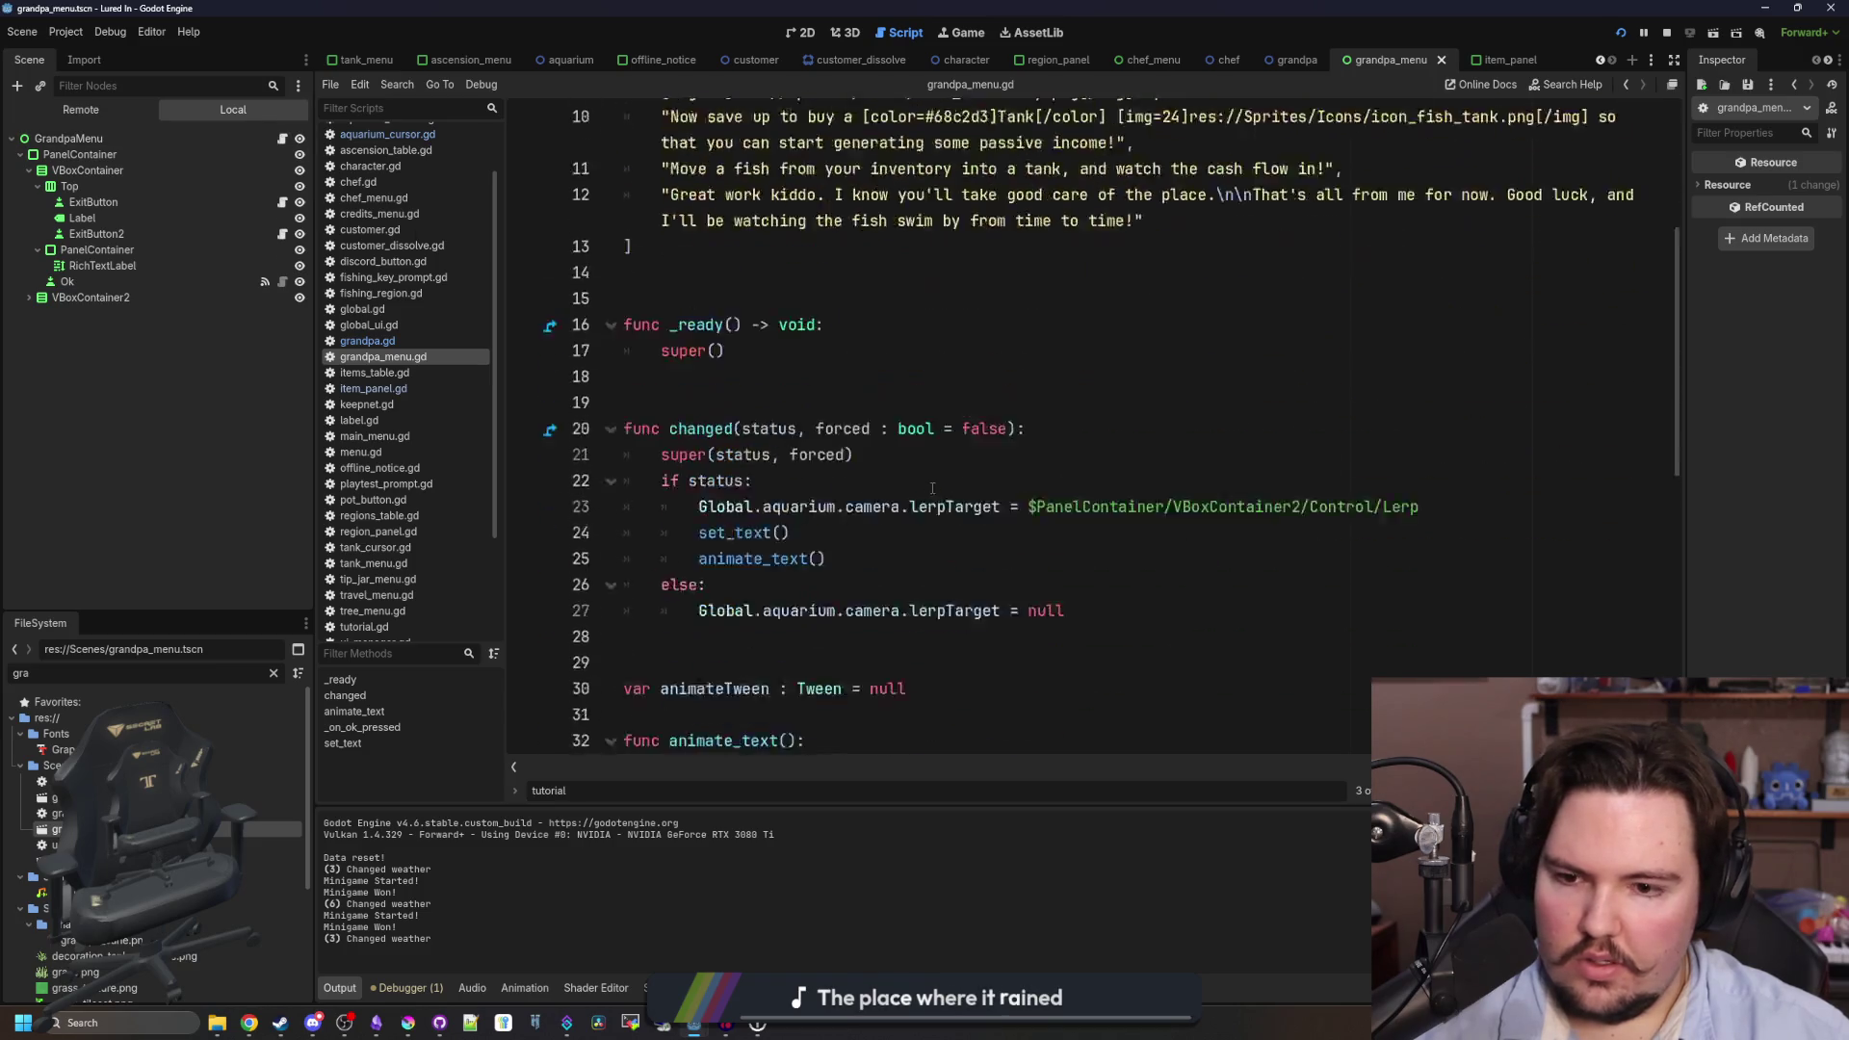
scroll(886, 462, "up", 1)
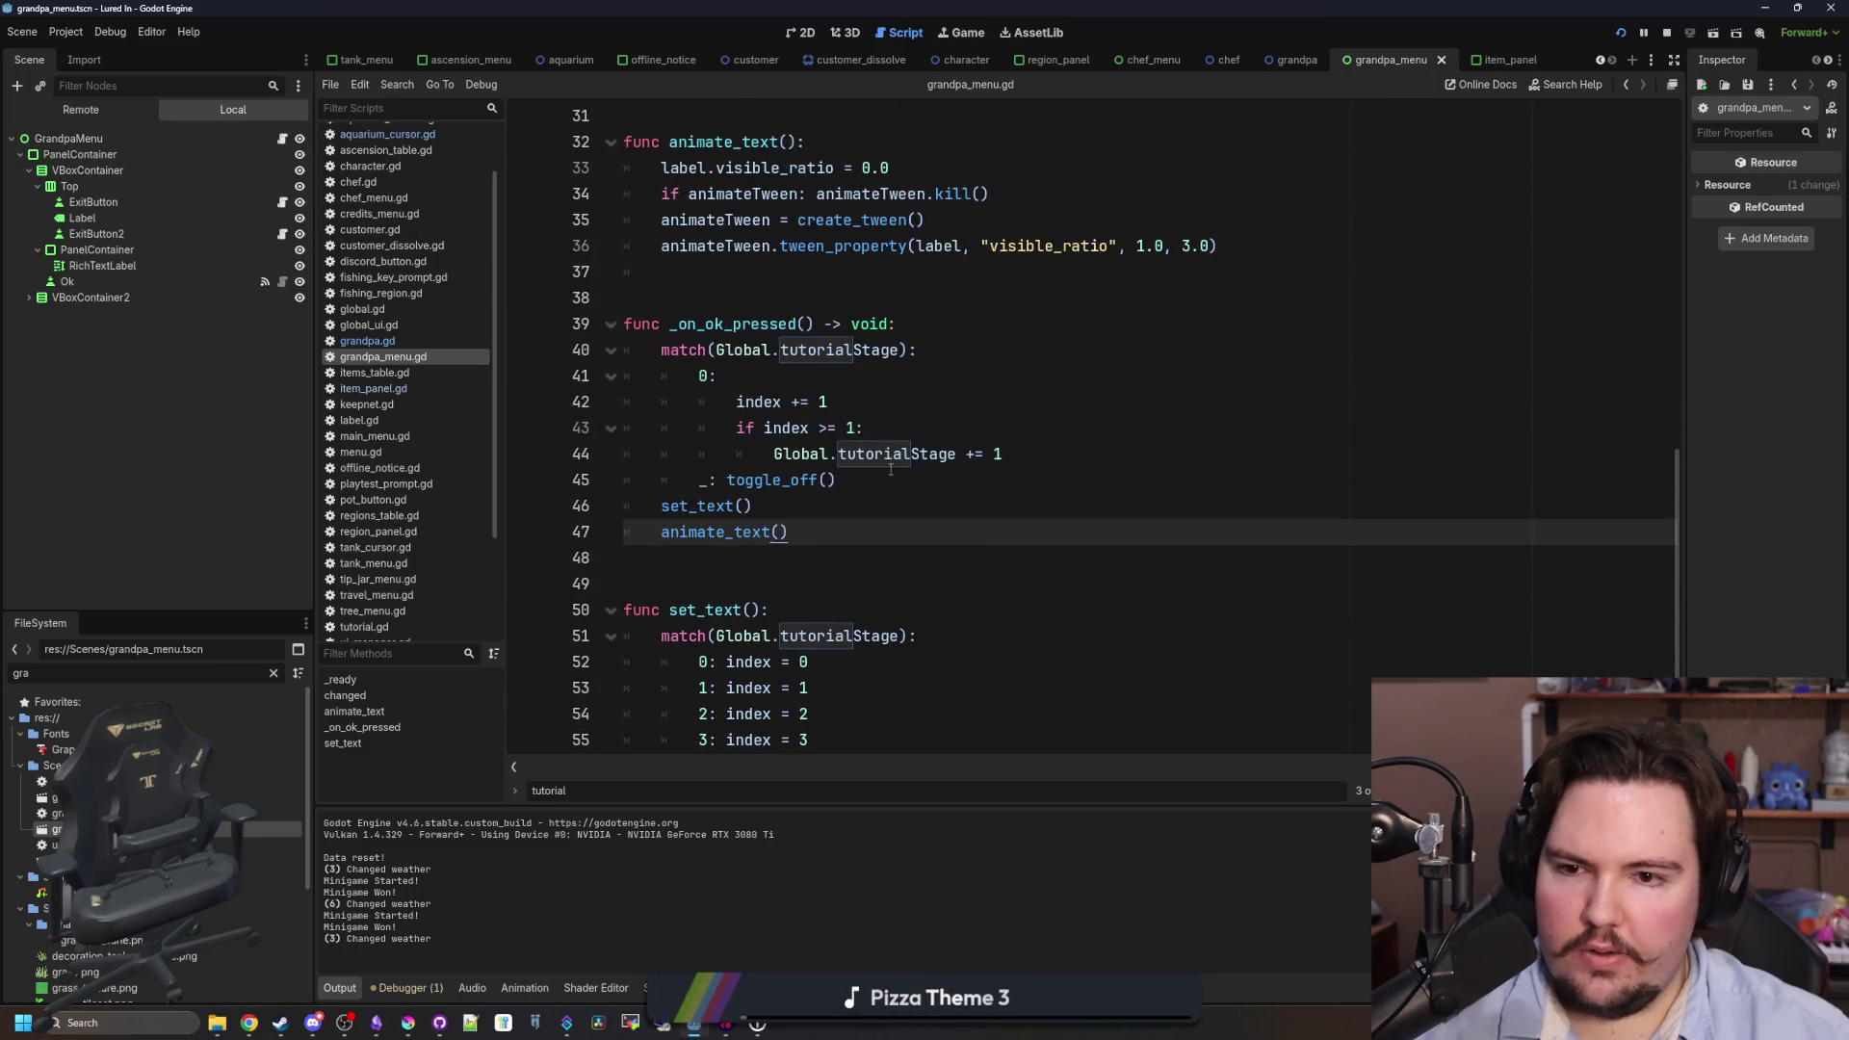
- Add a '5:' case calling toggle_off() and incrementing Global.tutorialStage, then save
left_click(1048, 464)
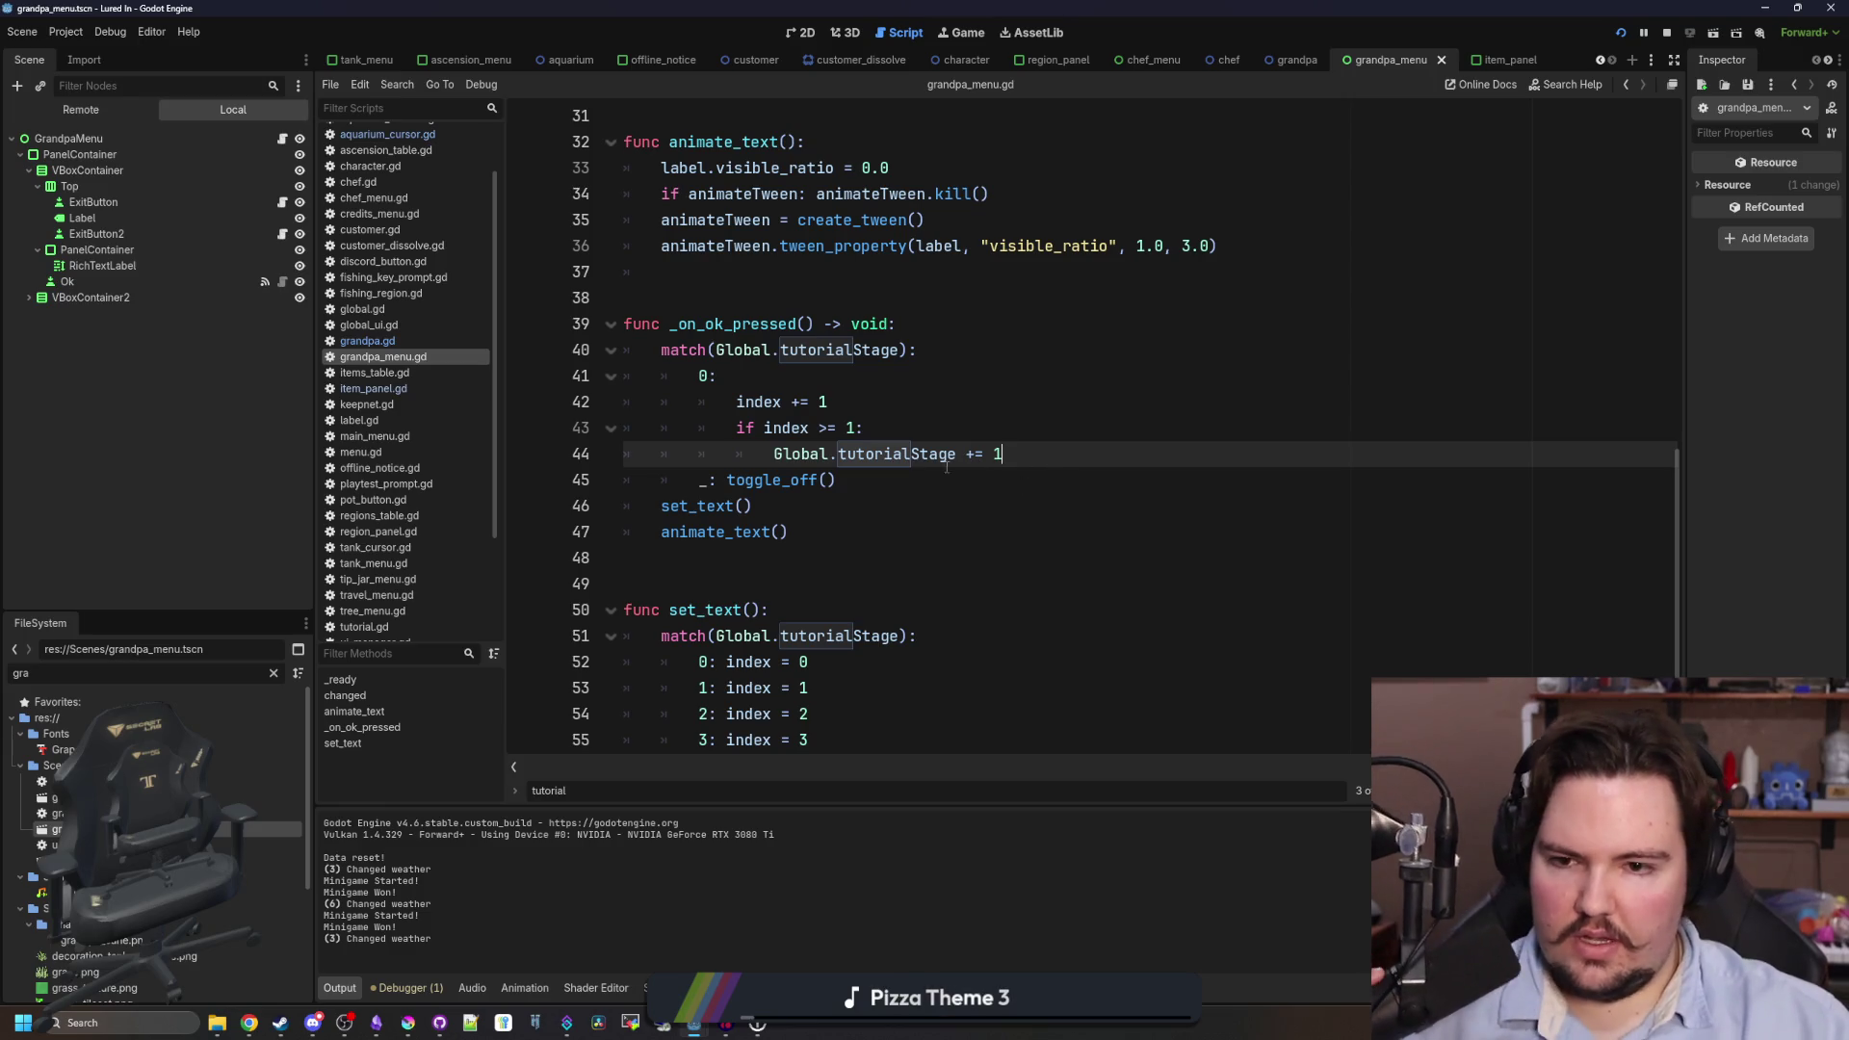
left_click(1021, 474)
left_click(1014, 465)
key("Return")
type("5:")
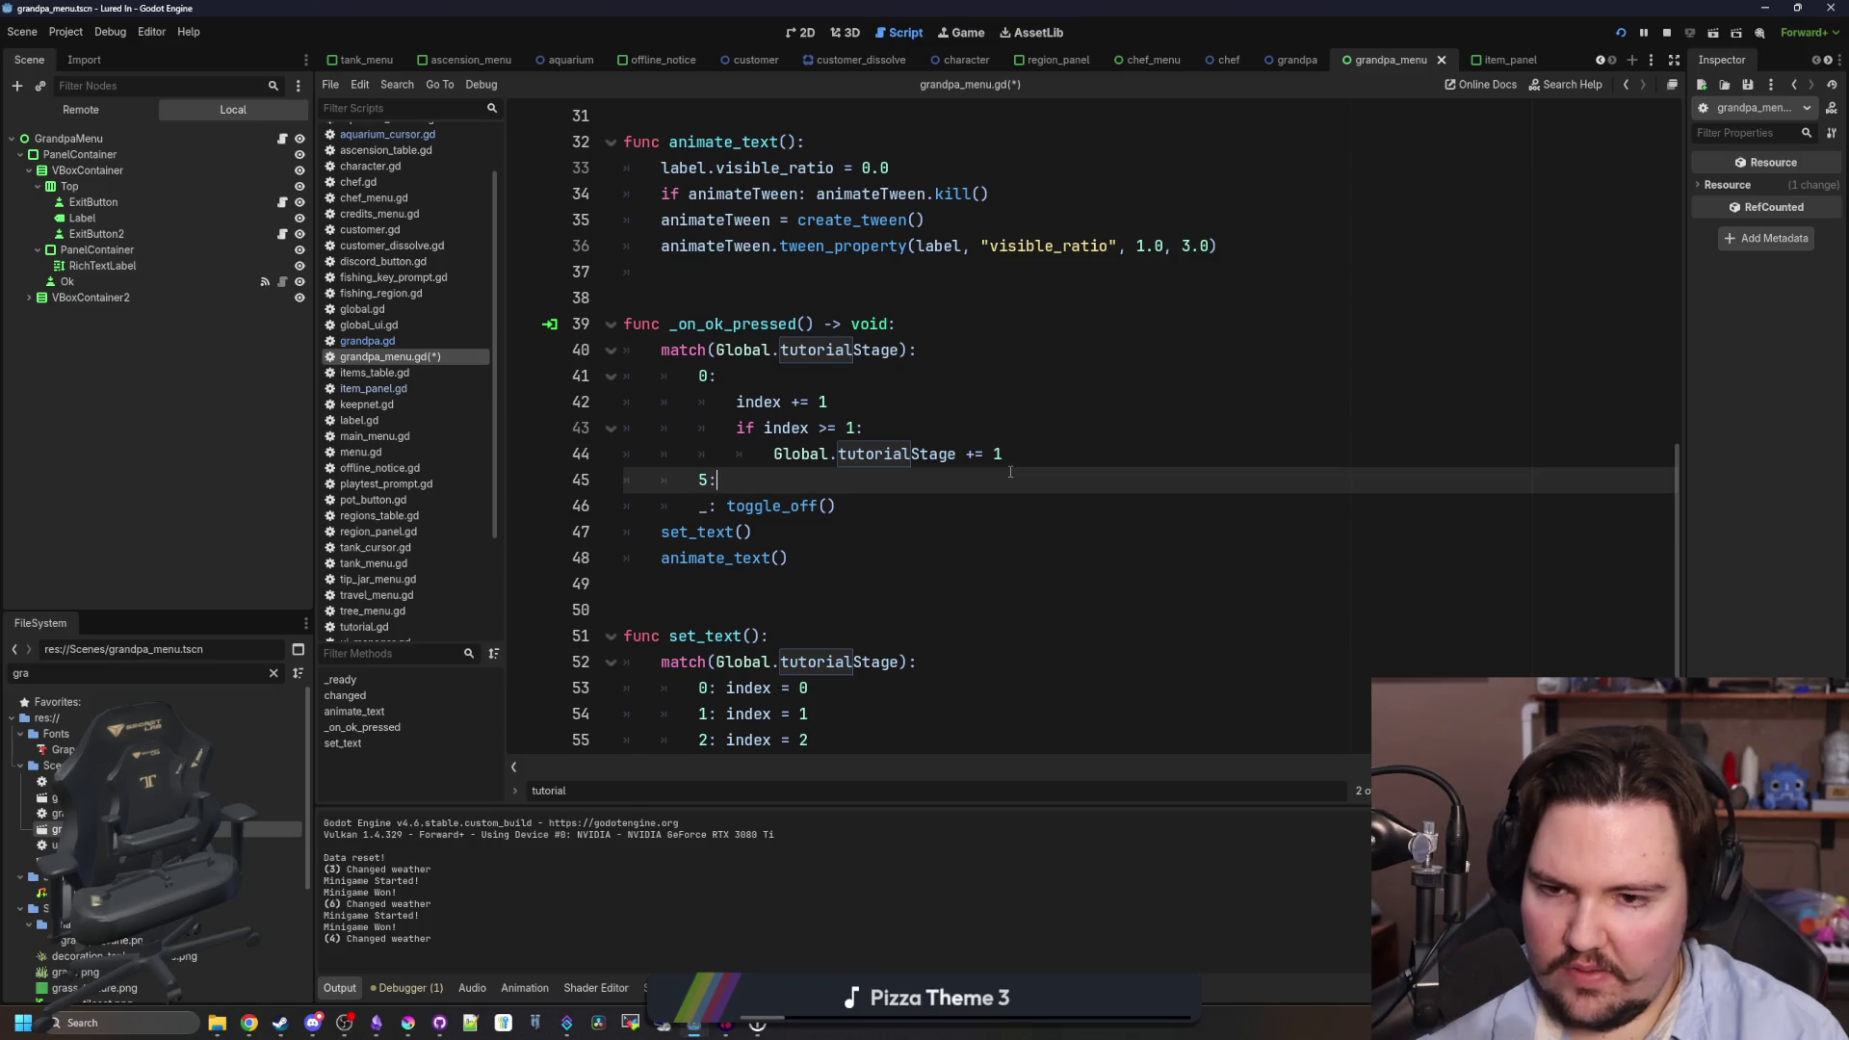
key("Return")
type("toggle_off")
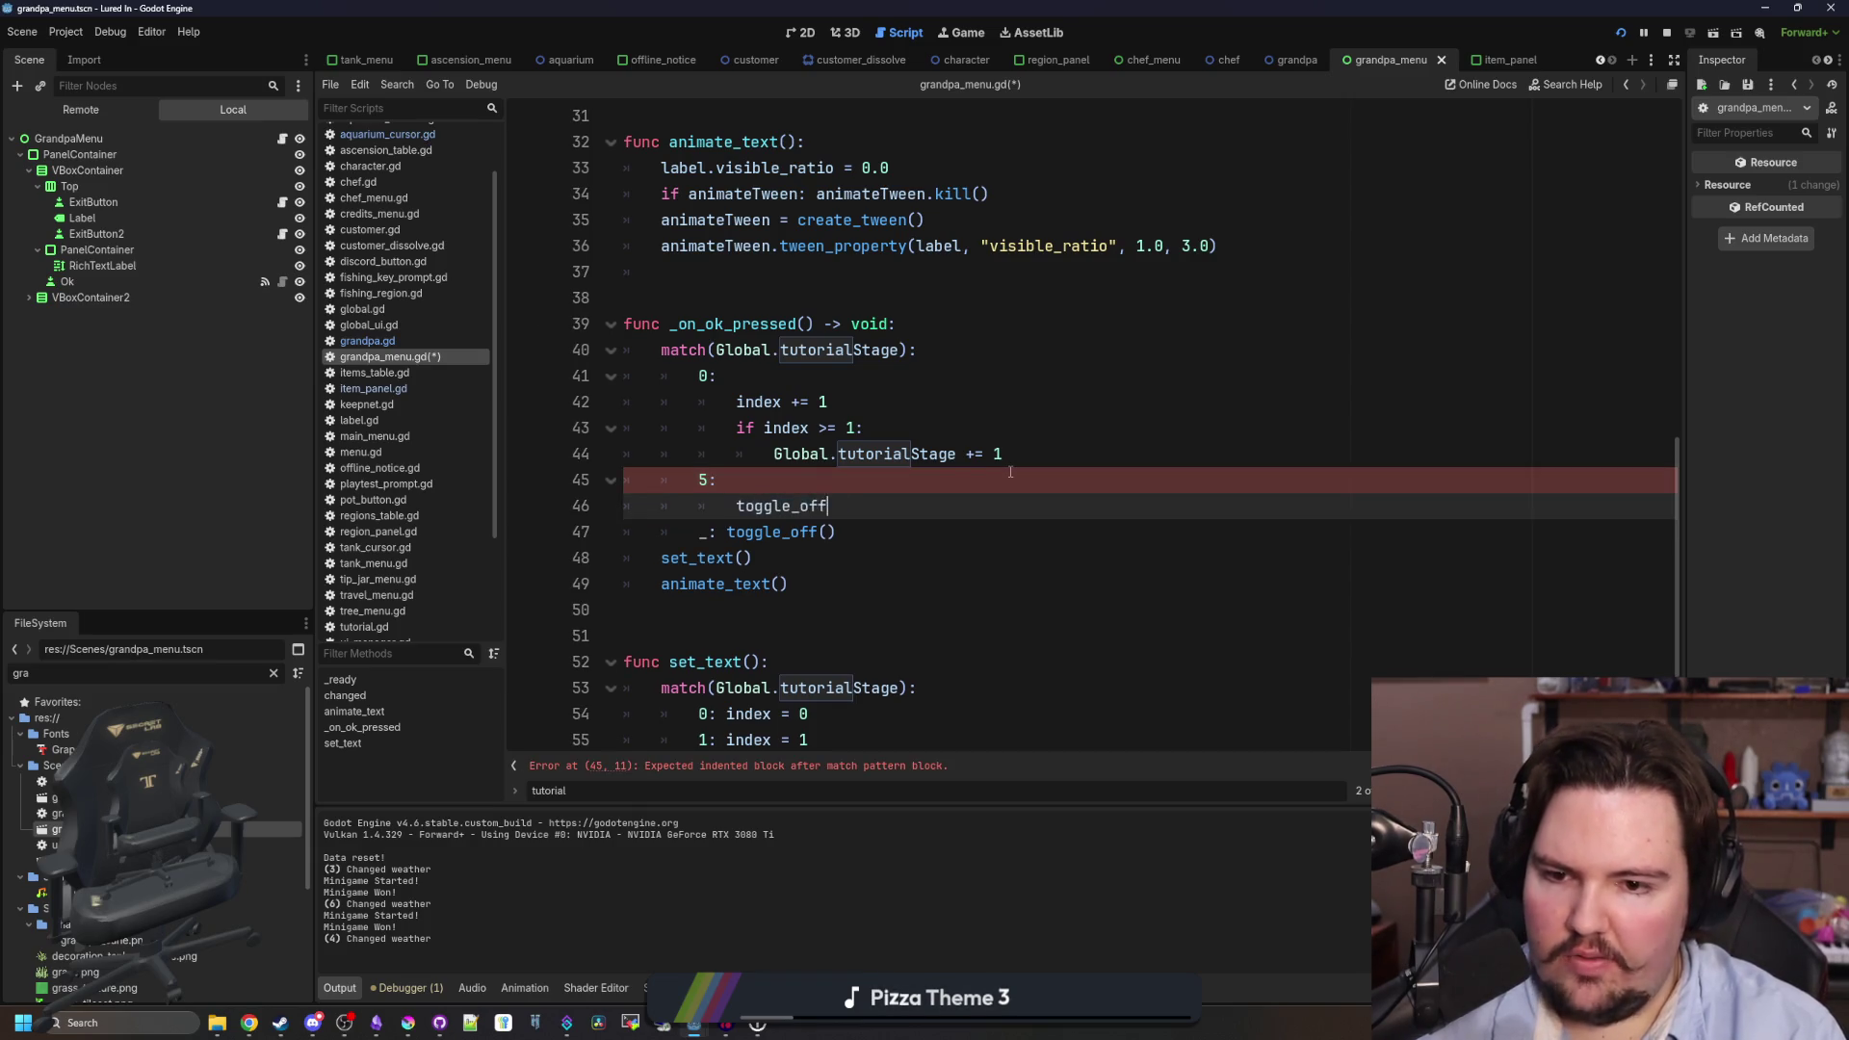
type("()")
key("Return")
type("Global.tutorialStage += 1")
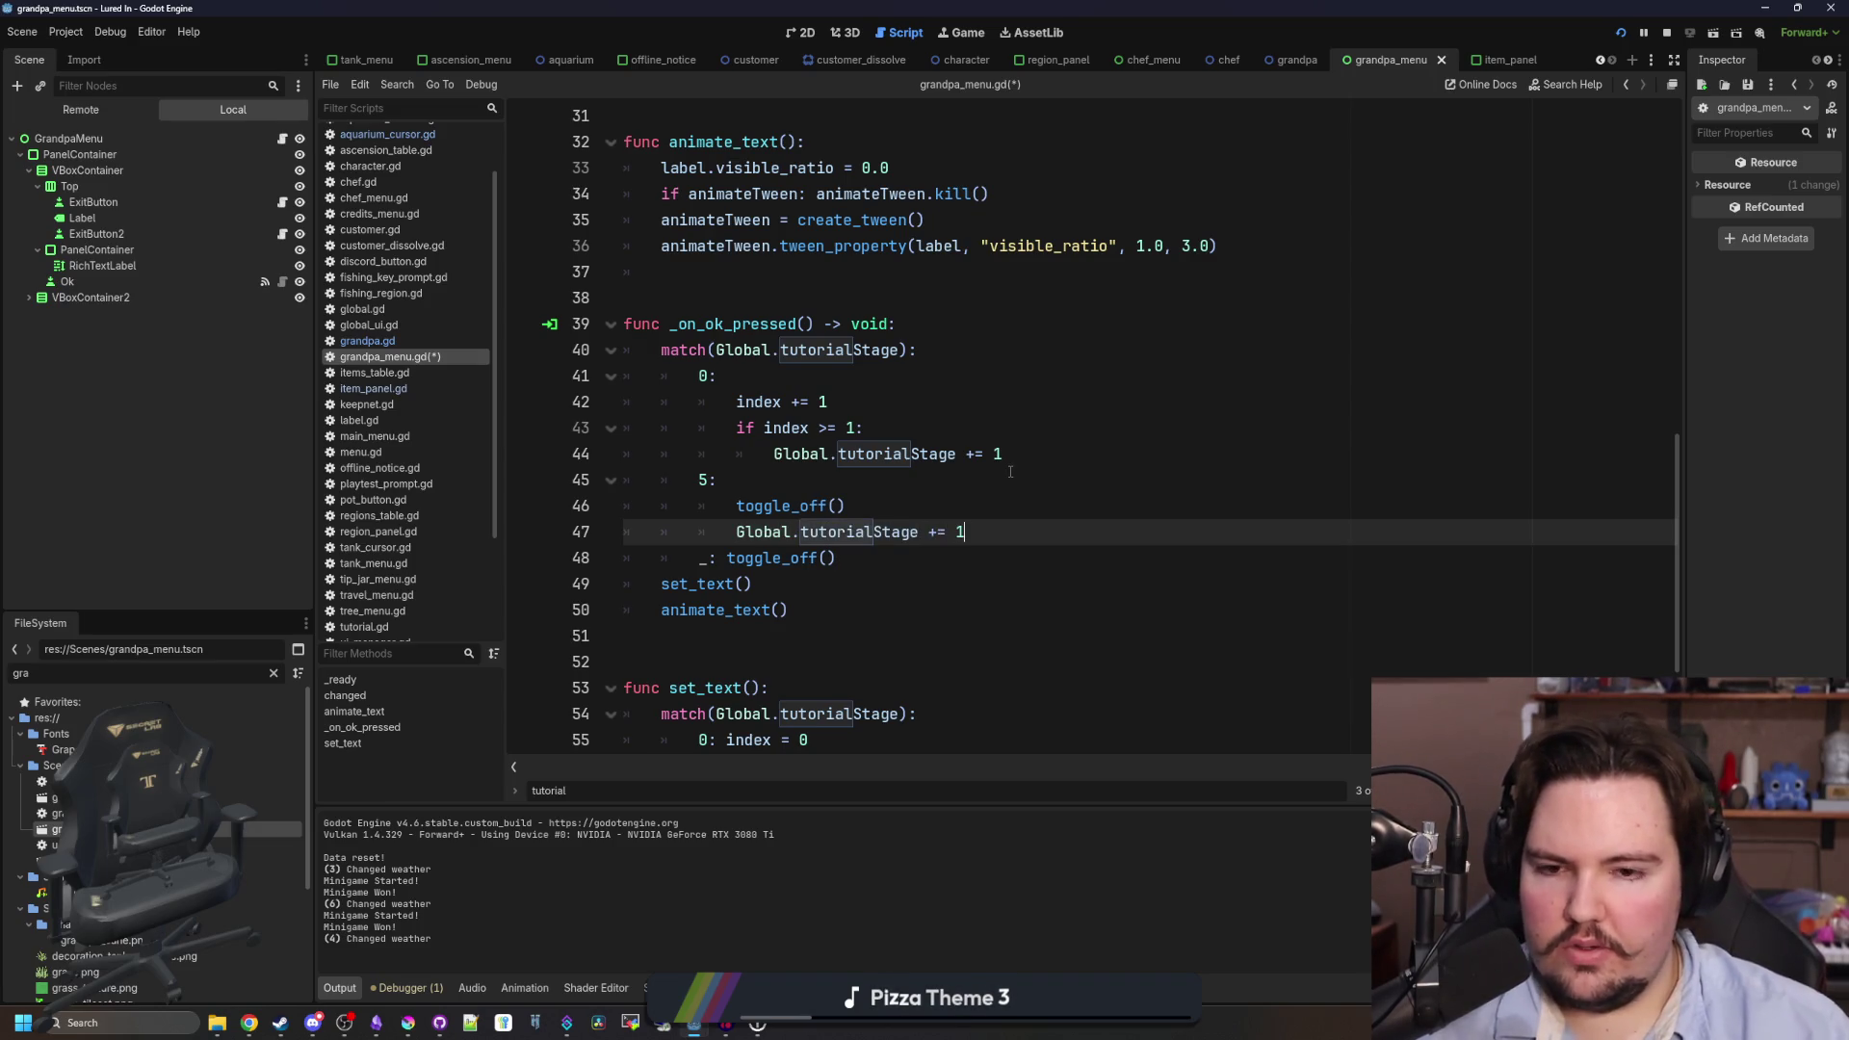
type("Stage += 1")
left_click(1010, 480)
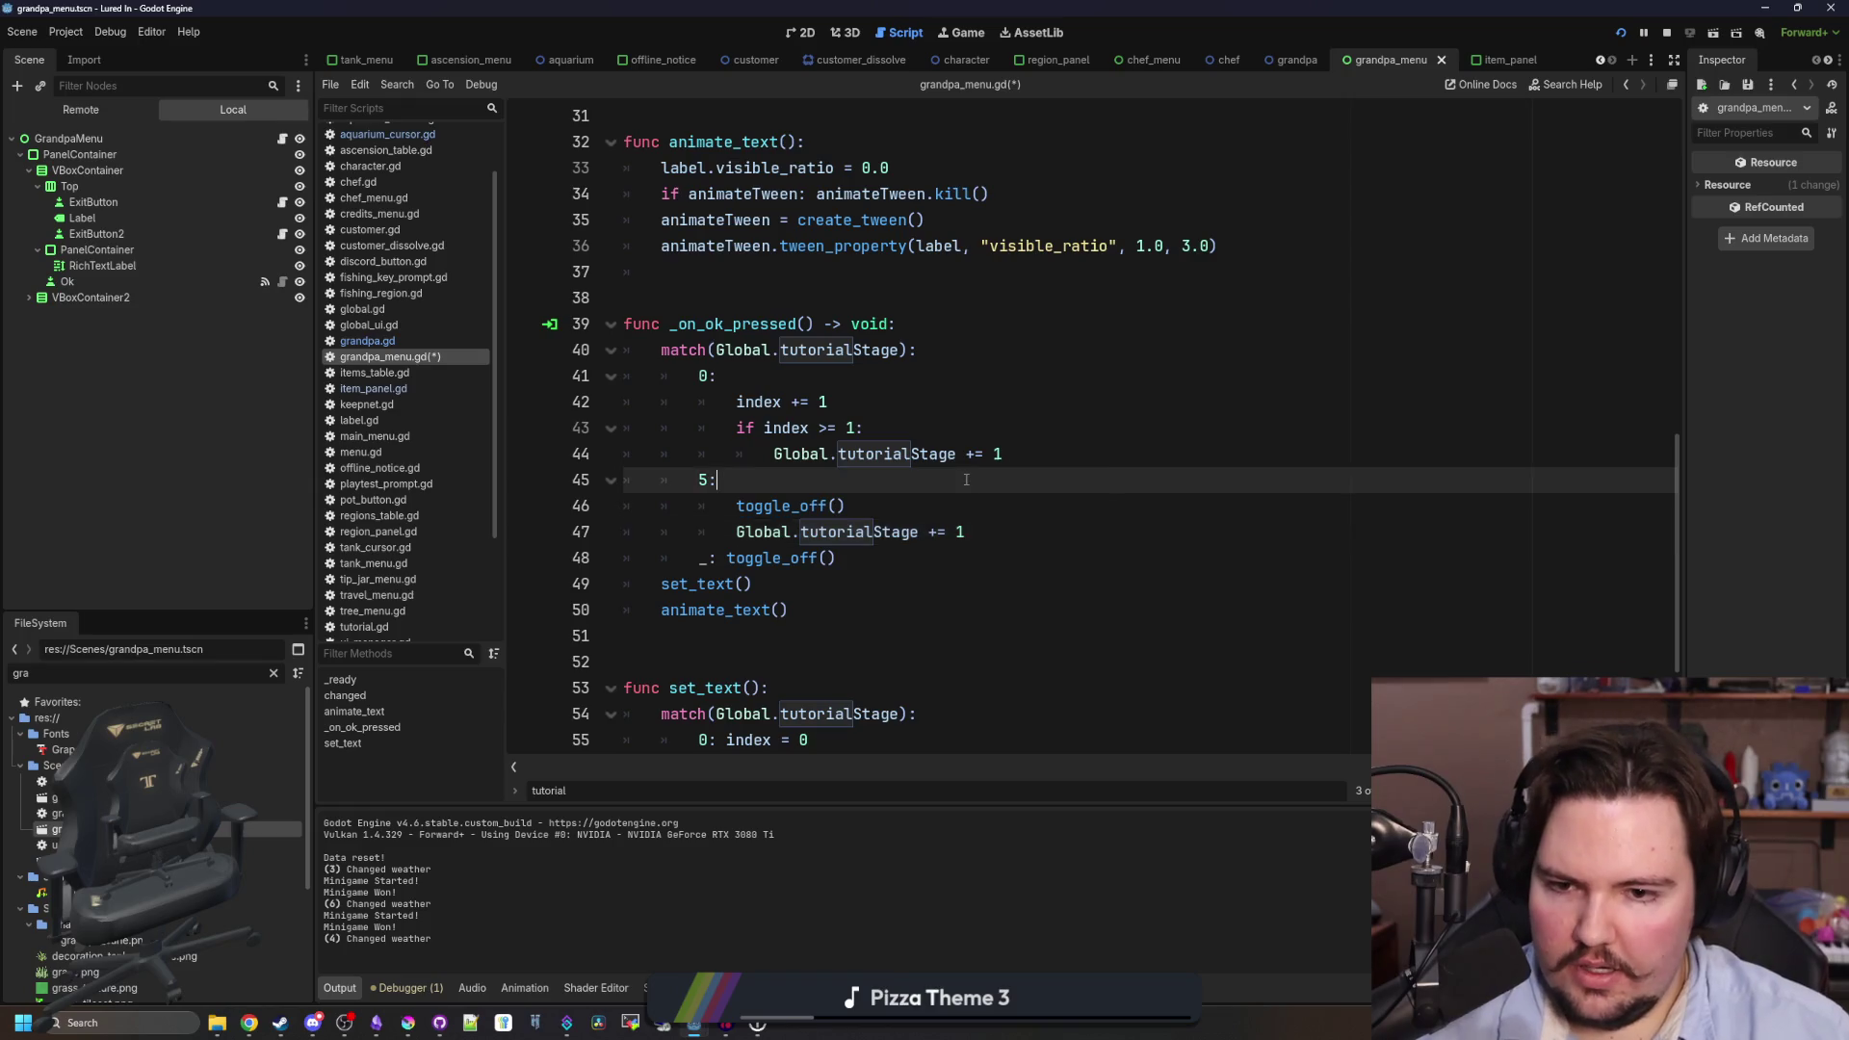
key("ctrl+s")
left_click(997, 534)
key("Return")
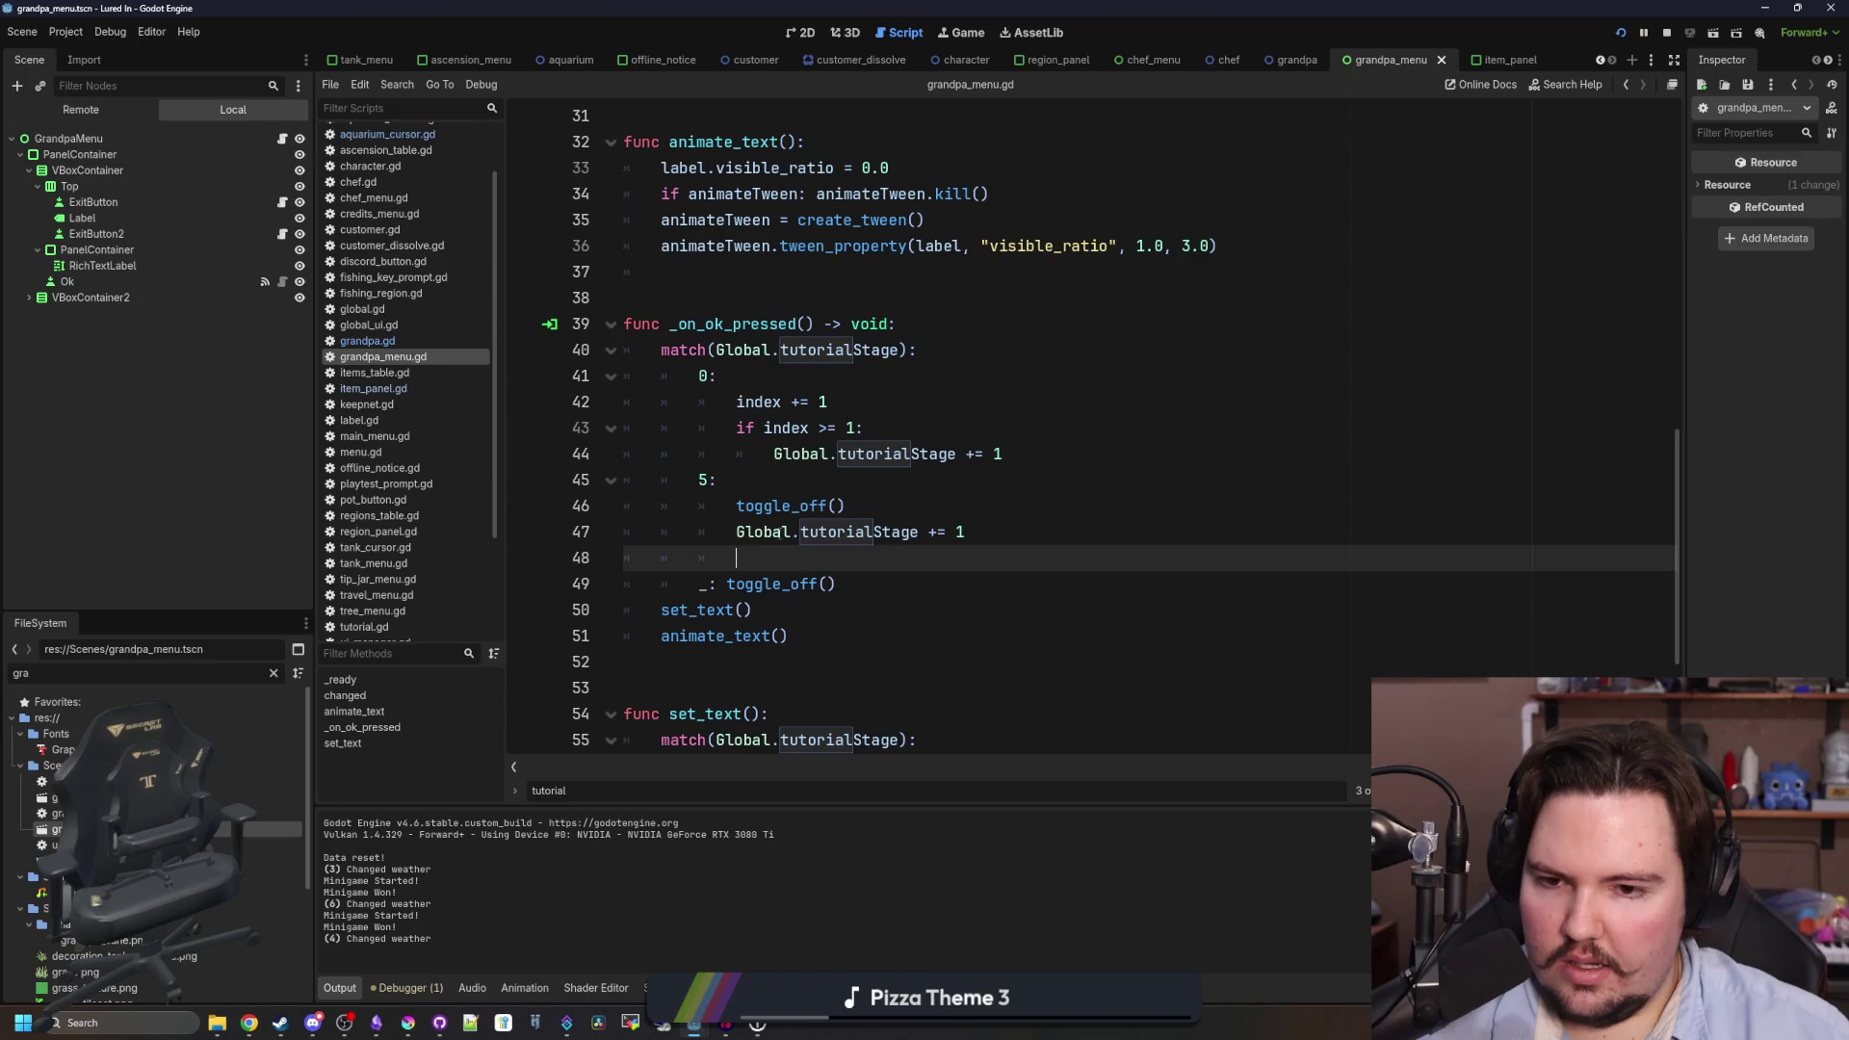
left_click(376, 342)
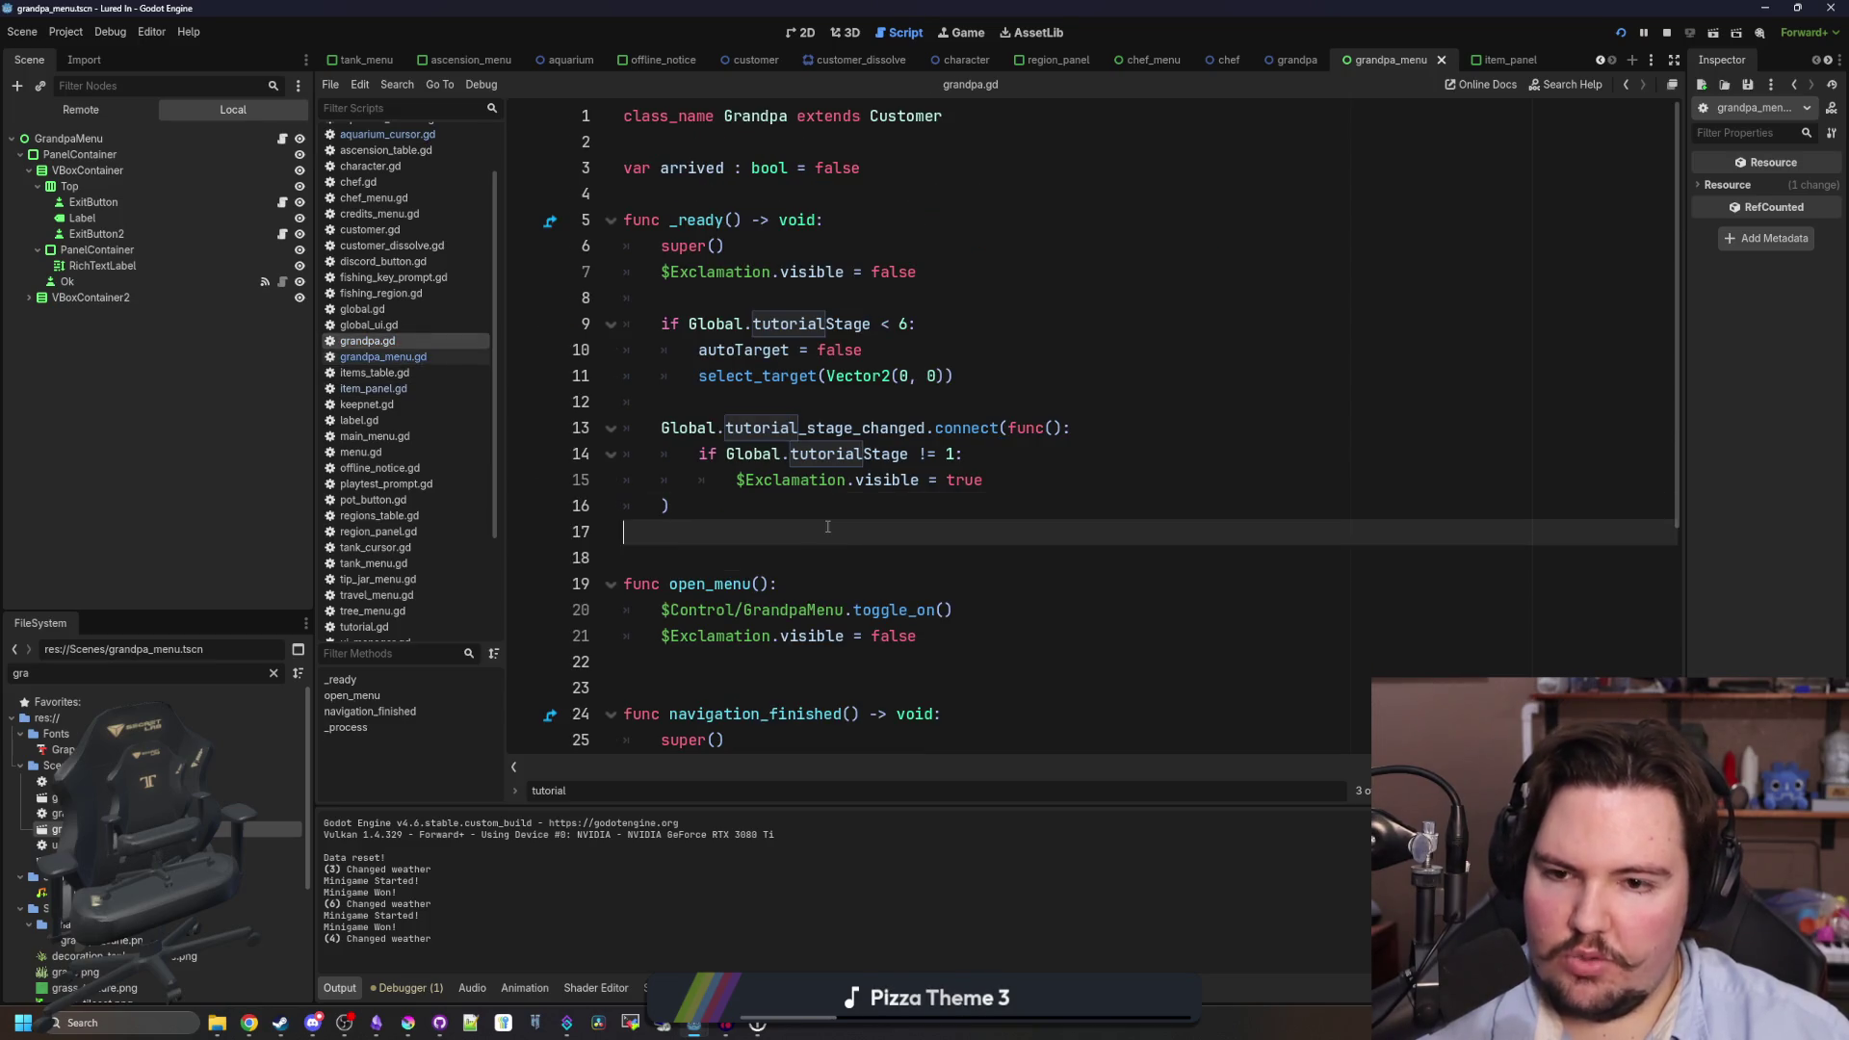
- Add an 'if Global.tutorialStage >= 6:' condition inside the tutorial-stage callback
left_click(755, 528)
left_click(802, 510)
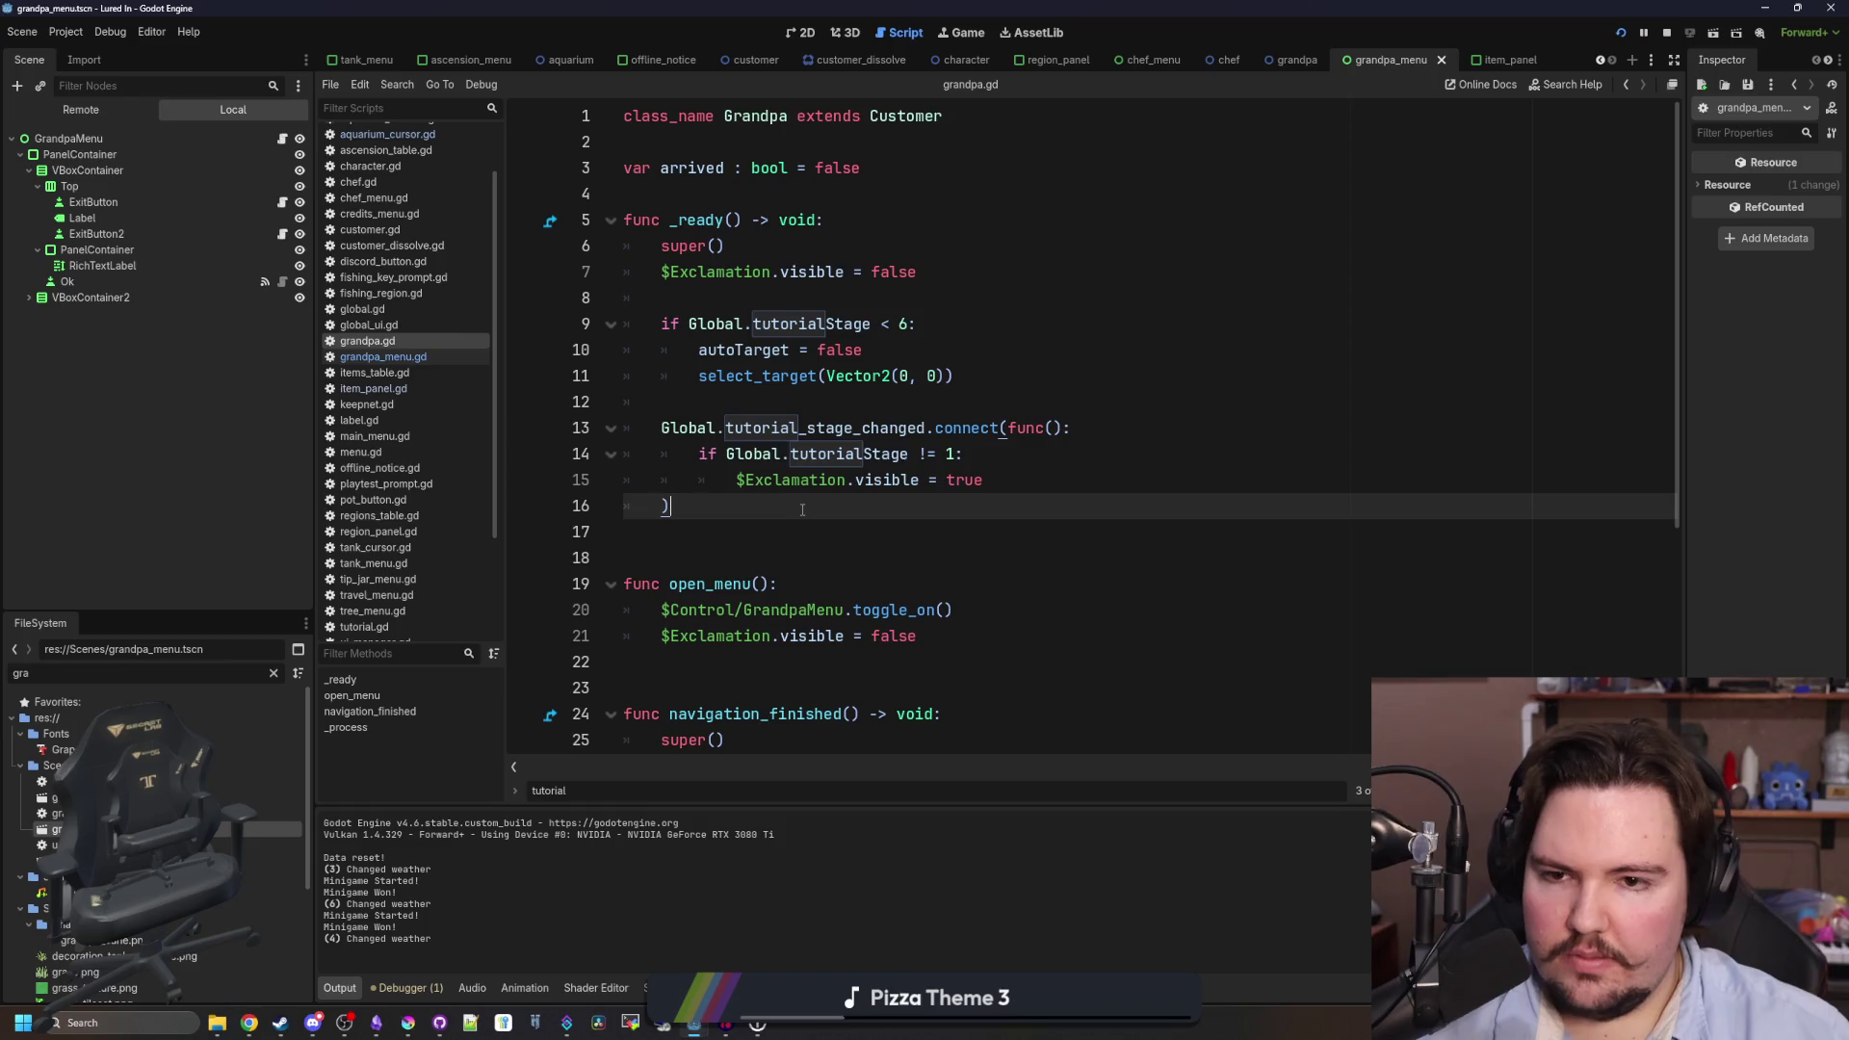
left_click(1033, 468)
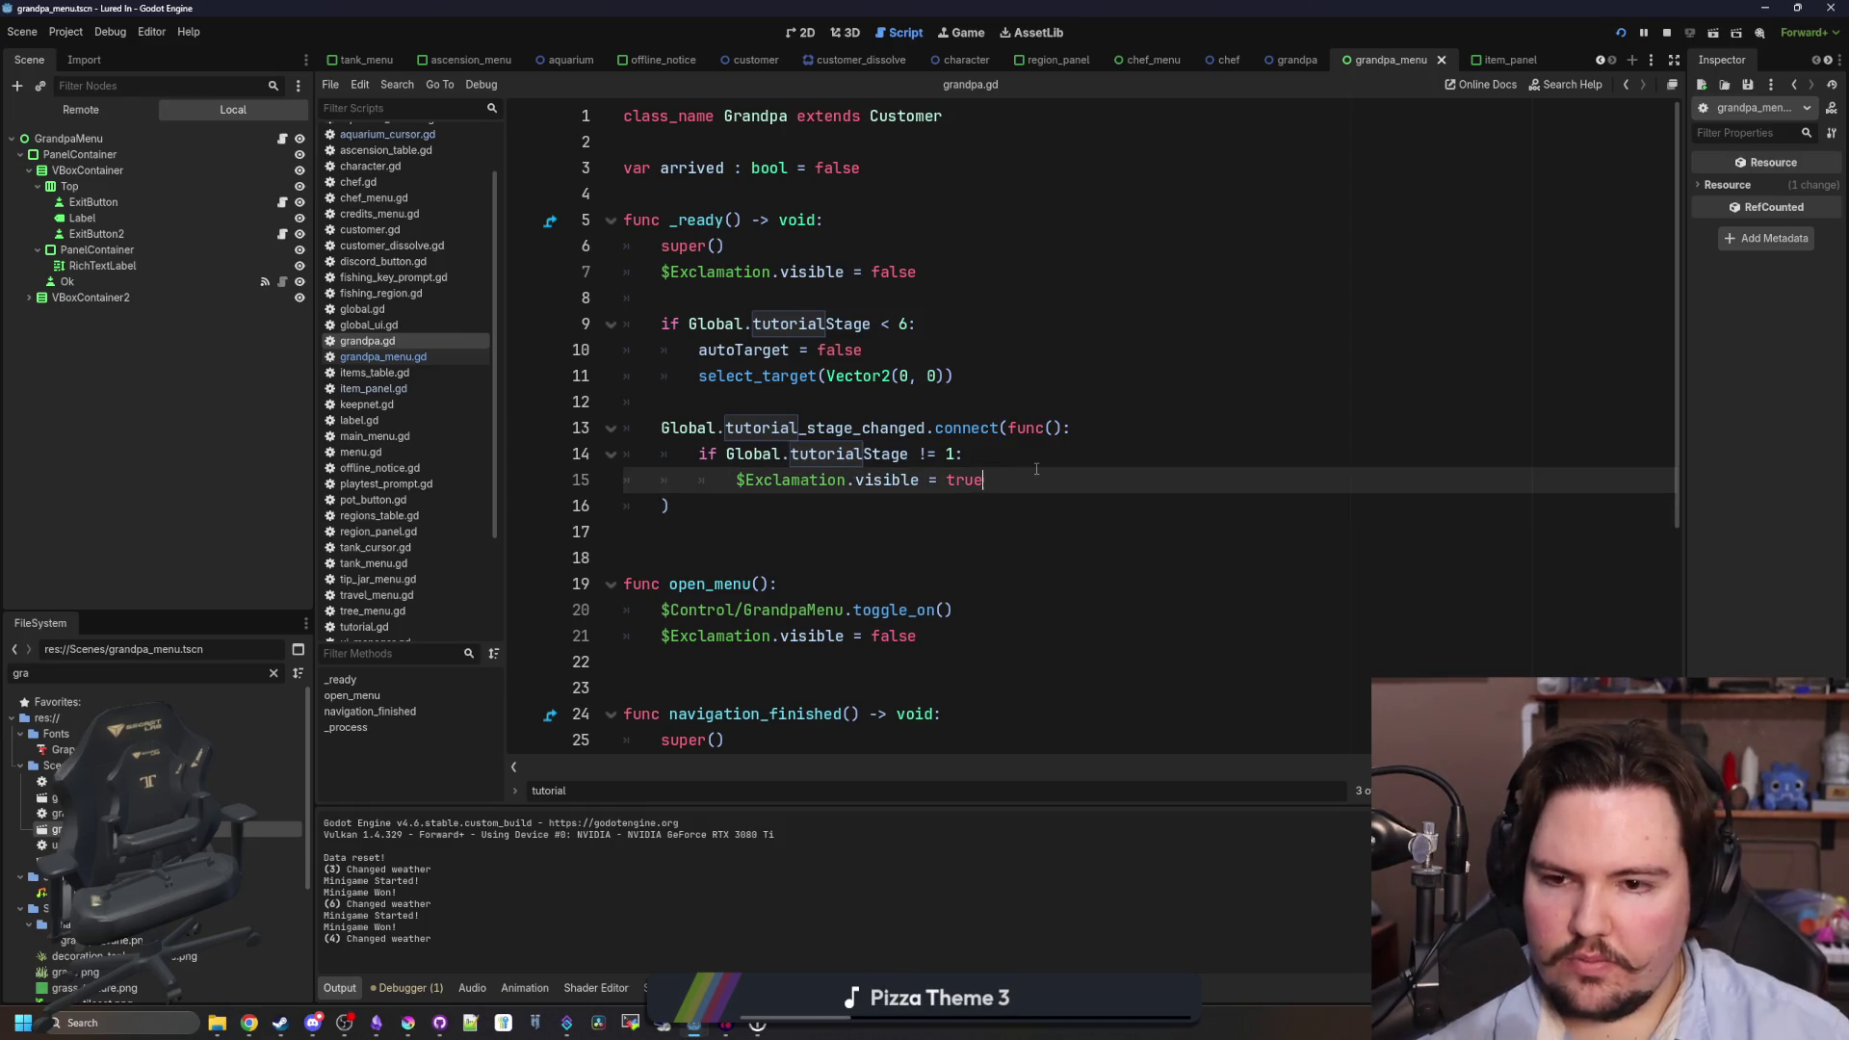
key("Return")
key("BackSpace")
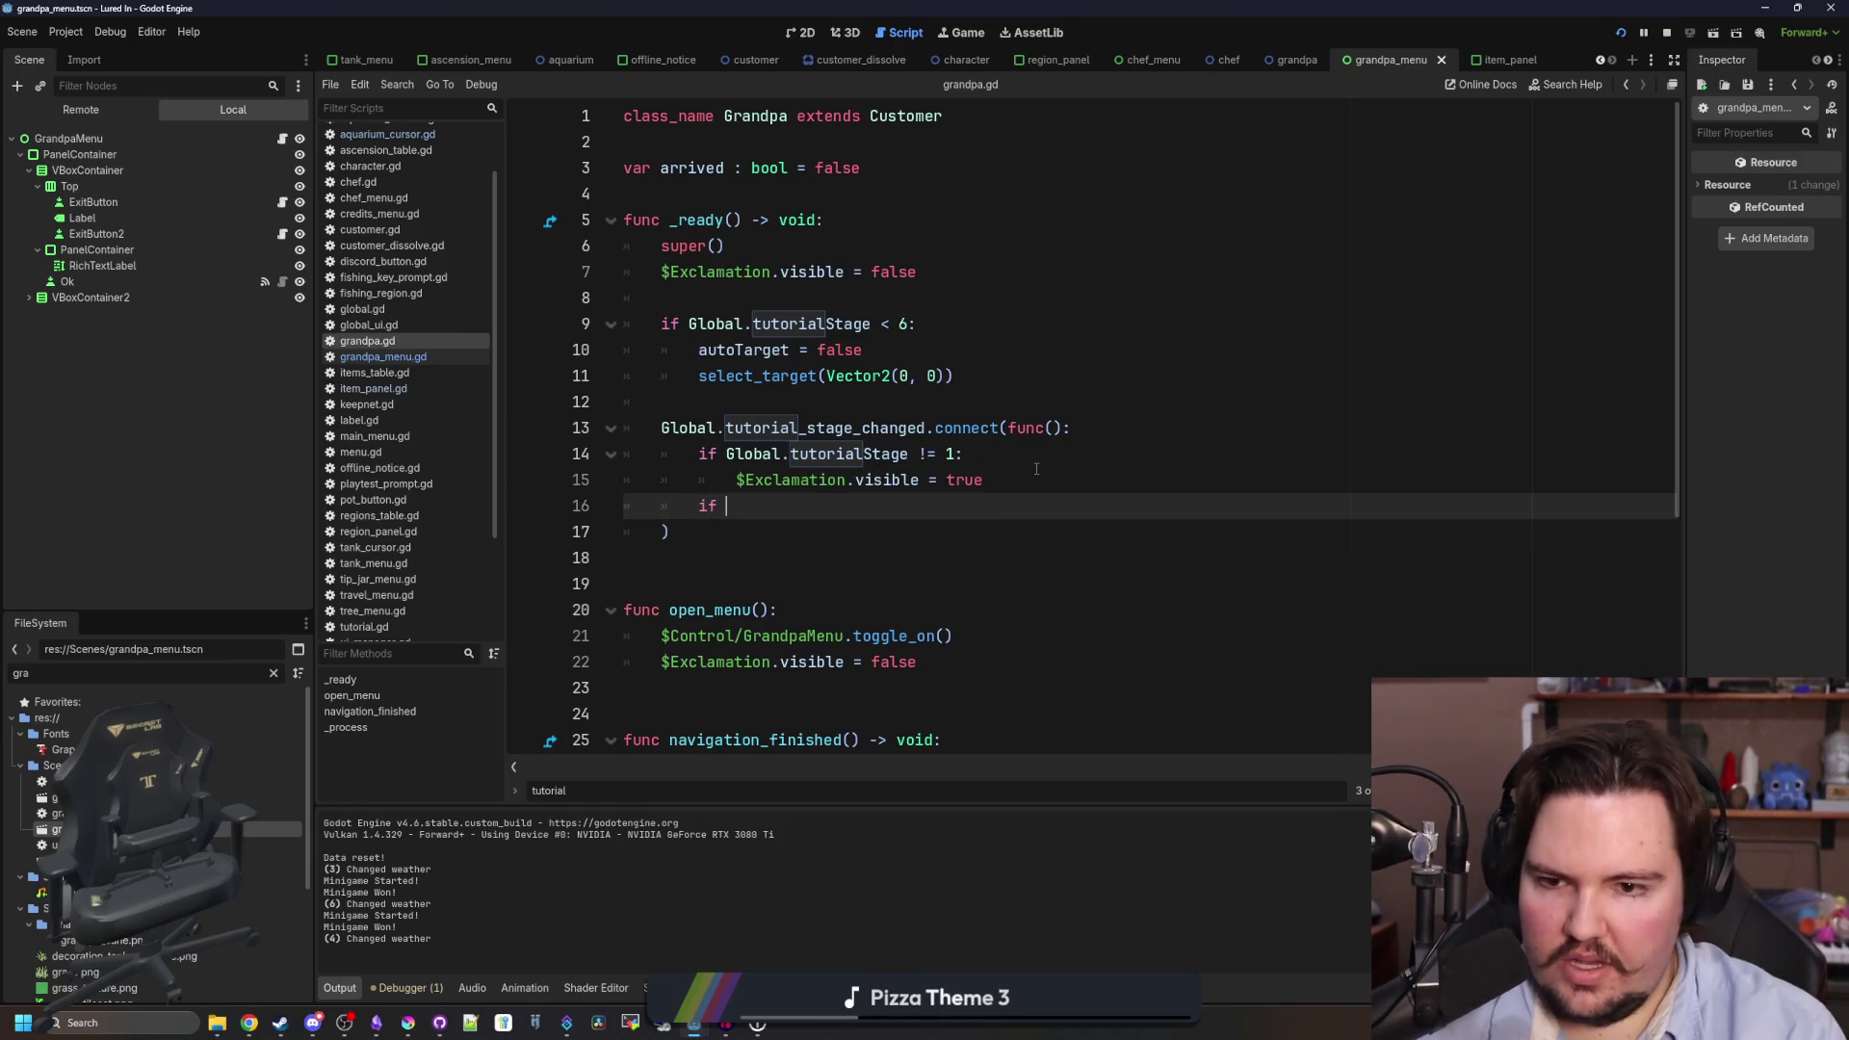
type("if Global.tutorialStage")
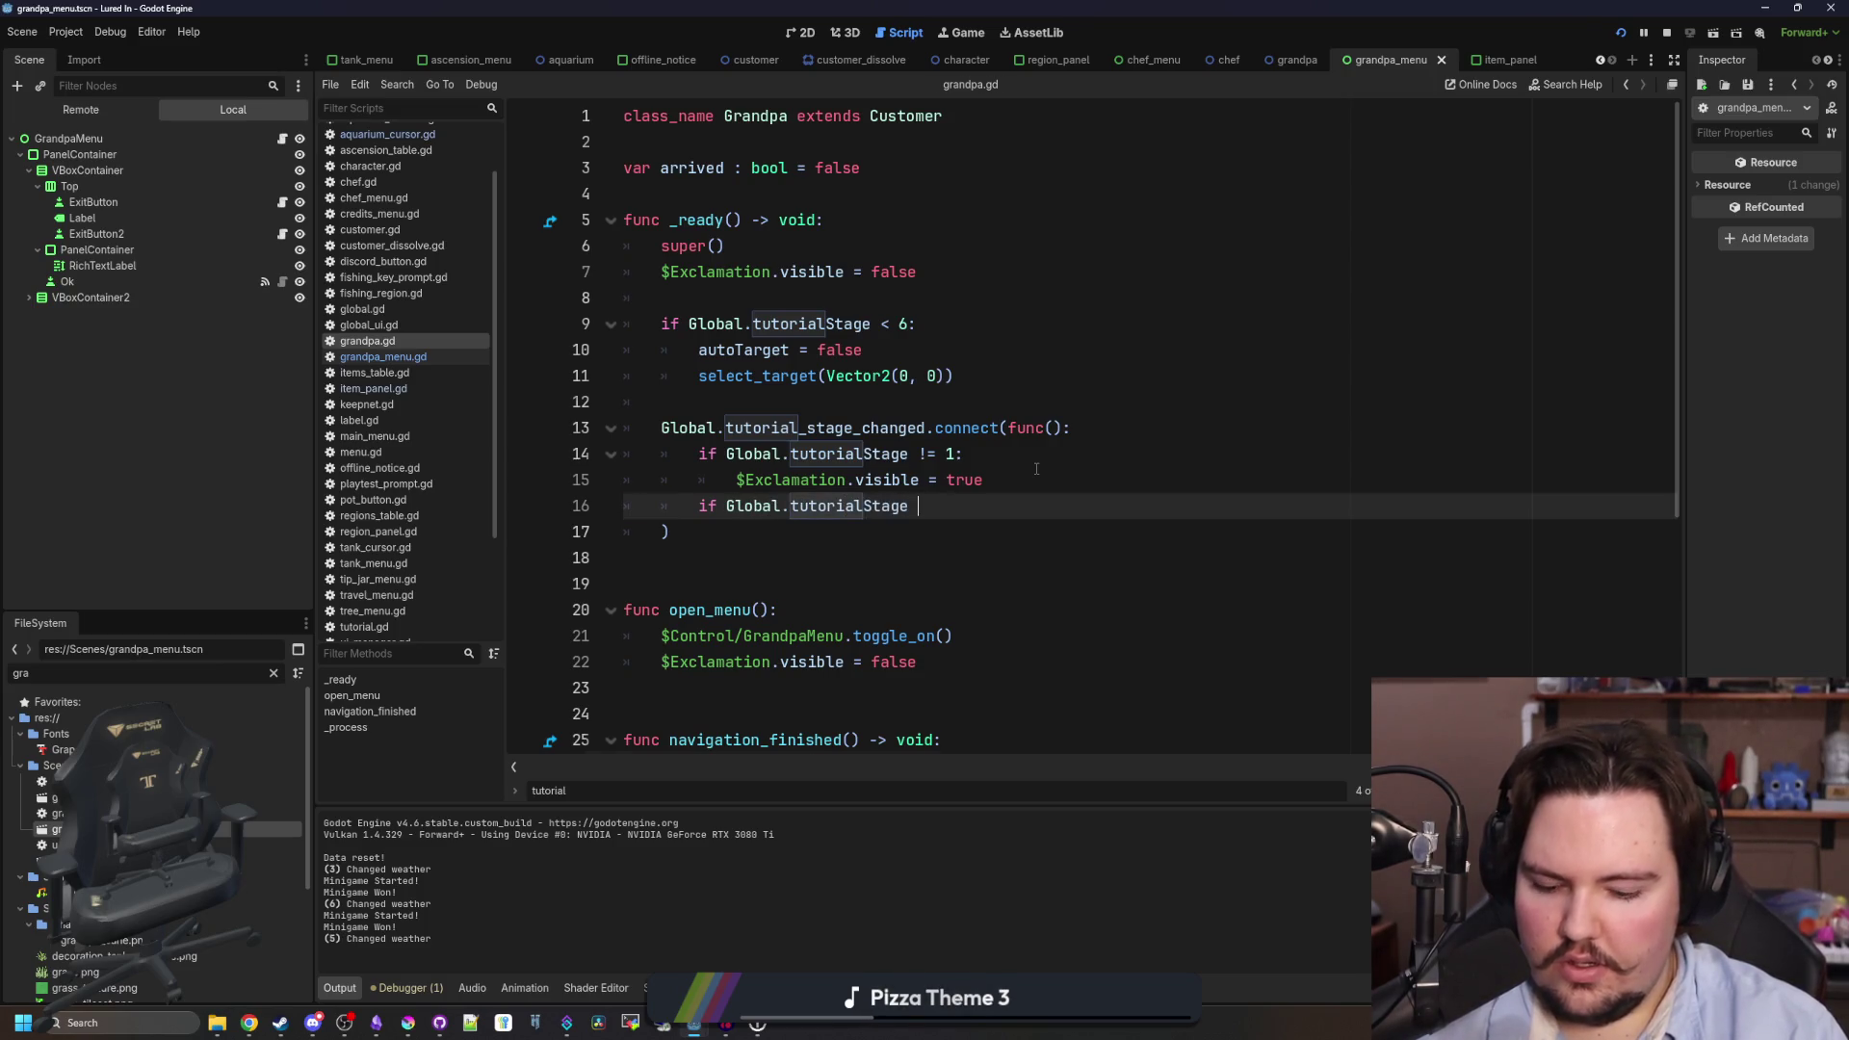
type(">= 6")
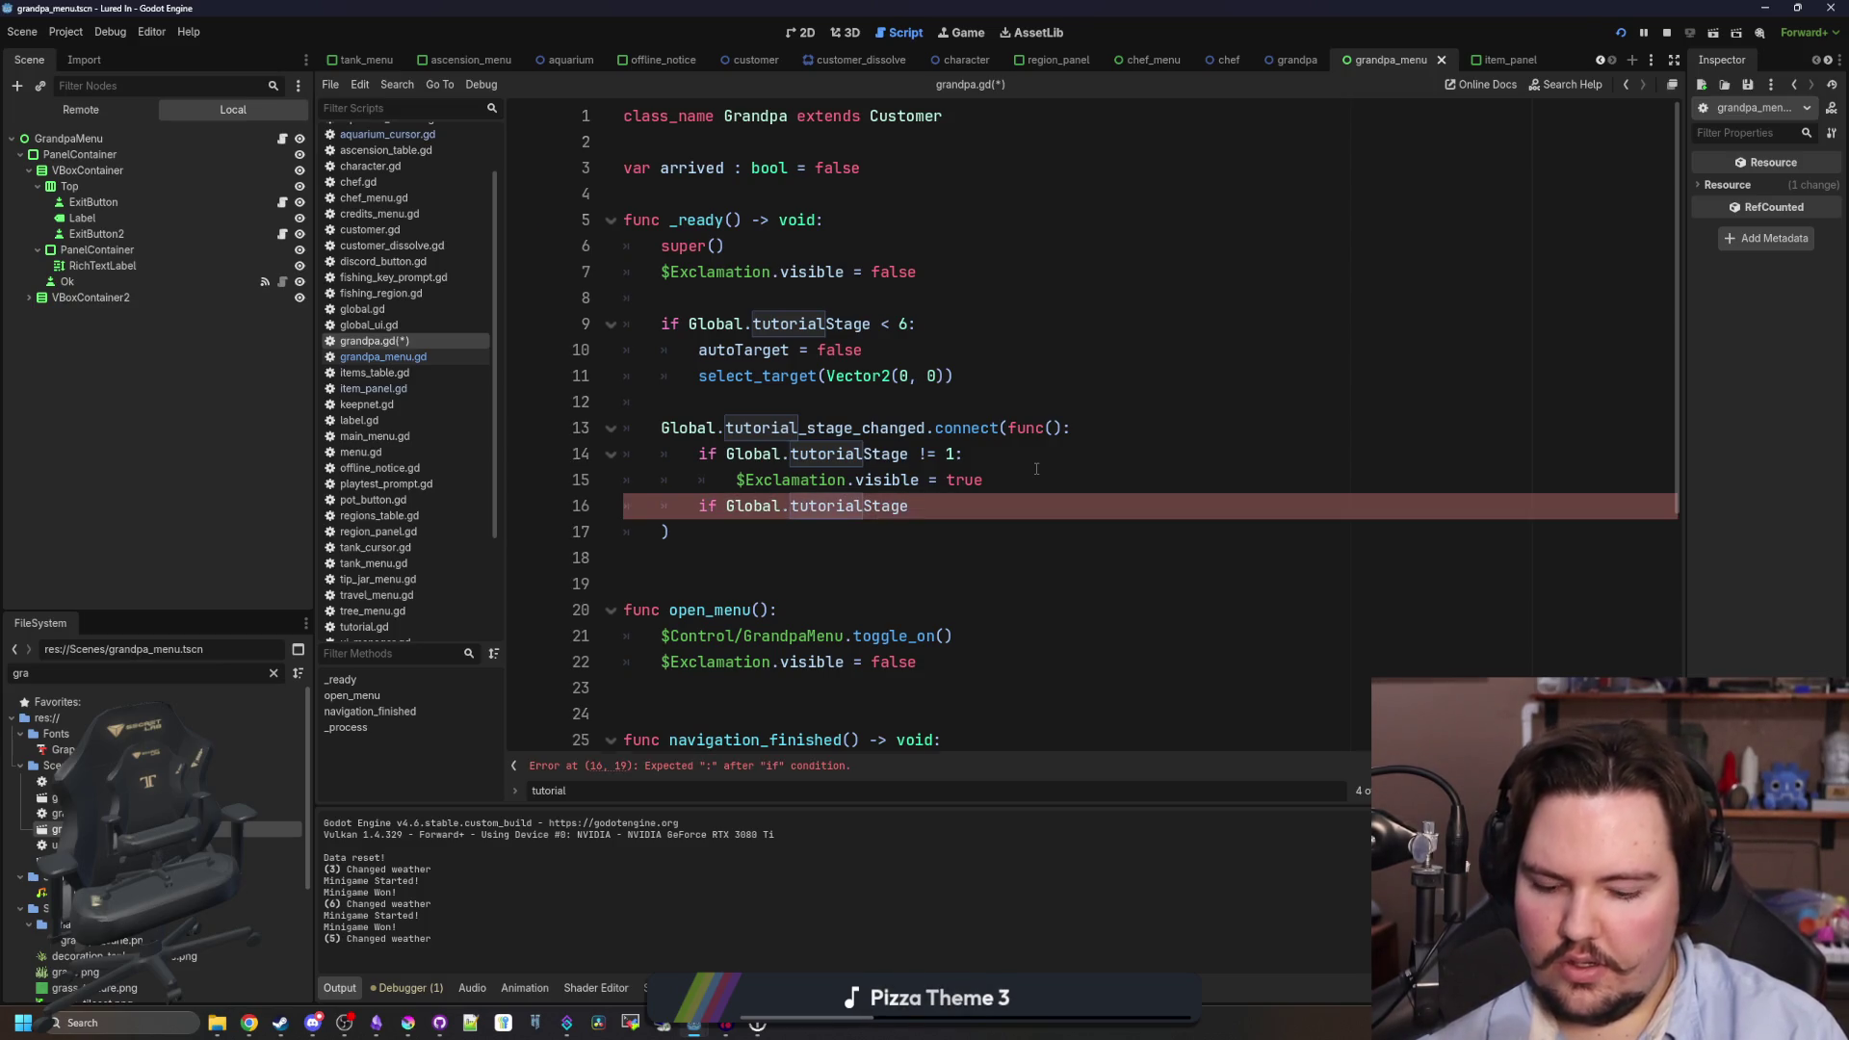
type(":")
key("Return")
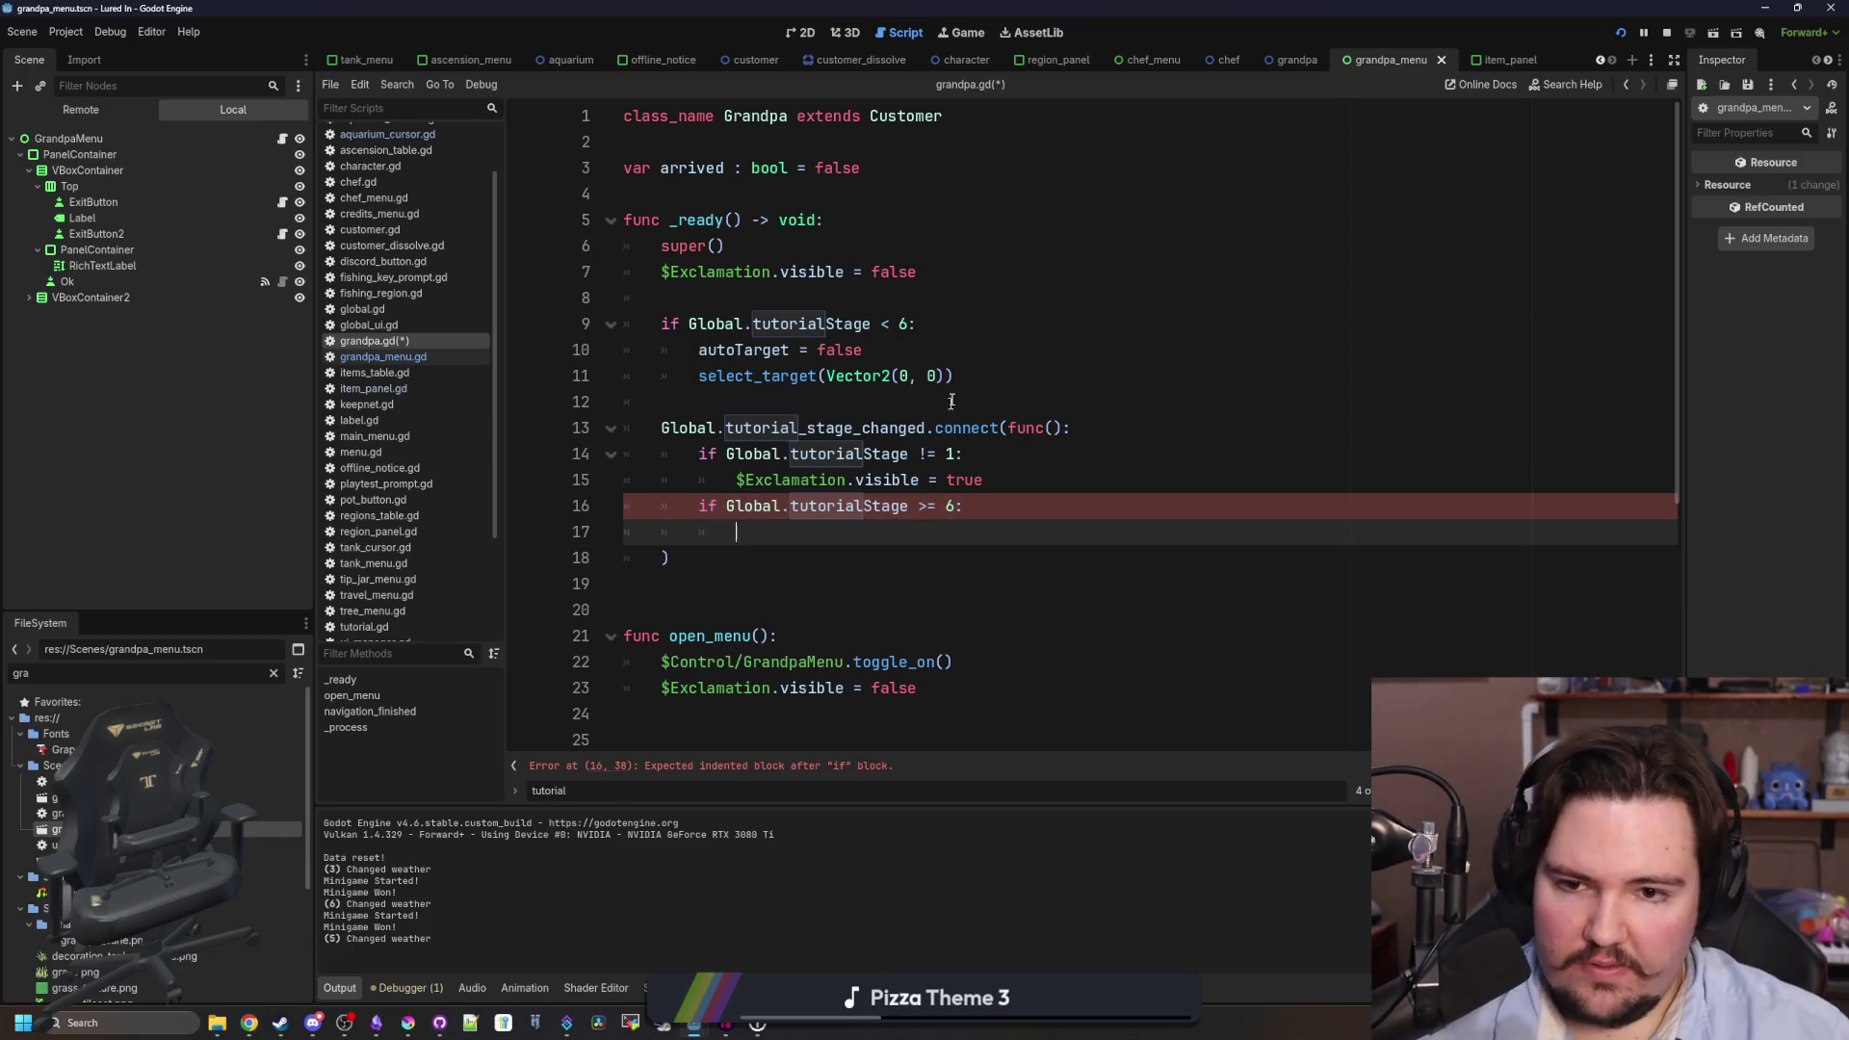
- Under the new condition, set autoTarget = true by copying the existing assignment and editing it
left_click_drag(864, 350, 685, 356)
key("ctrl+c")
left_click(755, 528)
key("ctrl+v")
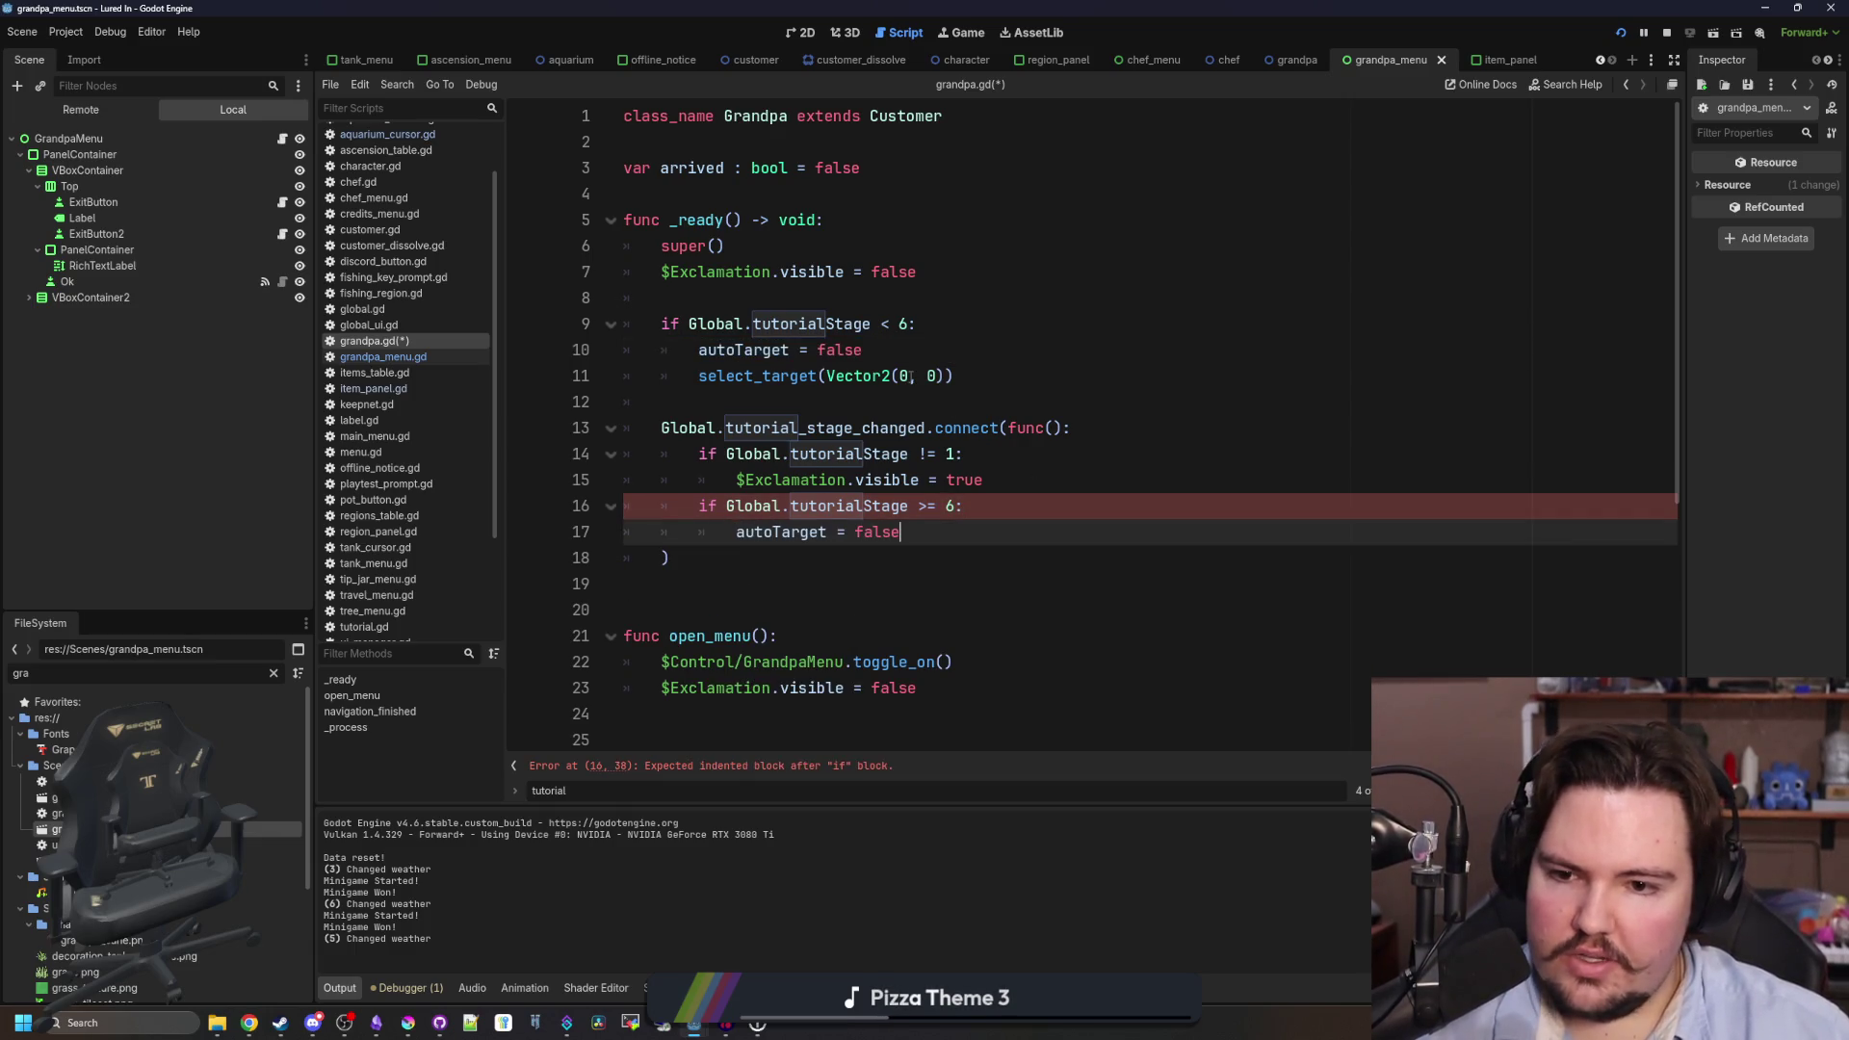
key("BackSpace")
key("BackSpace")
key("BackSpace")
type("rue")
key("Return")
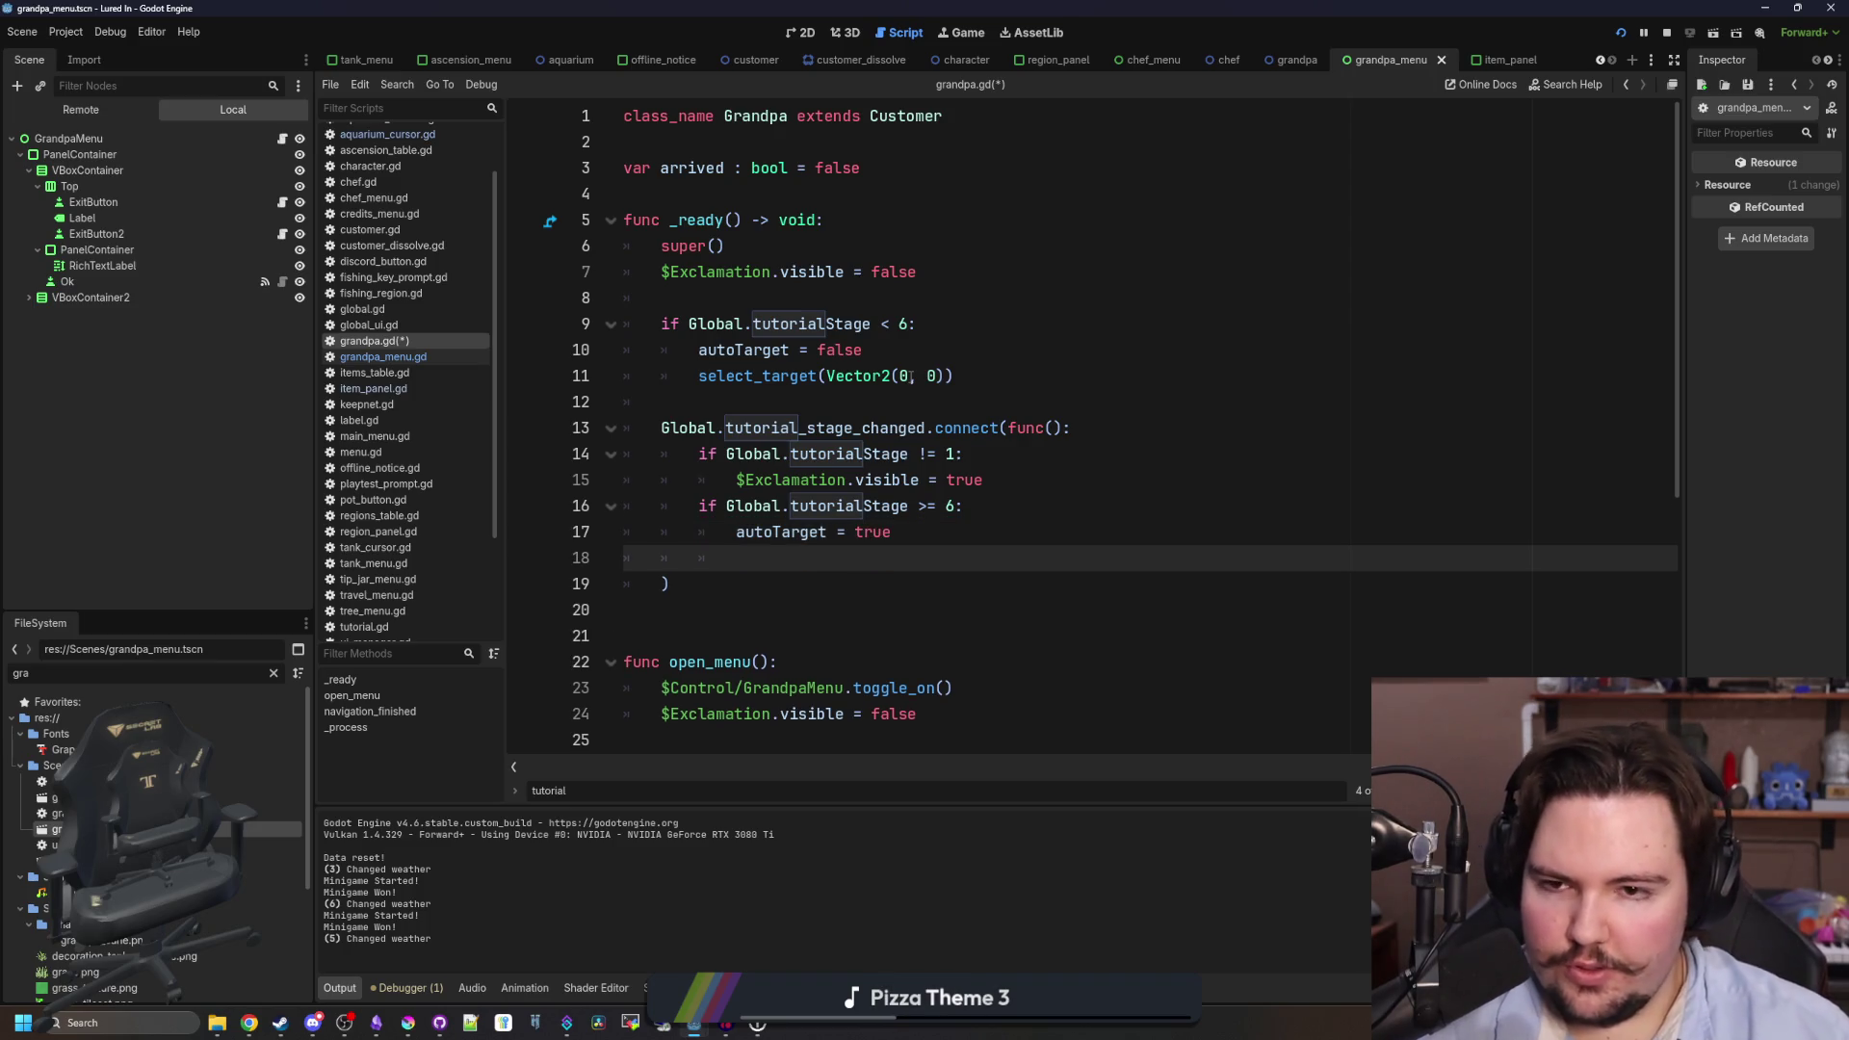
- Add a select_target() call beneath it and save grandpa.gd
scroll(907, 428, "down", 5)
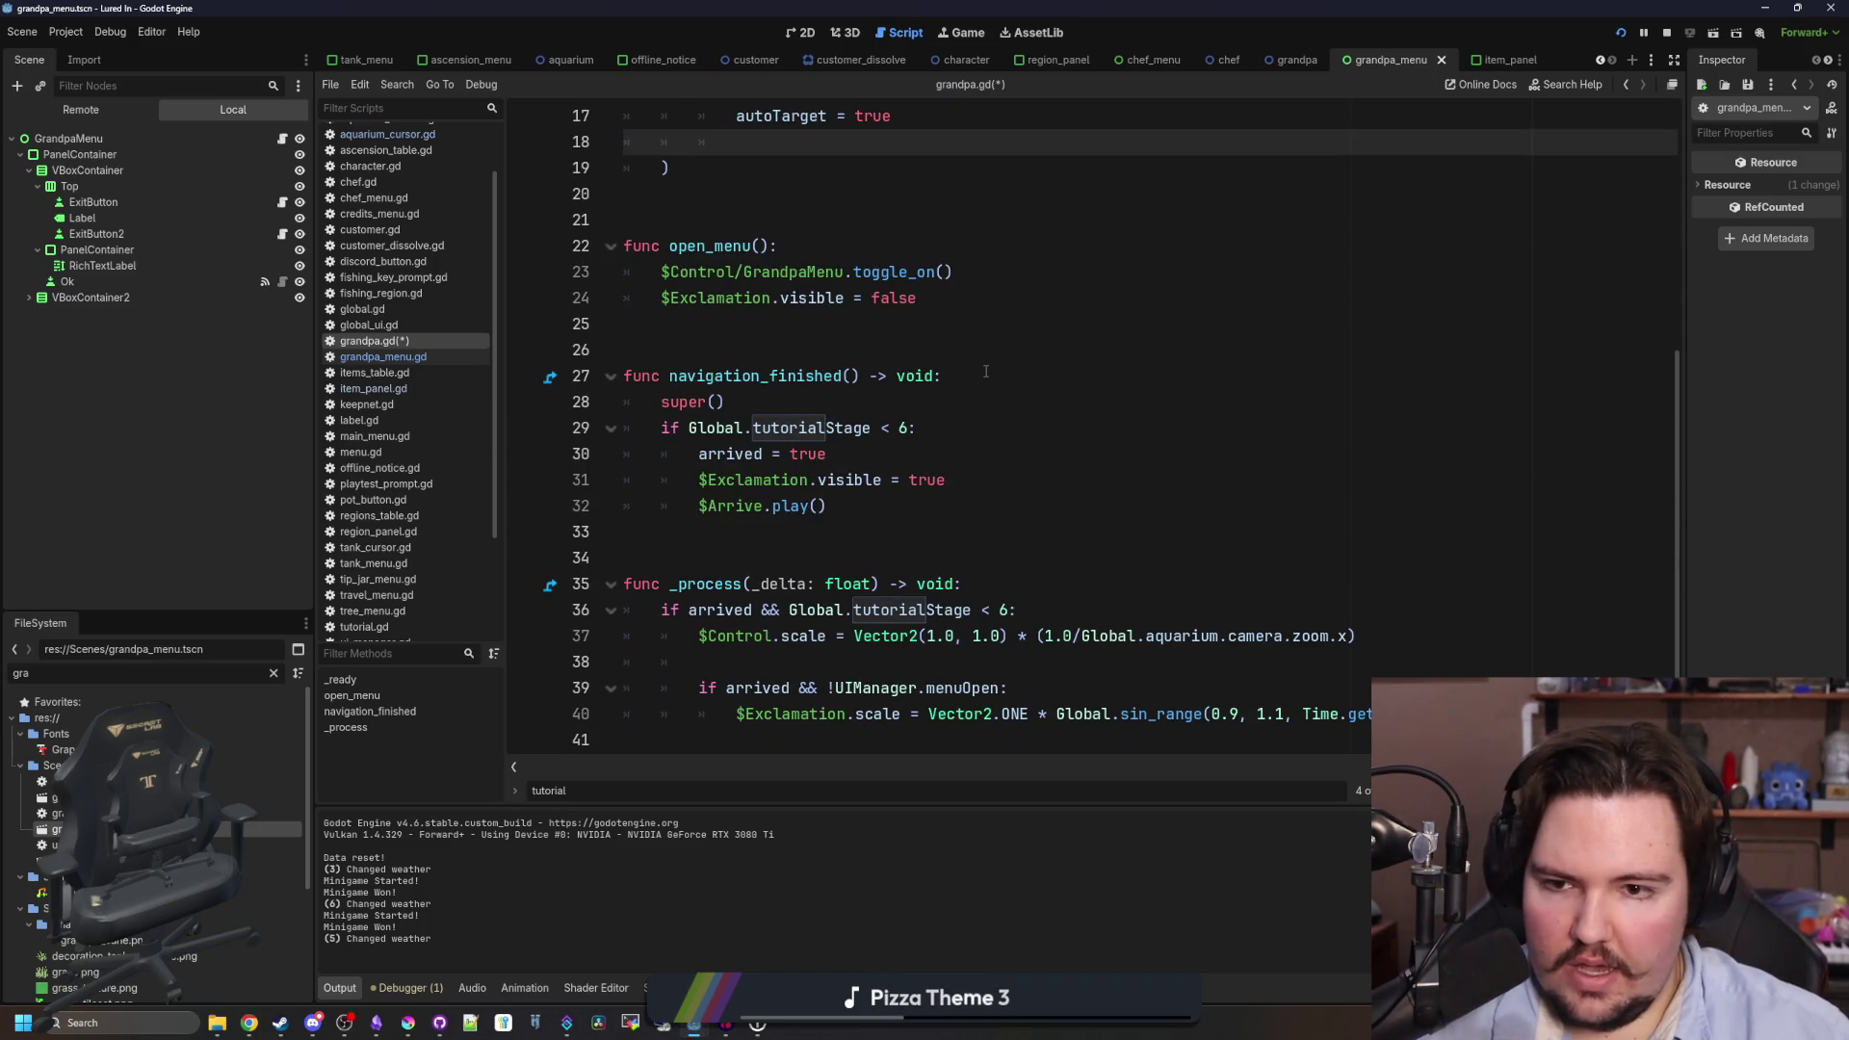
scroll(986, 371, "up", 5)
type("select_target()")
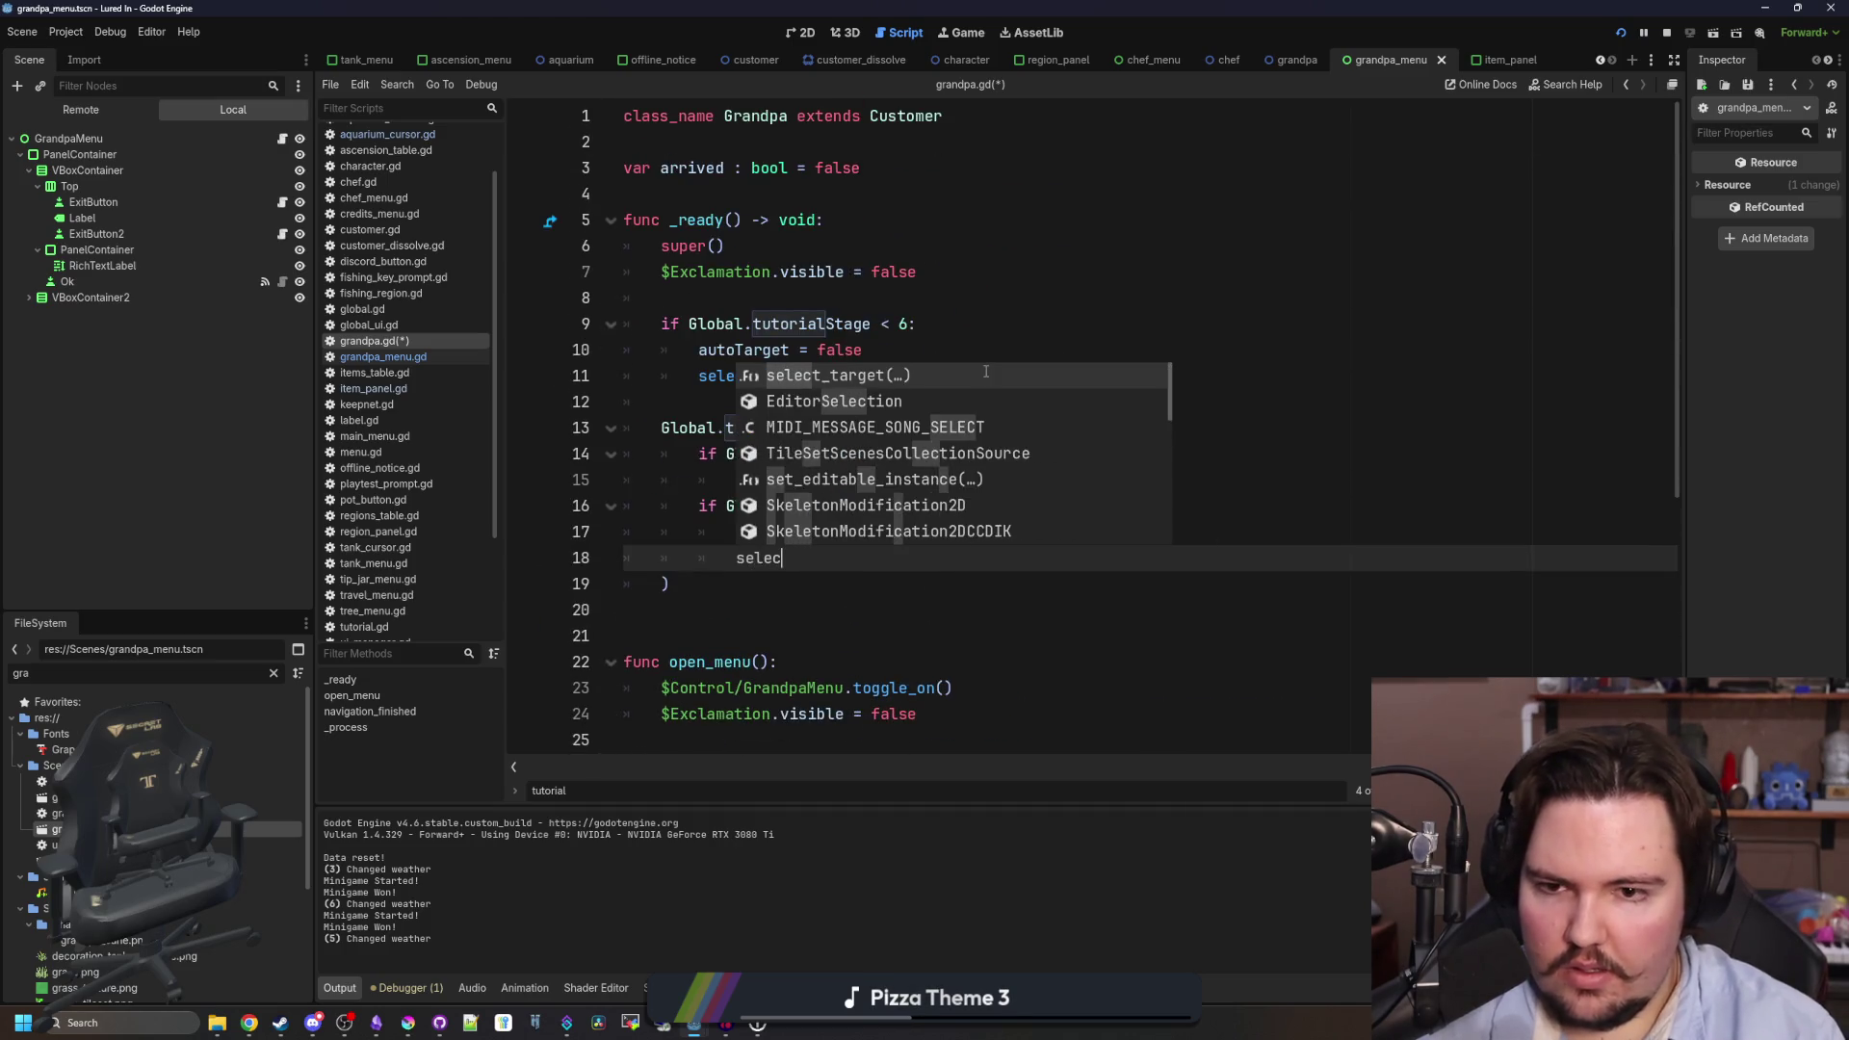
left_click(986, 371)
key("ctrl+s")
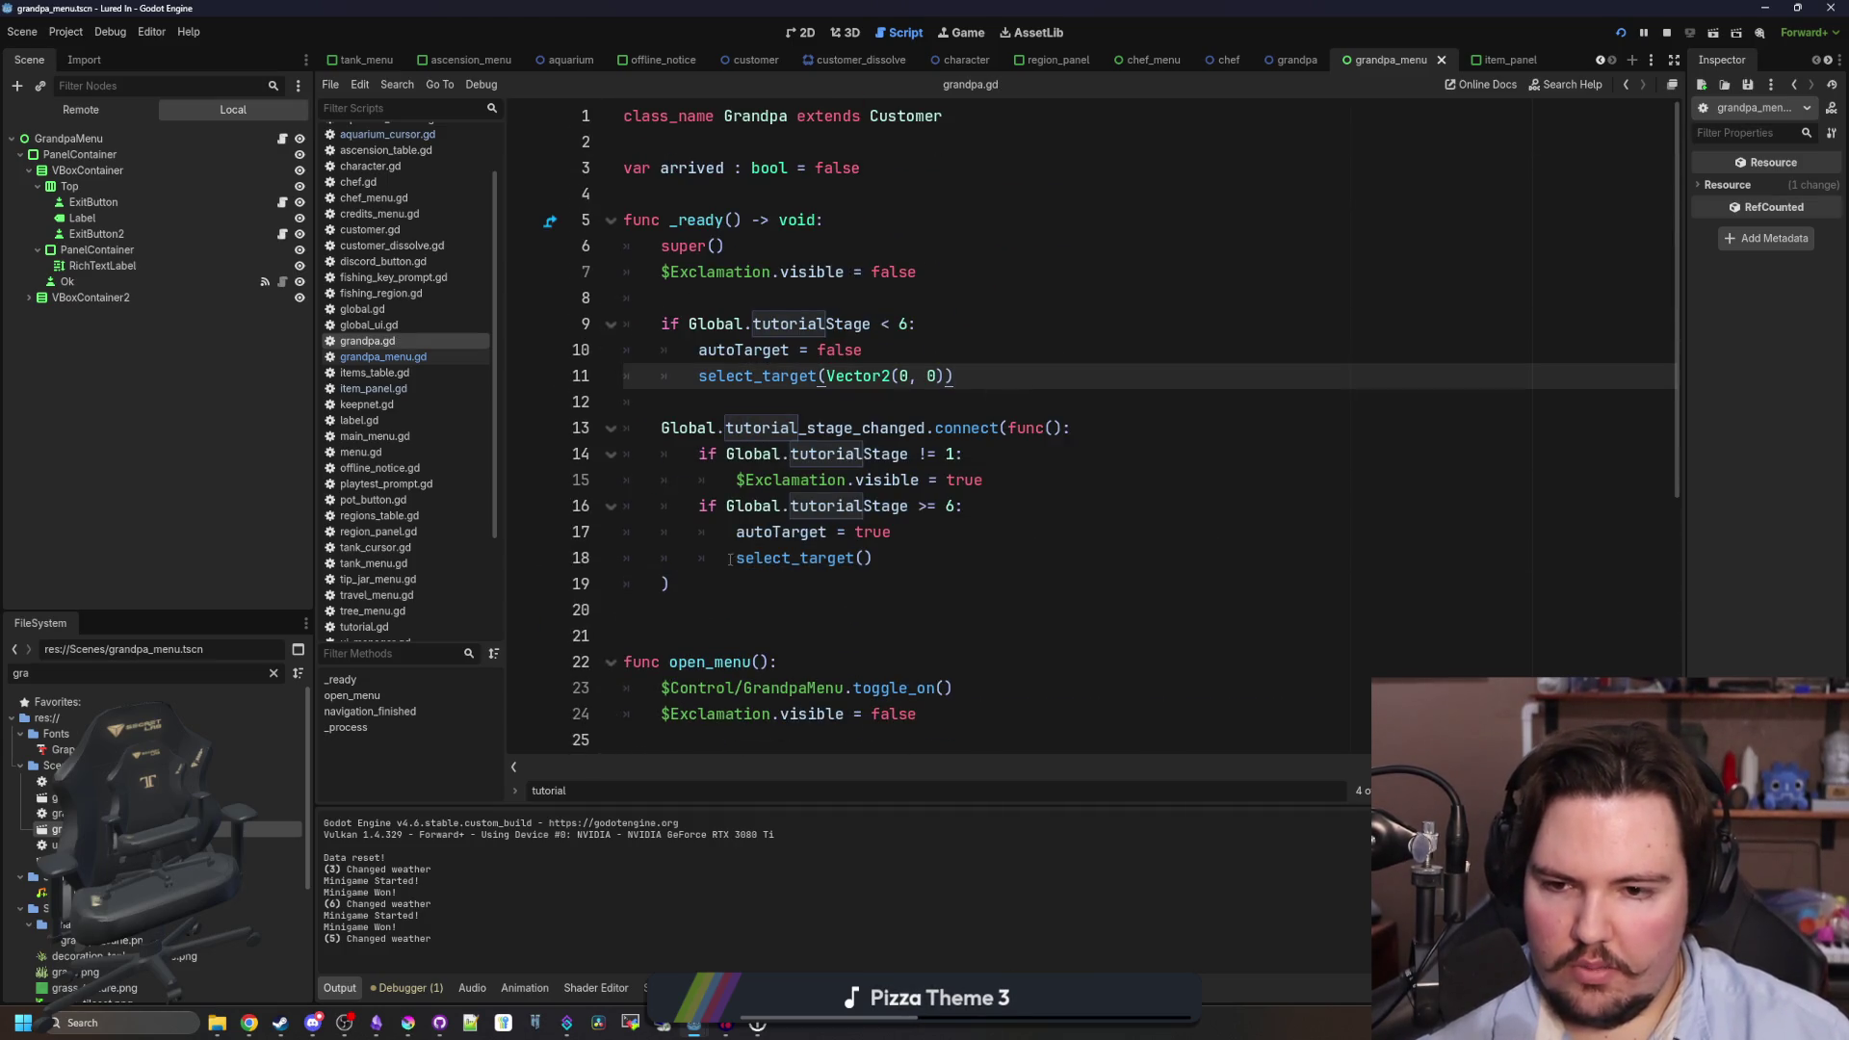
left_click(955, 35)
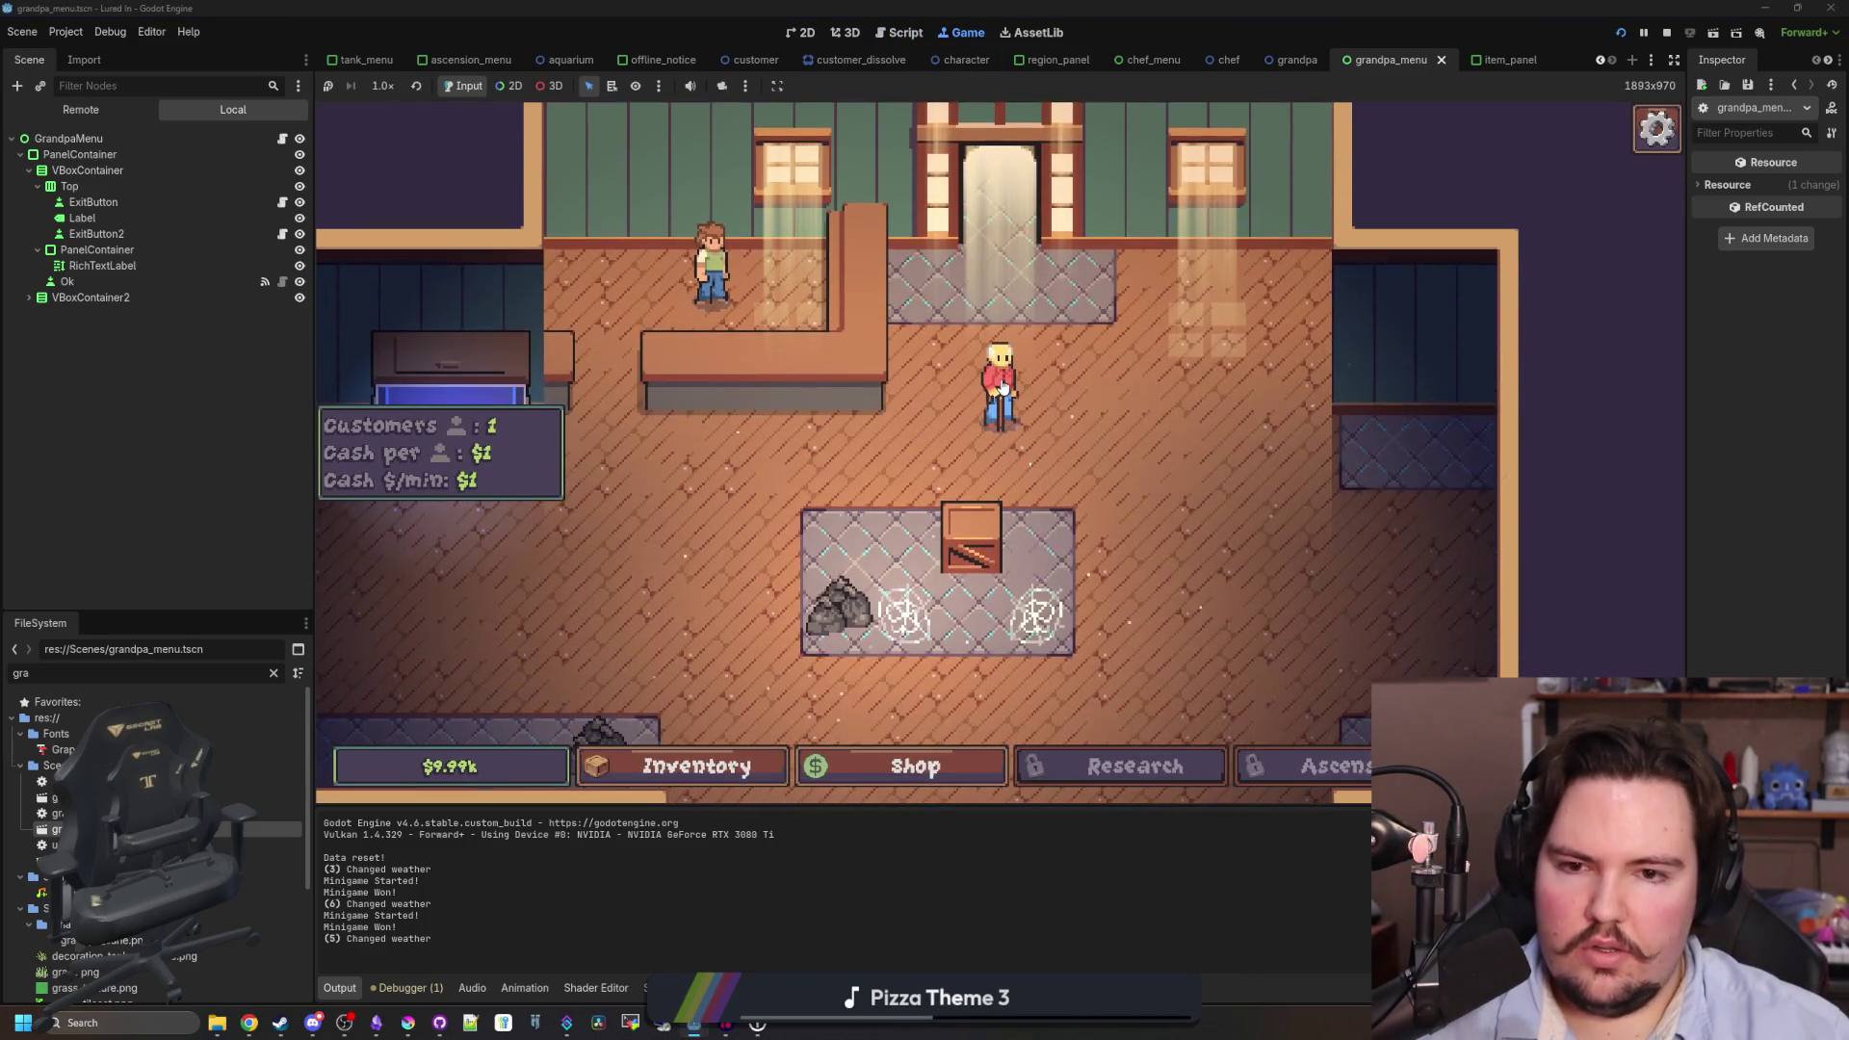
- Go back to the game's main menu through the escape menu and start a new game
key("Escape")
left_click(1011, 495)
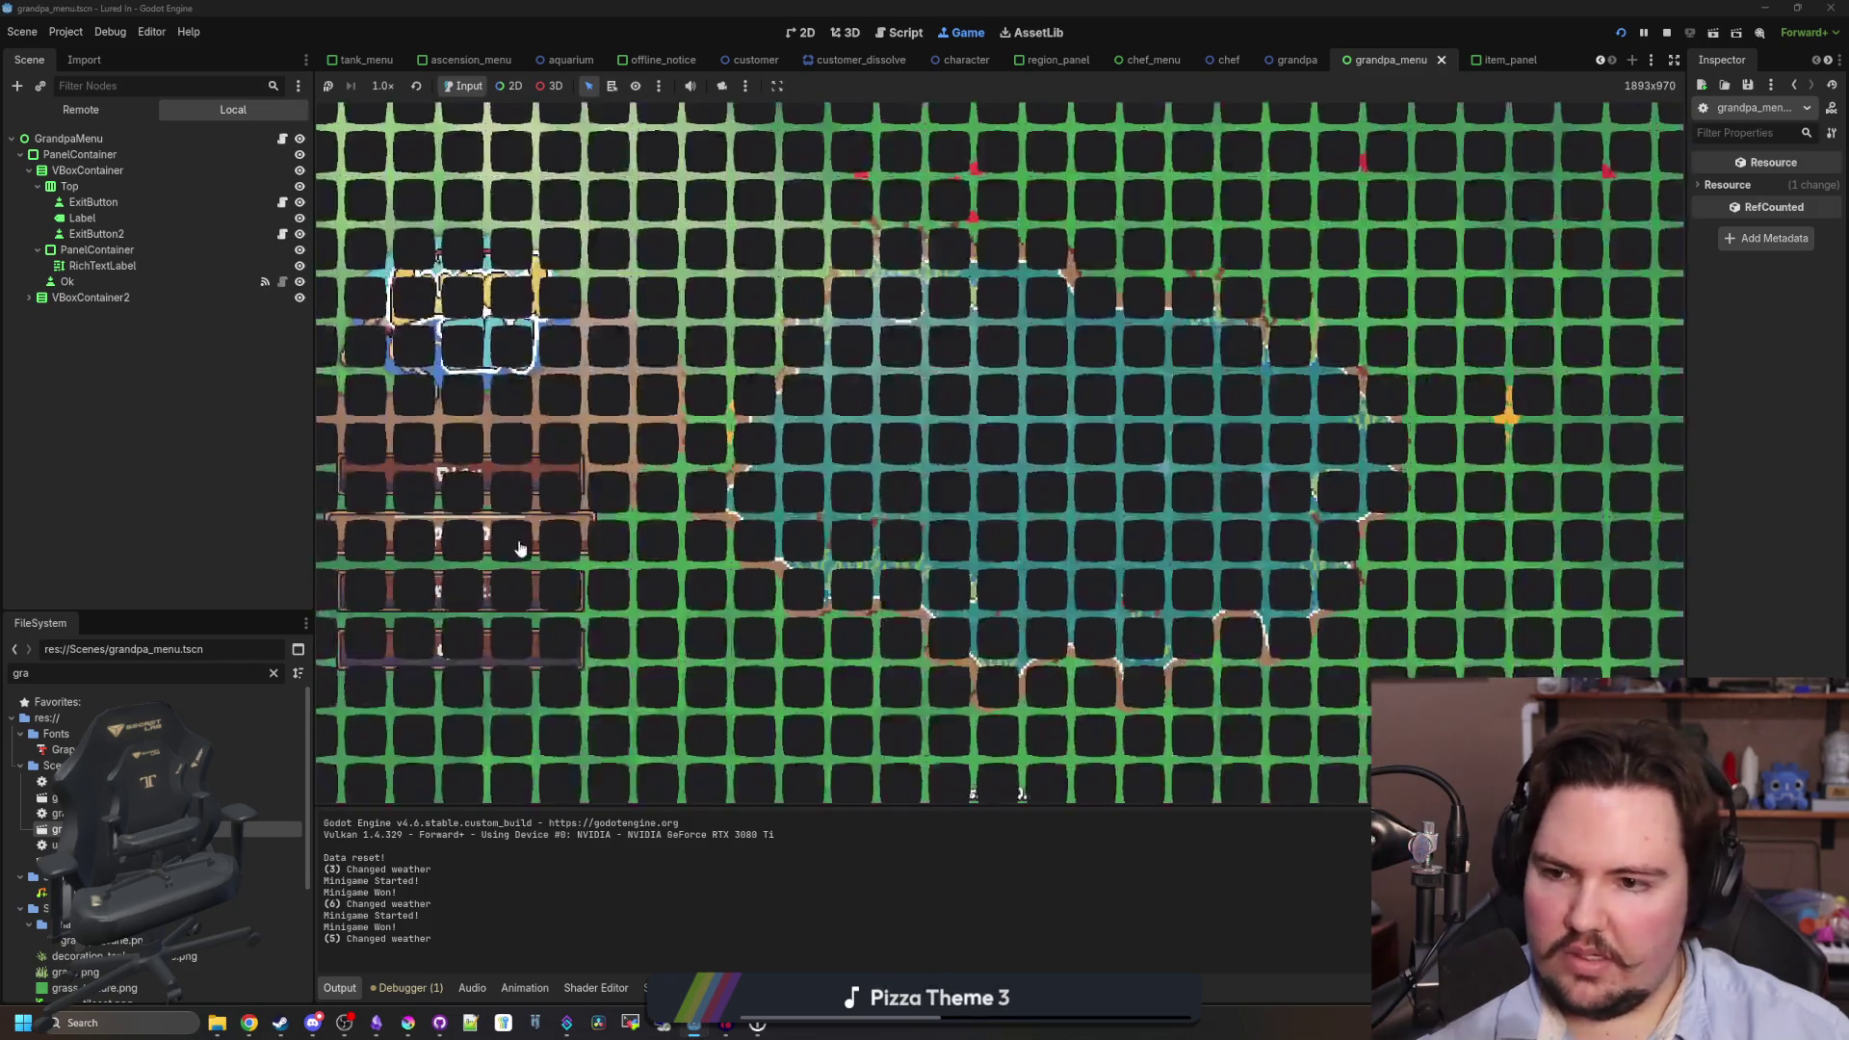
left_click(452, 469)
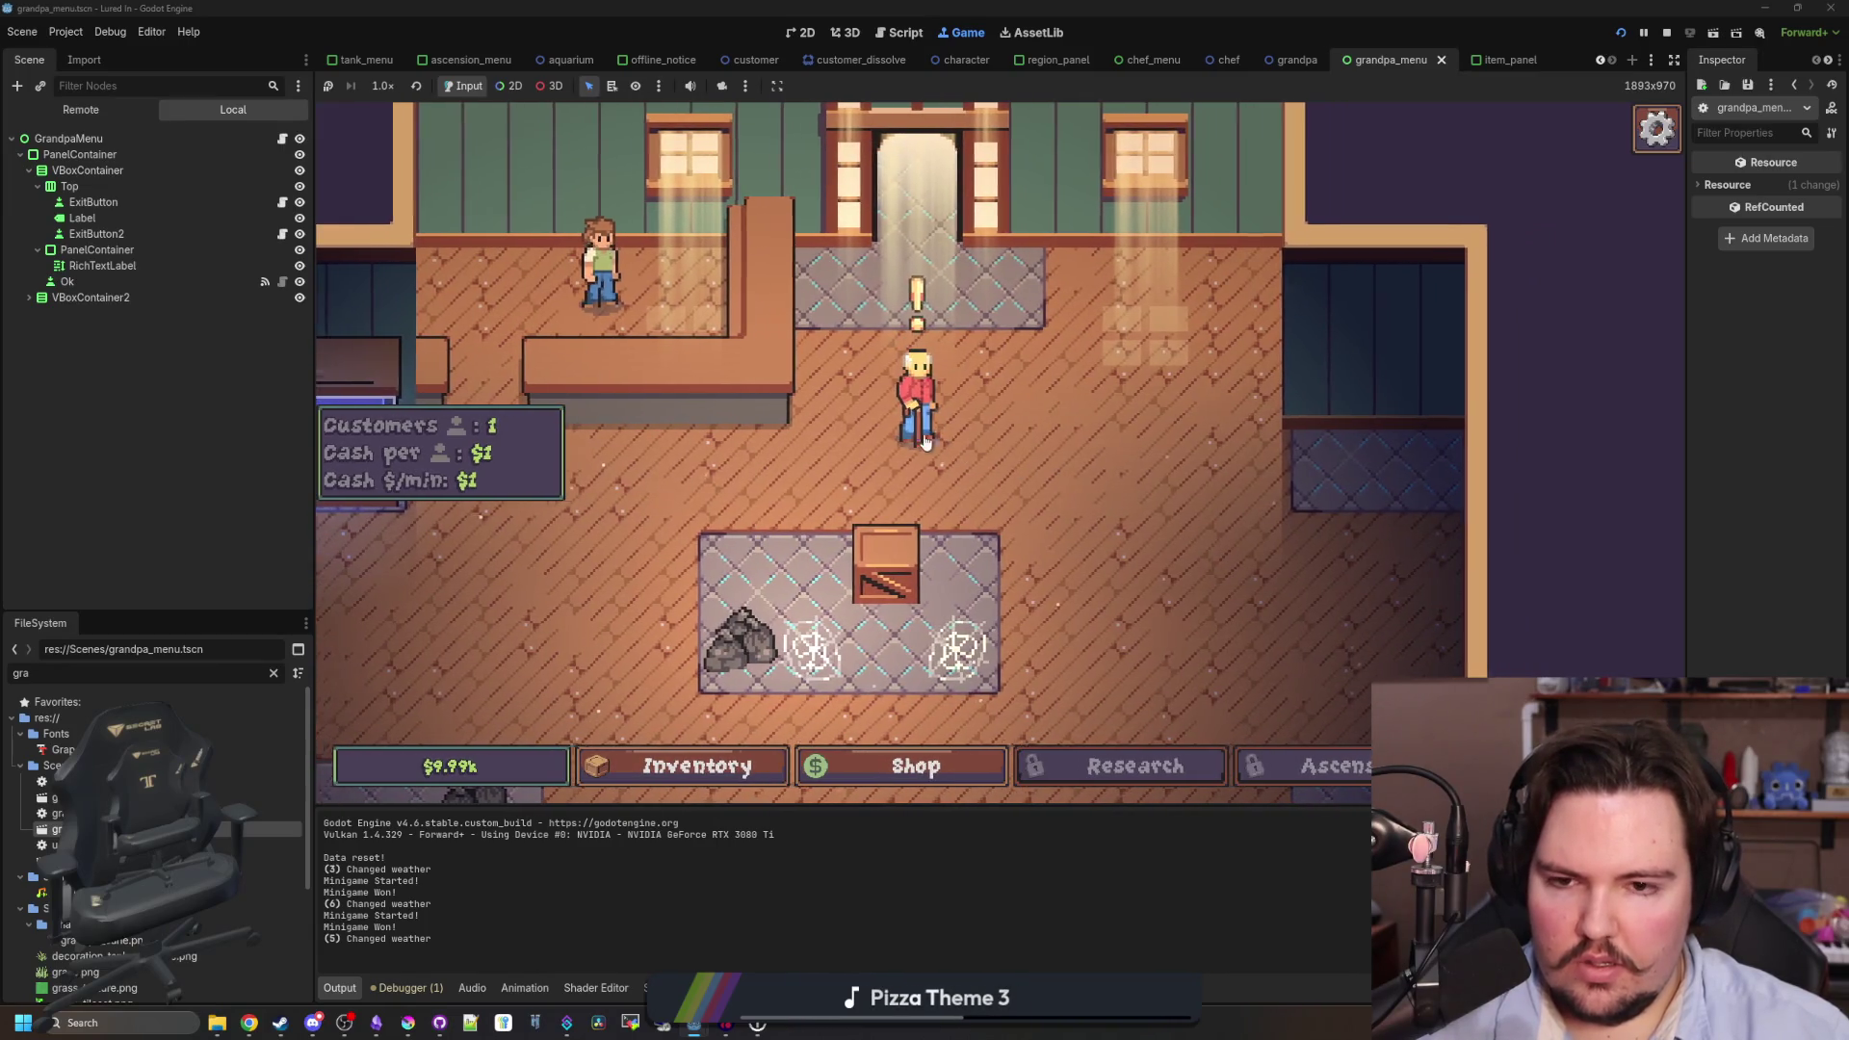
- Talk to Grandpa, dismiss his farewell message, and reopen grandpa_menu.gd
left_click(926, 444)
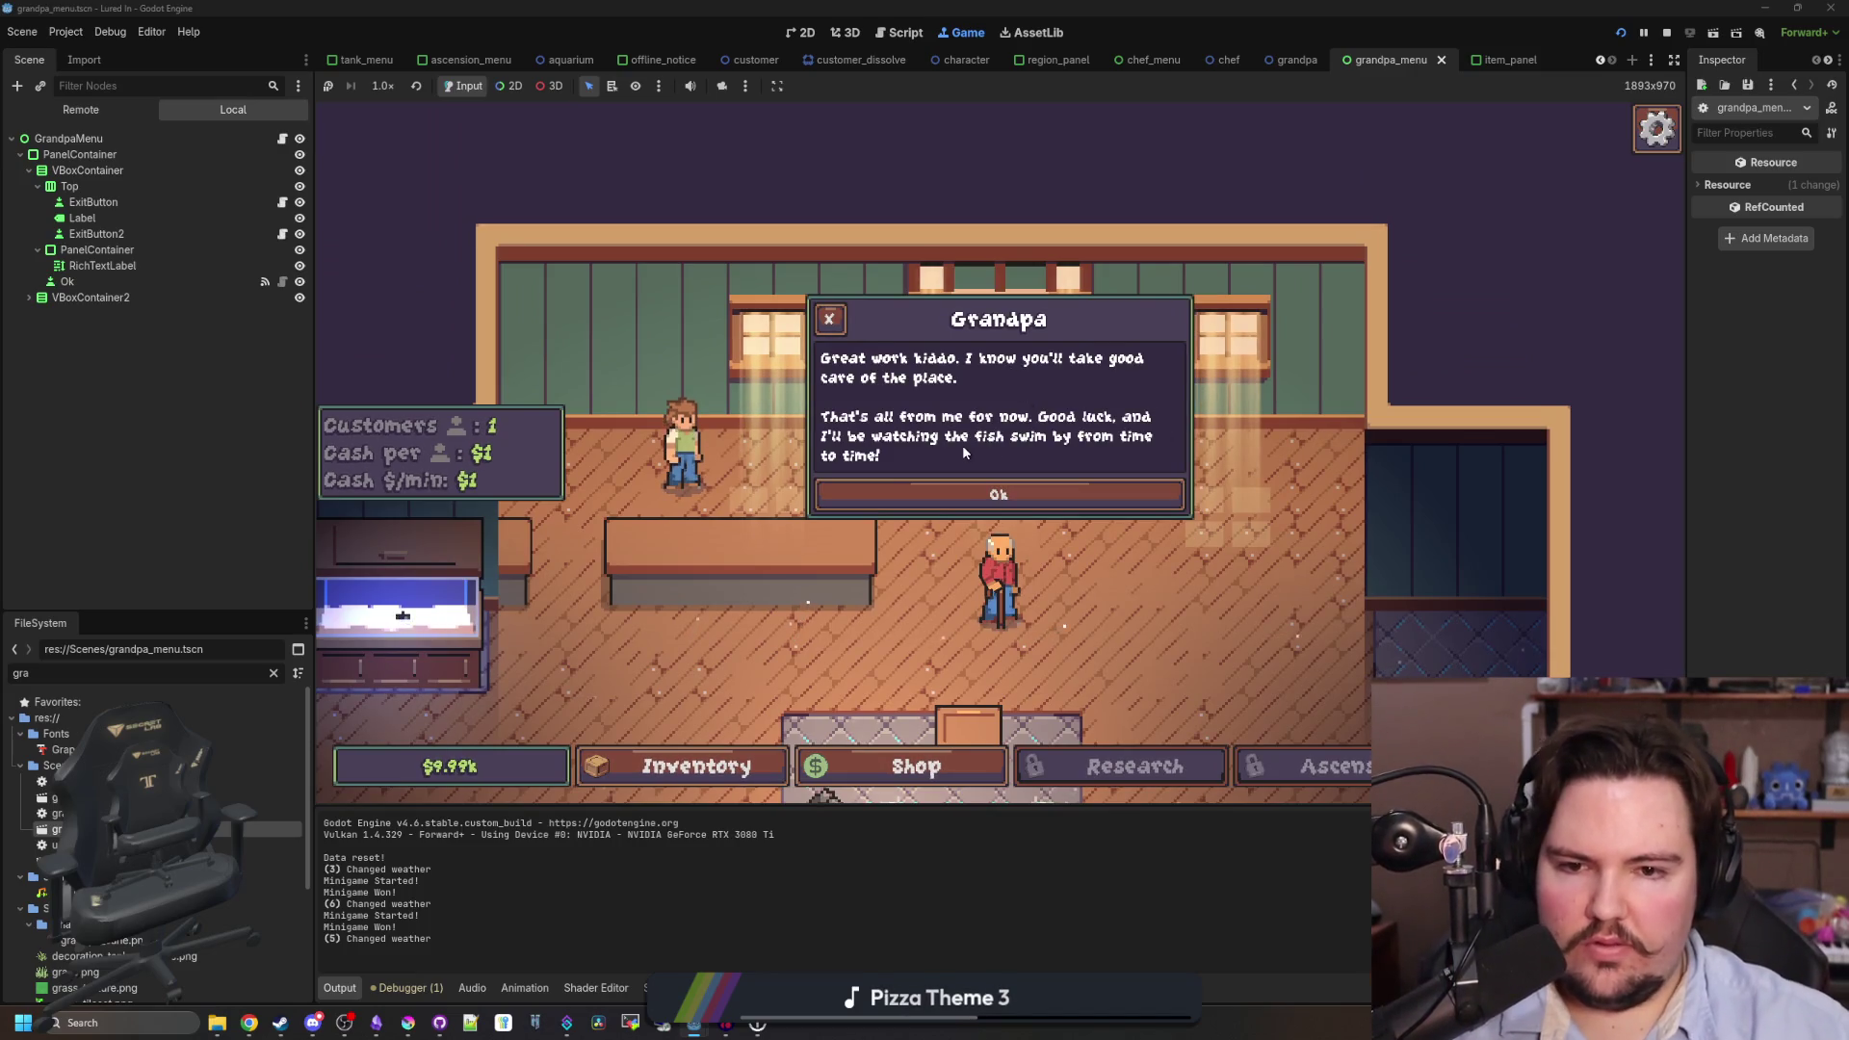
left_click(1027, 510)
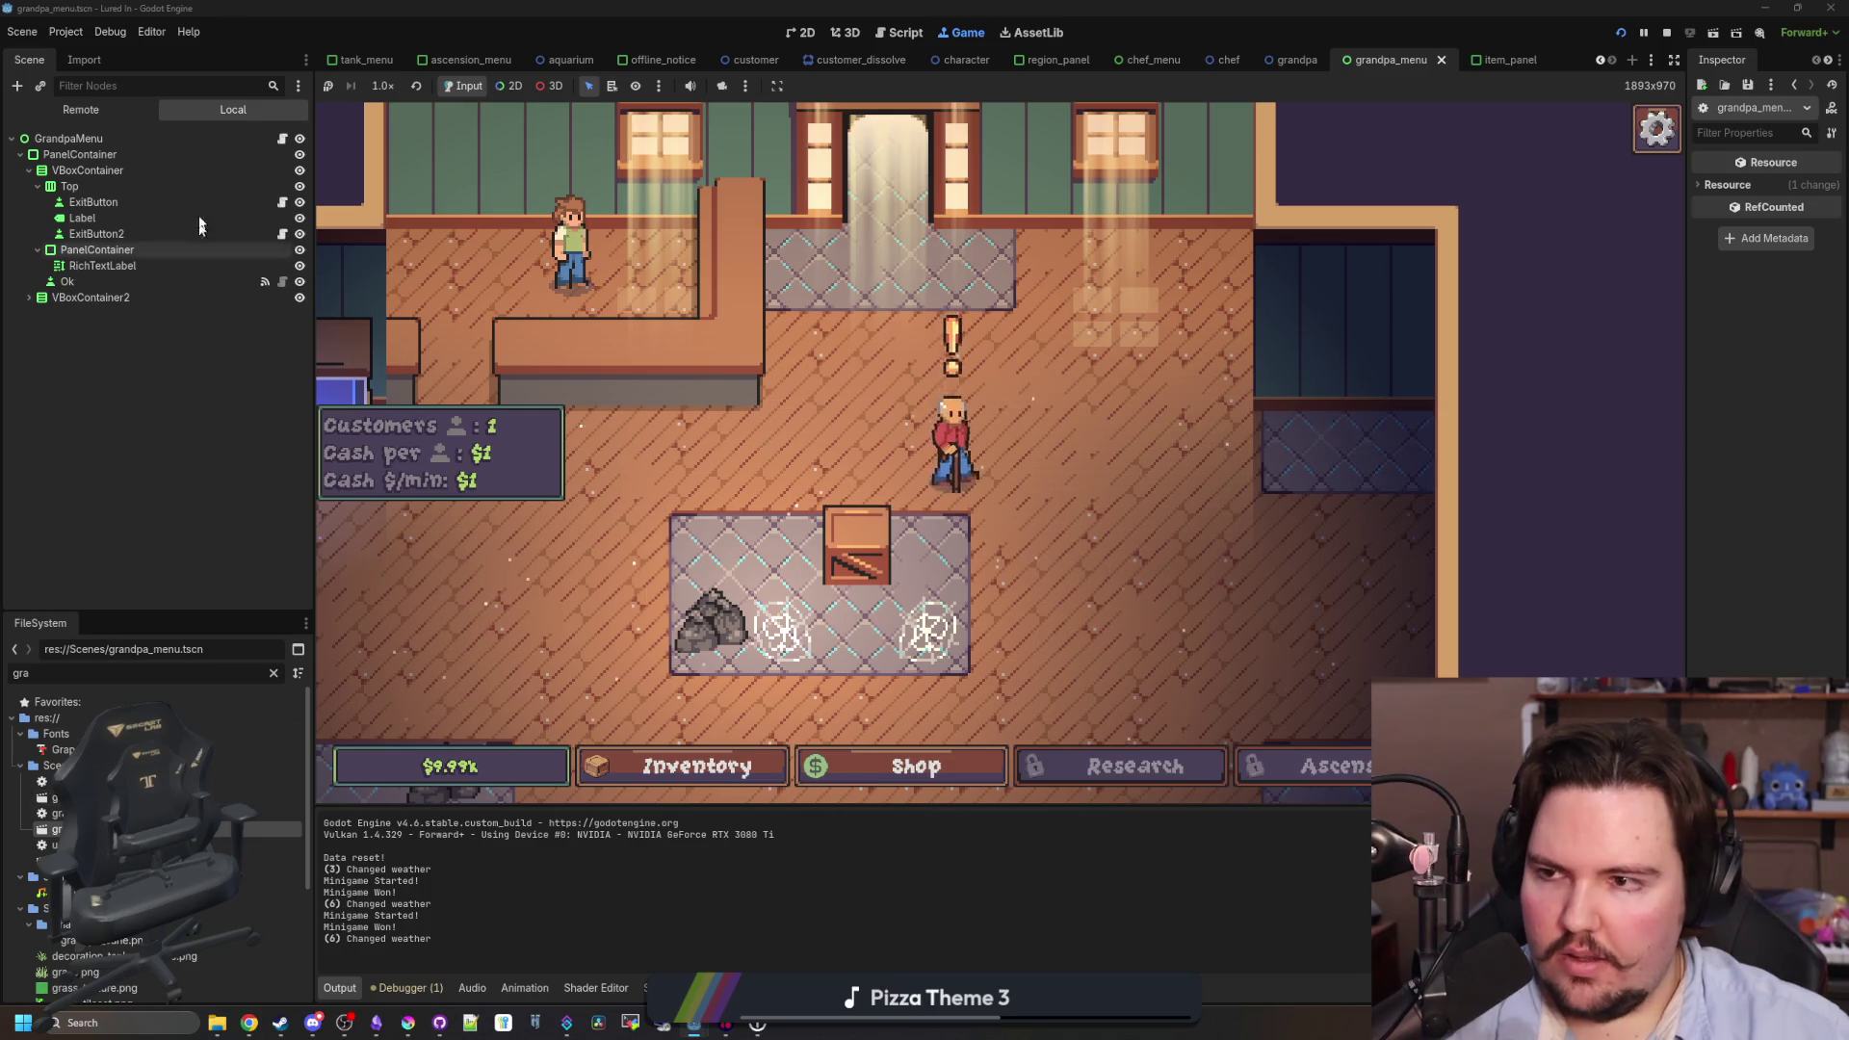
left_click(283, 139)
left_click(998, 506)
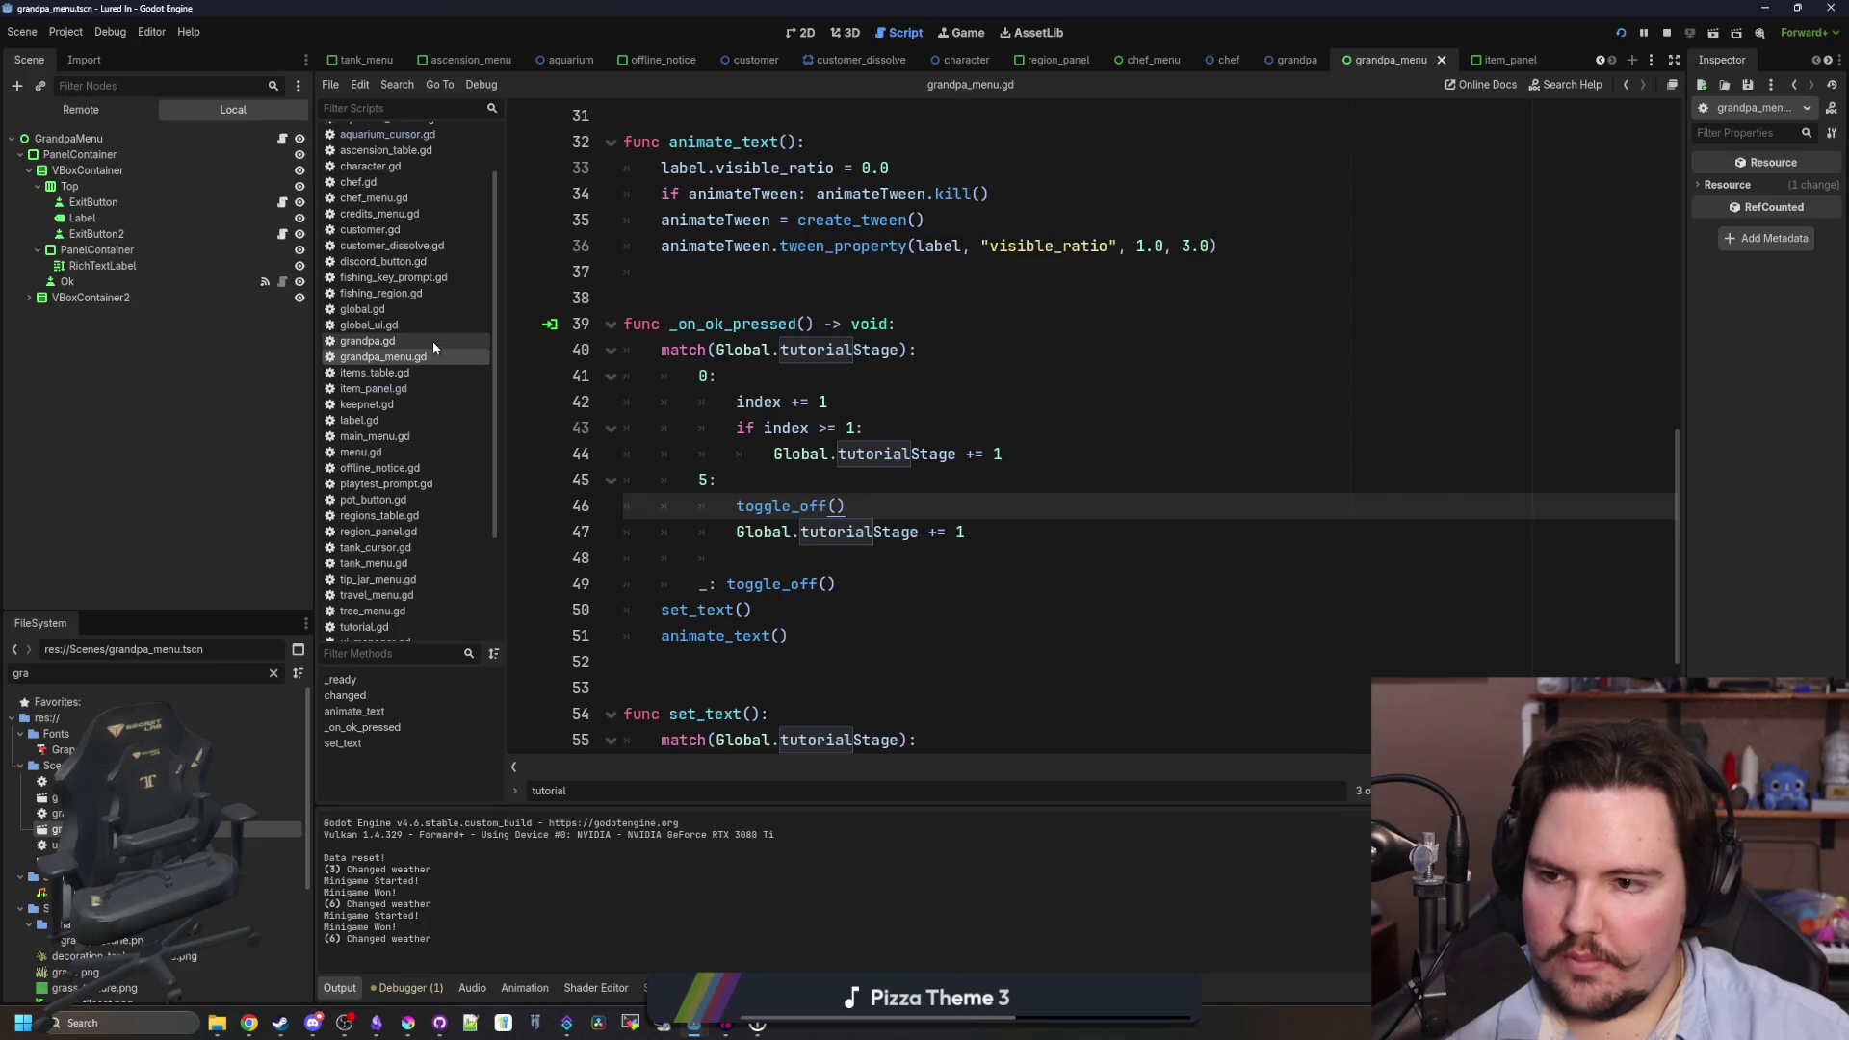
- In grandpa.gd, move the tutorialStage >= 6 block above the != 1 check and add a return
left_click(432, 341)
left_click(973, 460)
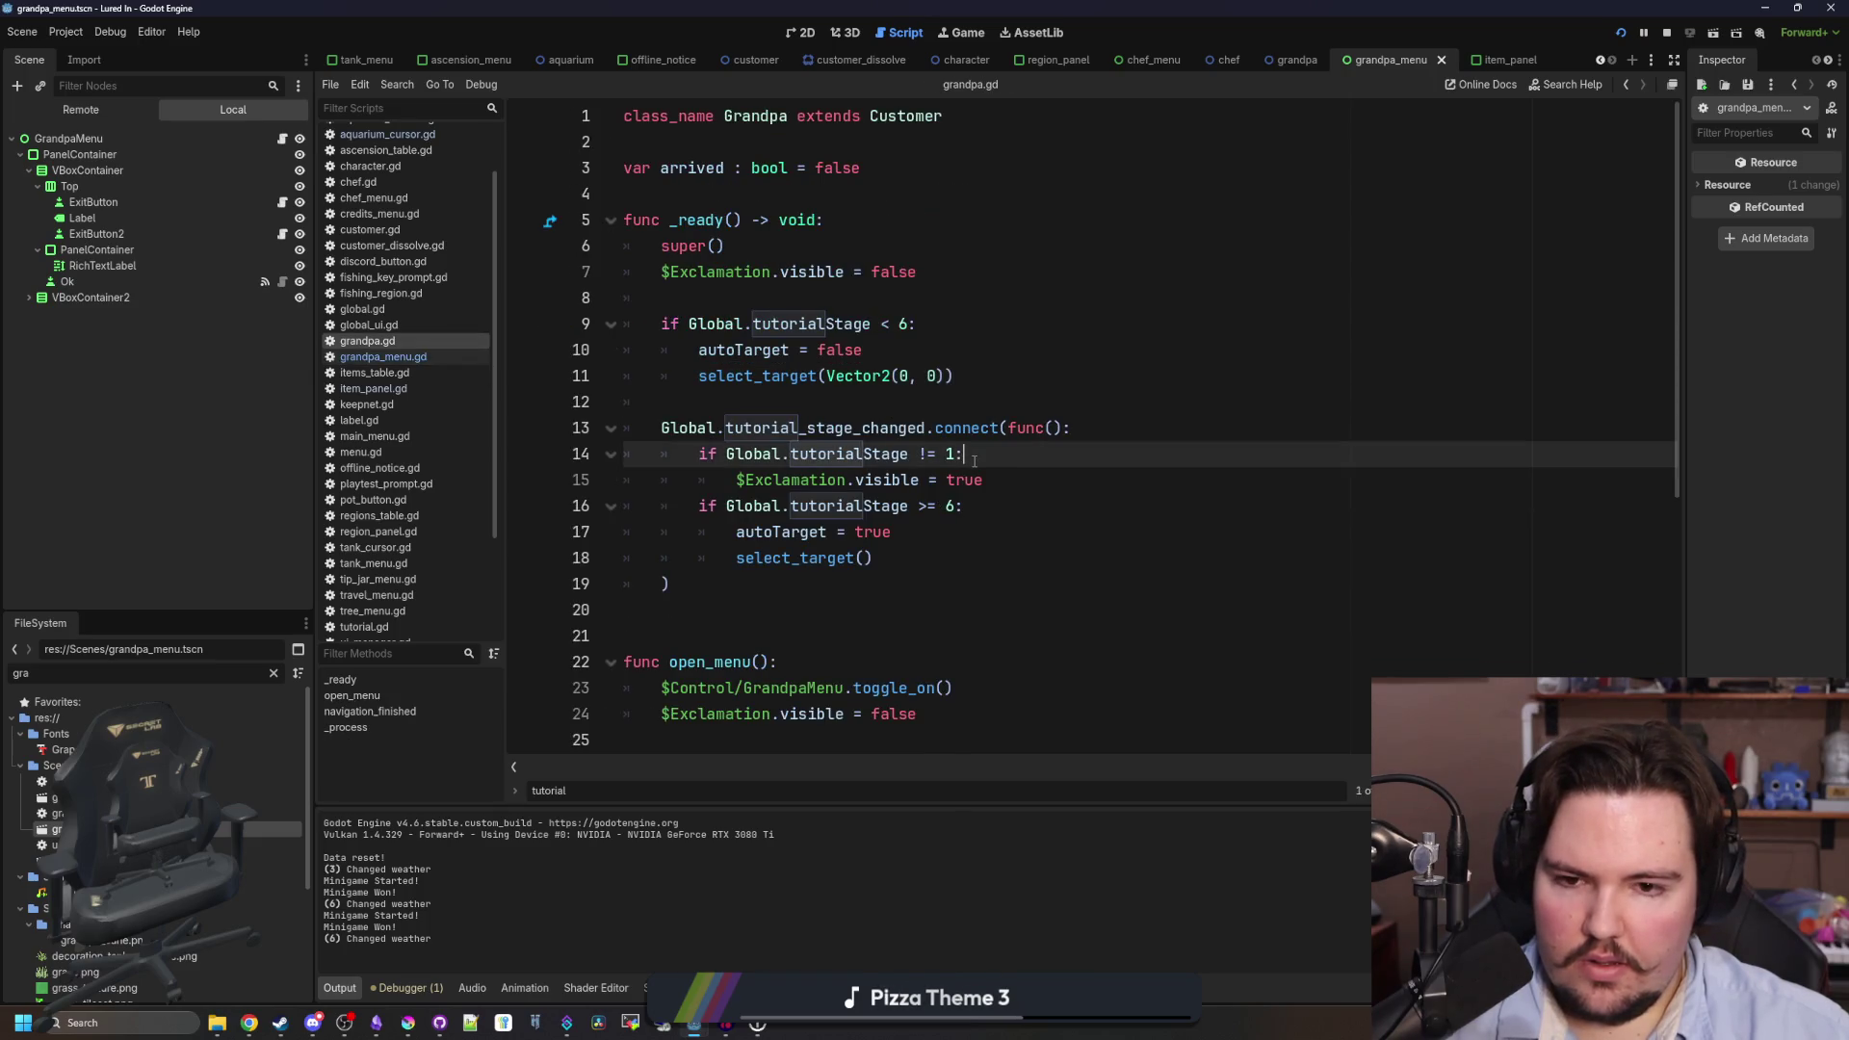
left_click_drag(937, 560, 624, 505)
key("ctrl+x")
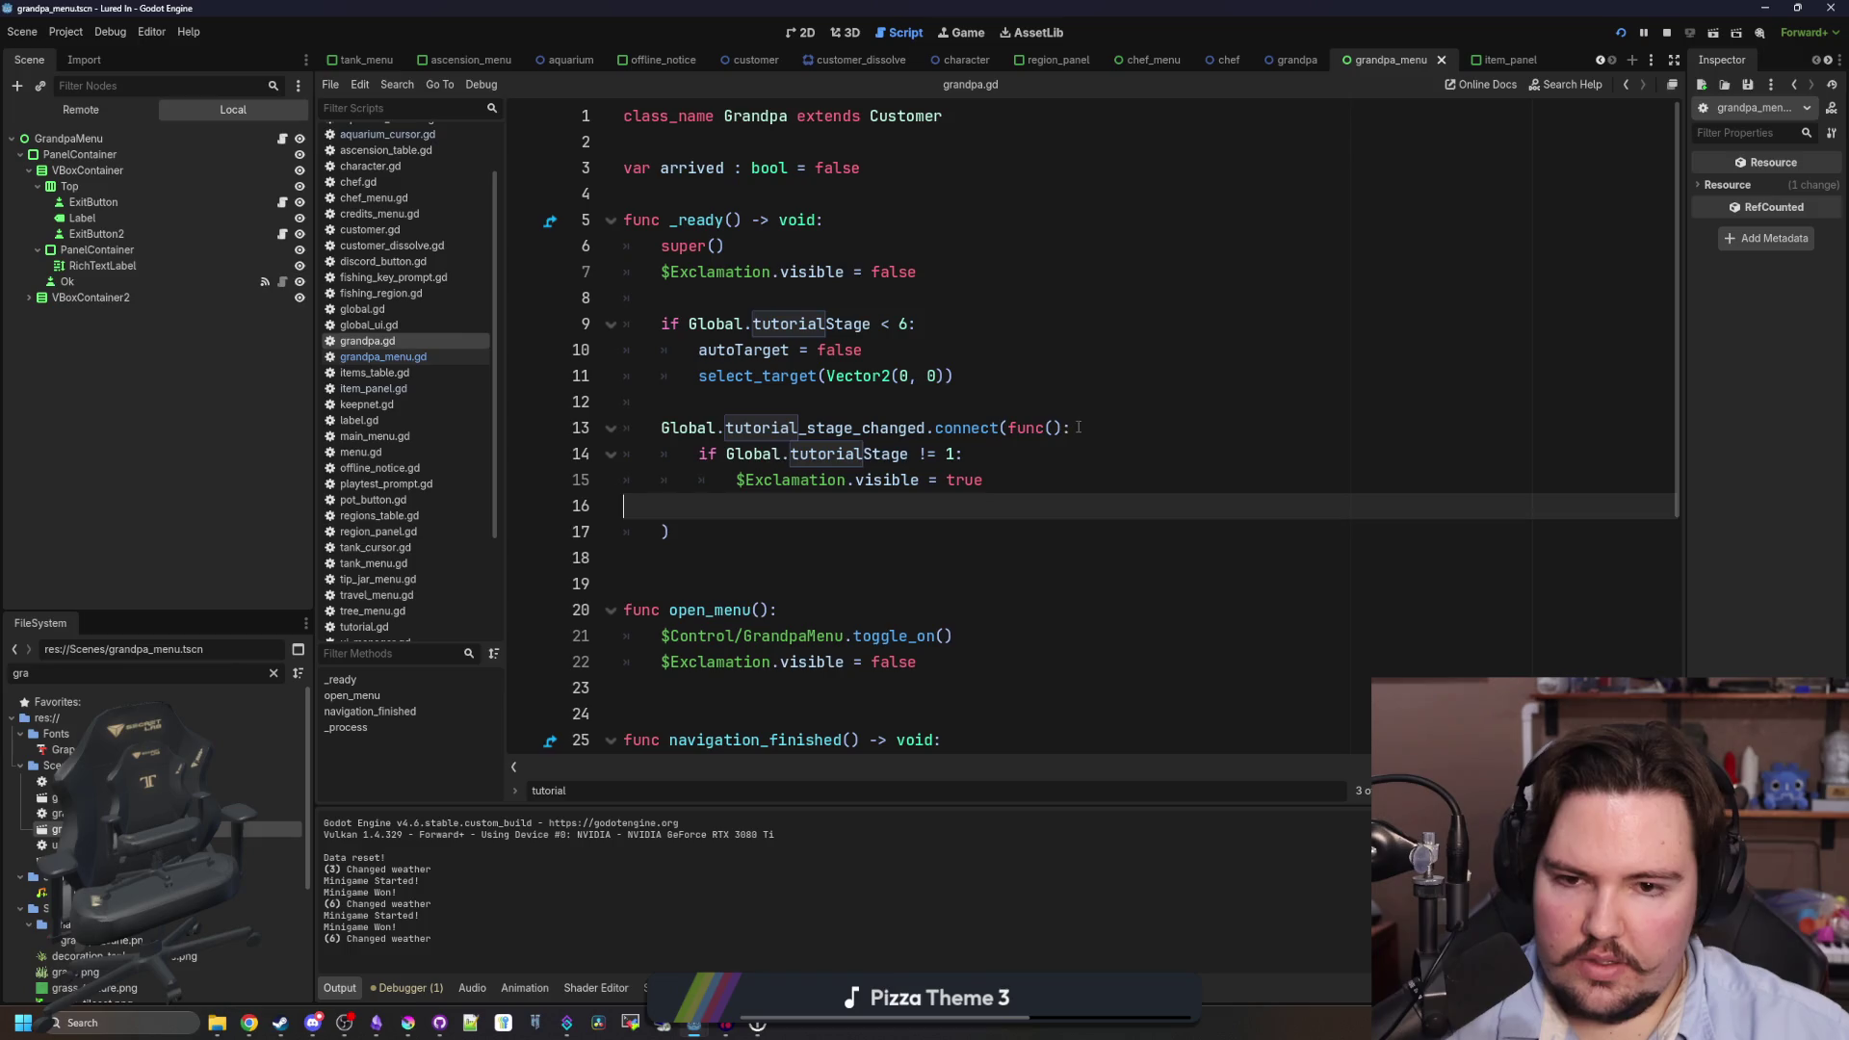
left_click(1099, 428)
key("Return")
key("ctrl+v")
key("Return")
type("re")
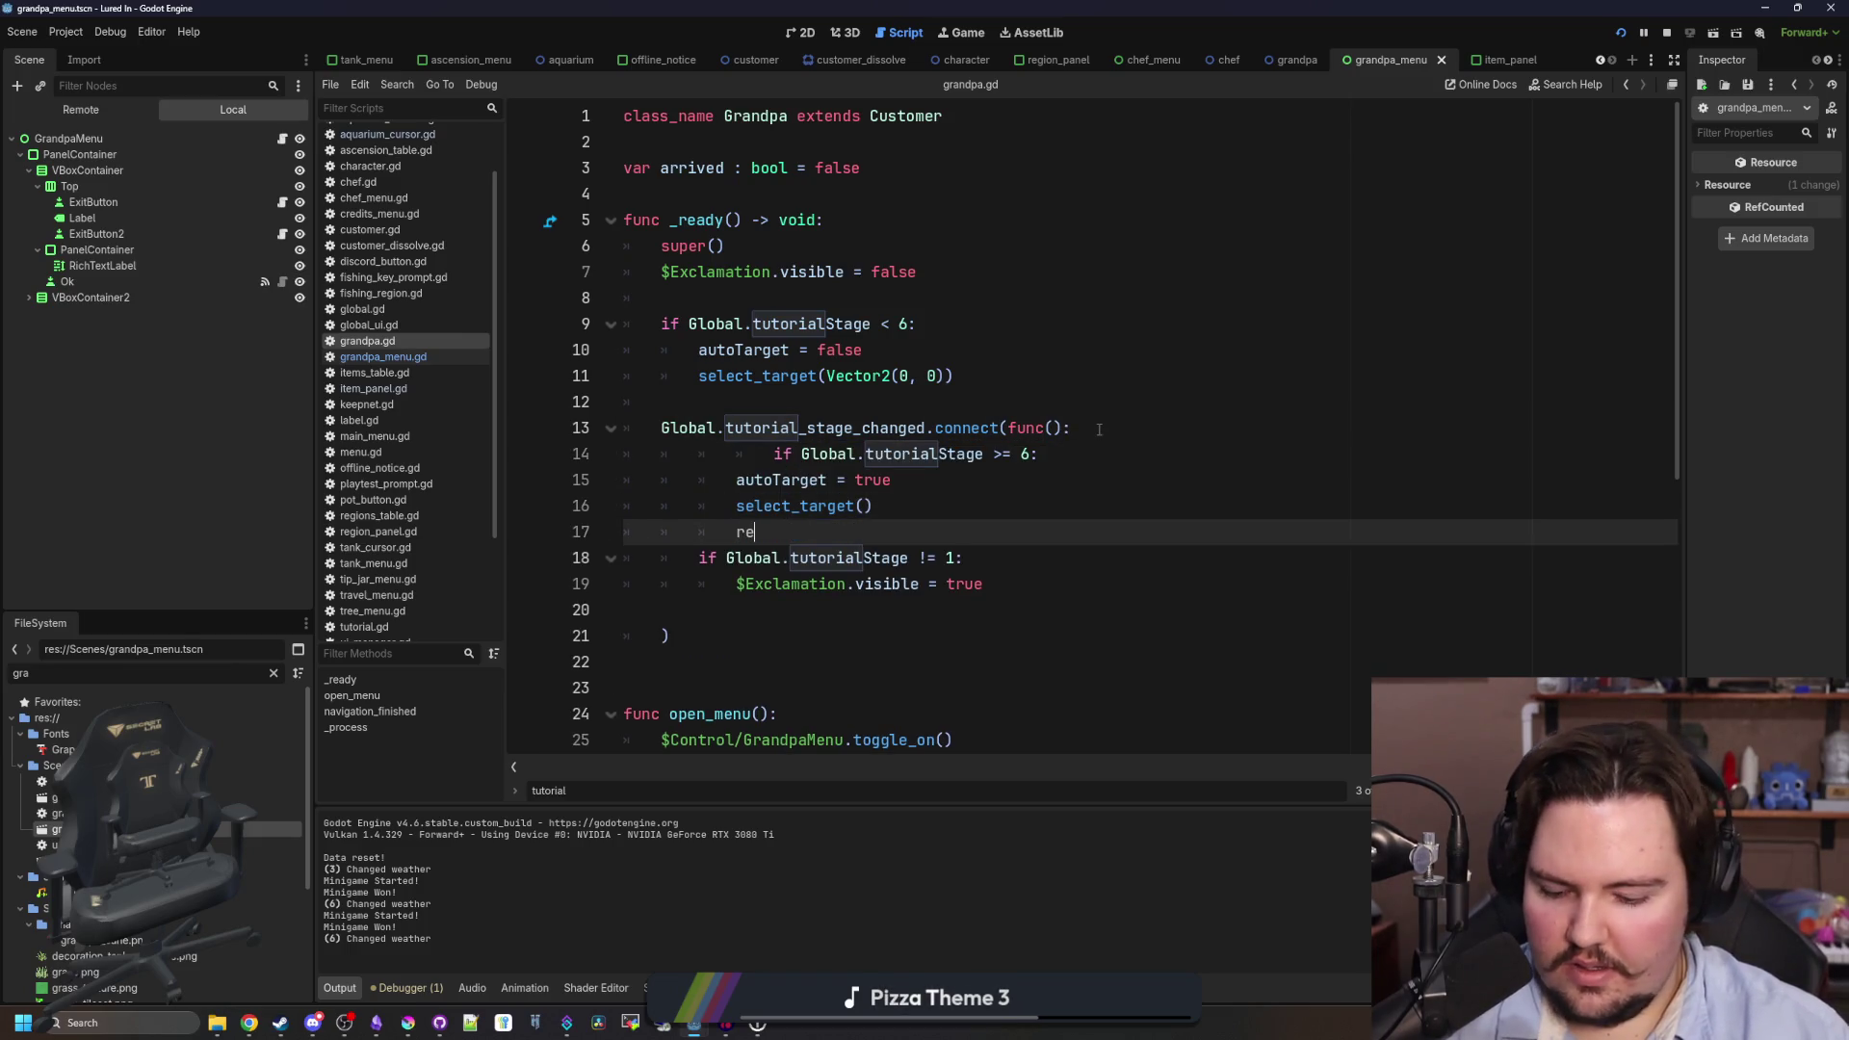
- Fix the over-indented if, delete the stray blank line, and run the game with F5
left_click(773, 454)
key("BackSpace")
key("BackSpace")
left_click(674, 610)
key("BackSpace")
left_click(864, 531)
key("F5")
mouse_move(1207, 579)
left_mouse_down()
mouse_move(1125, 566)
mouse_move(1131, 551)
left_mouse_up()
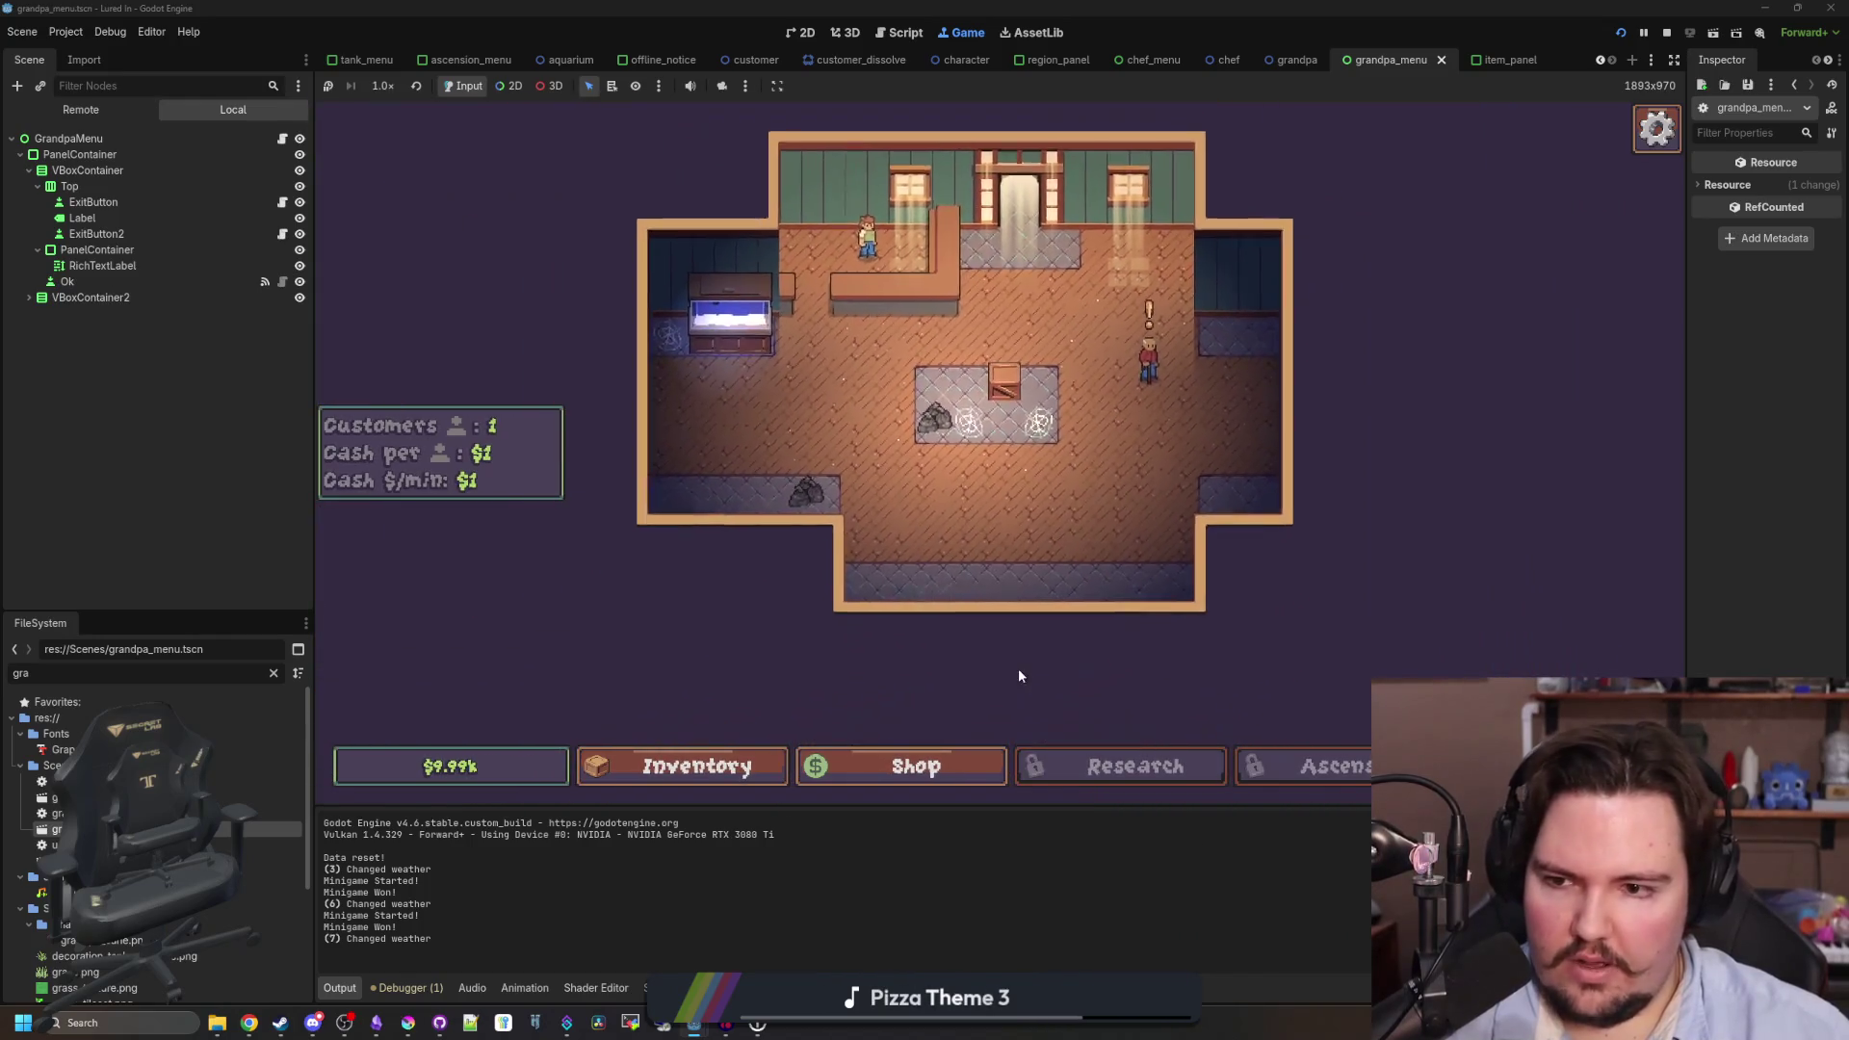
- Stop the game with F8 and relaunch it with Run Project
key("F8")
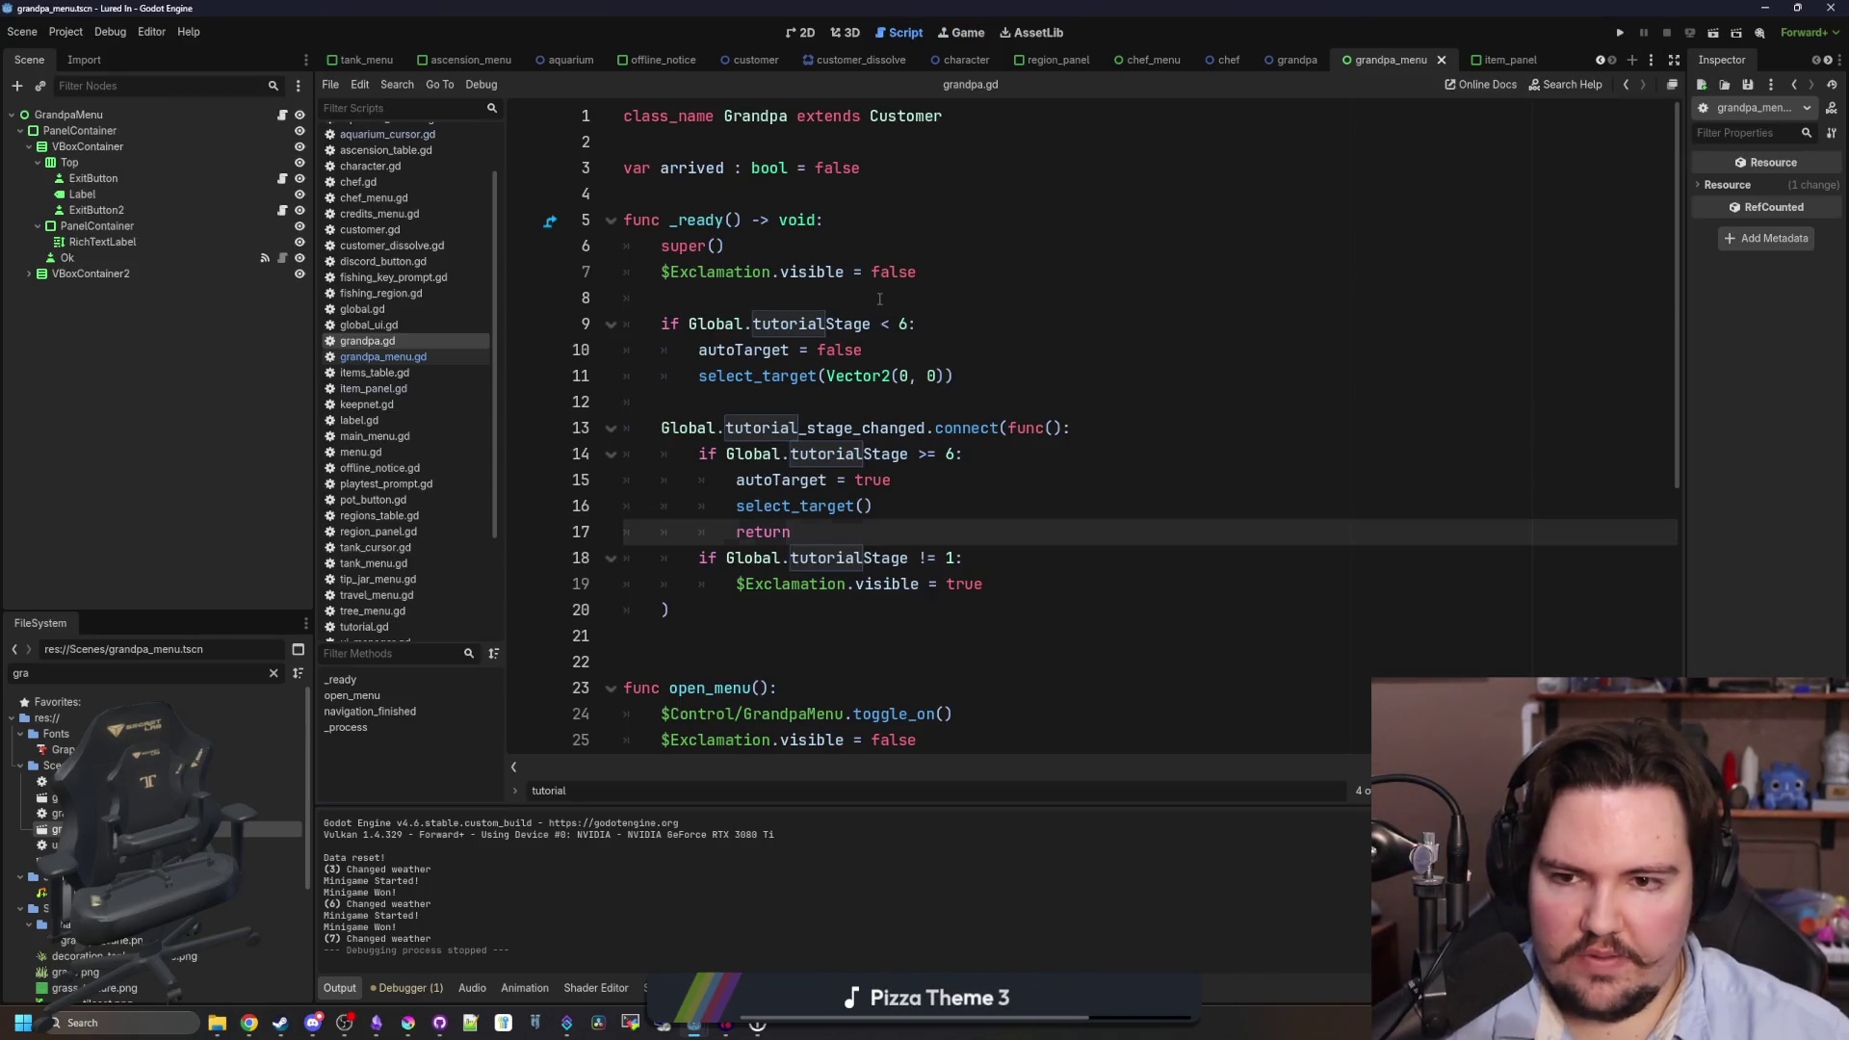
left_click(879, 299)
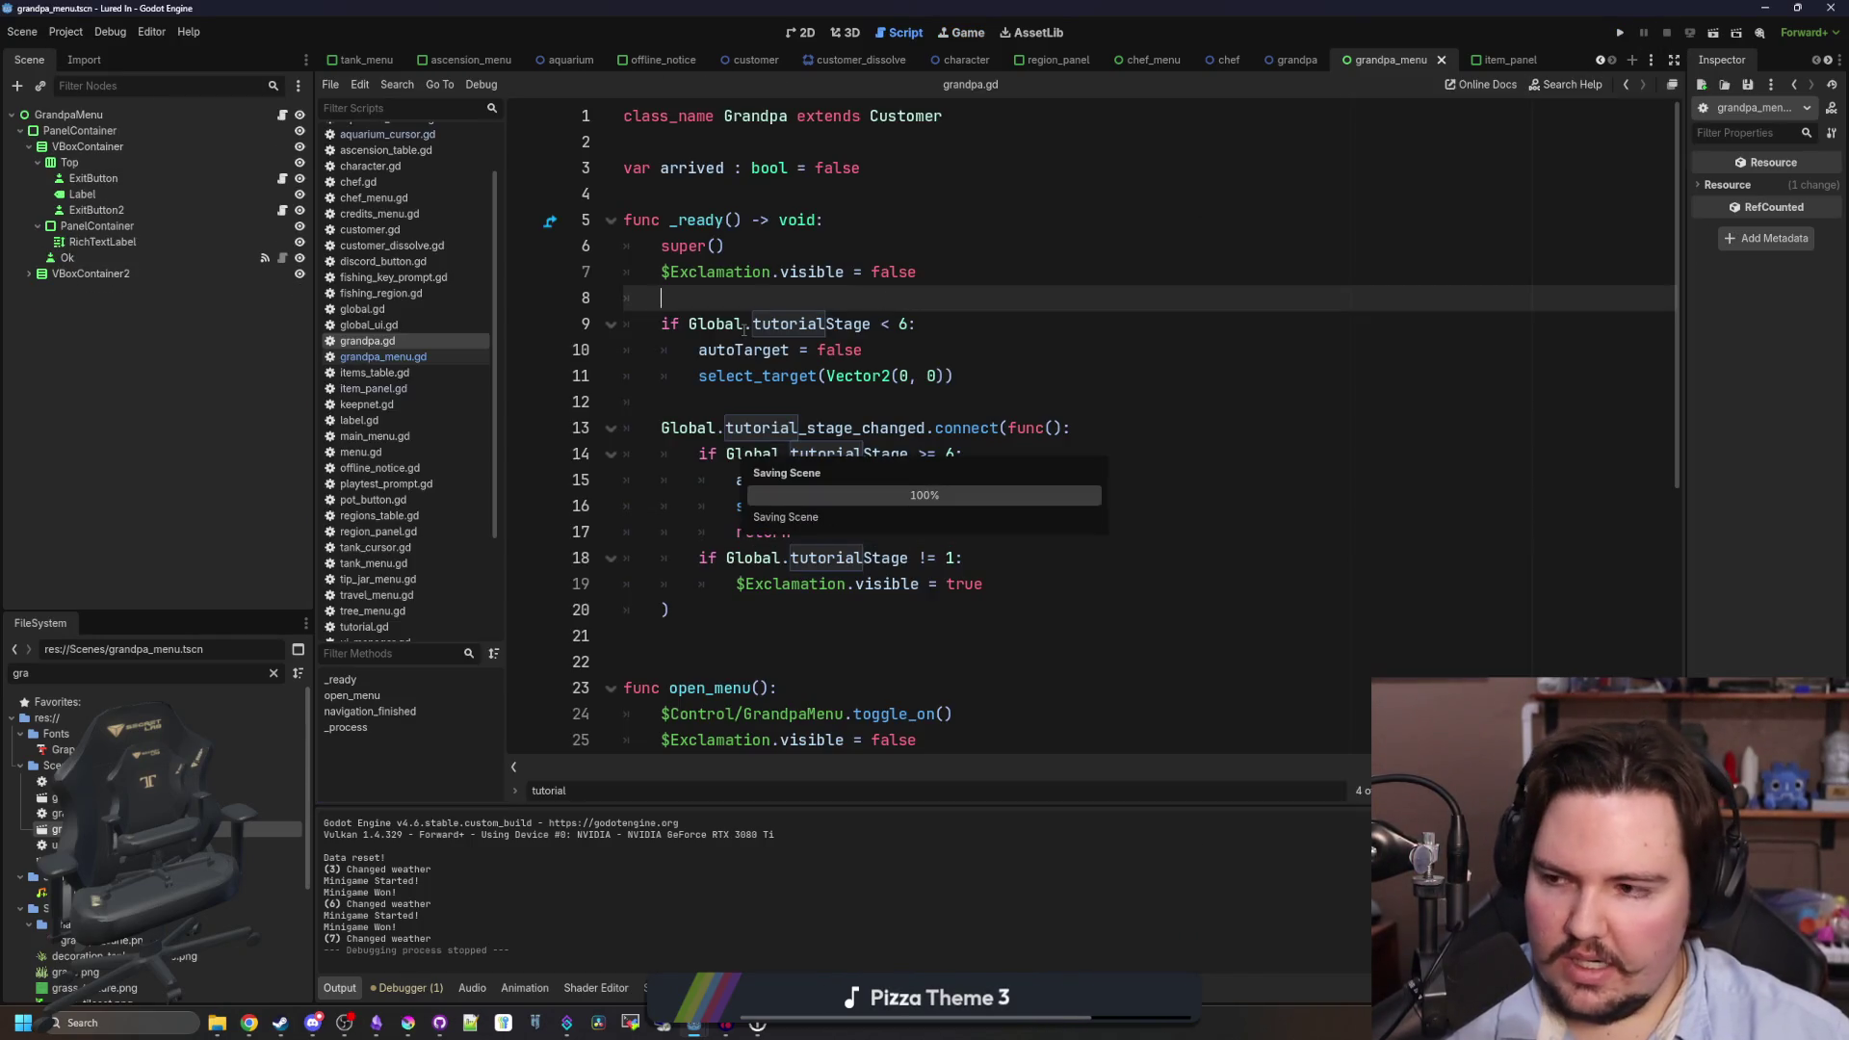
left_click(1622, 34)
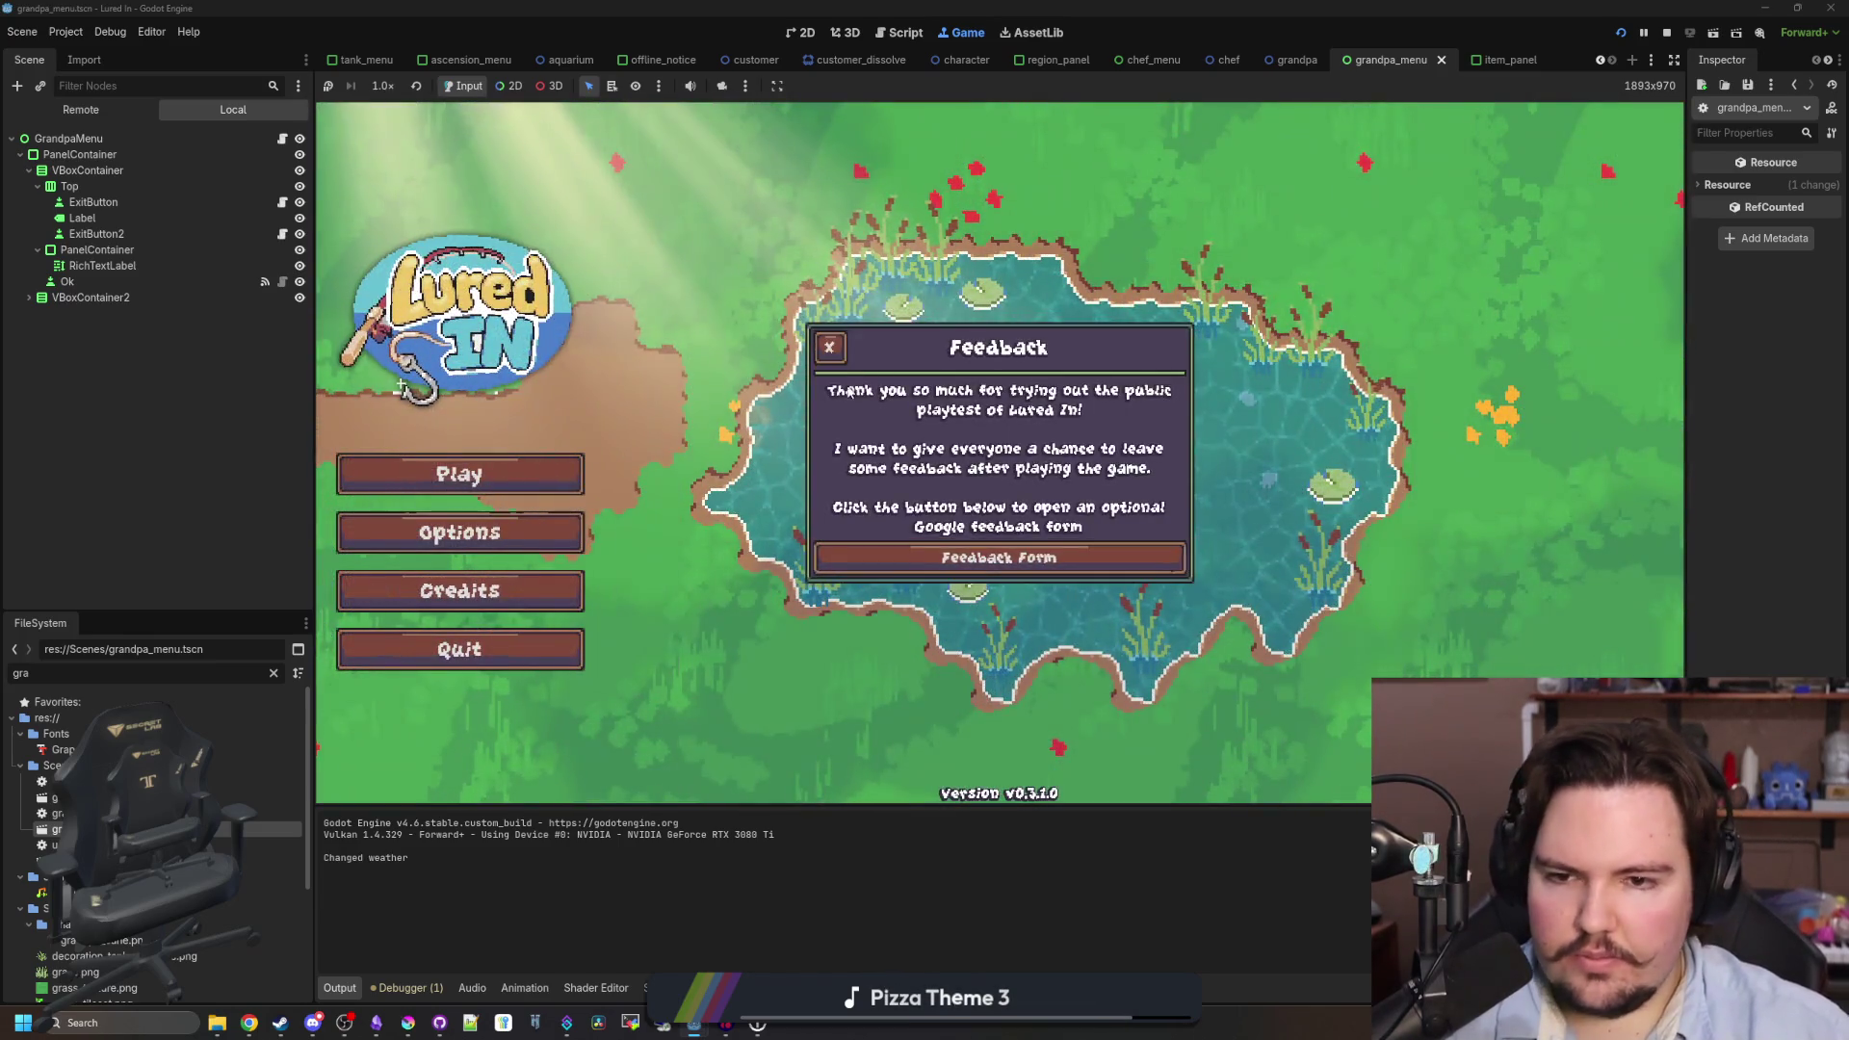
- Dismiss the feedback popup, start playing, and open Options from the escape menu
left_click(644, 404)
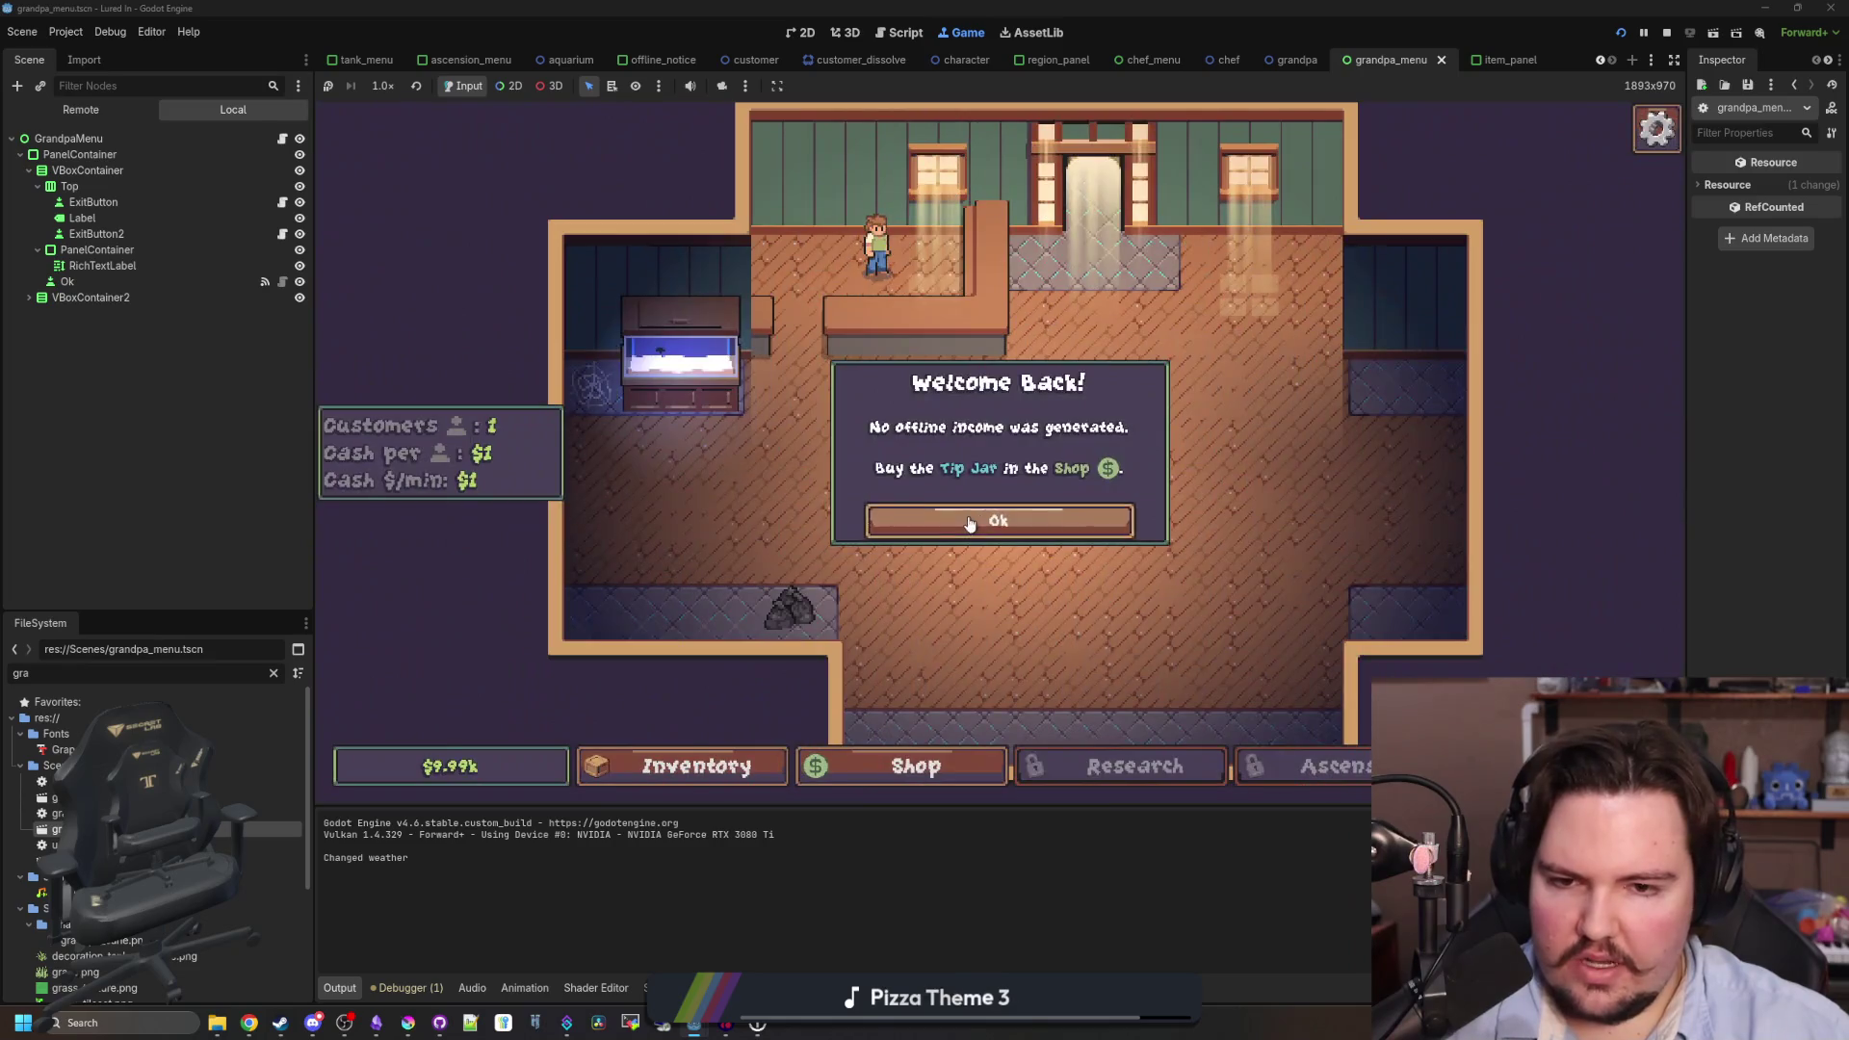
left_click(971, 520)
key("Escape")
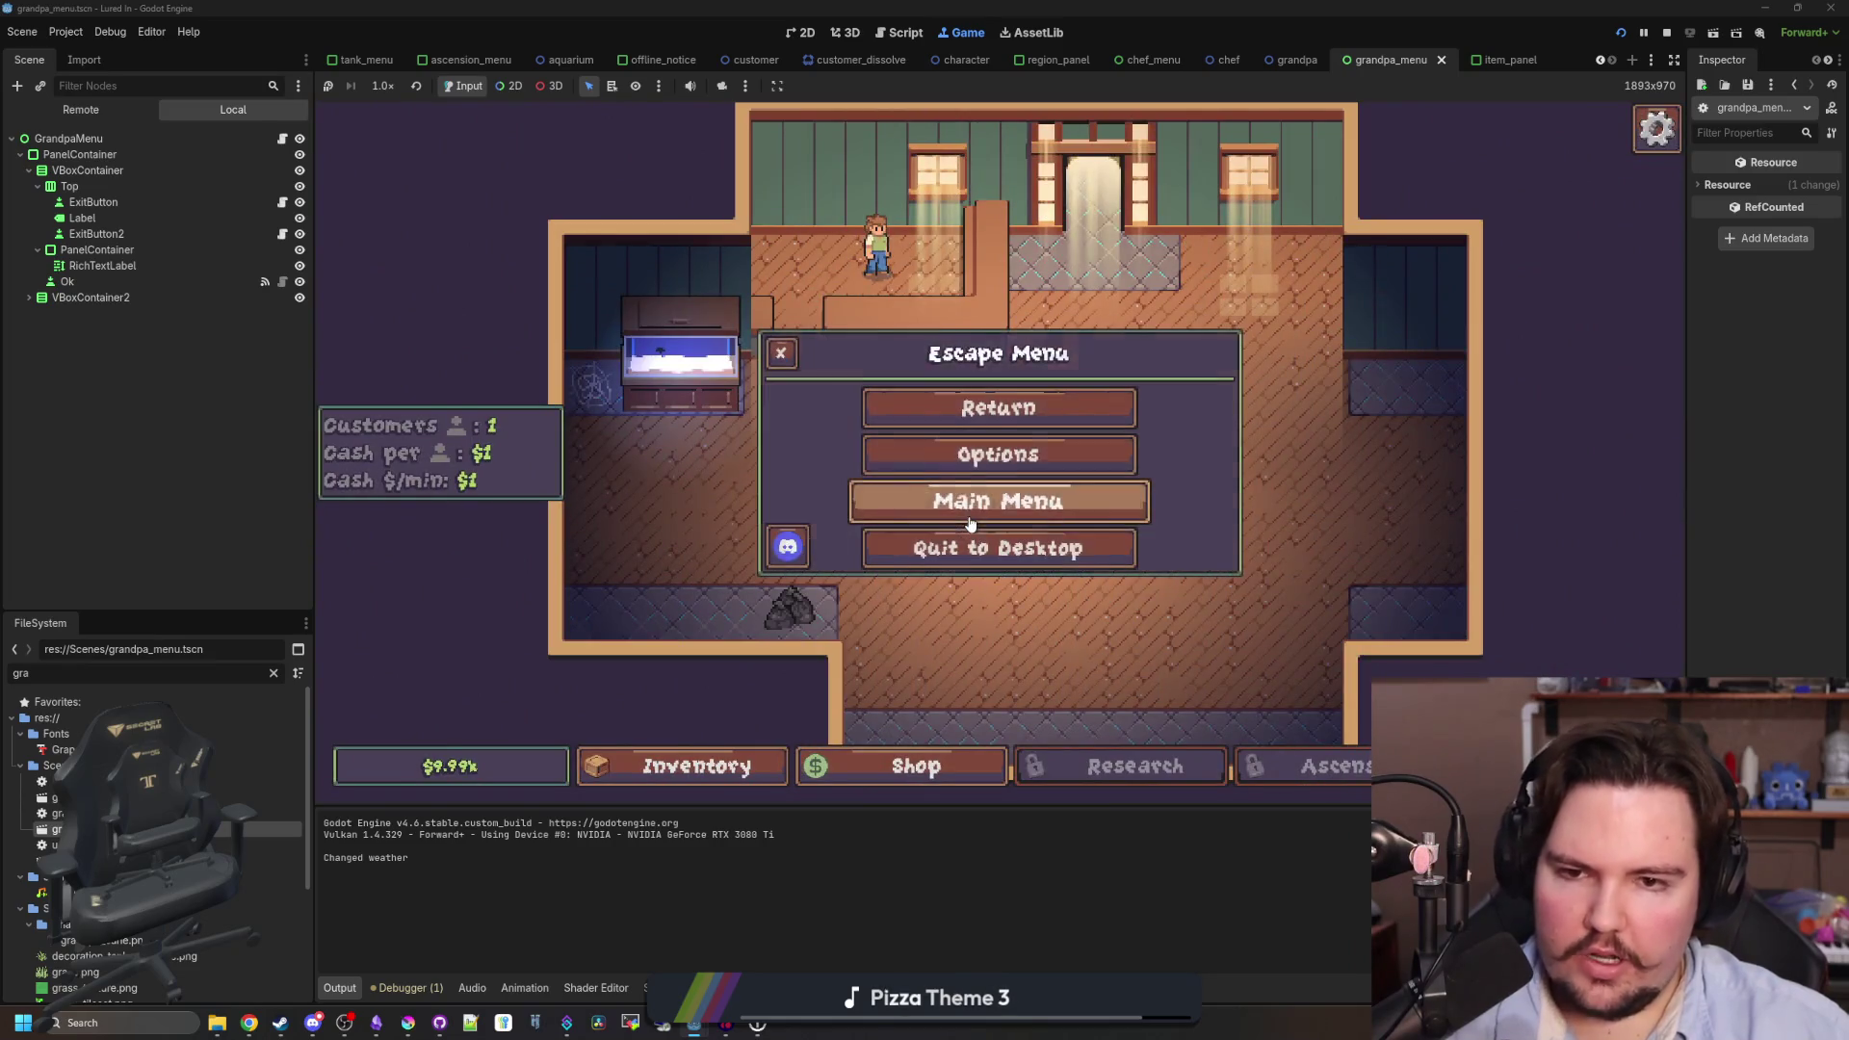
left_click(992, 454)
scroll(981, 539, "down", 2)
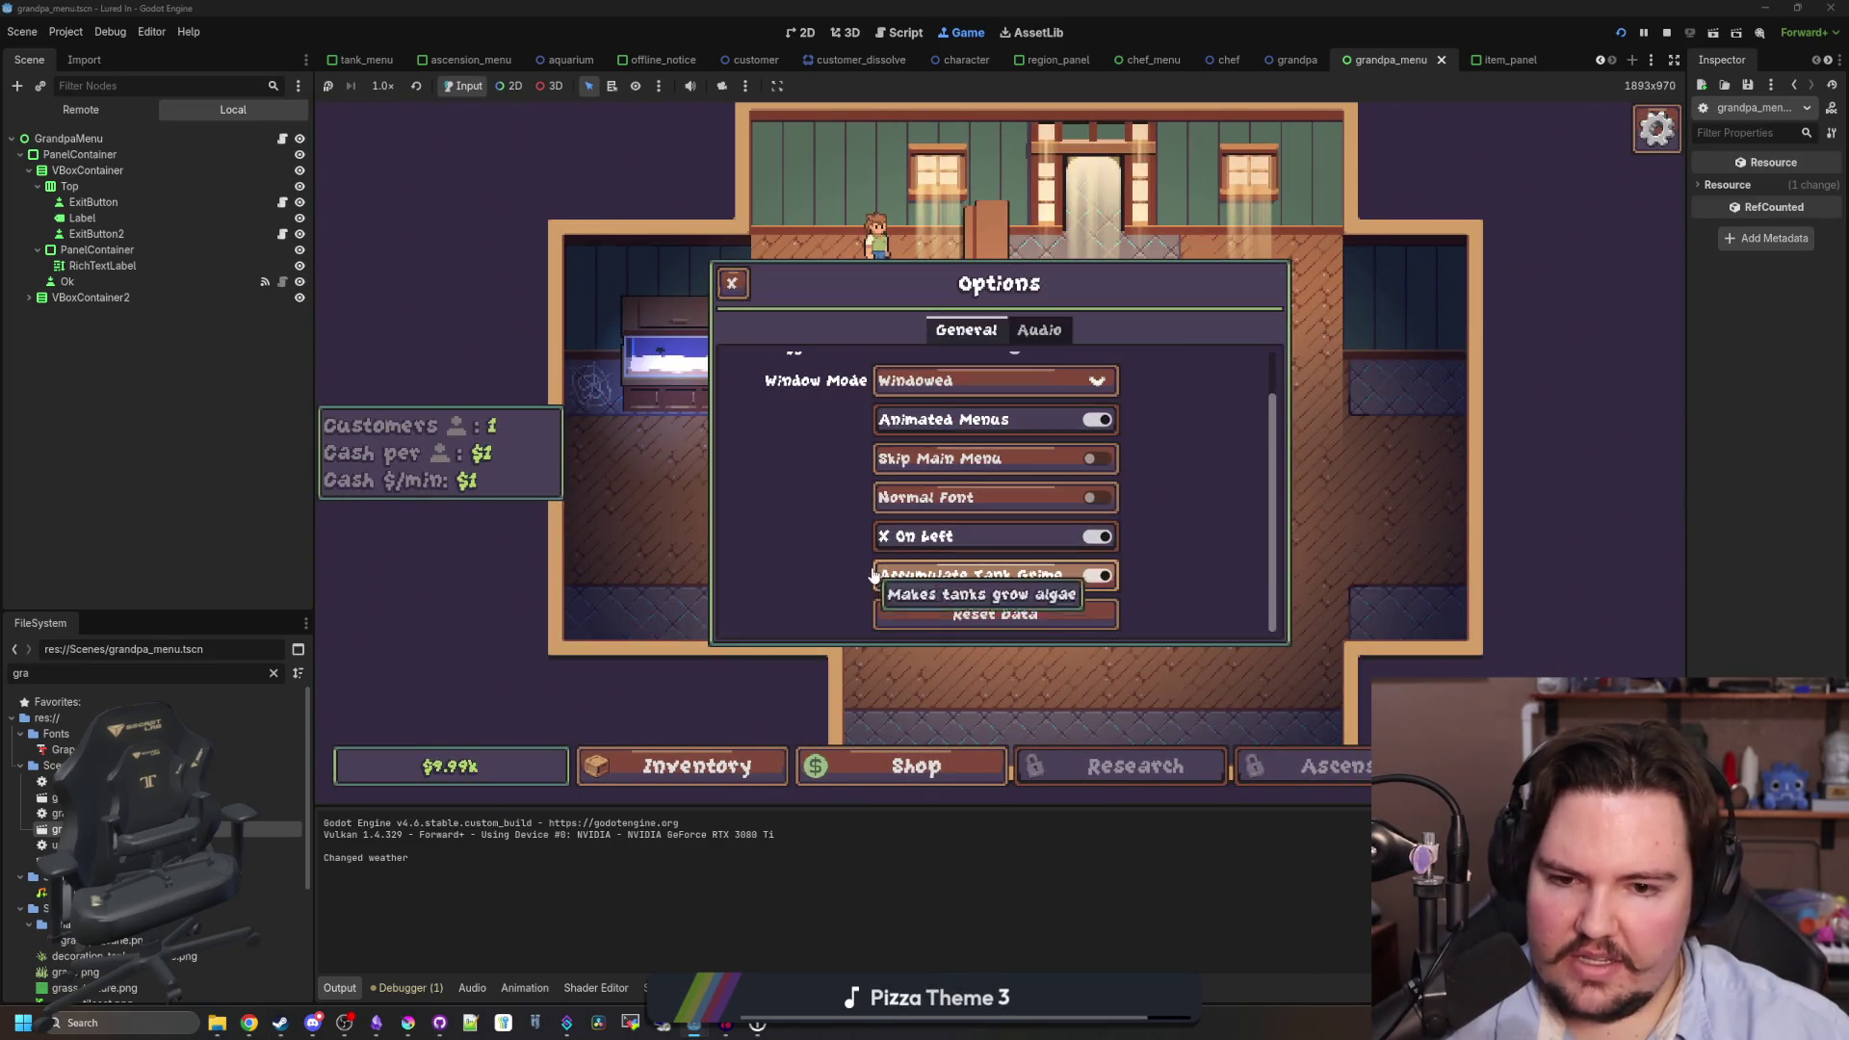
- Reset the save data and confirm, return to the title screen, and stop the game
left_click(976, 621)
left_click(954, 549)
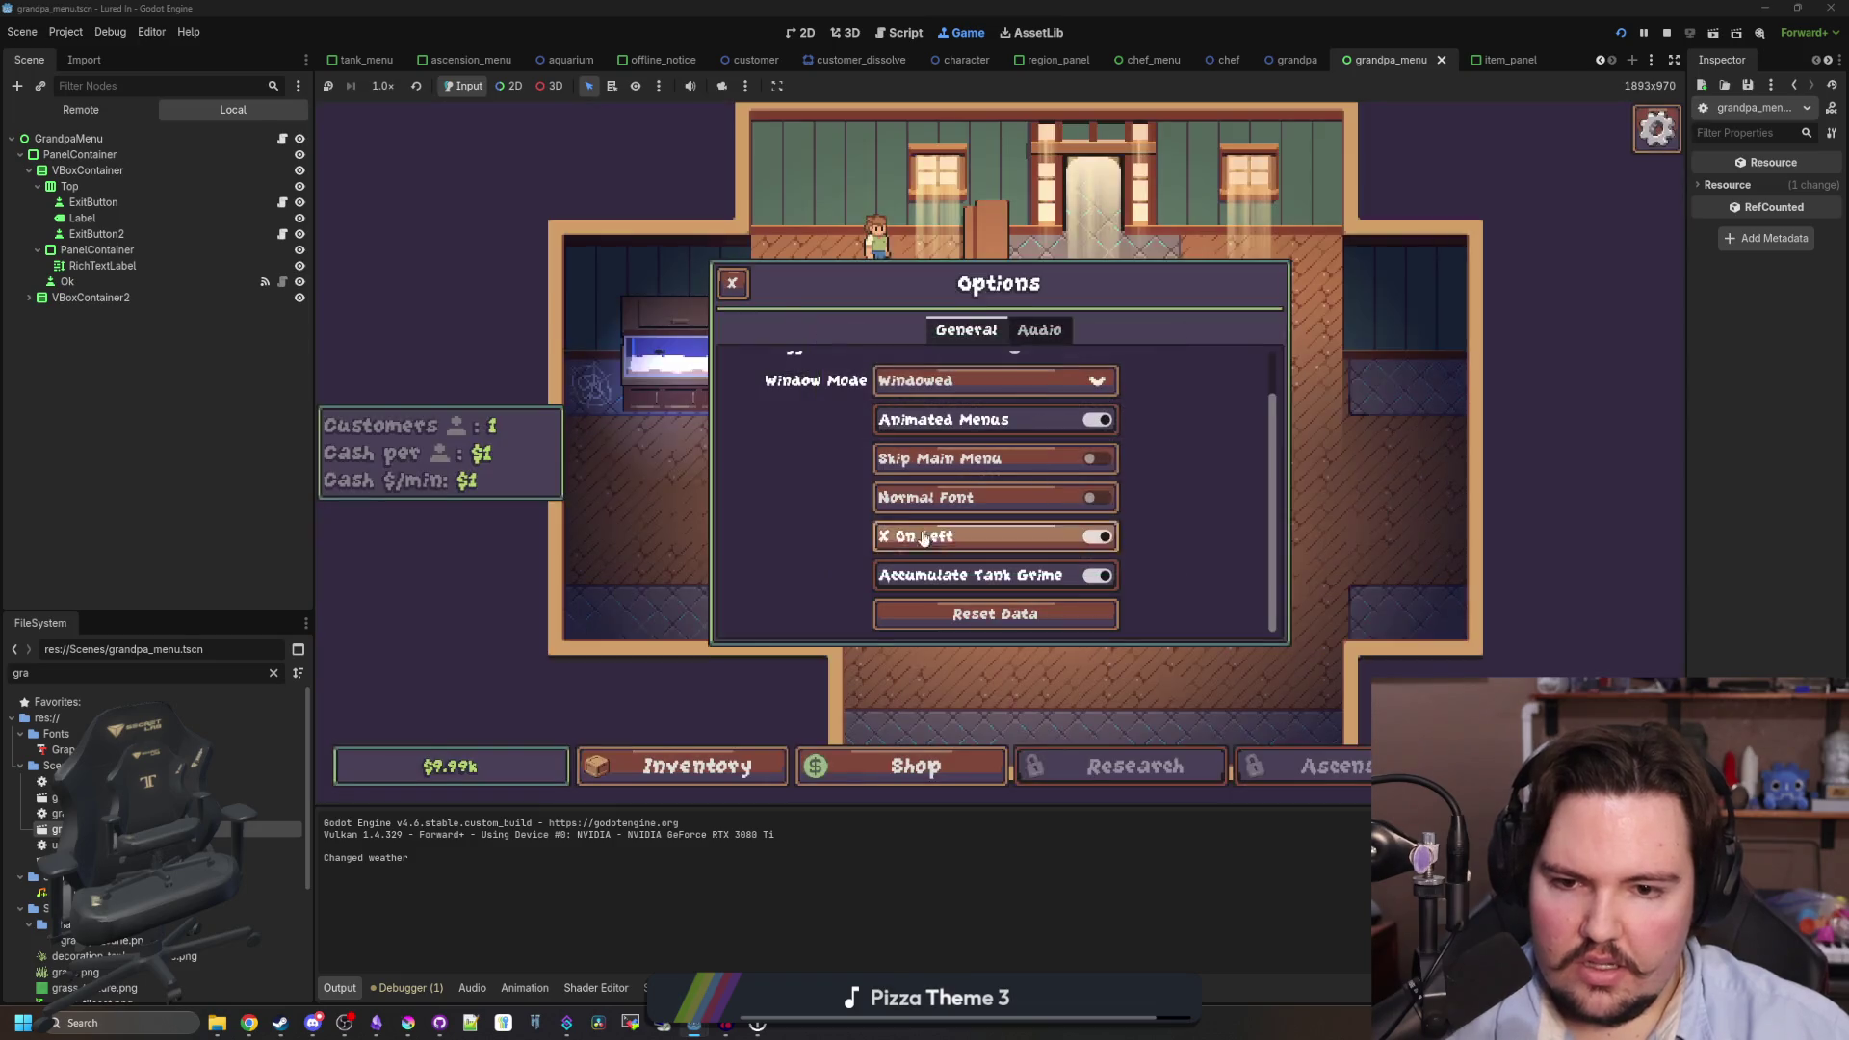
left_click(736, 284)
left_click(998, 501)
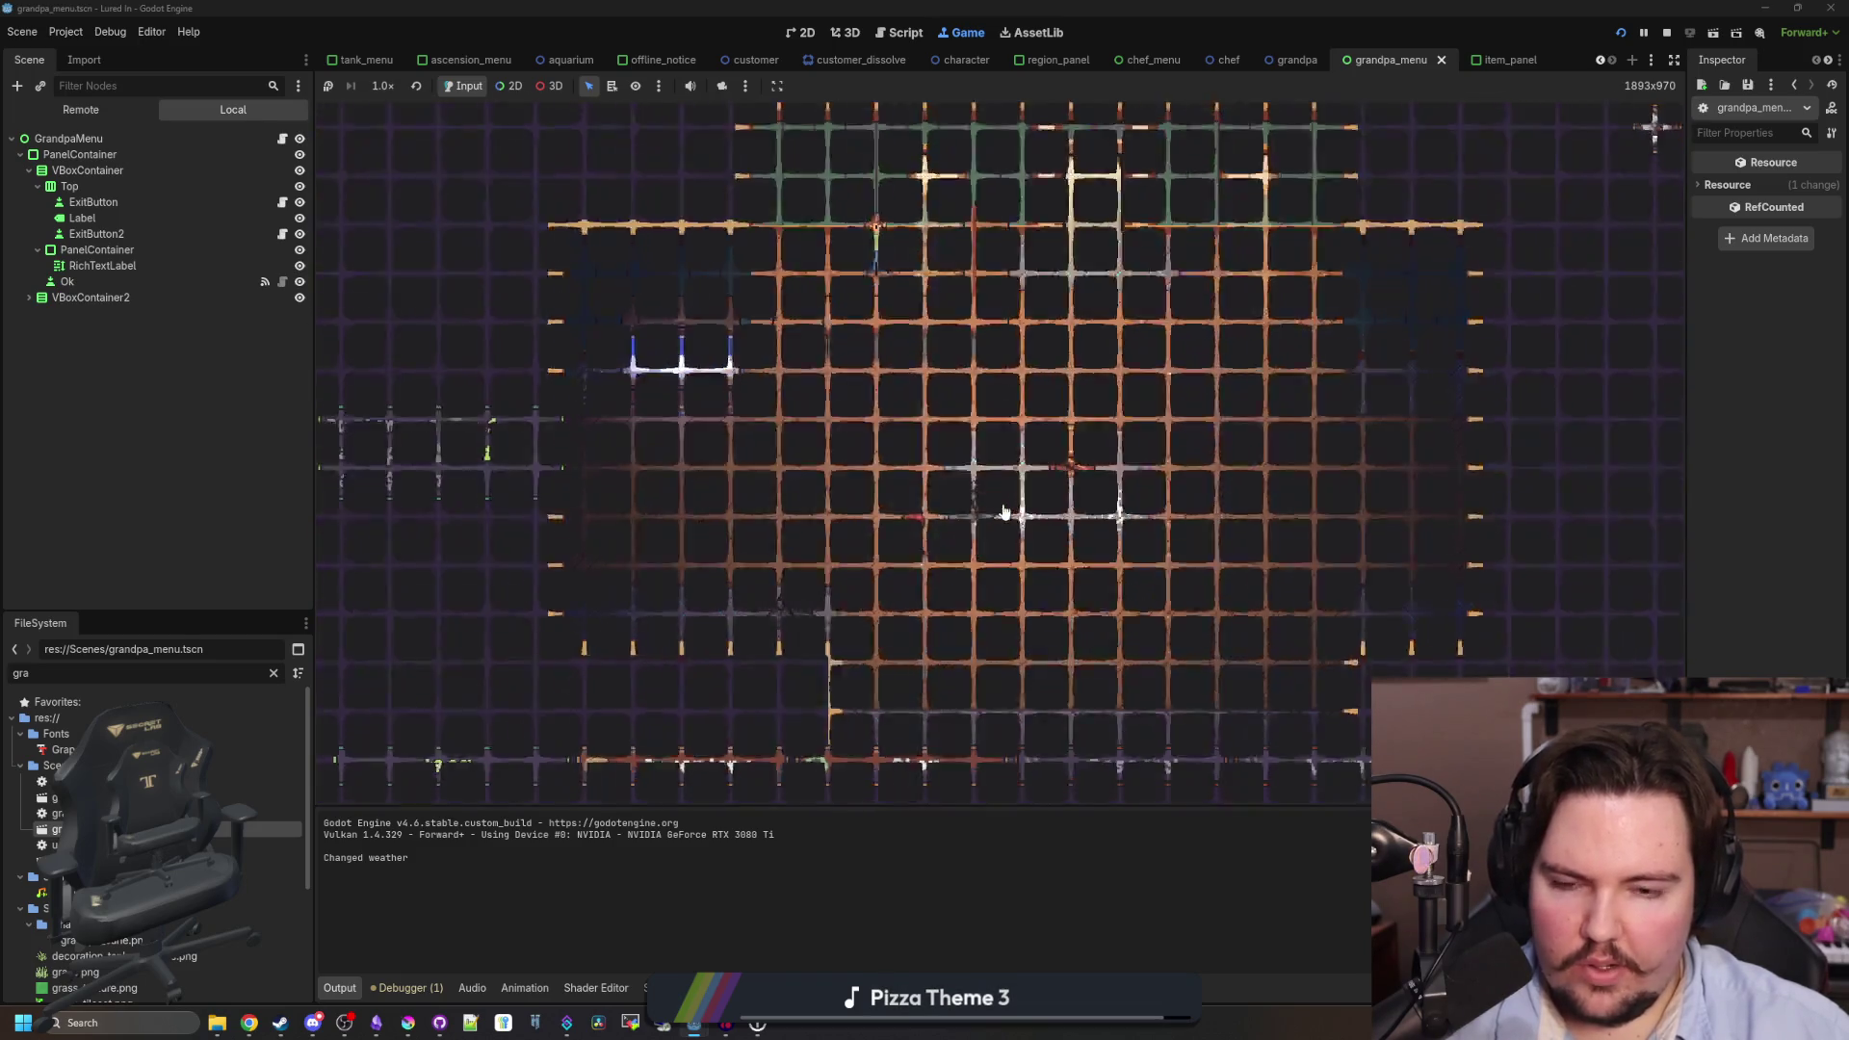
left_click(563, 679)
left_click(963, 532)
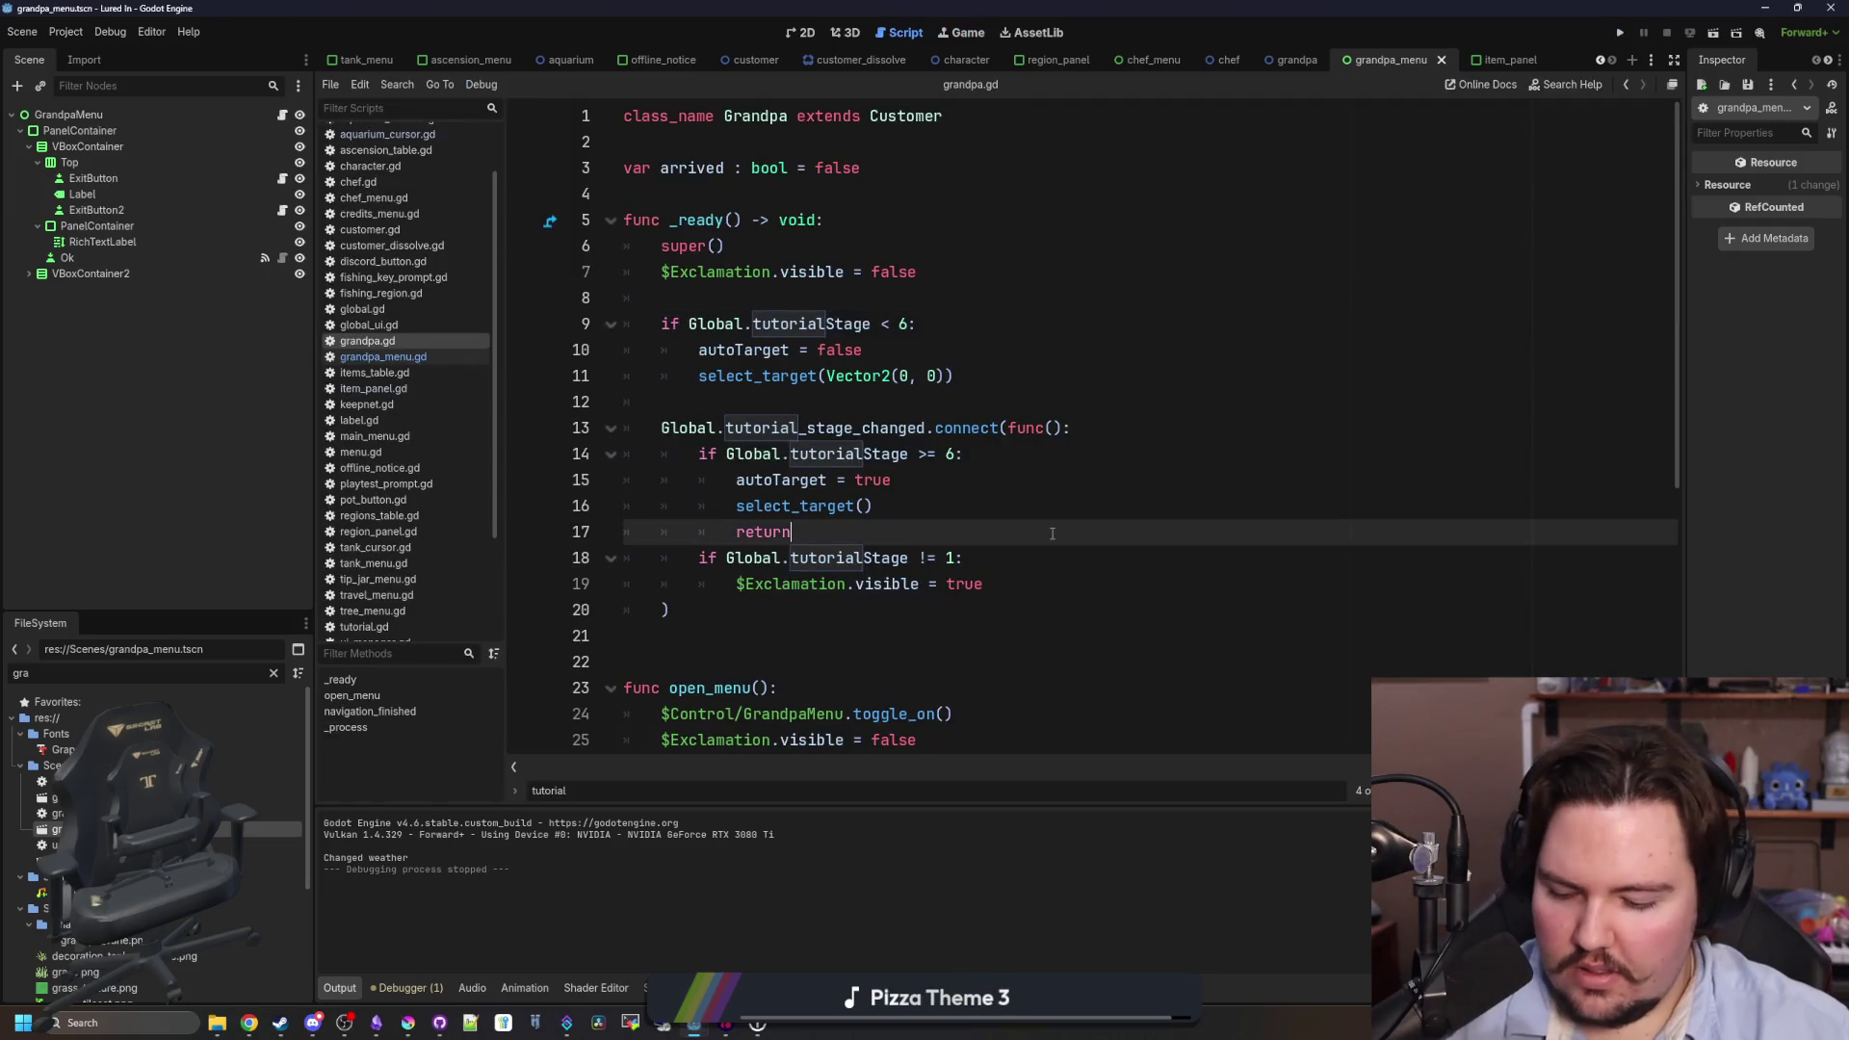
- Relaunch the game with the Run Project button
left_click(857, 402)
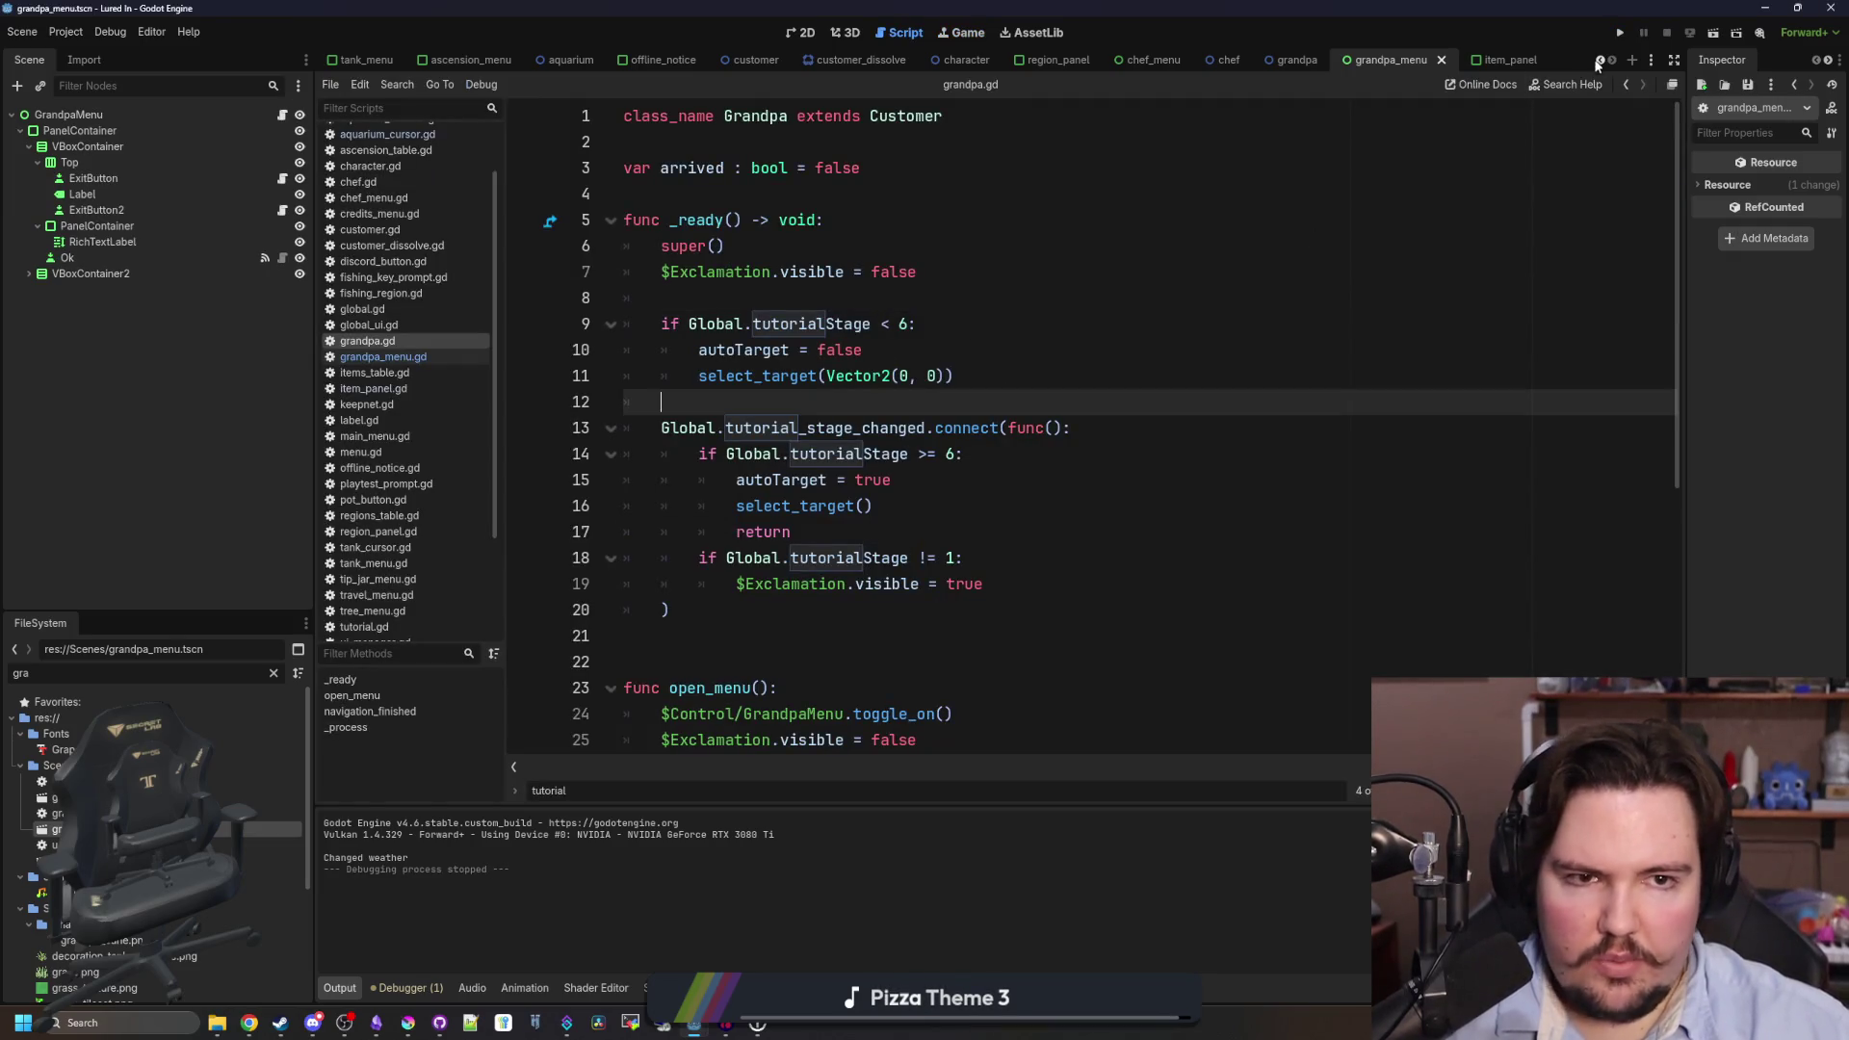
left_click(1619, 34)
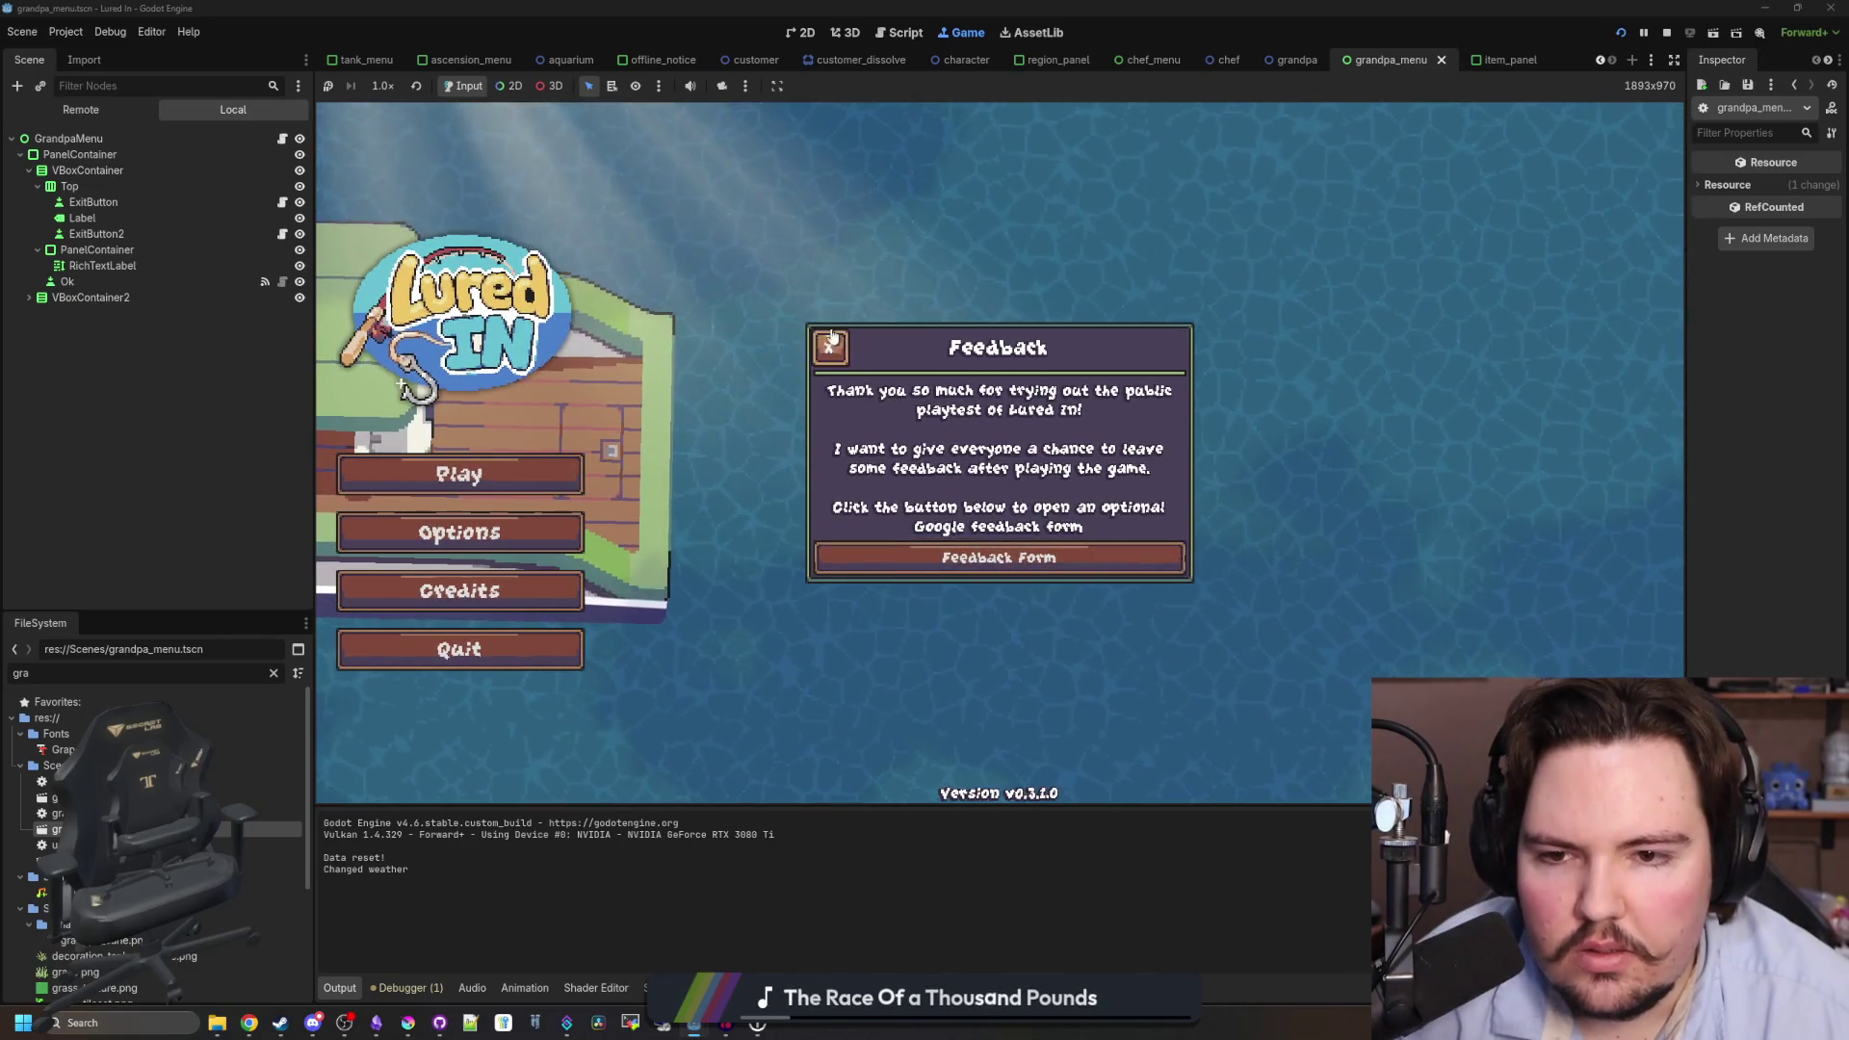
- Dismiss the Feedback popup, start a fresh game, and bring grandpa.gd back up
left_click(829, 347)
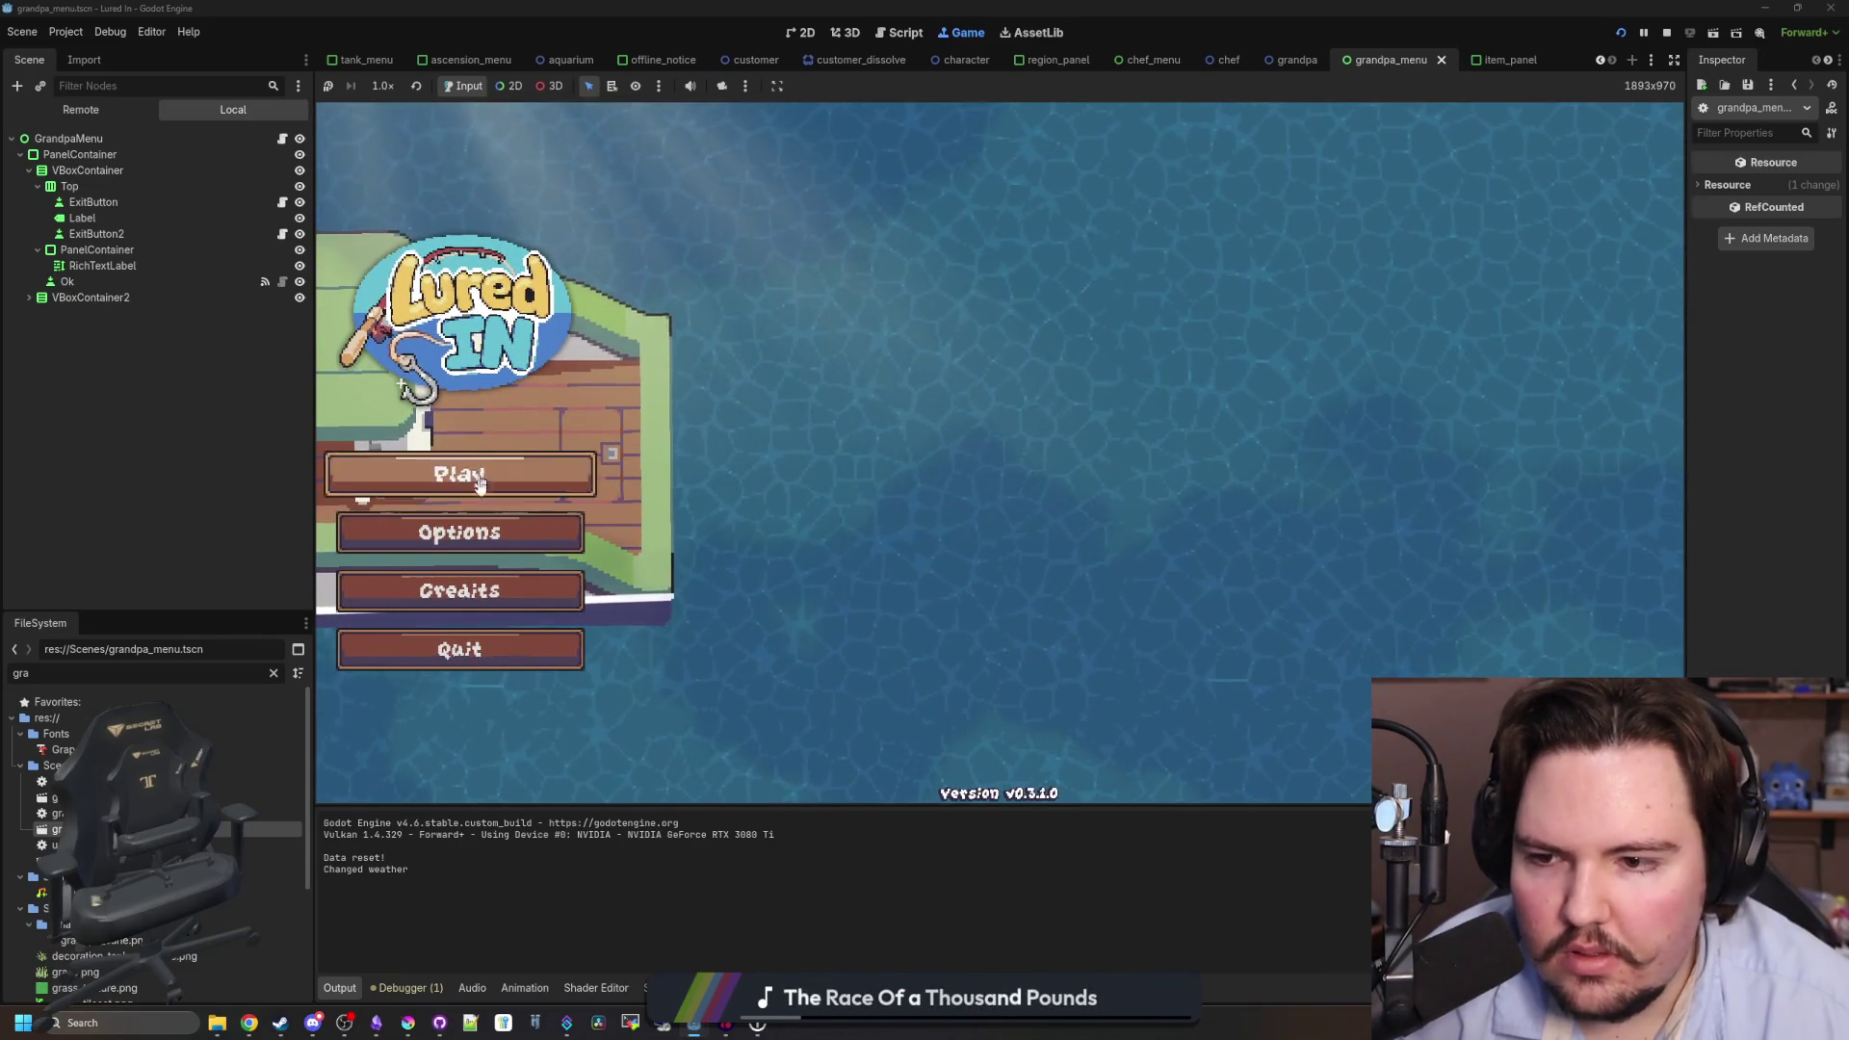
left_click(496, 486)
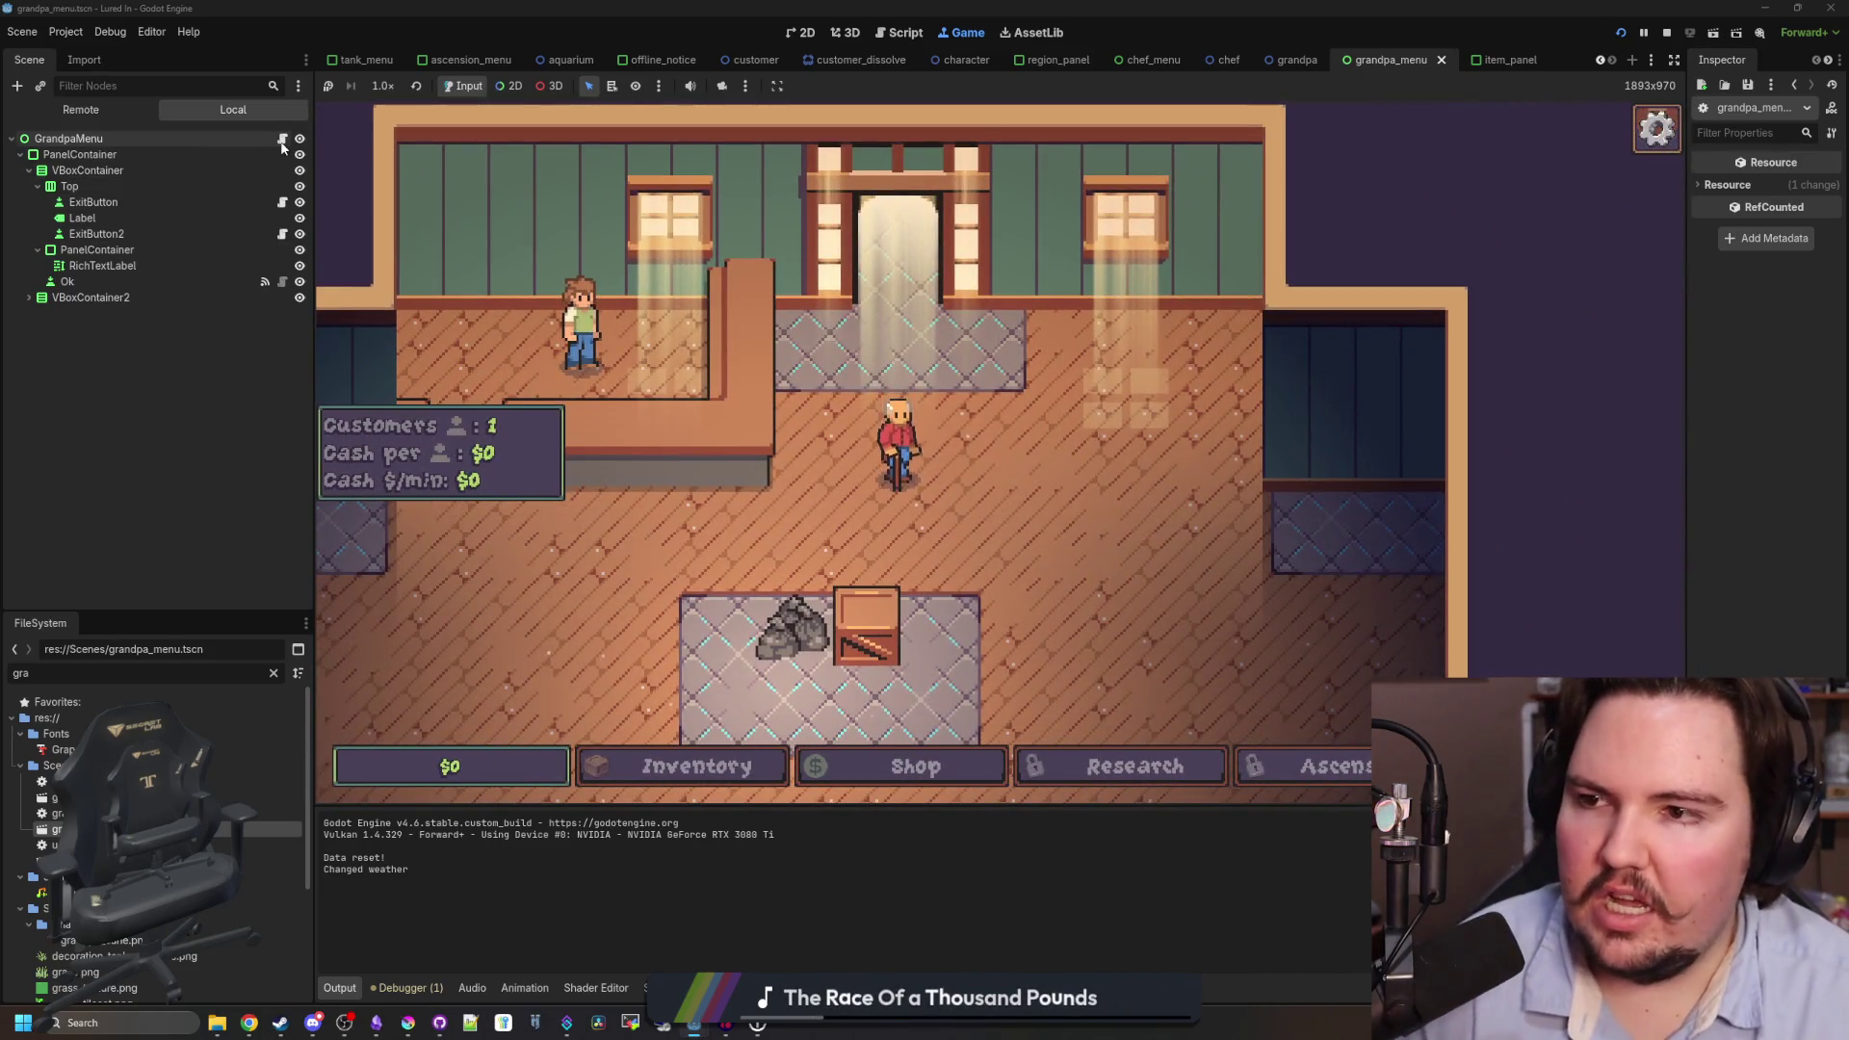
double_click(58, 781)
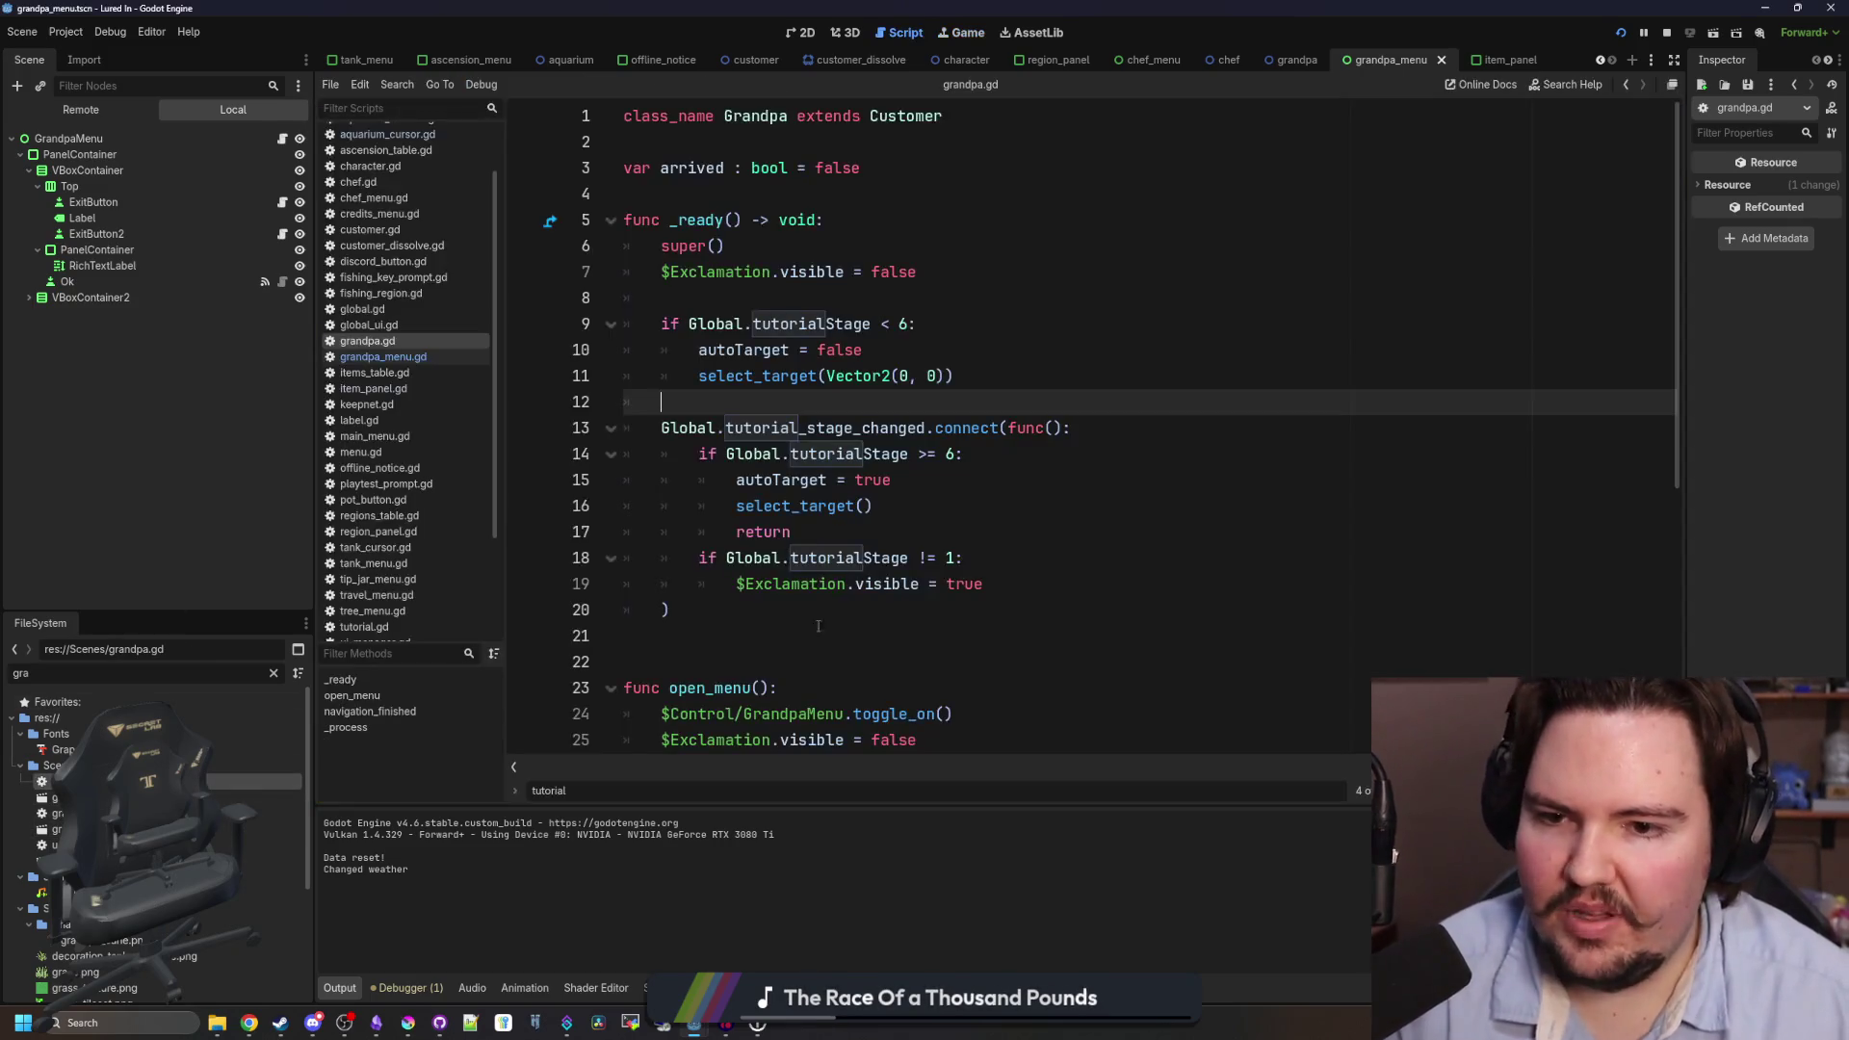
- Type a return line and open a new line after the exclamation line in grandpa.gd
left_click(873, 506)
key("Return")
type("return")
left_click(997, 595)
key("Return")
scroll(996, 595, "down", 6)
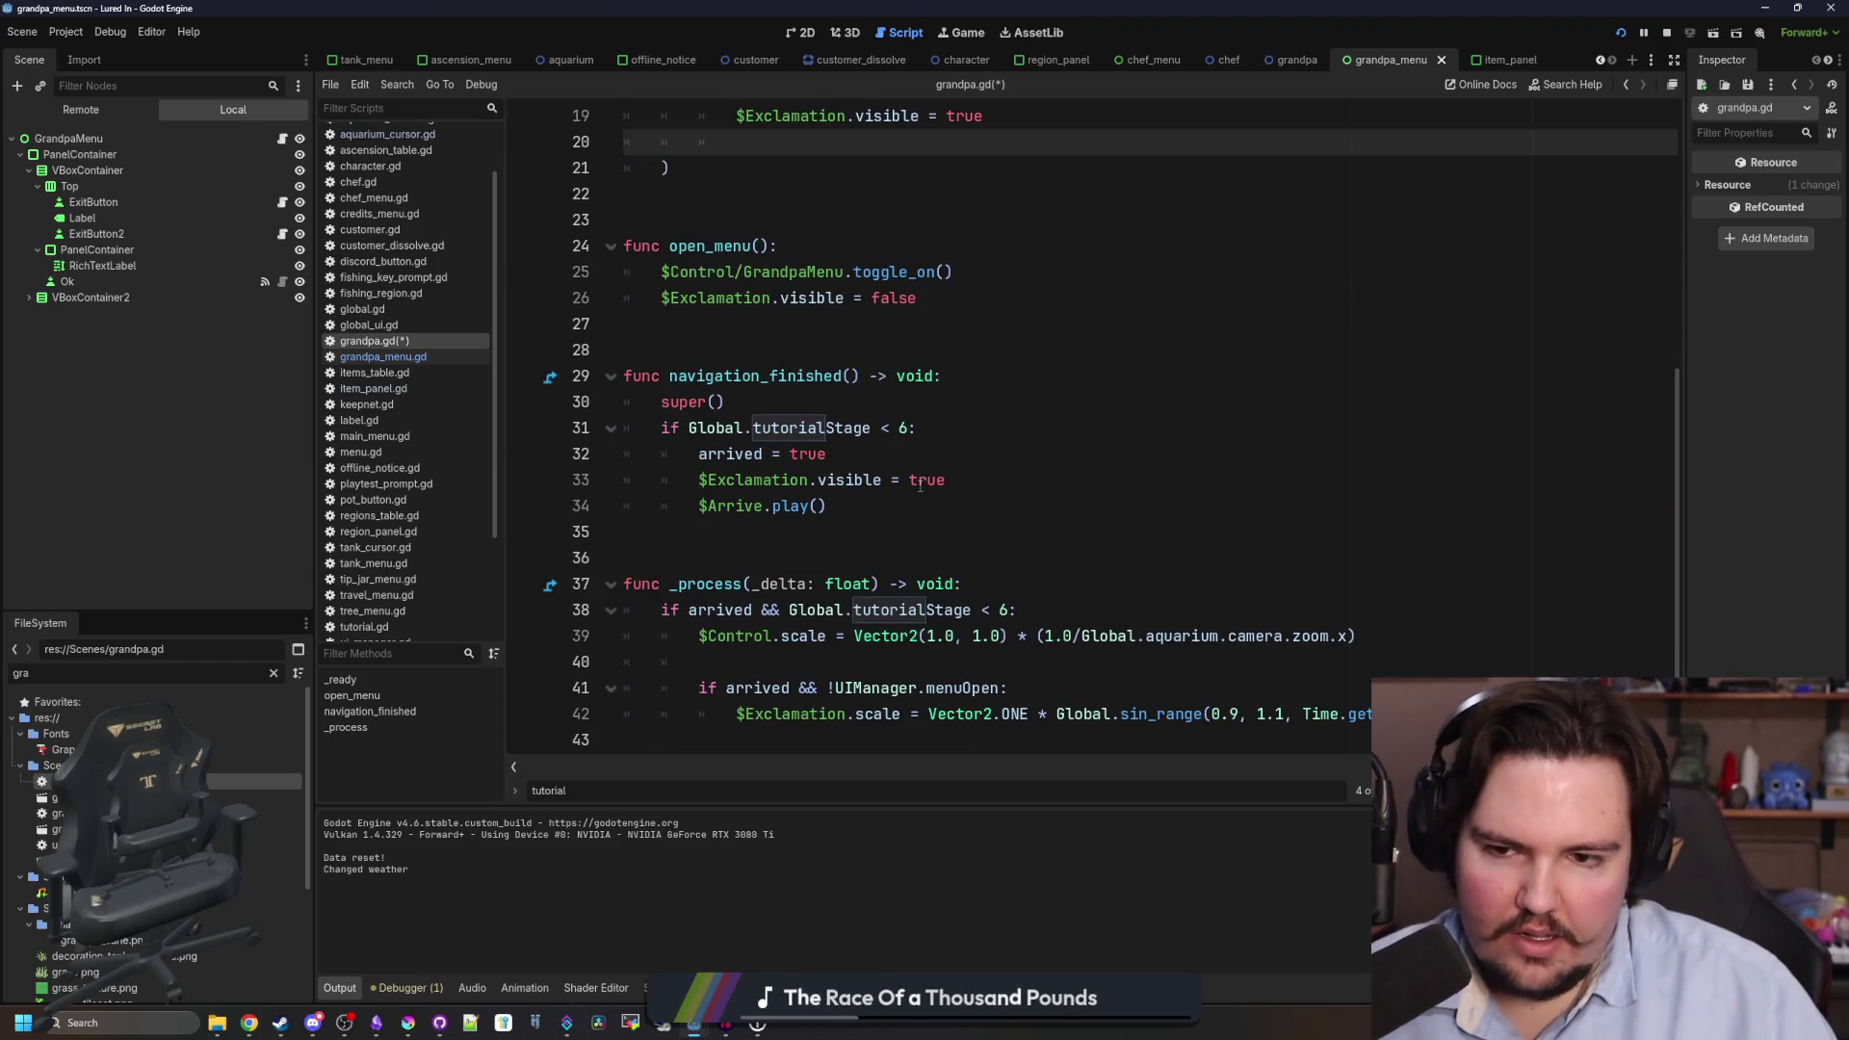
- Add a new show_exclamation() function below navigation_finished
left_click_drag(873, 506, 699, 506)
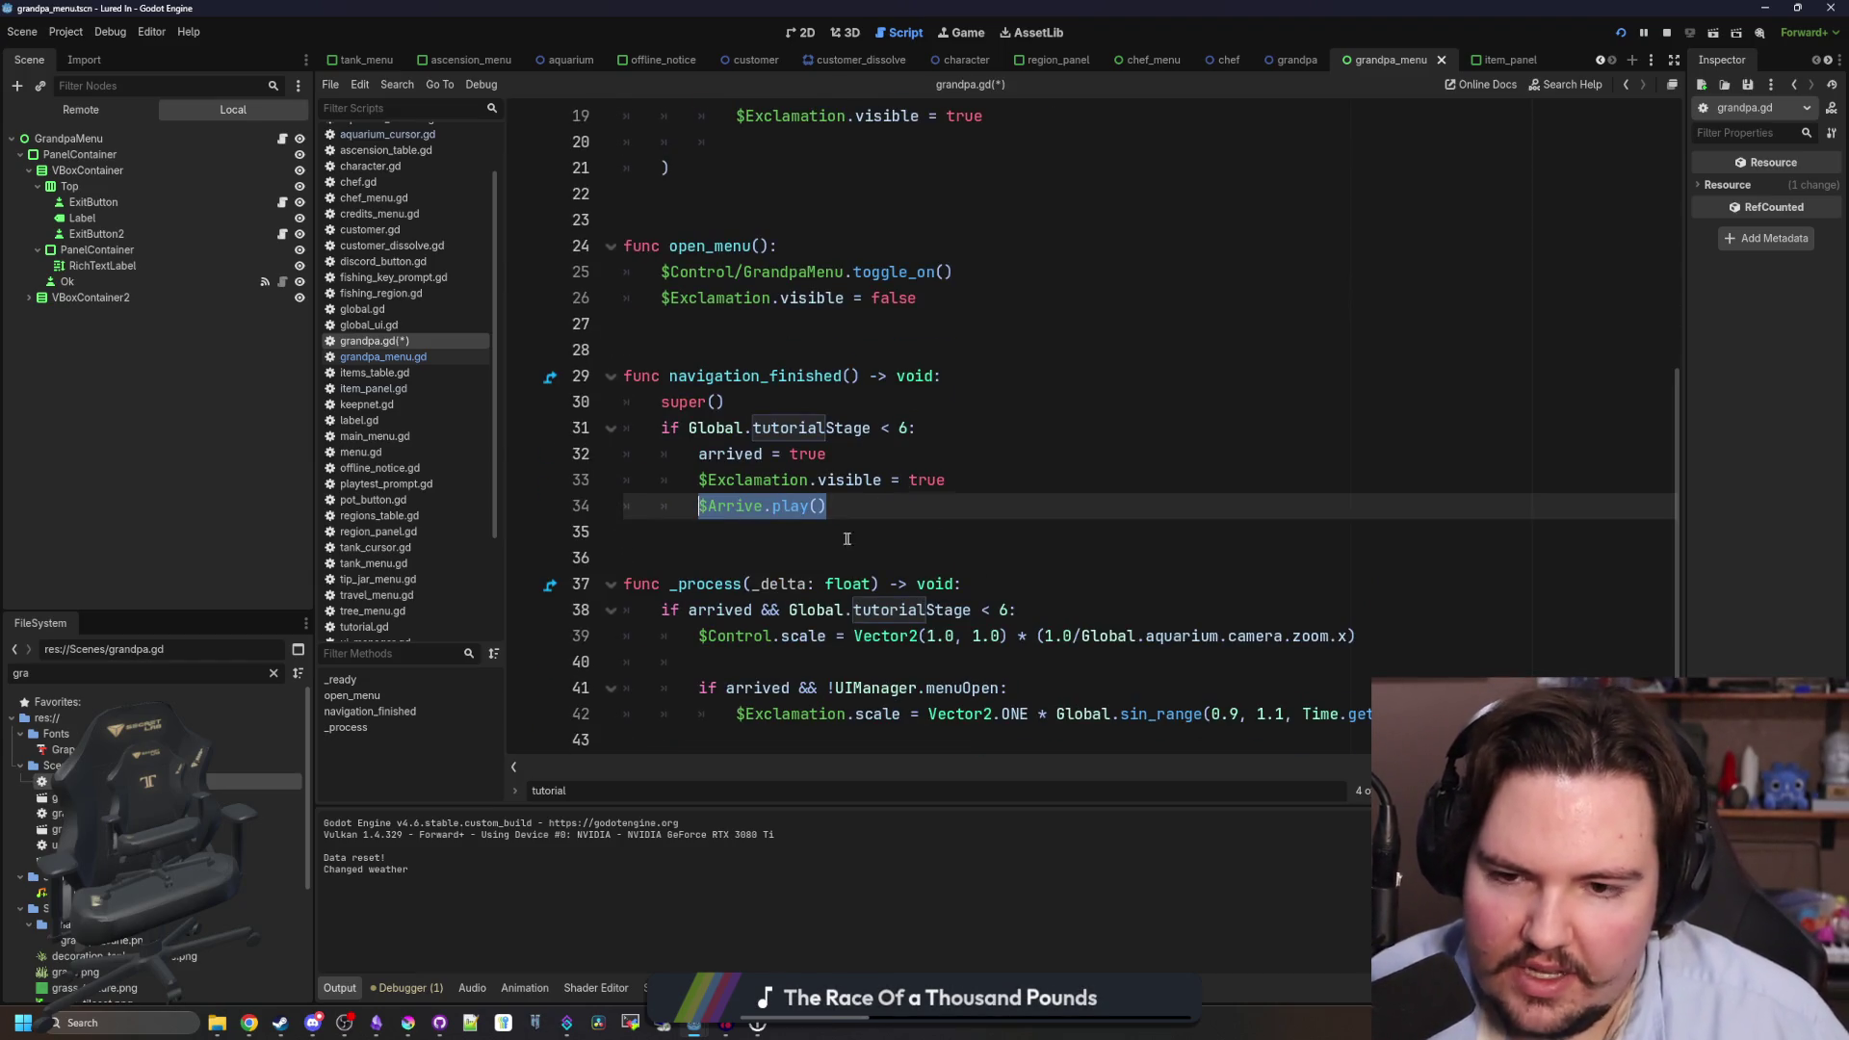
left_click(725, 545)
key("Return")
key("Return")
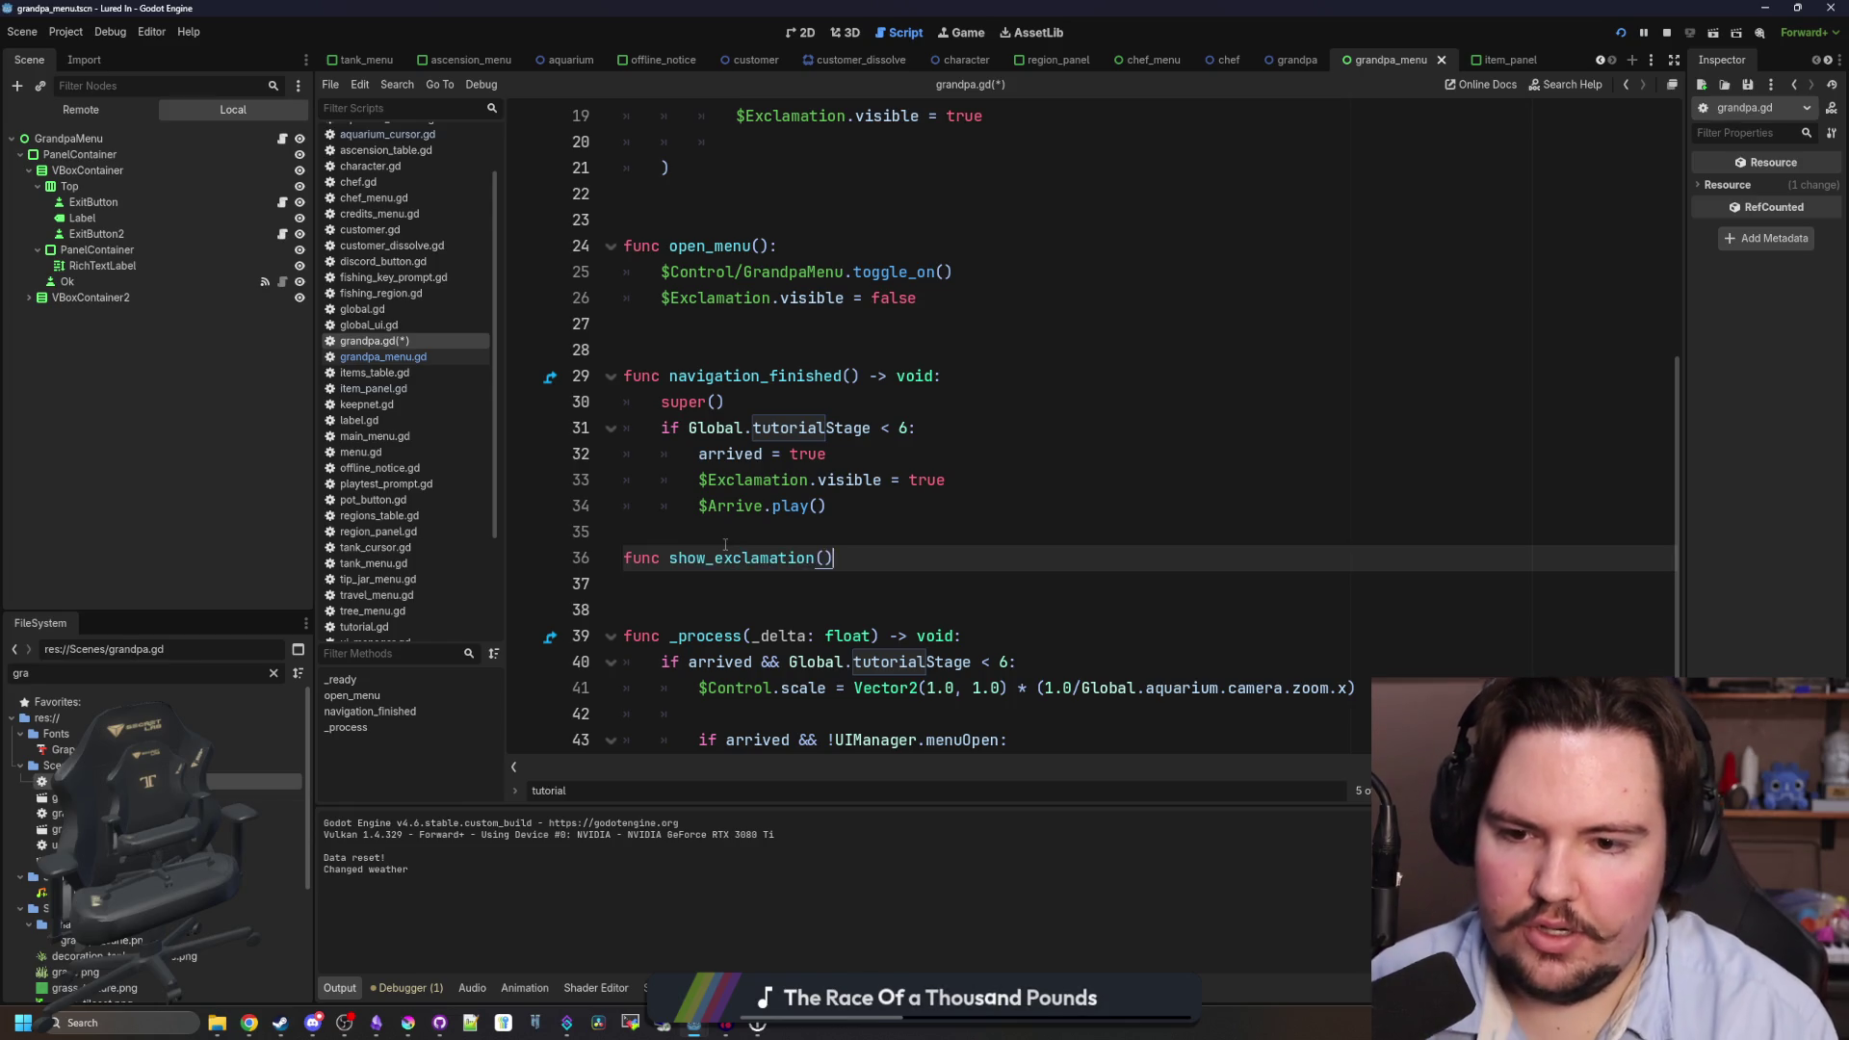
type(":")
key("Return")
- Move the $Exclamation.visible and $Arrive.play() lines into show_exclamation() and fix their indentation
left_click_drag(824, 510, 623, 480)
key("ctrl+x")
left_click(738, 559)
key("ctrl+v")
key("Down")
key("BackSpace")
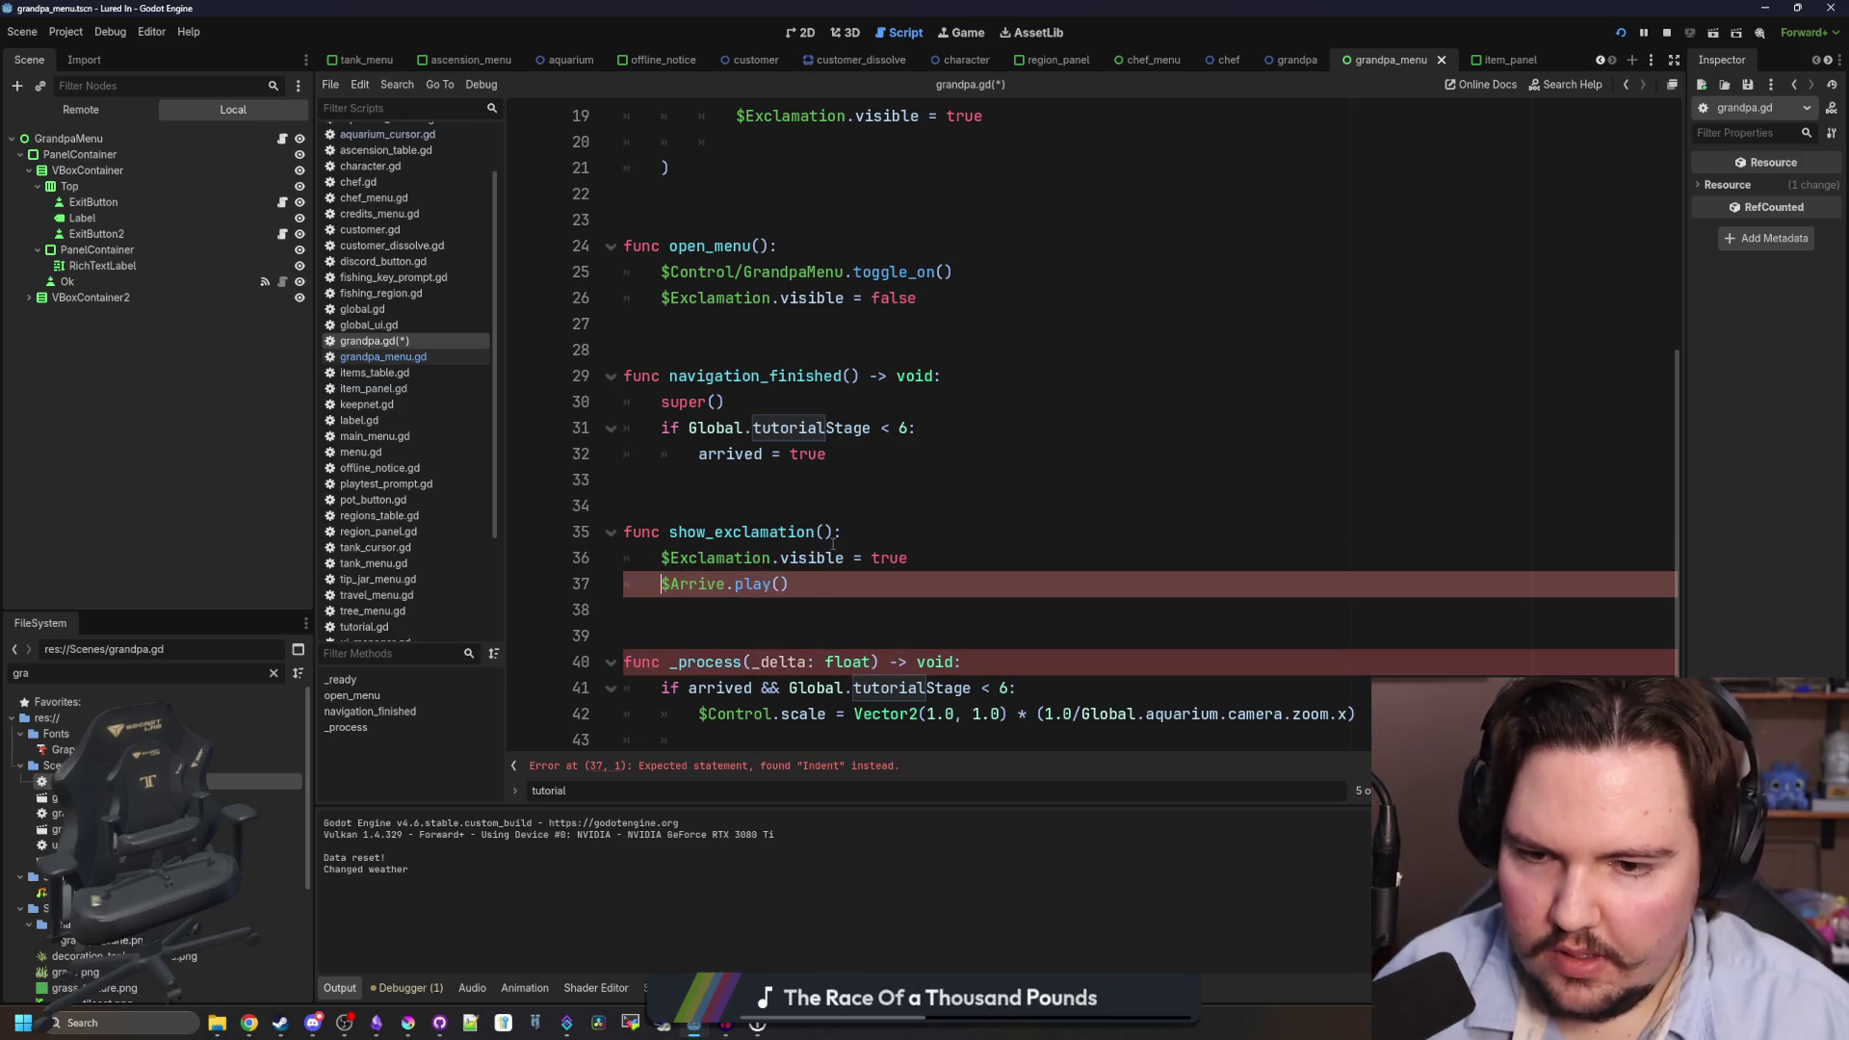
key("Up")
key("Up")
key("End")
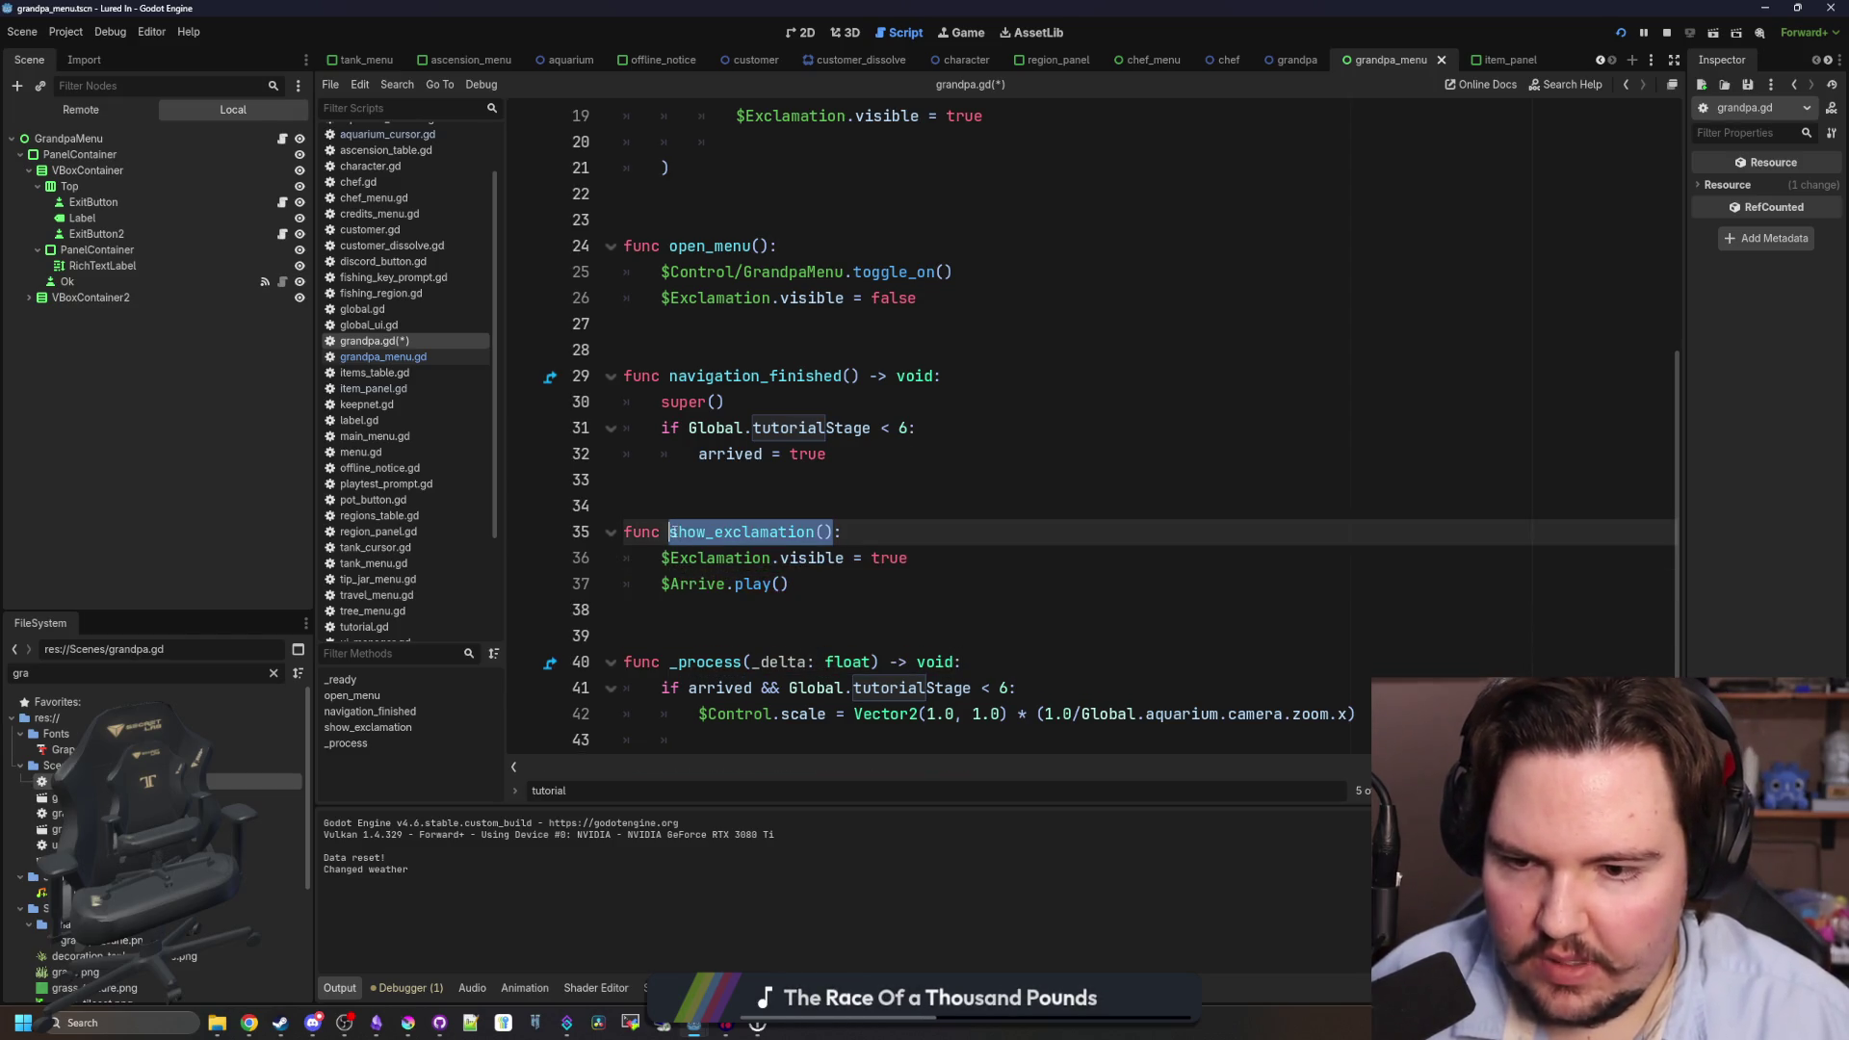
- Call show_exclamation() from navigation_finished and from the stage-change handler
left_click(792, 475)
key("ctrl+v")
scroll(792, 475, "up", 4)
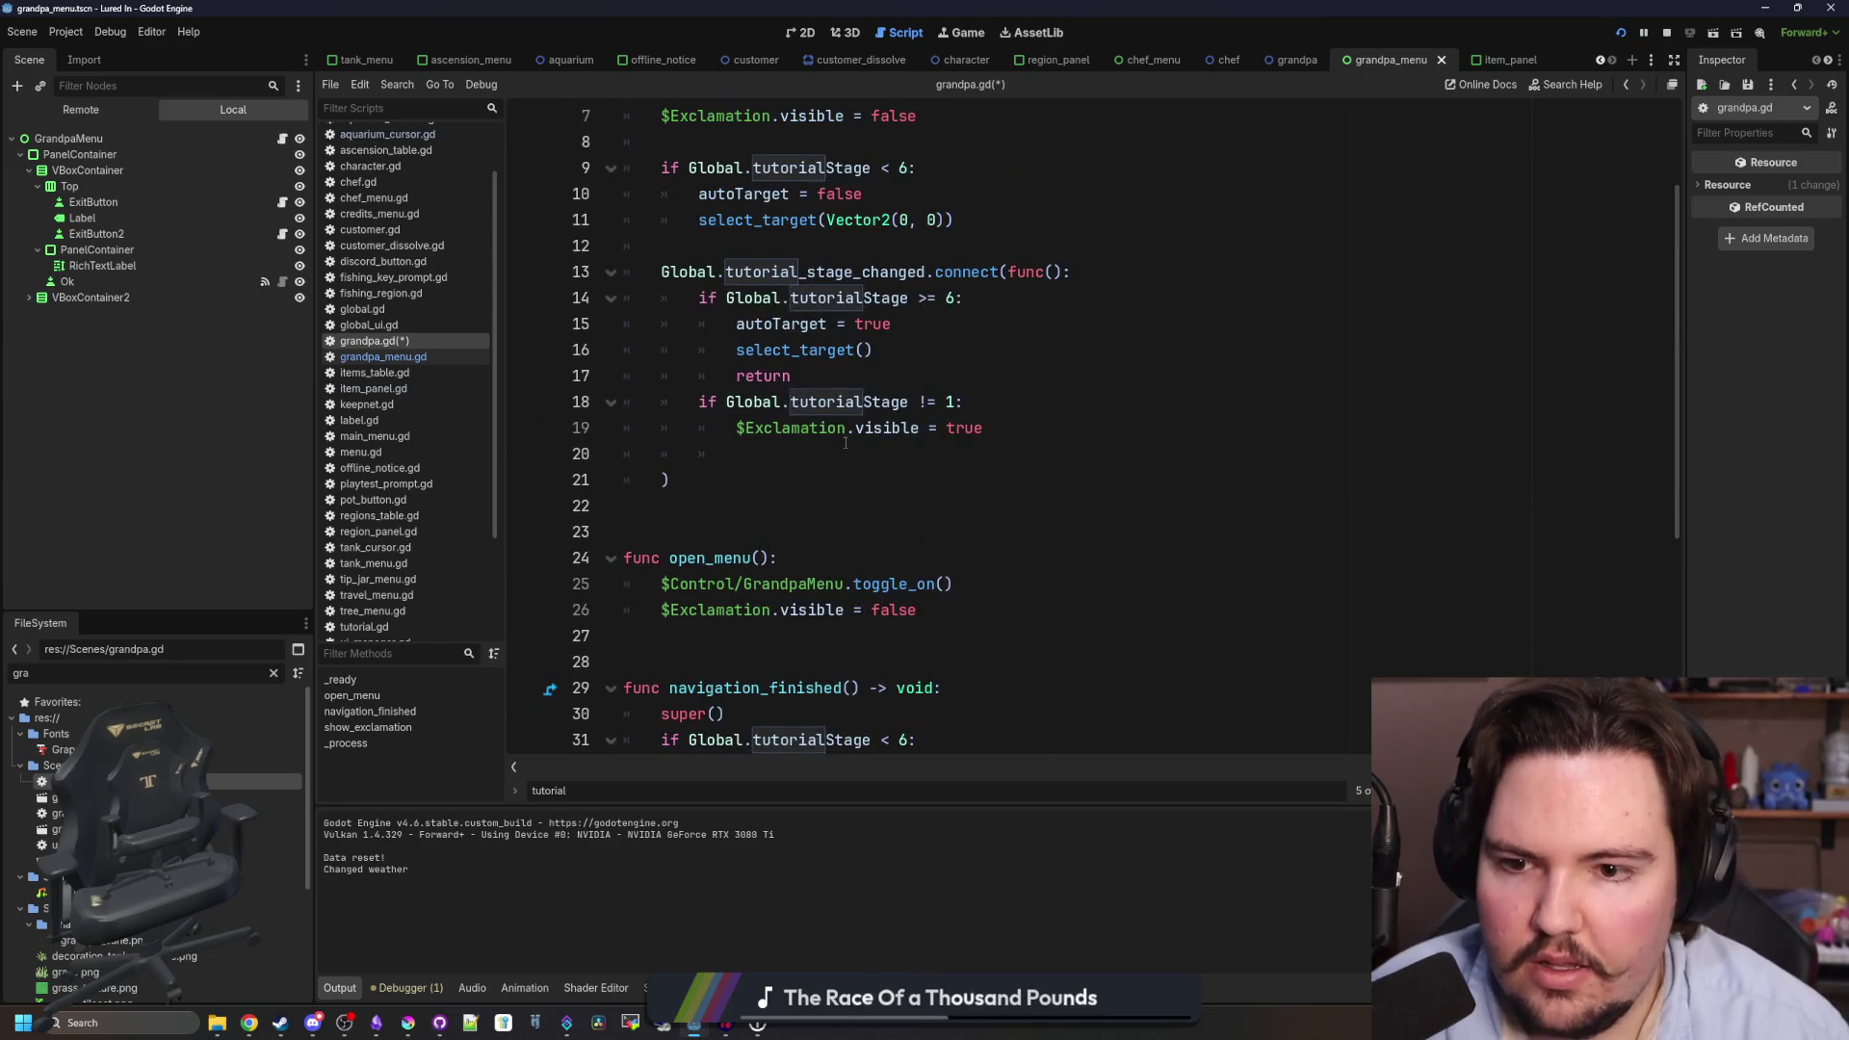
left_click(846, 454)
key("ctrl+v")
left_click(804, 472)
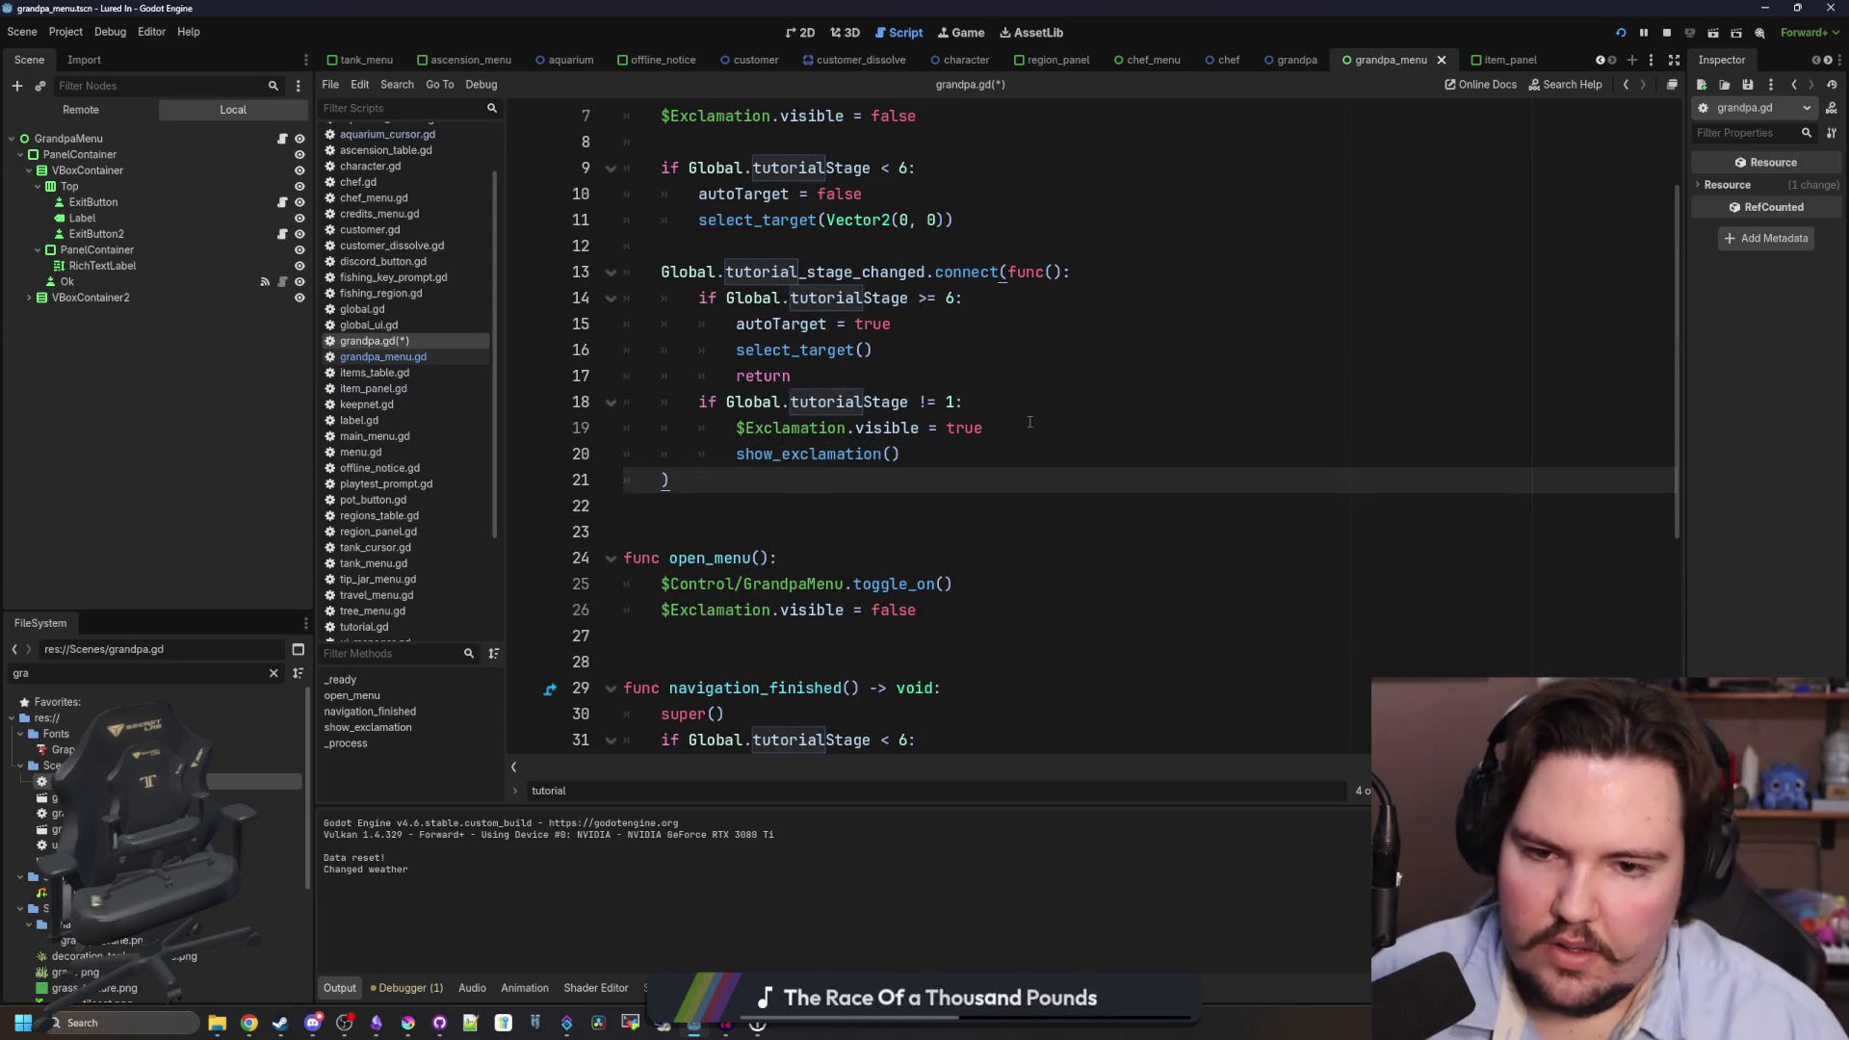
- Delete the old $Exclamation.visible = true line and run the game with F5
triple_click(1027, 428)
key("BackSpace")
scroll(1027, 428, "down", 2)
key("F5")
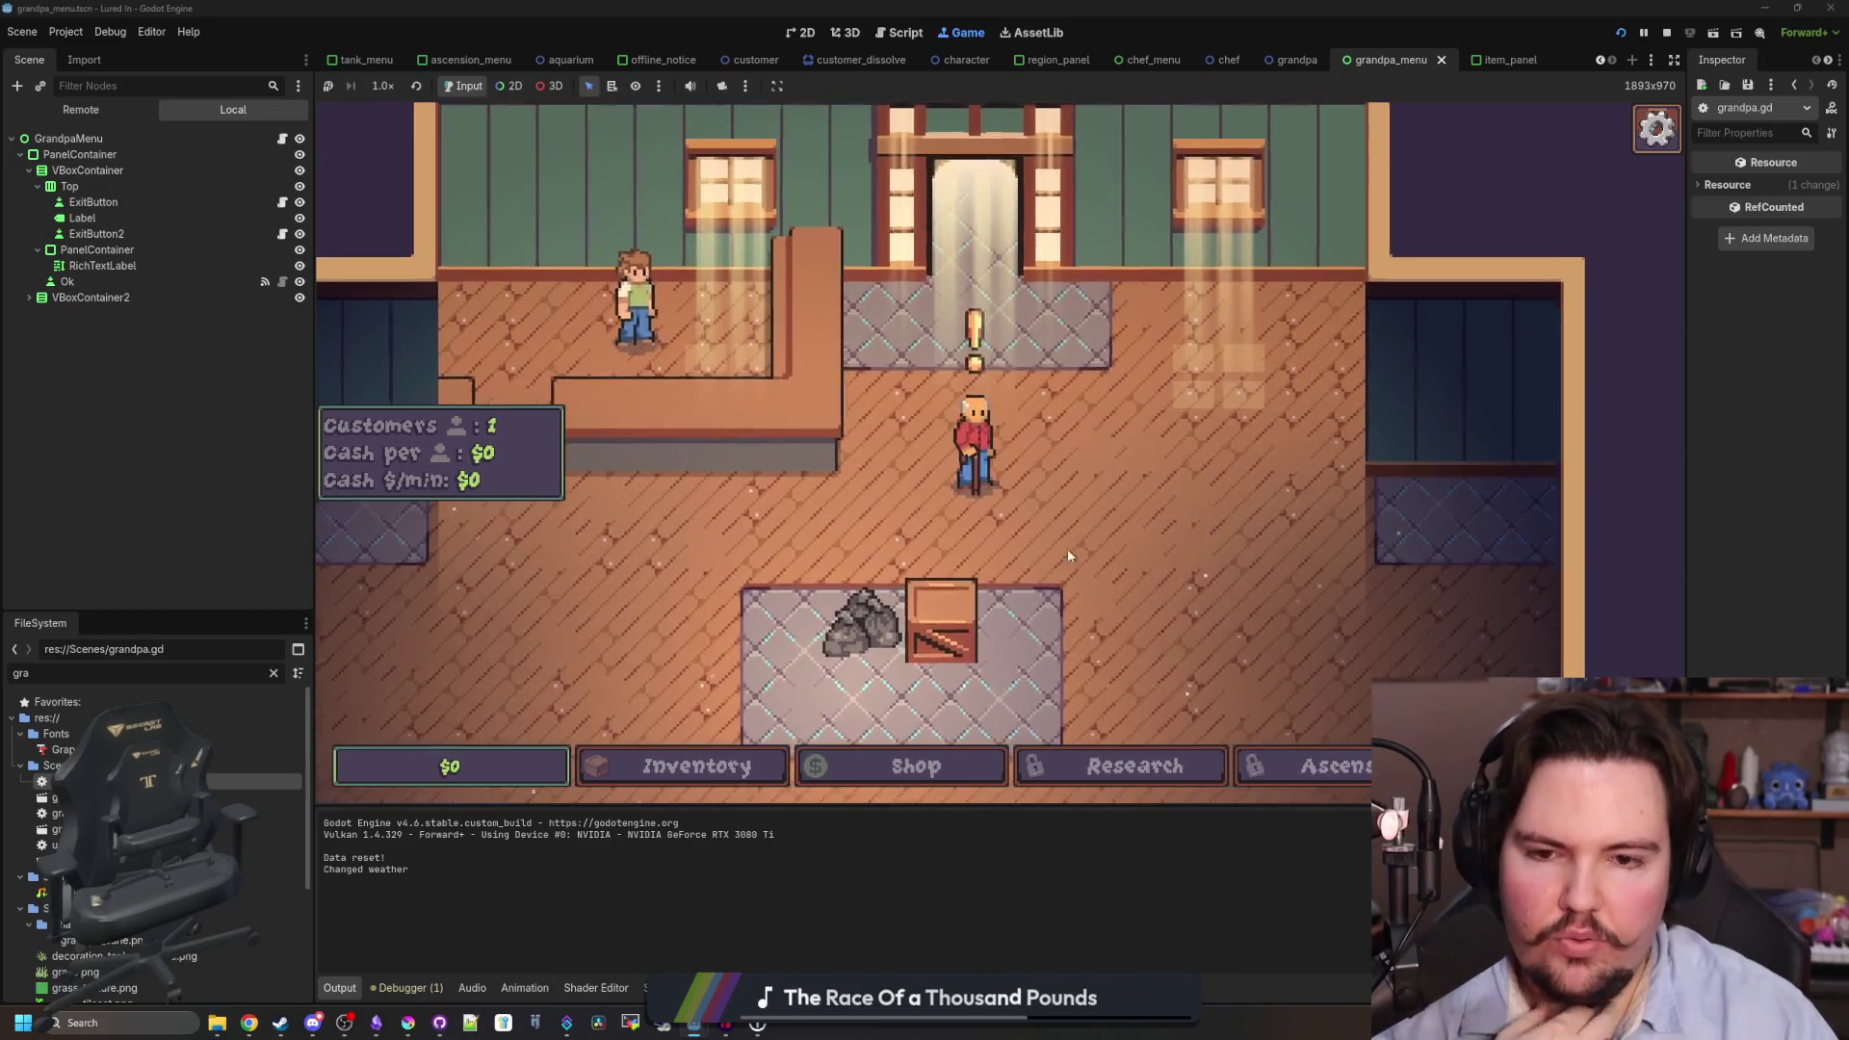
- Go through Grandpa's dialogue, travel to the Pond, cast, then leave back to the restaurant
left_click(981, 468)
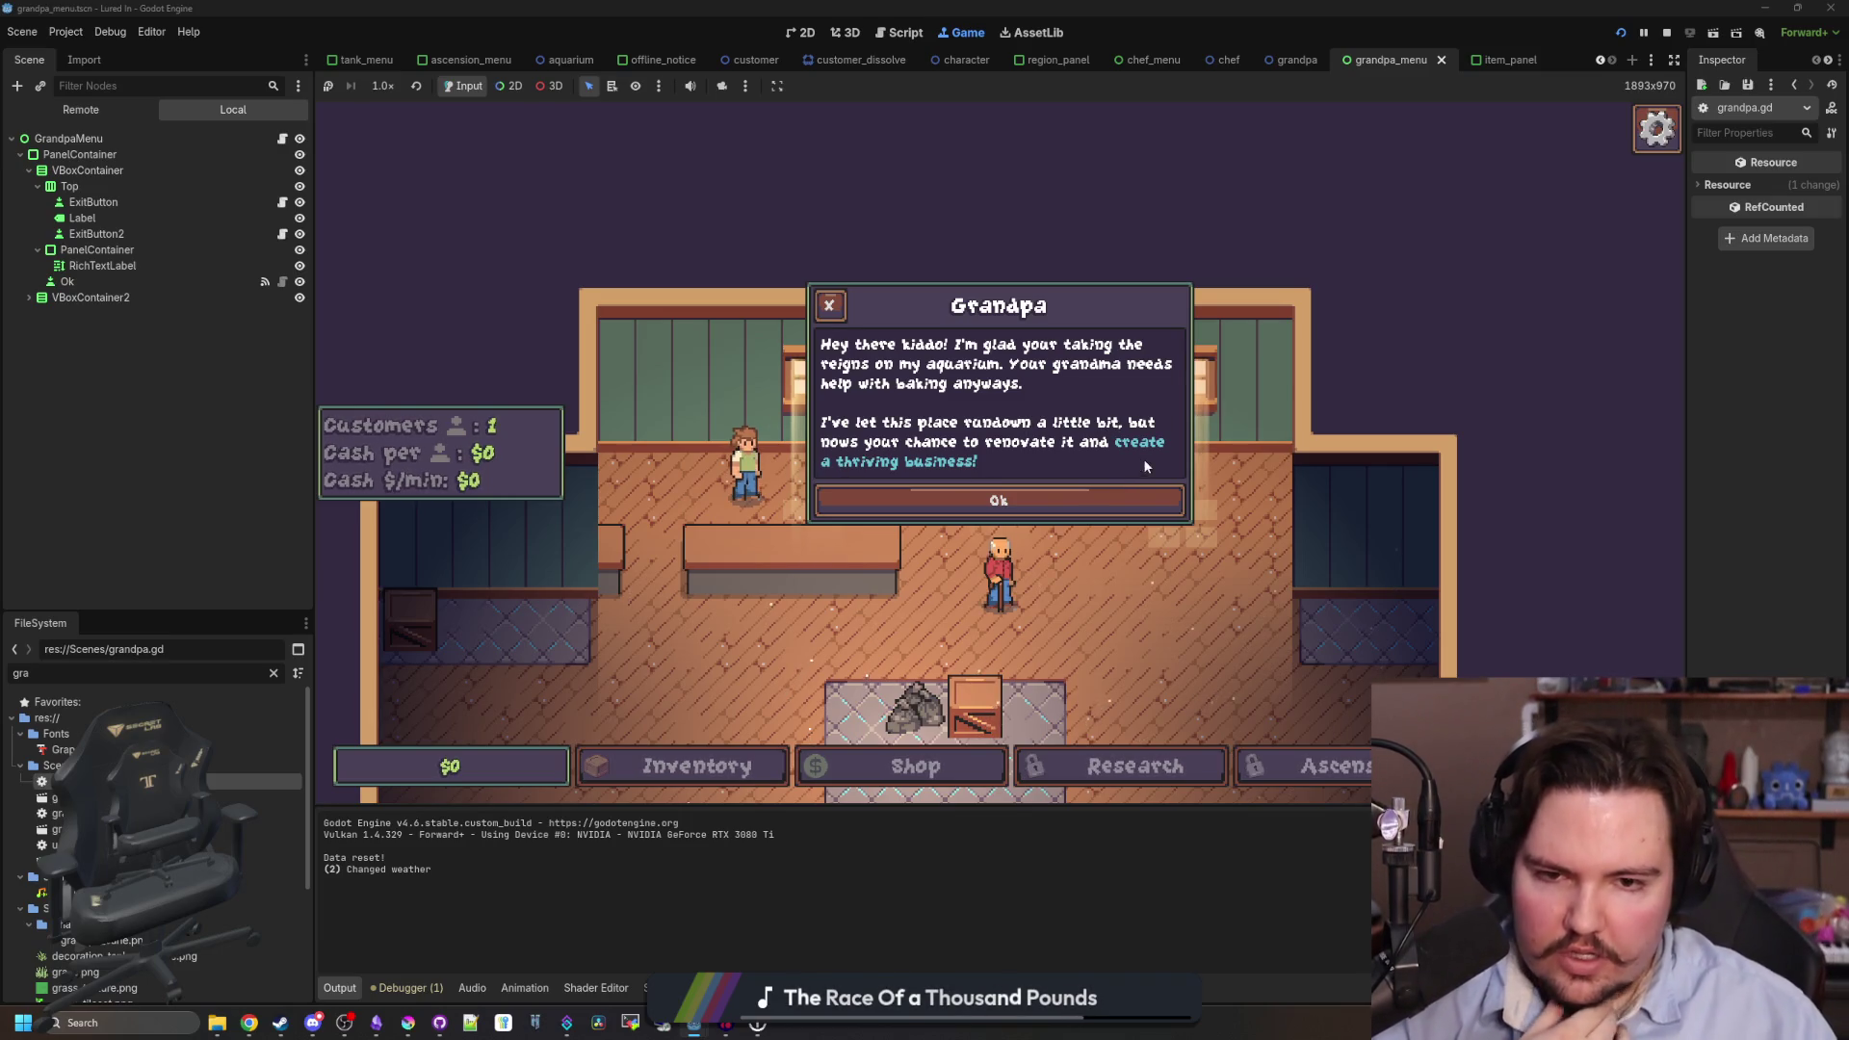
left_click(1001, 502)
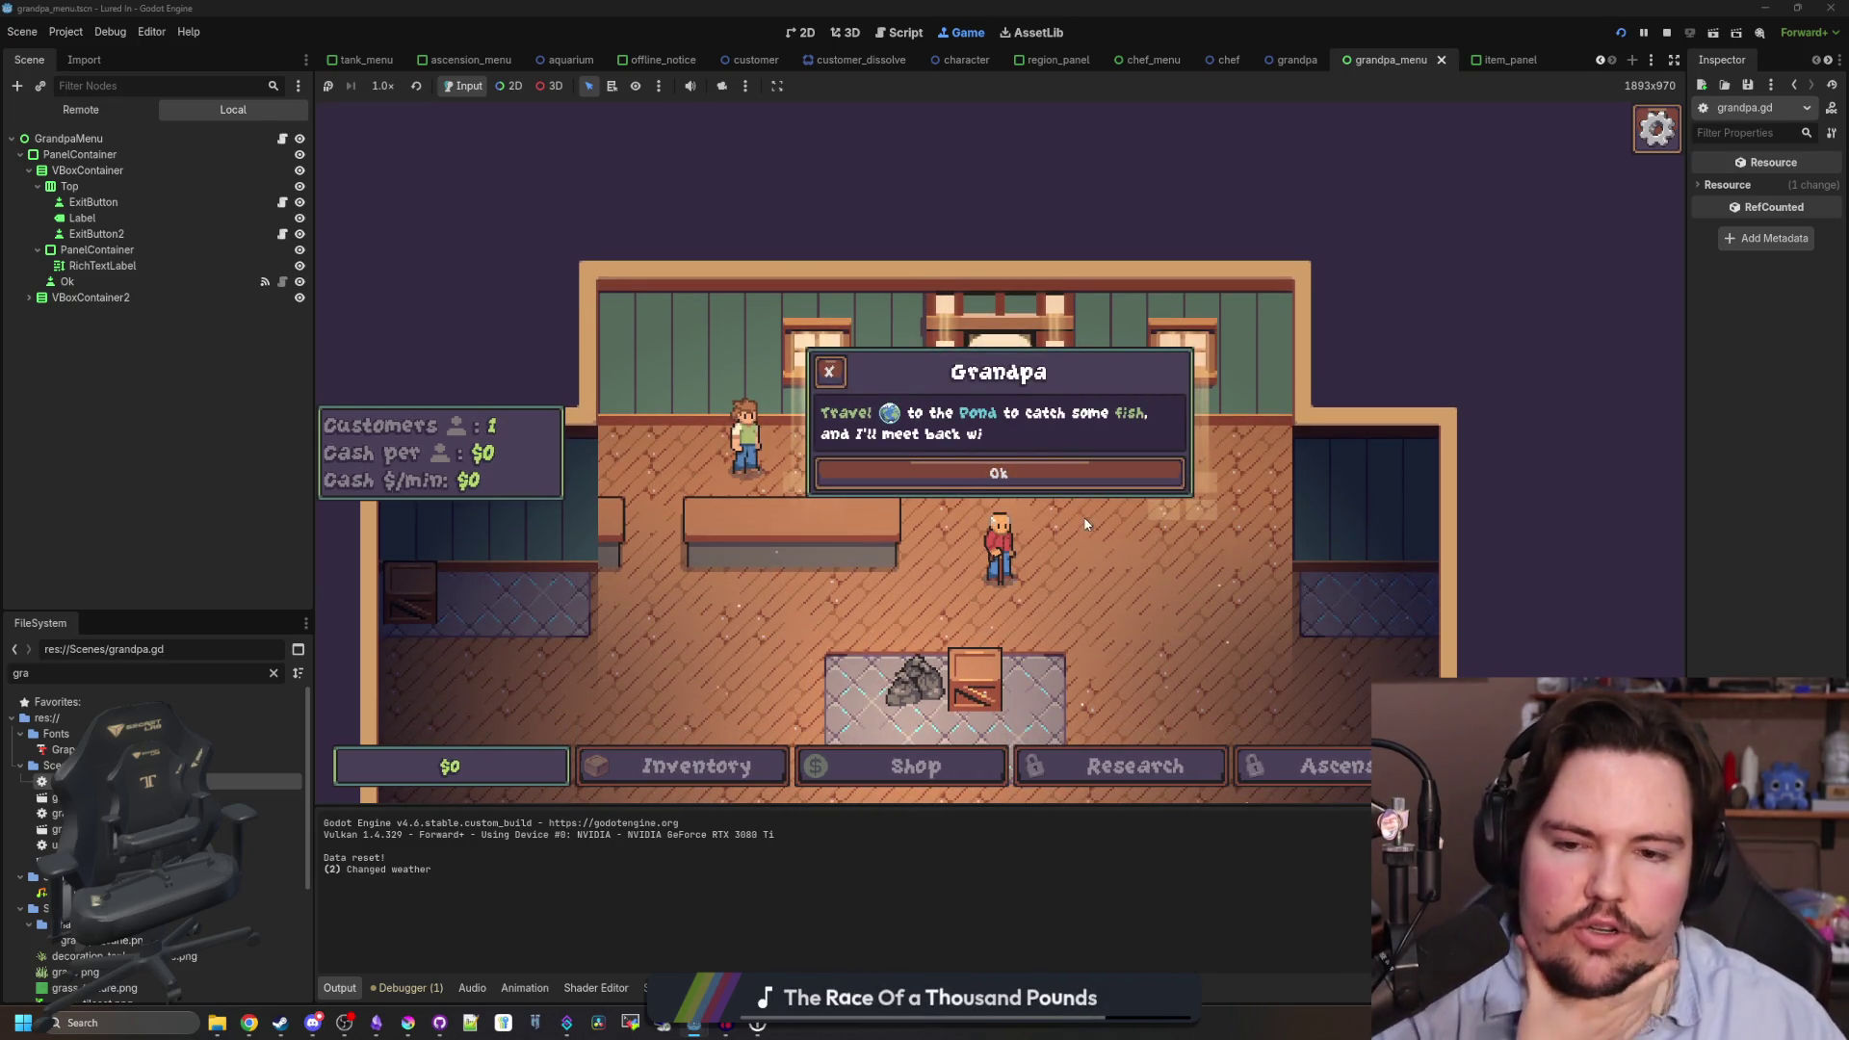
left_click(1055, 478)
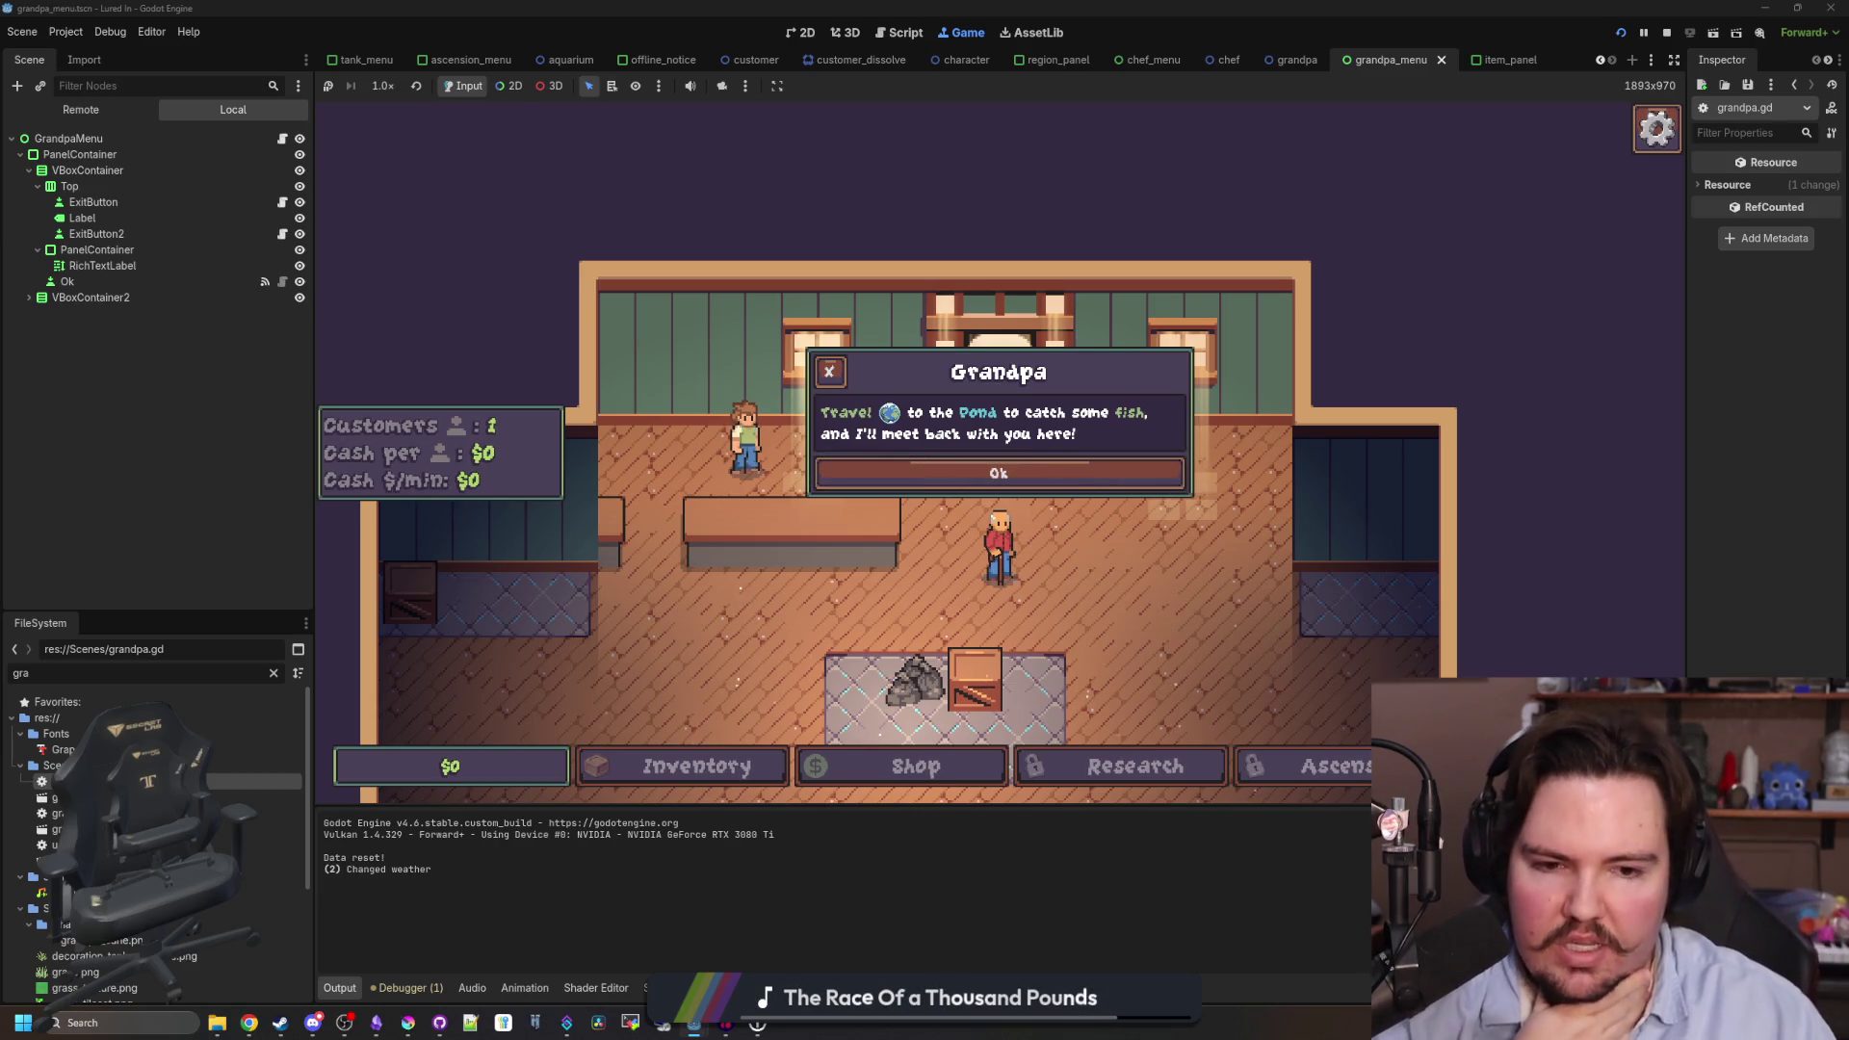
left_click(1217, 326)
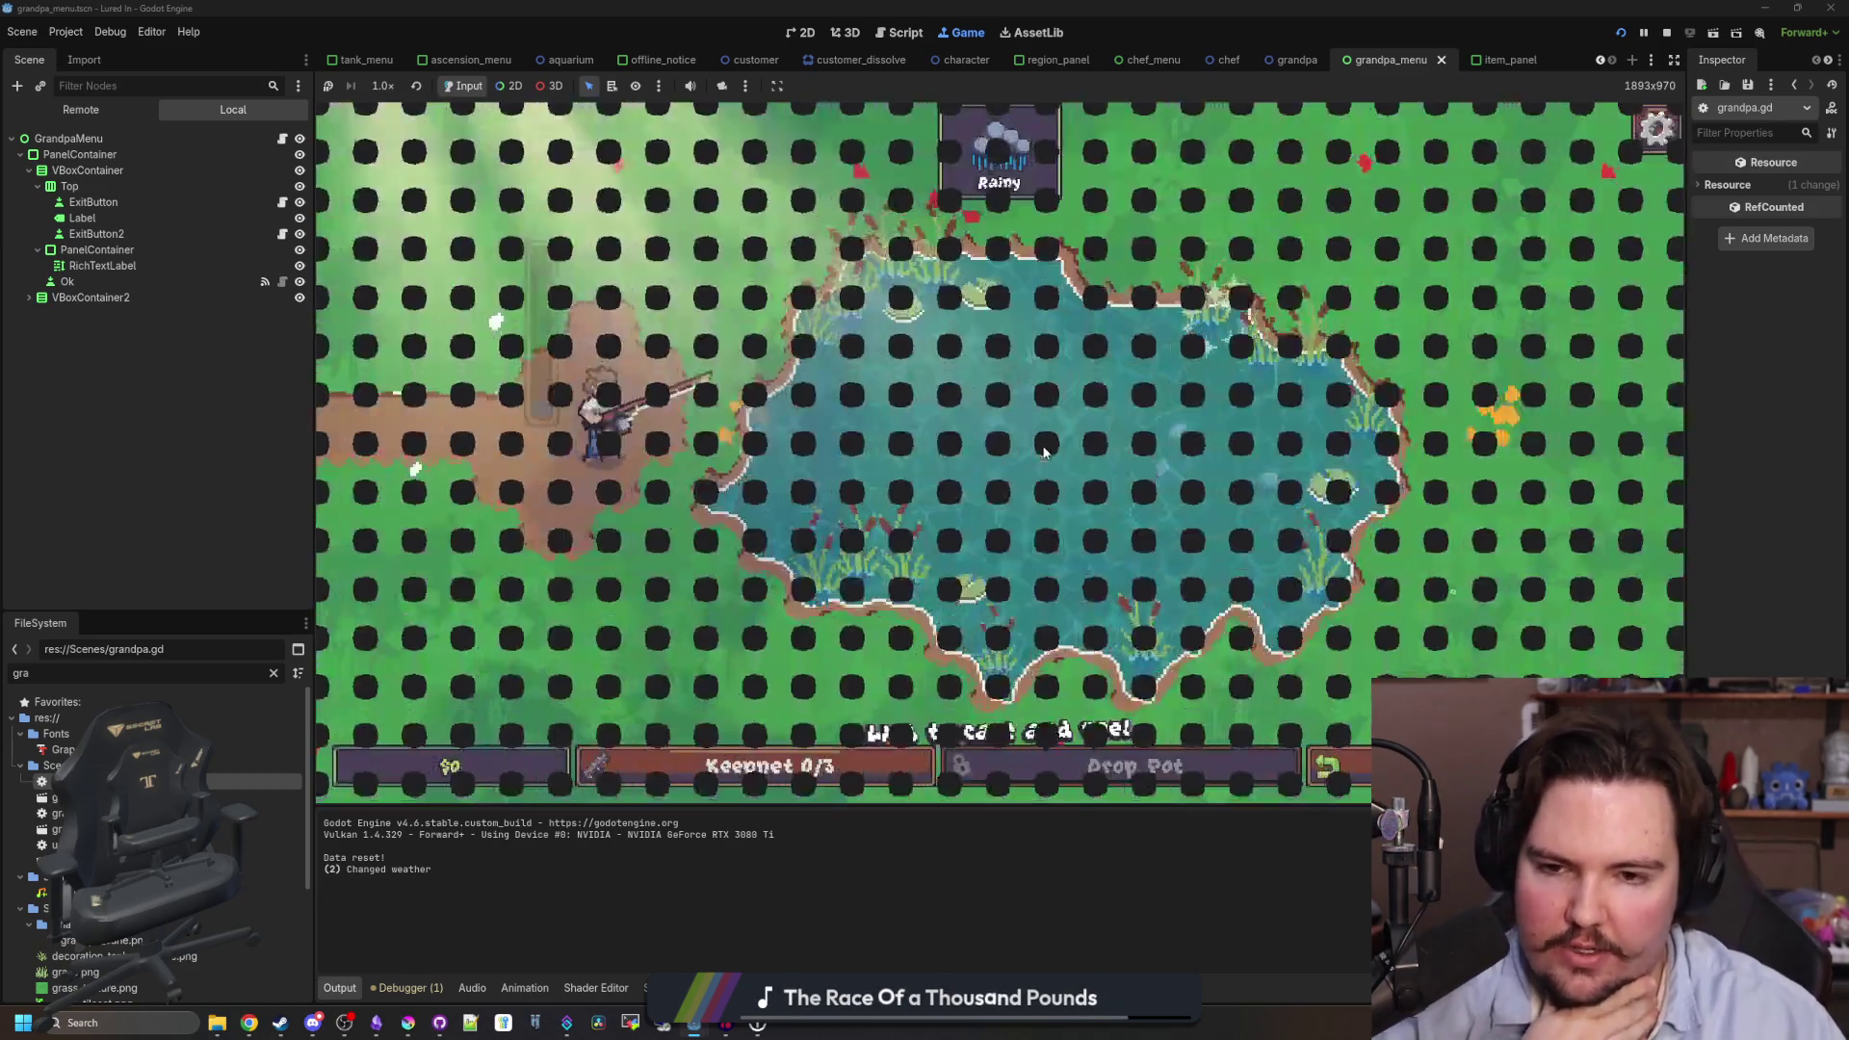
left_click(1024, 467)
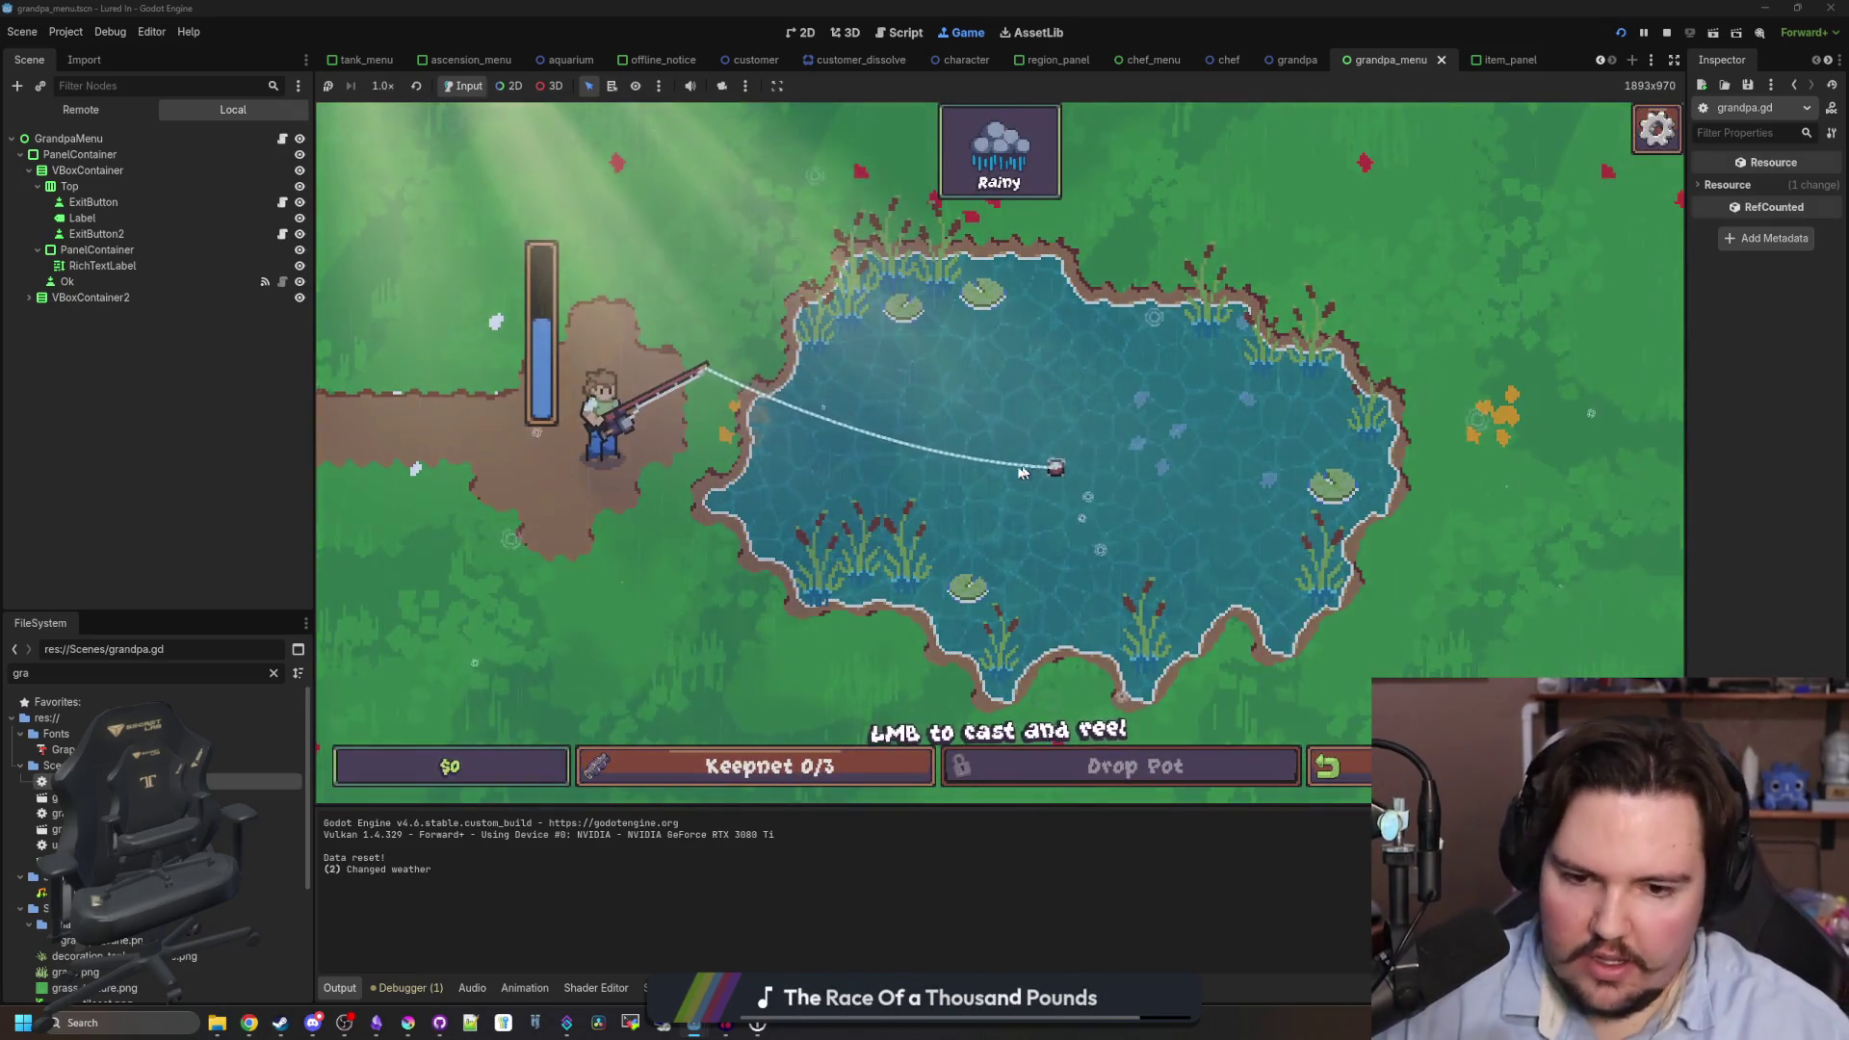
key("Escape")
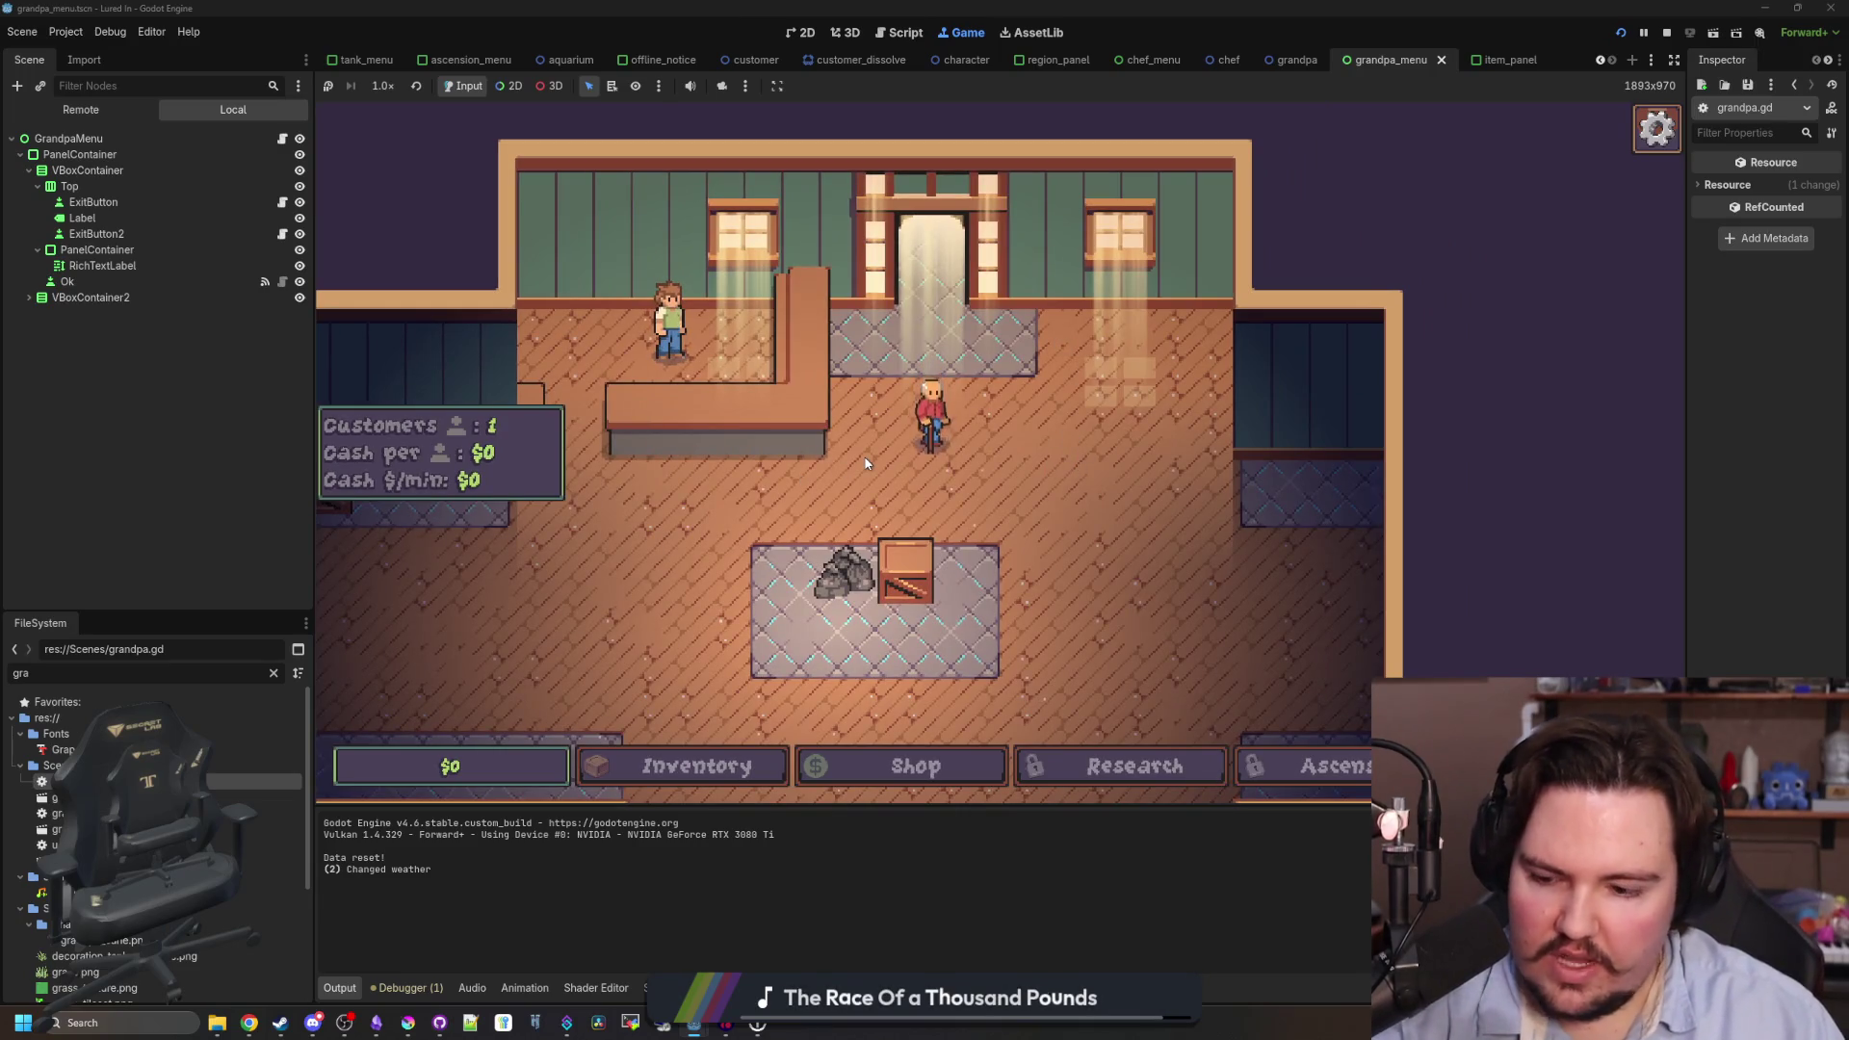
- Click through Grandpa's next tip and travel to the Pond for free
left_click(927, 435)
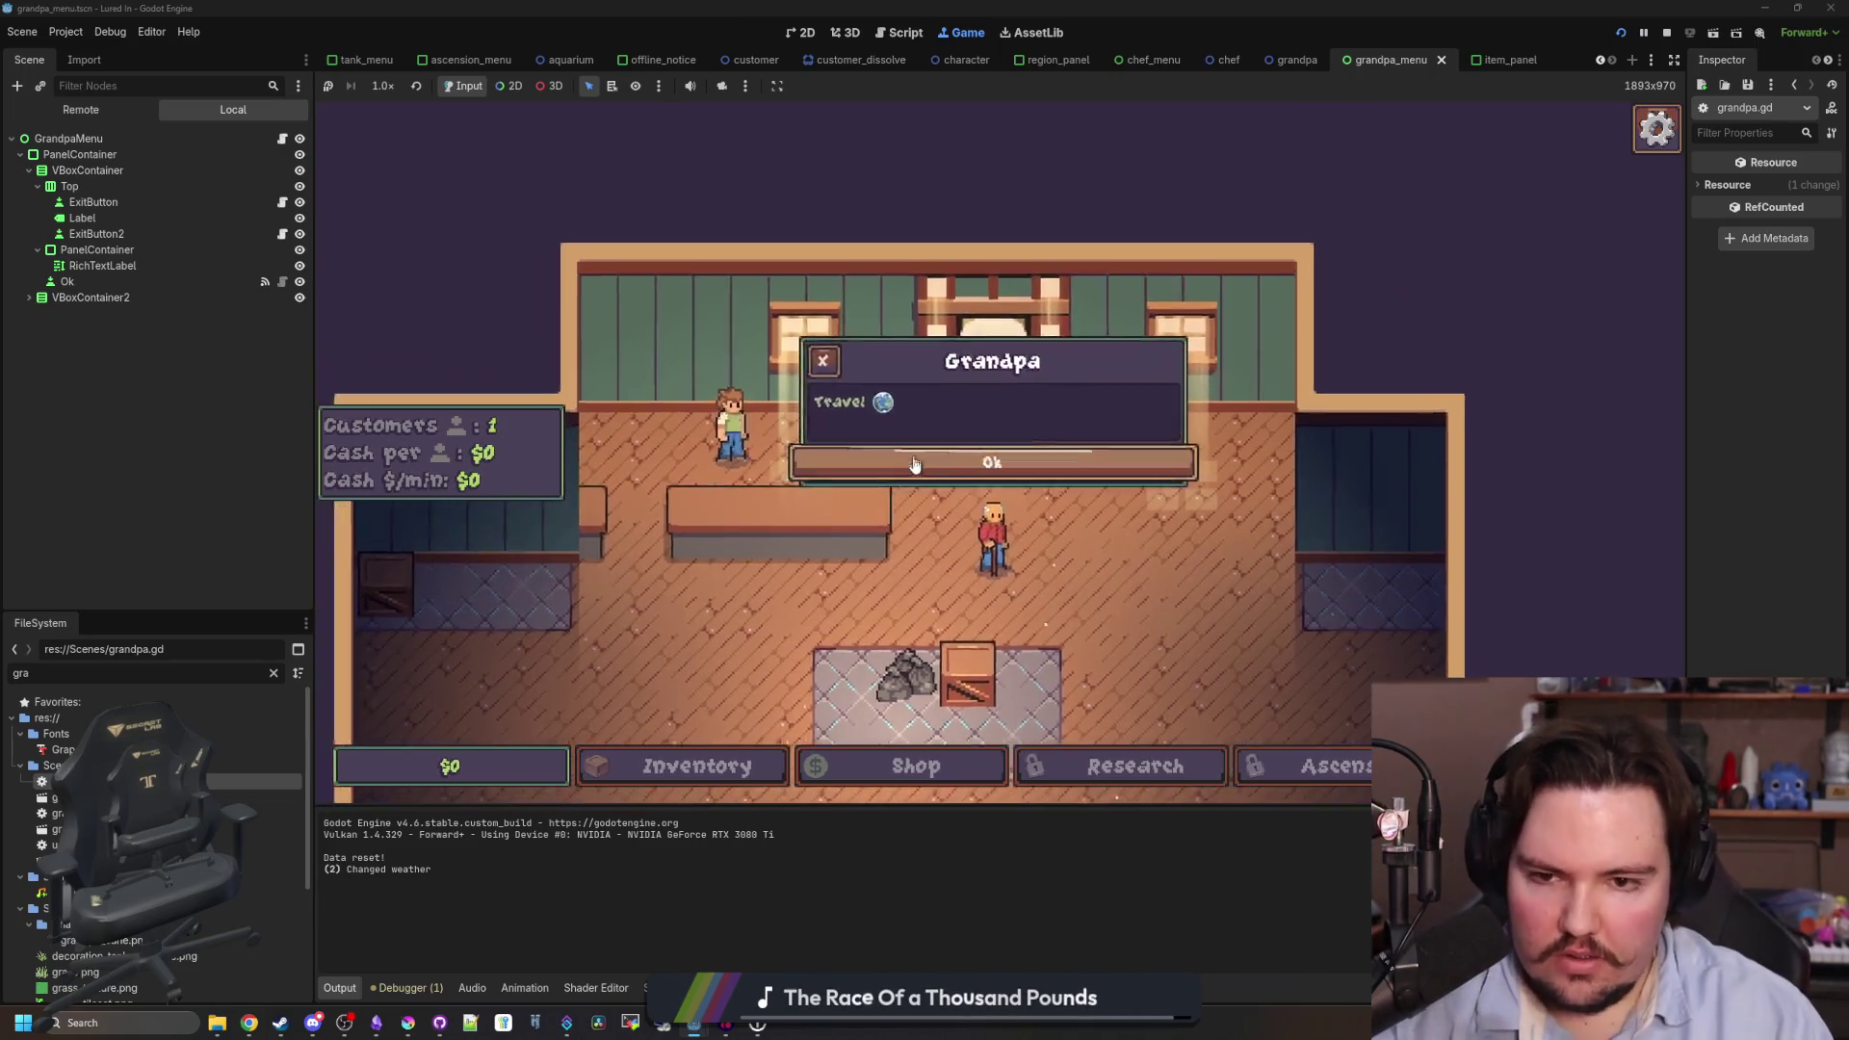
left_click(992, 464)
left_click(992, 464)
left_click(1267, 304)
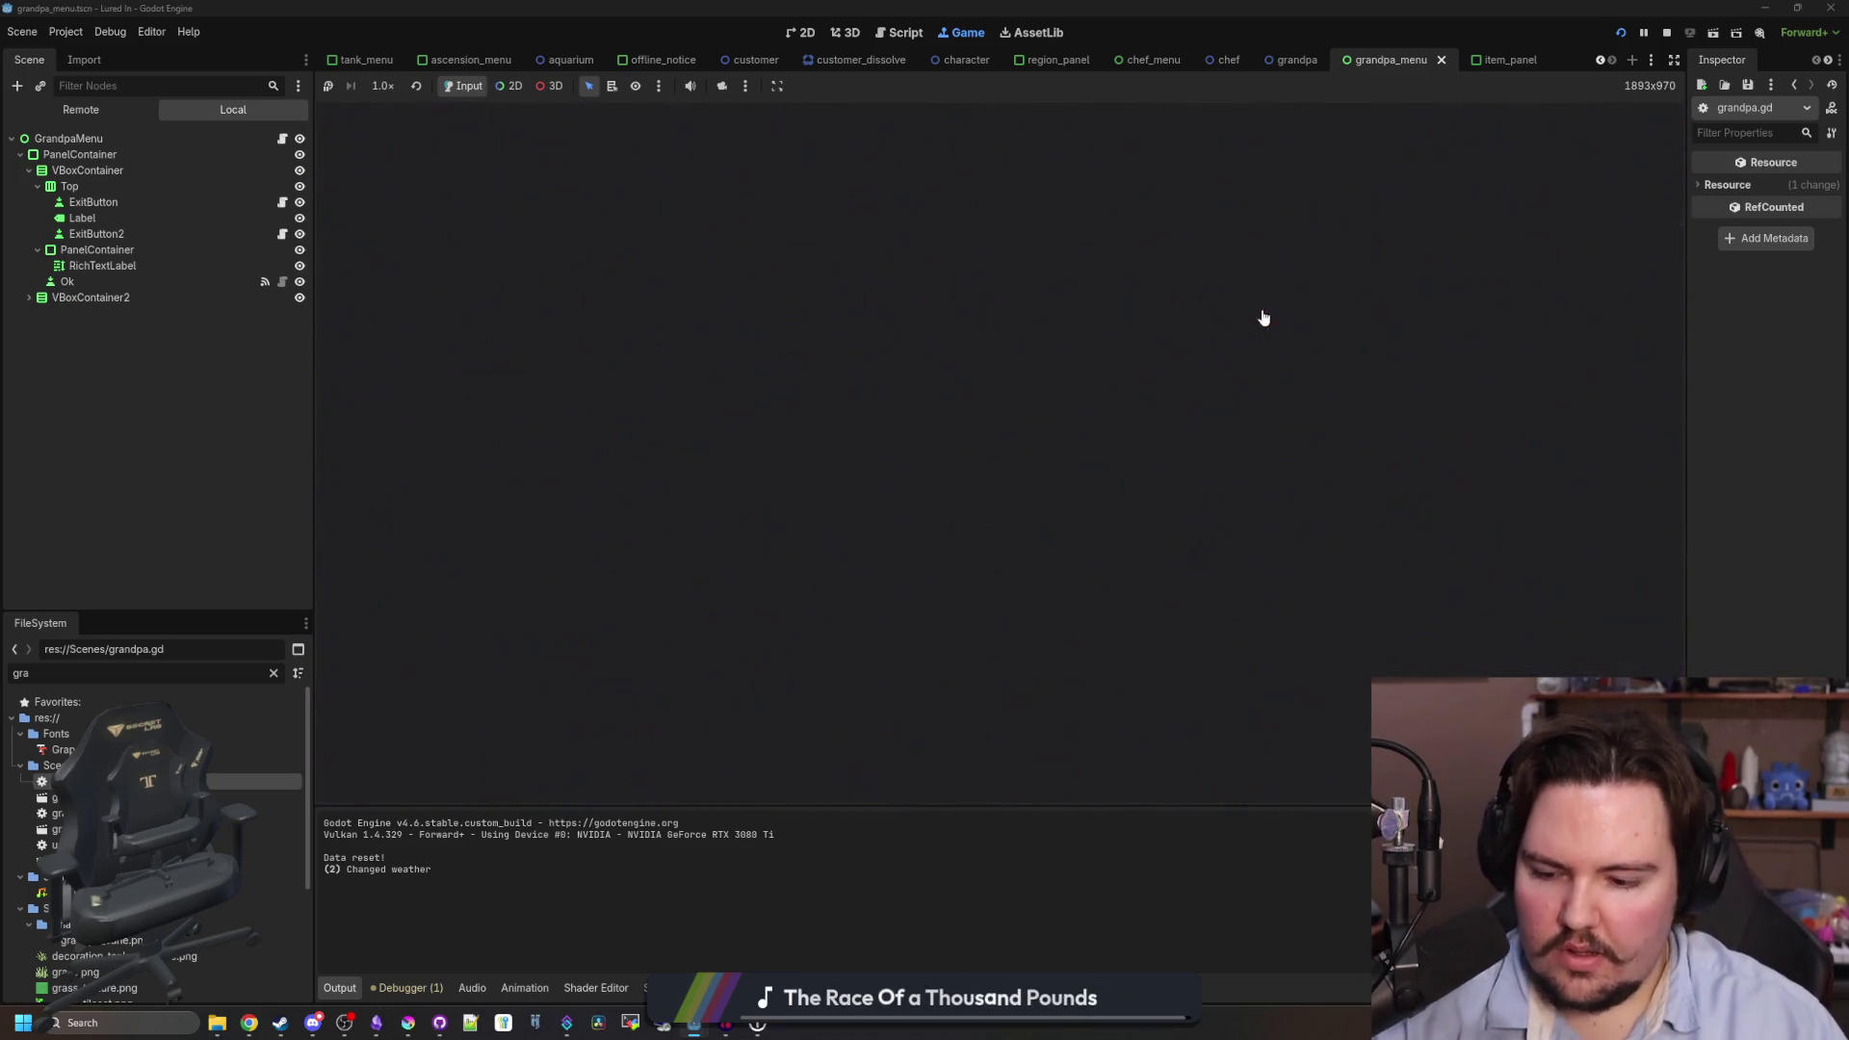
- Cast, hook the bite, land three reel hits to catch a Goldfish, and return to the restaurant
left_click_drag(1255, 320, 1060, 404)
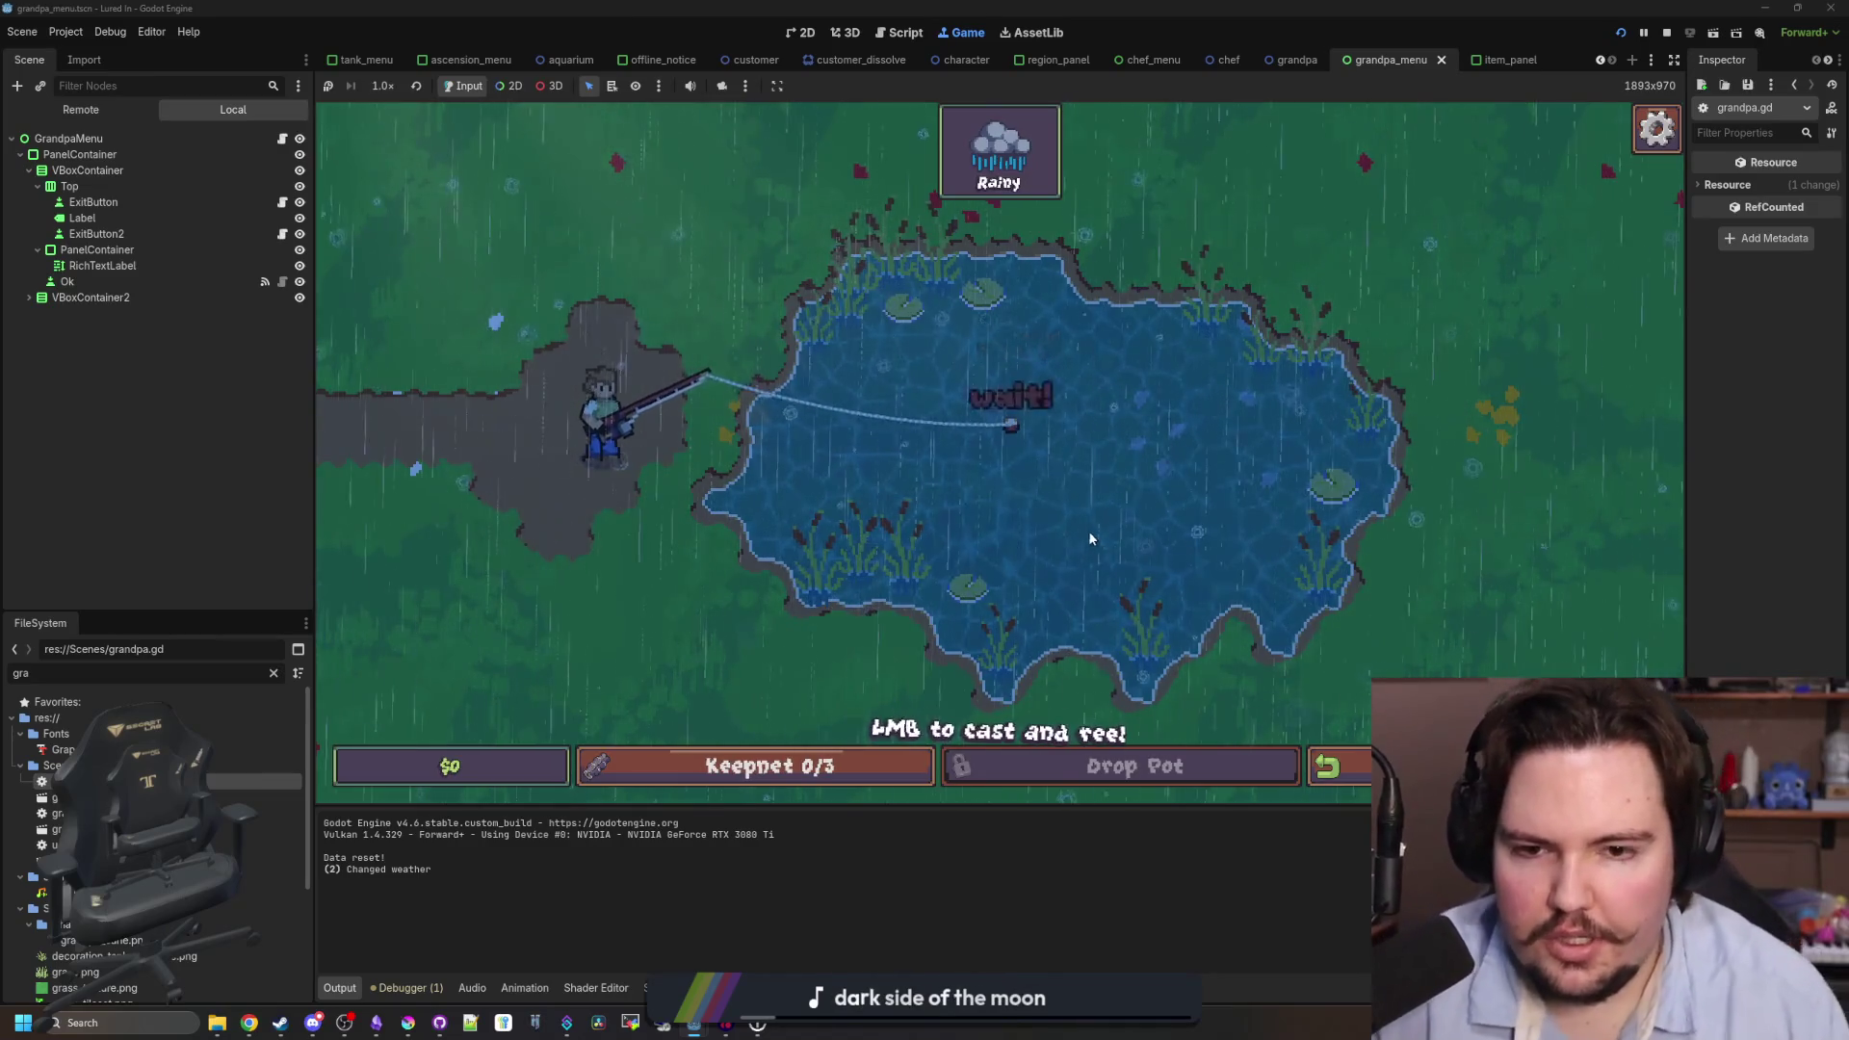
left_click(1049, 388)
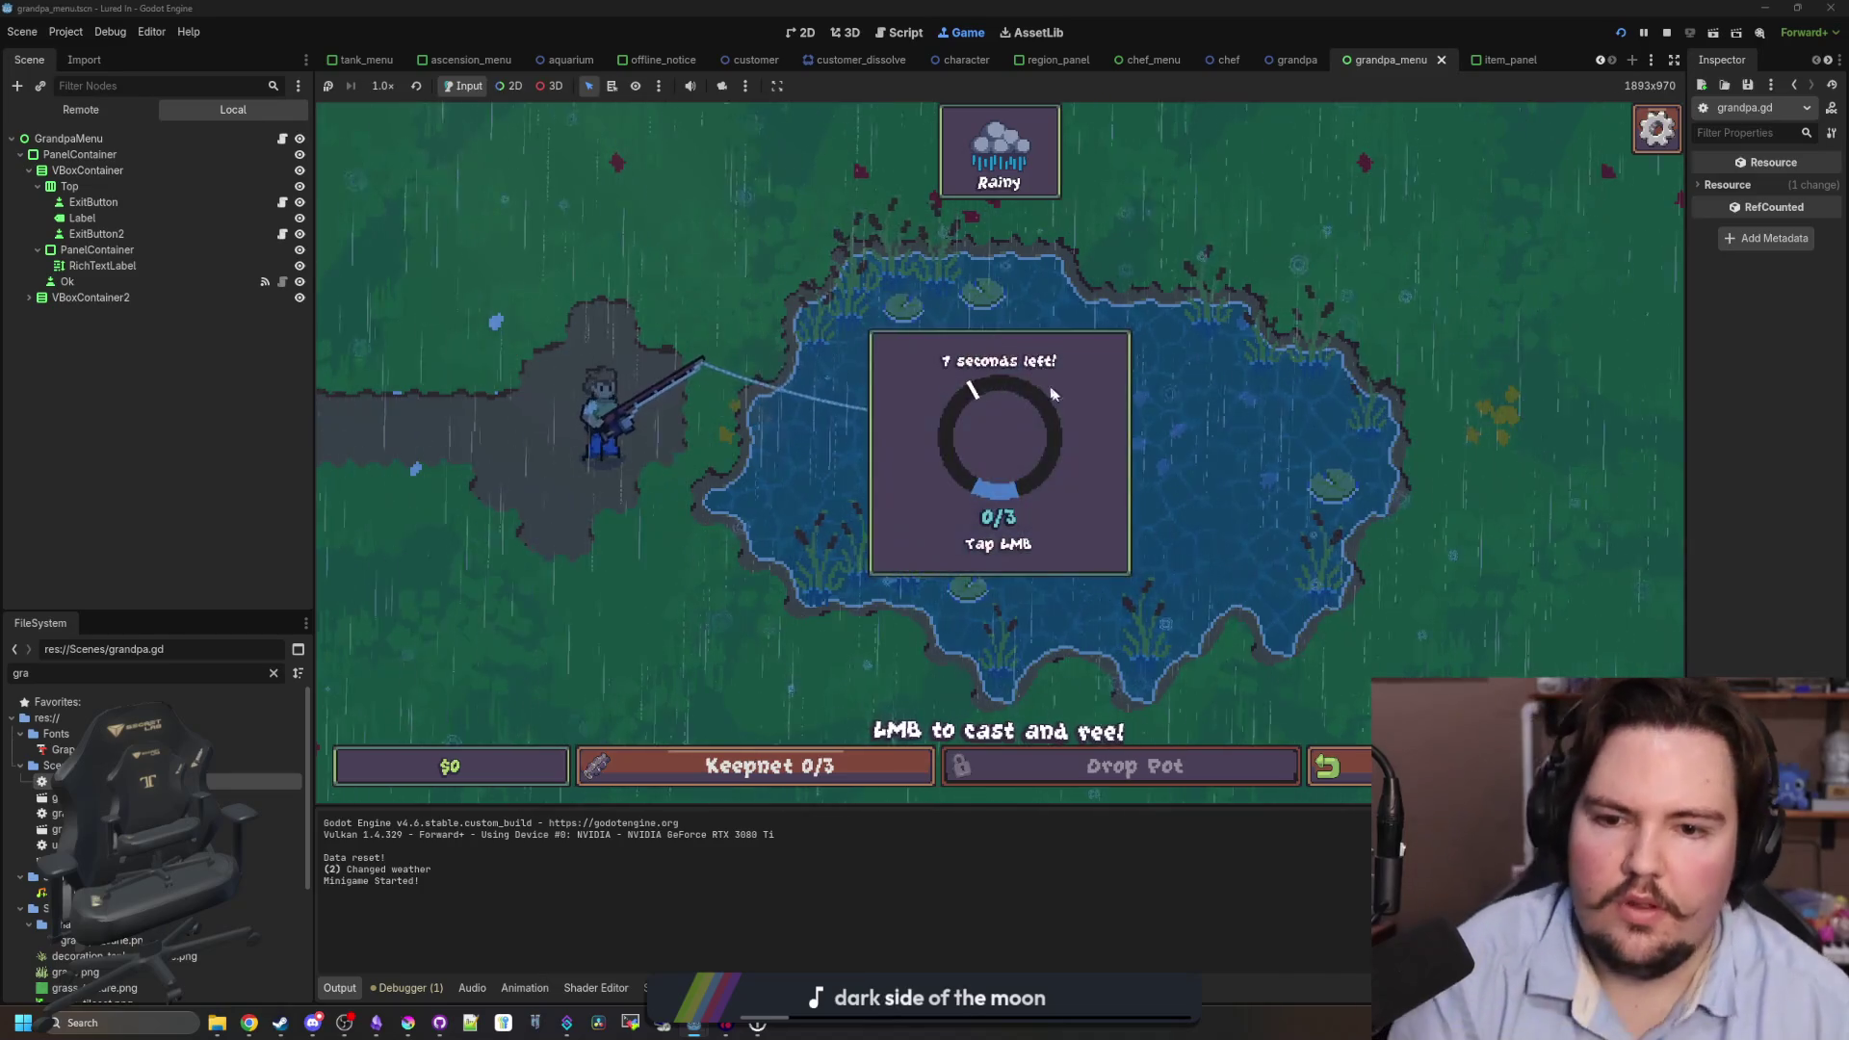
left_click(1069, 400)
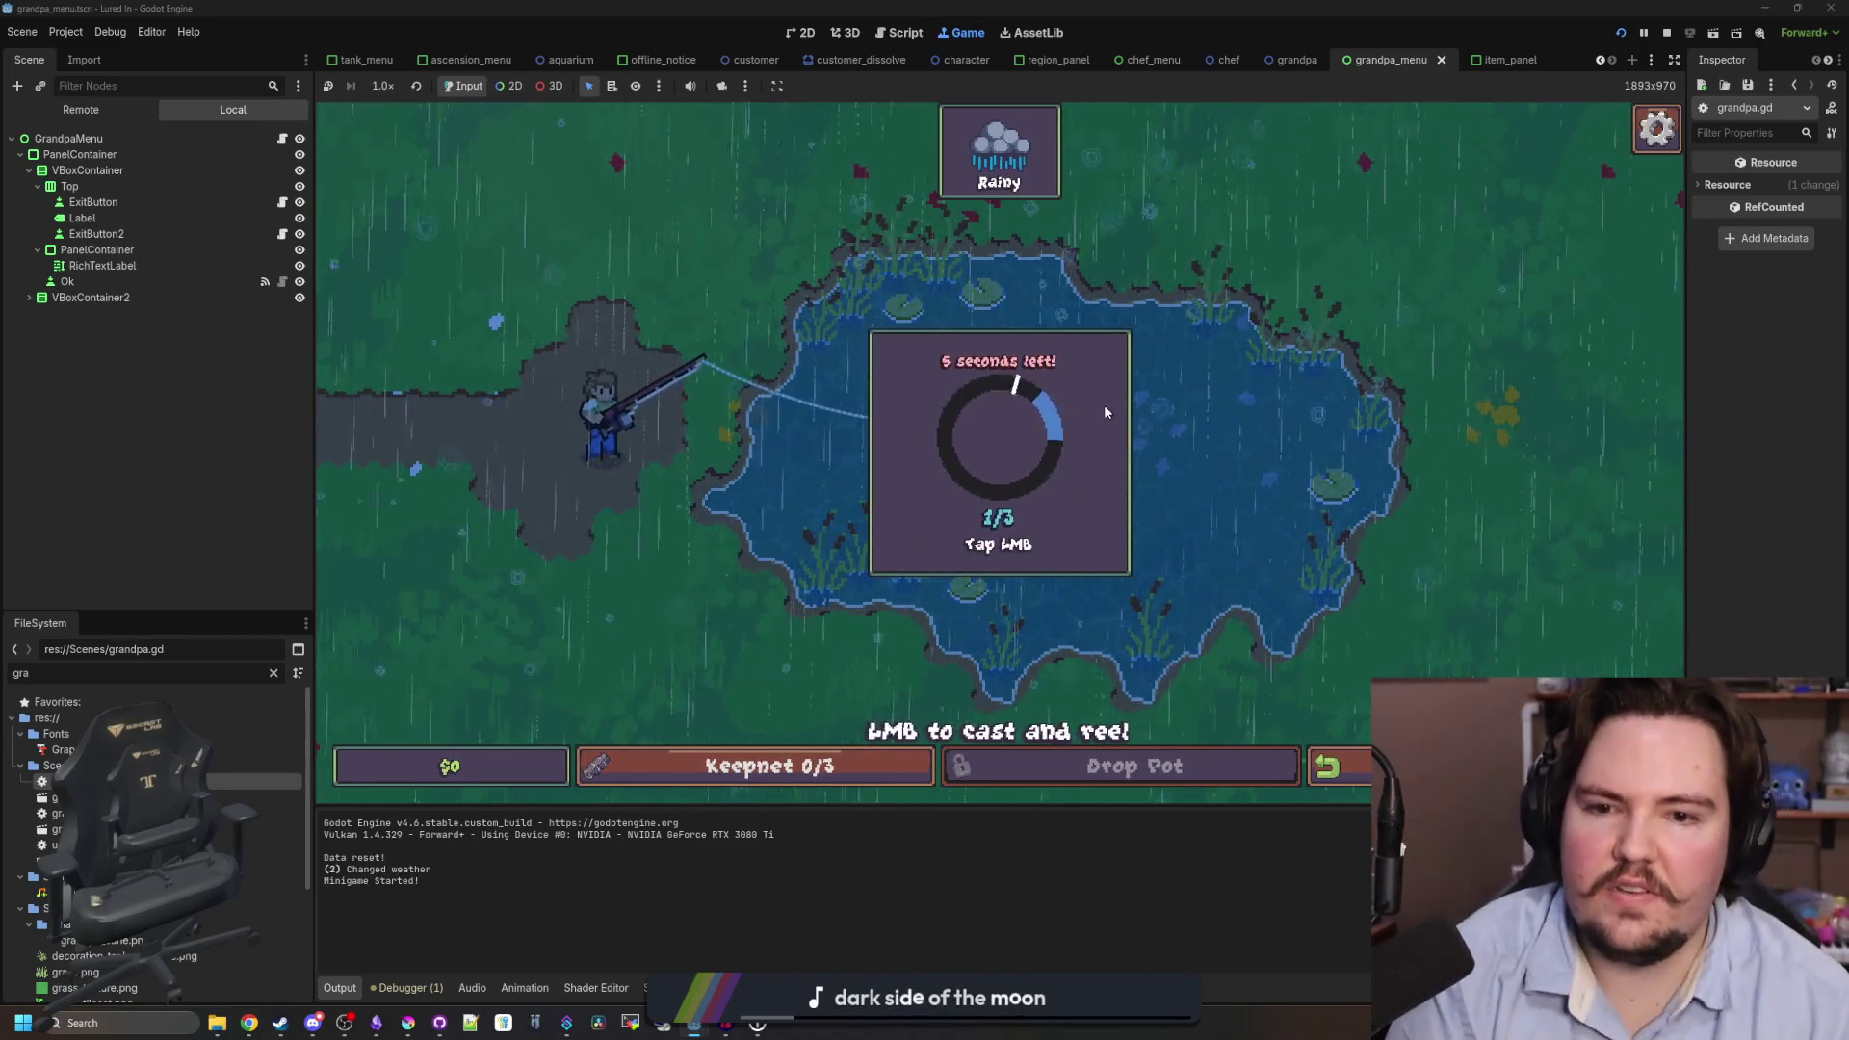
left_click(1106, 406)
left_click(1100, 401)
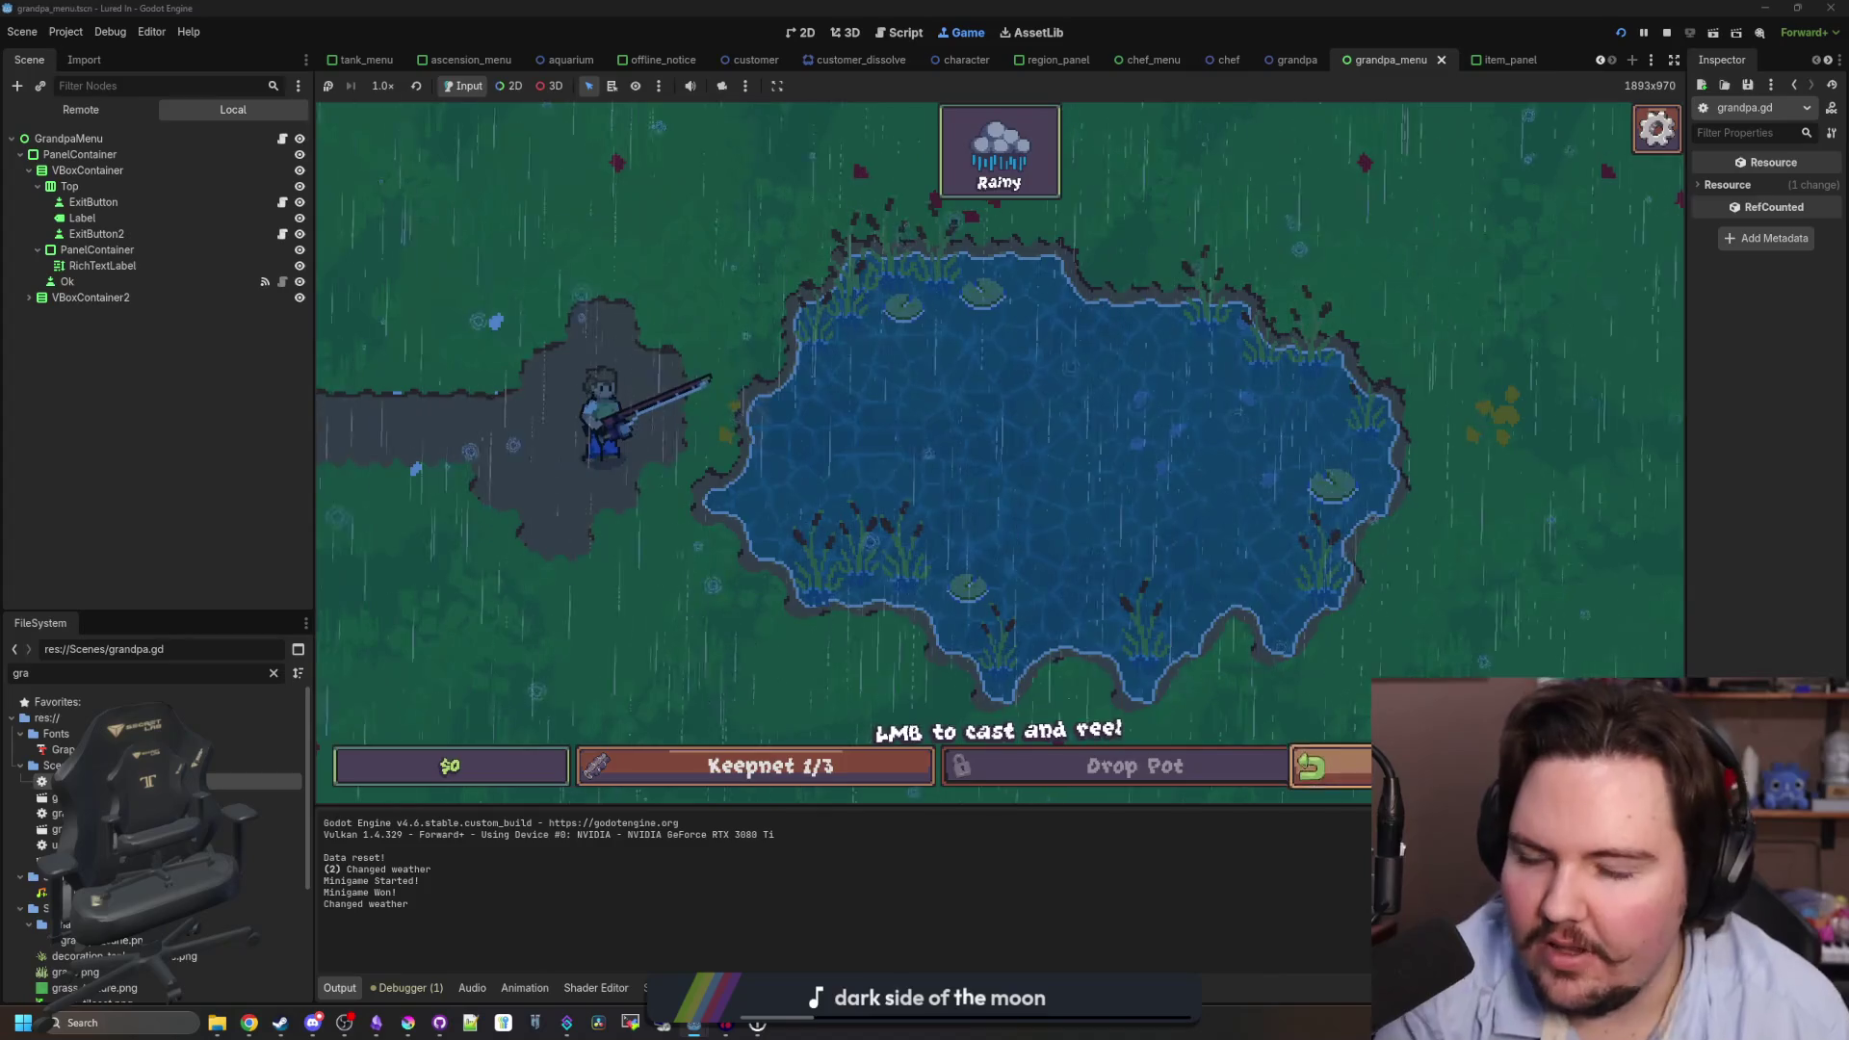
left_click(1329, 765)
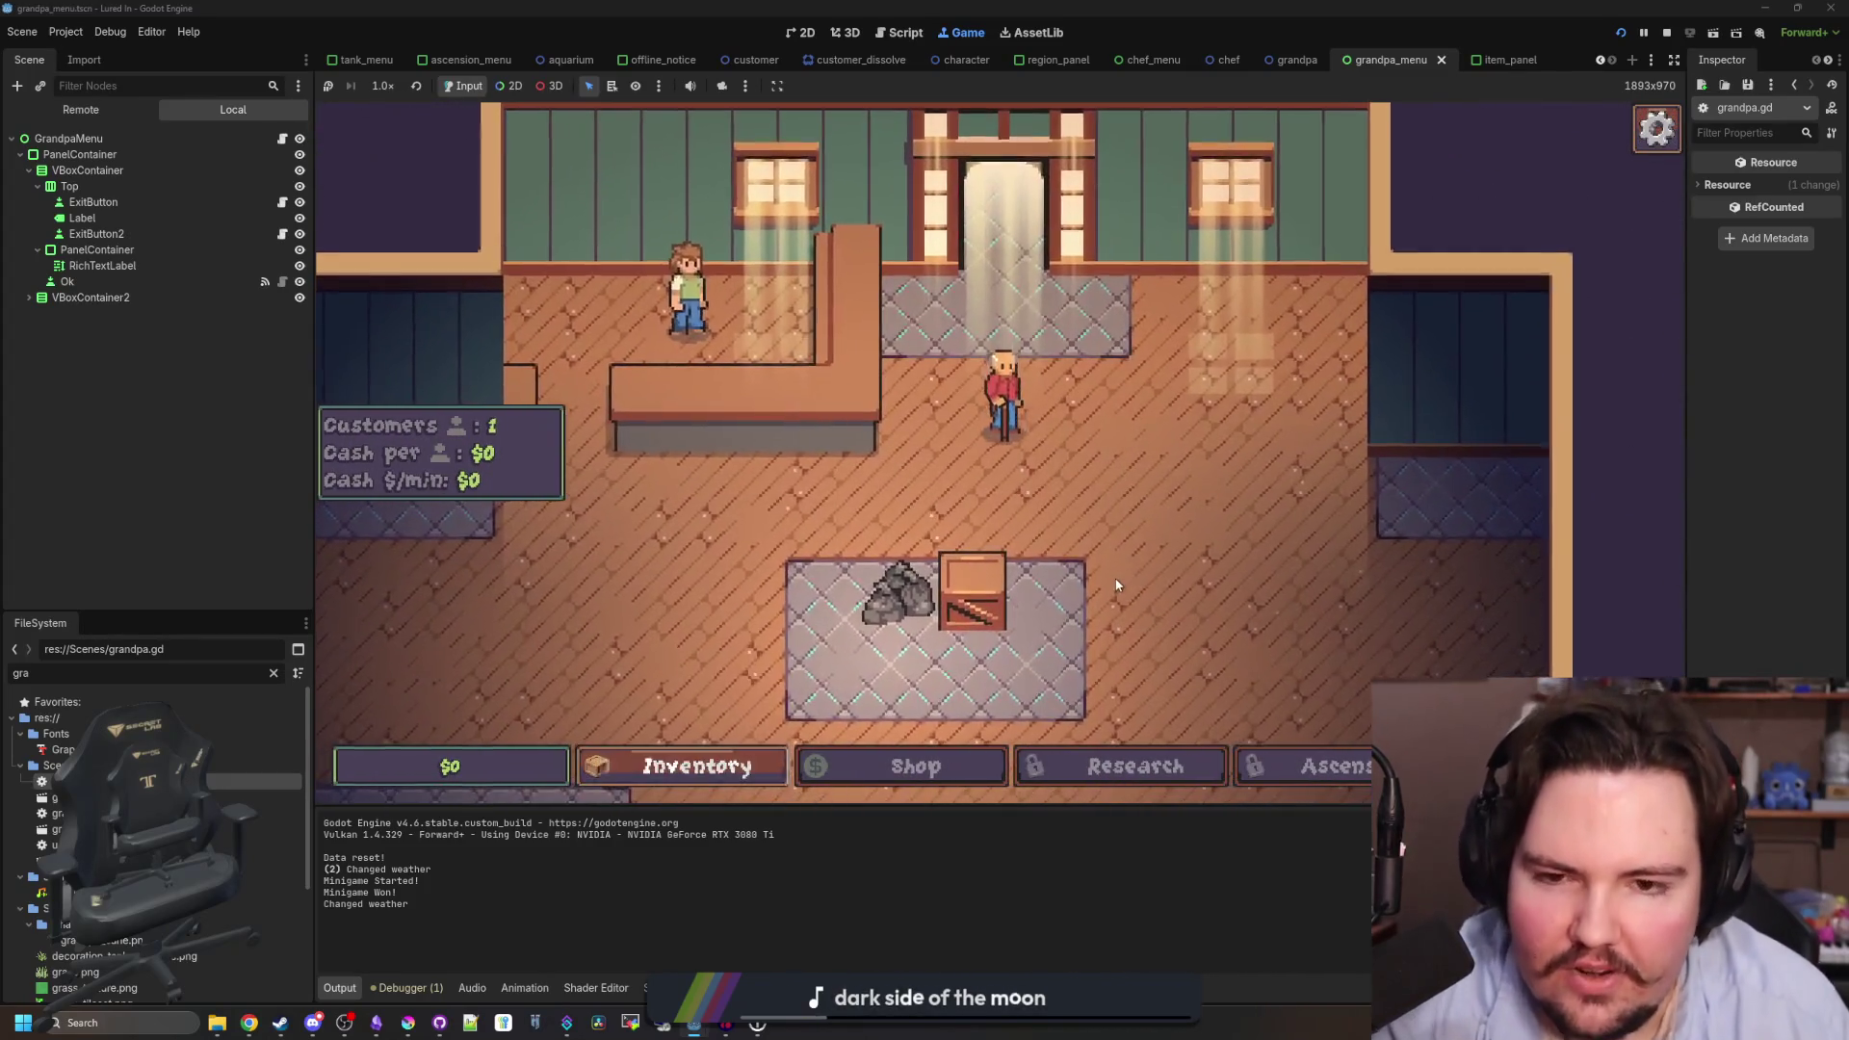
- Follow Grandpa's instruction and sell the single Goldfish from the inventory for $4
left_click(1002, 433)
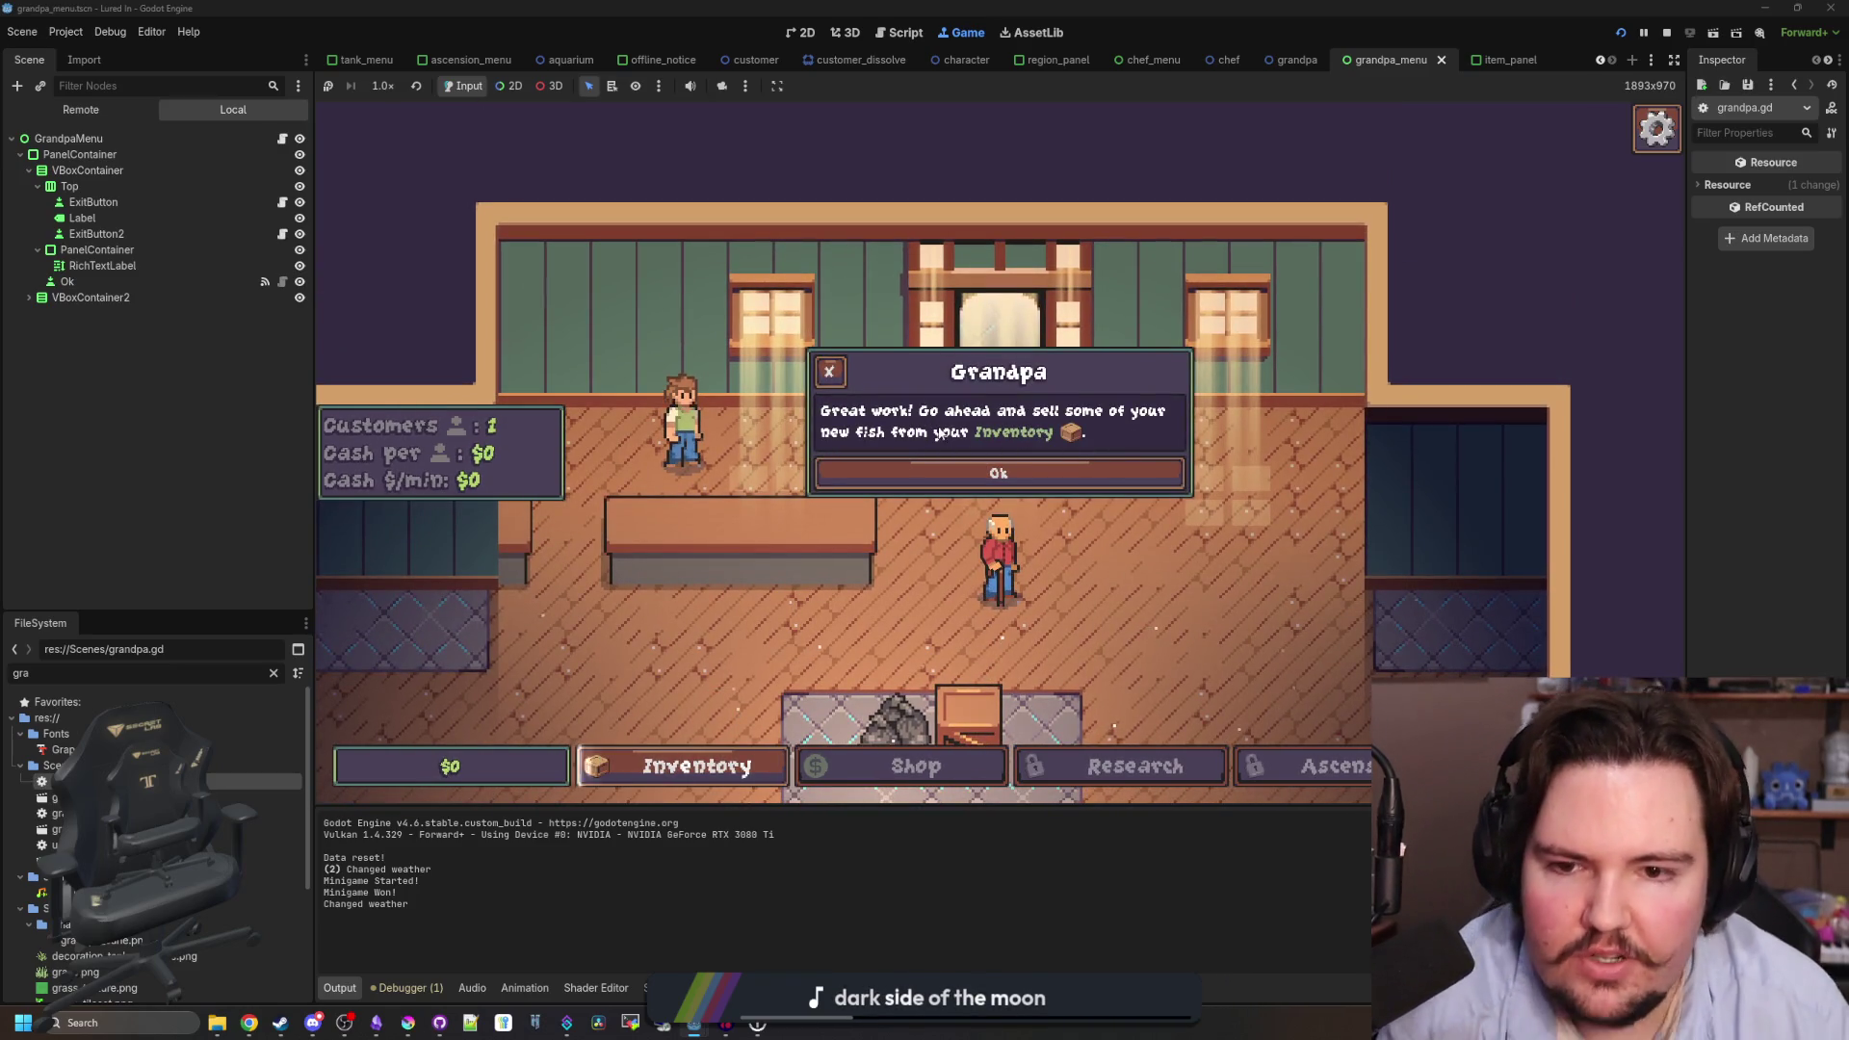
left_click(999, 473)
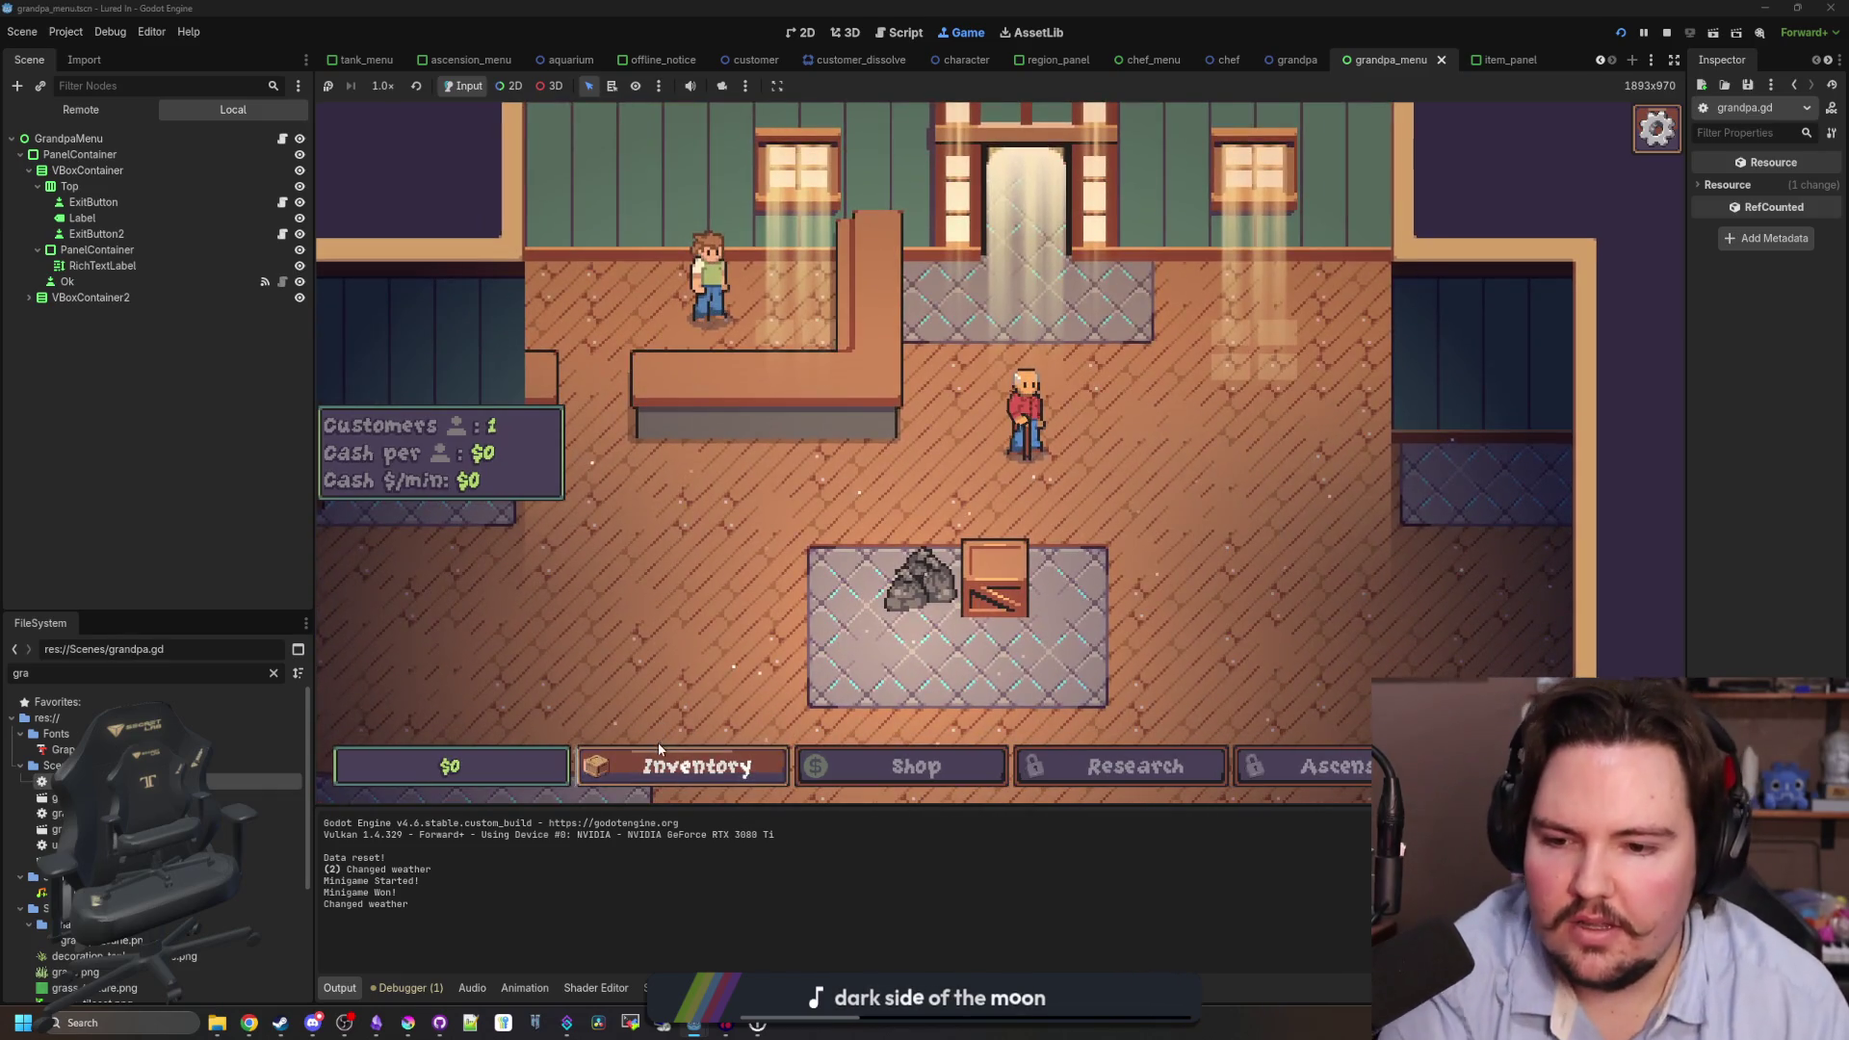
left_click(664, 761)
left_click(991, 445)
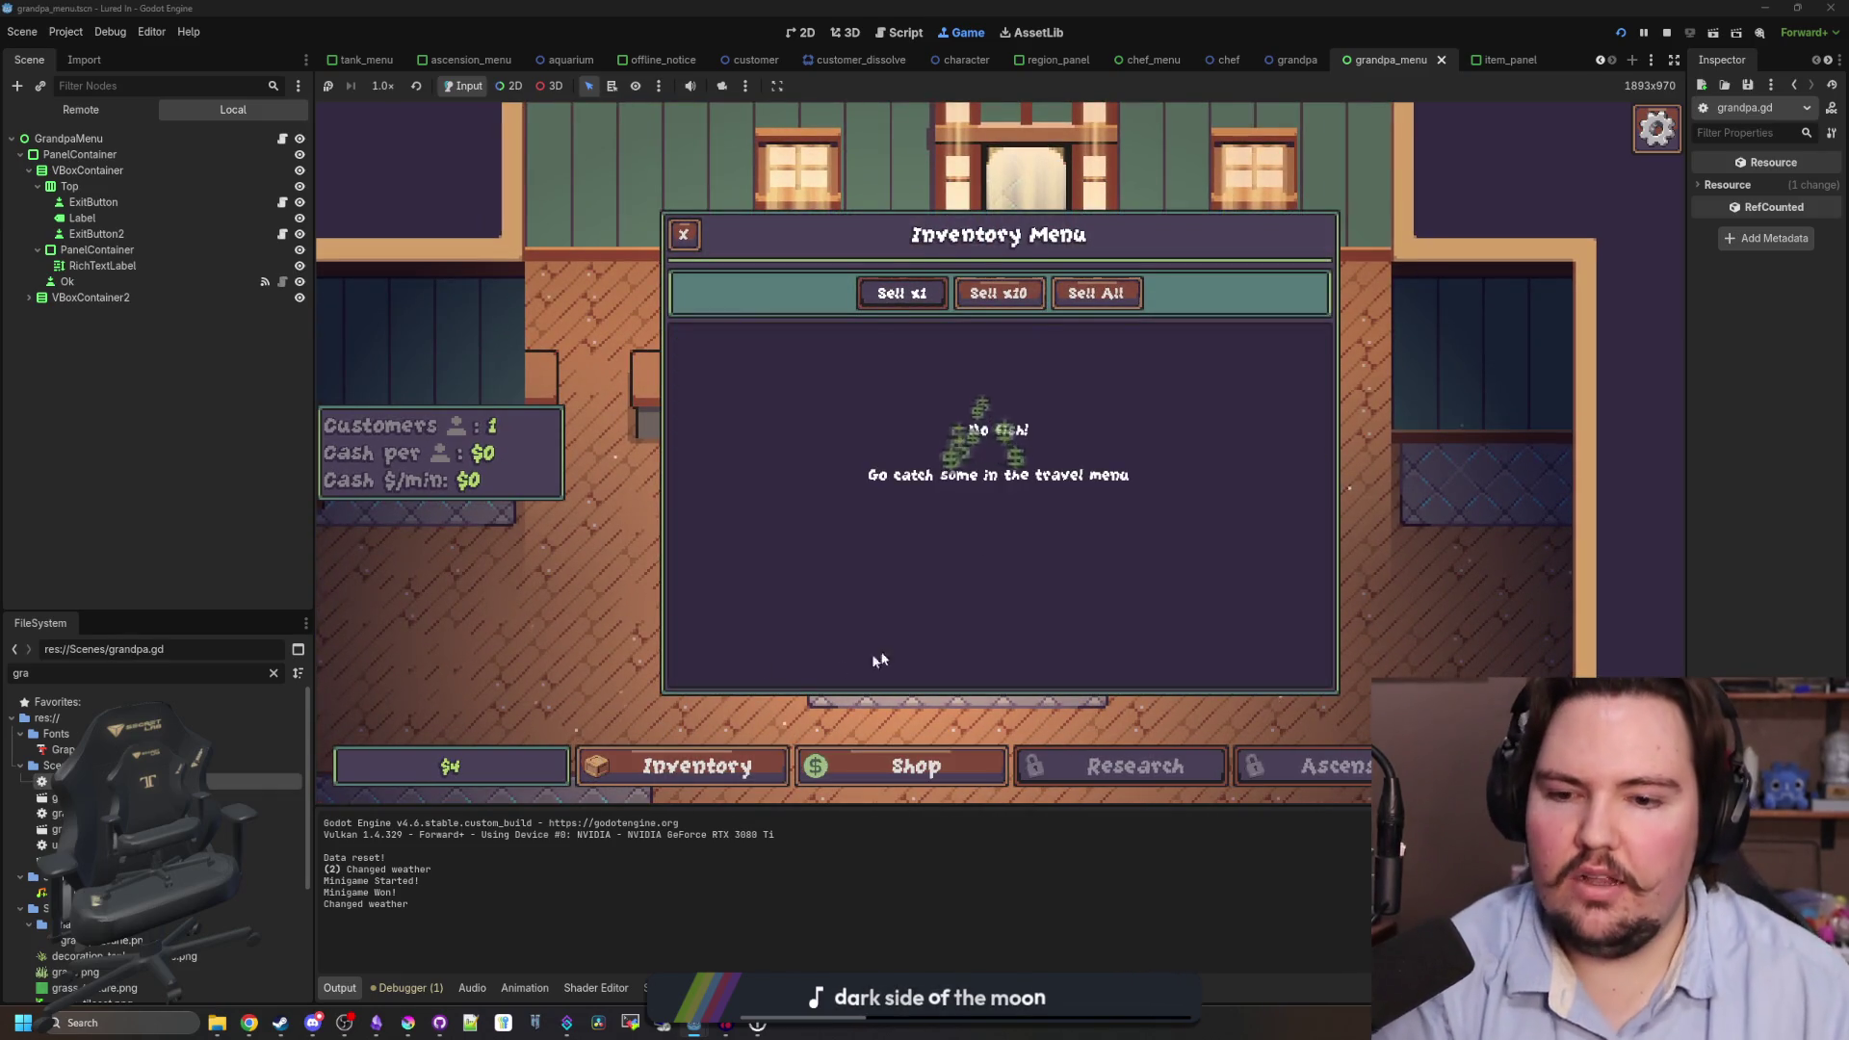
left_click(684, 235)
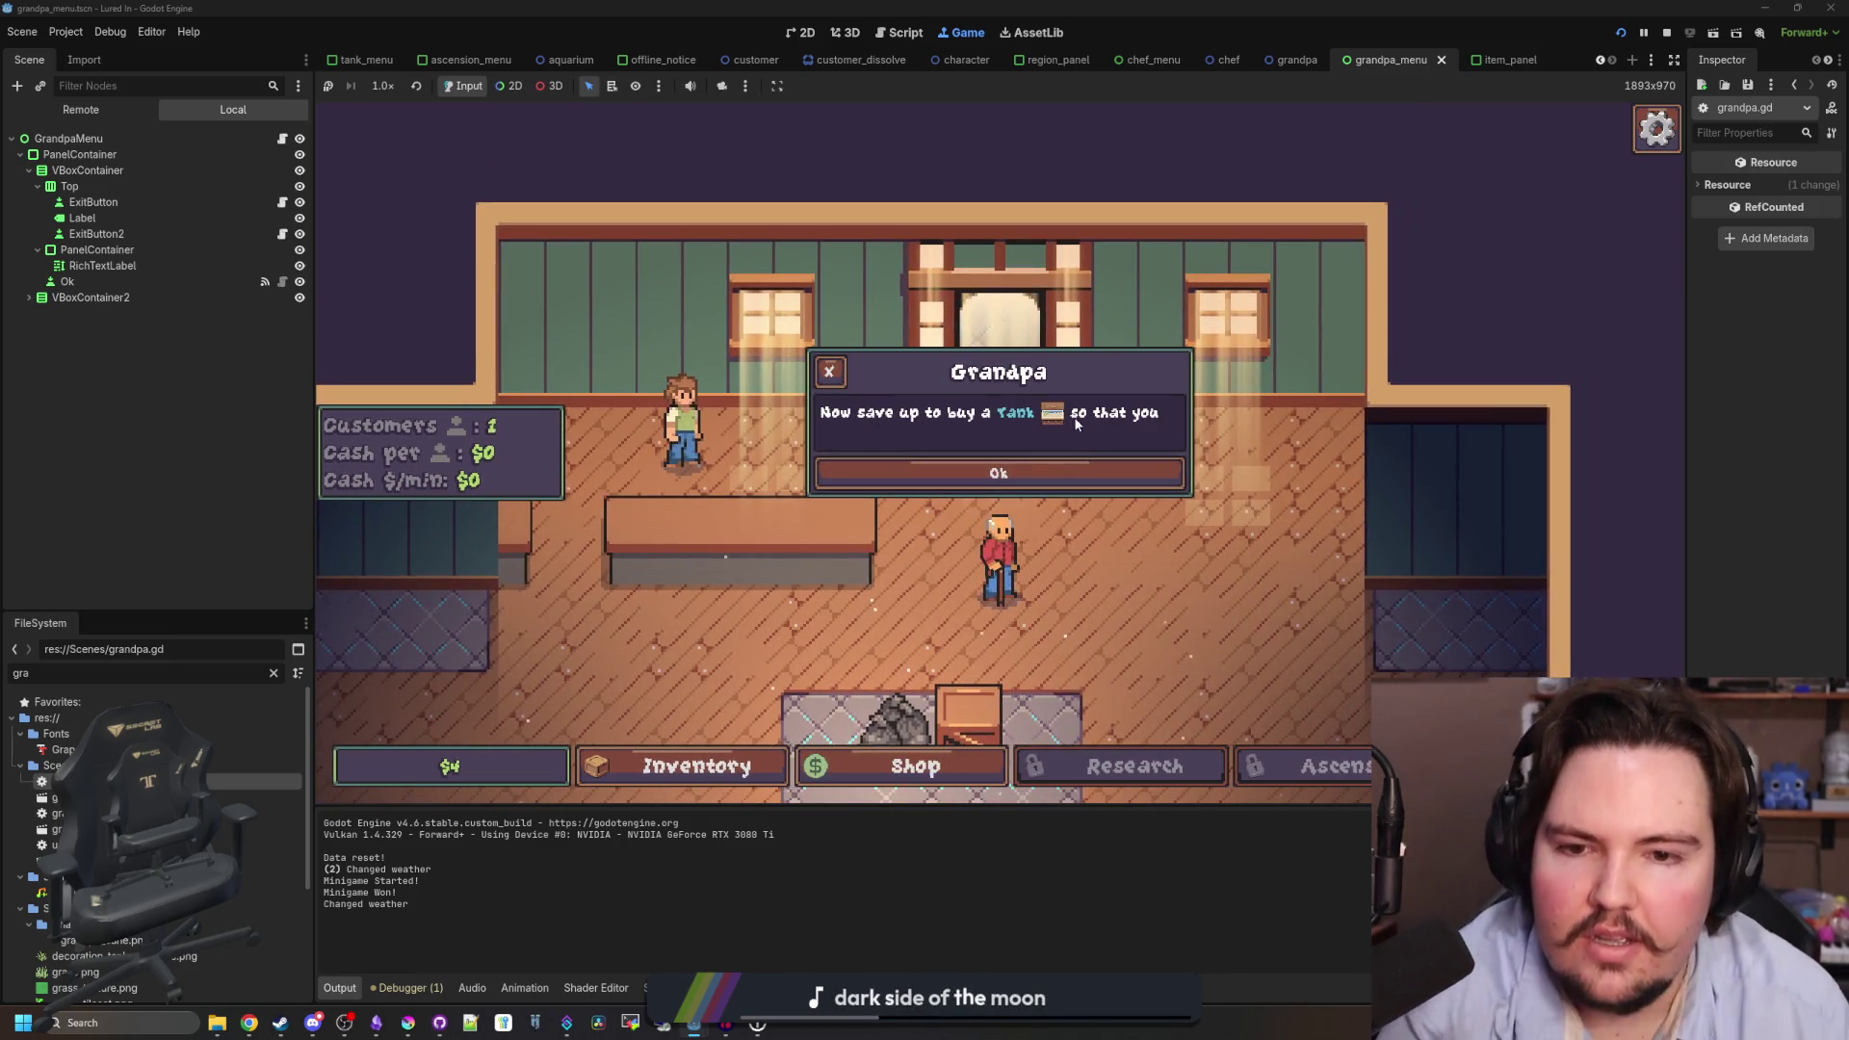
- Use the money cheat to add cash, then buy a New Tank for $10, leaving $990
left_click(1032, 476)
key("grave")
type("oney 10")
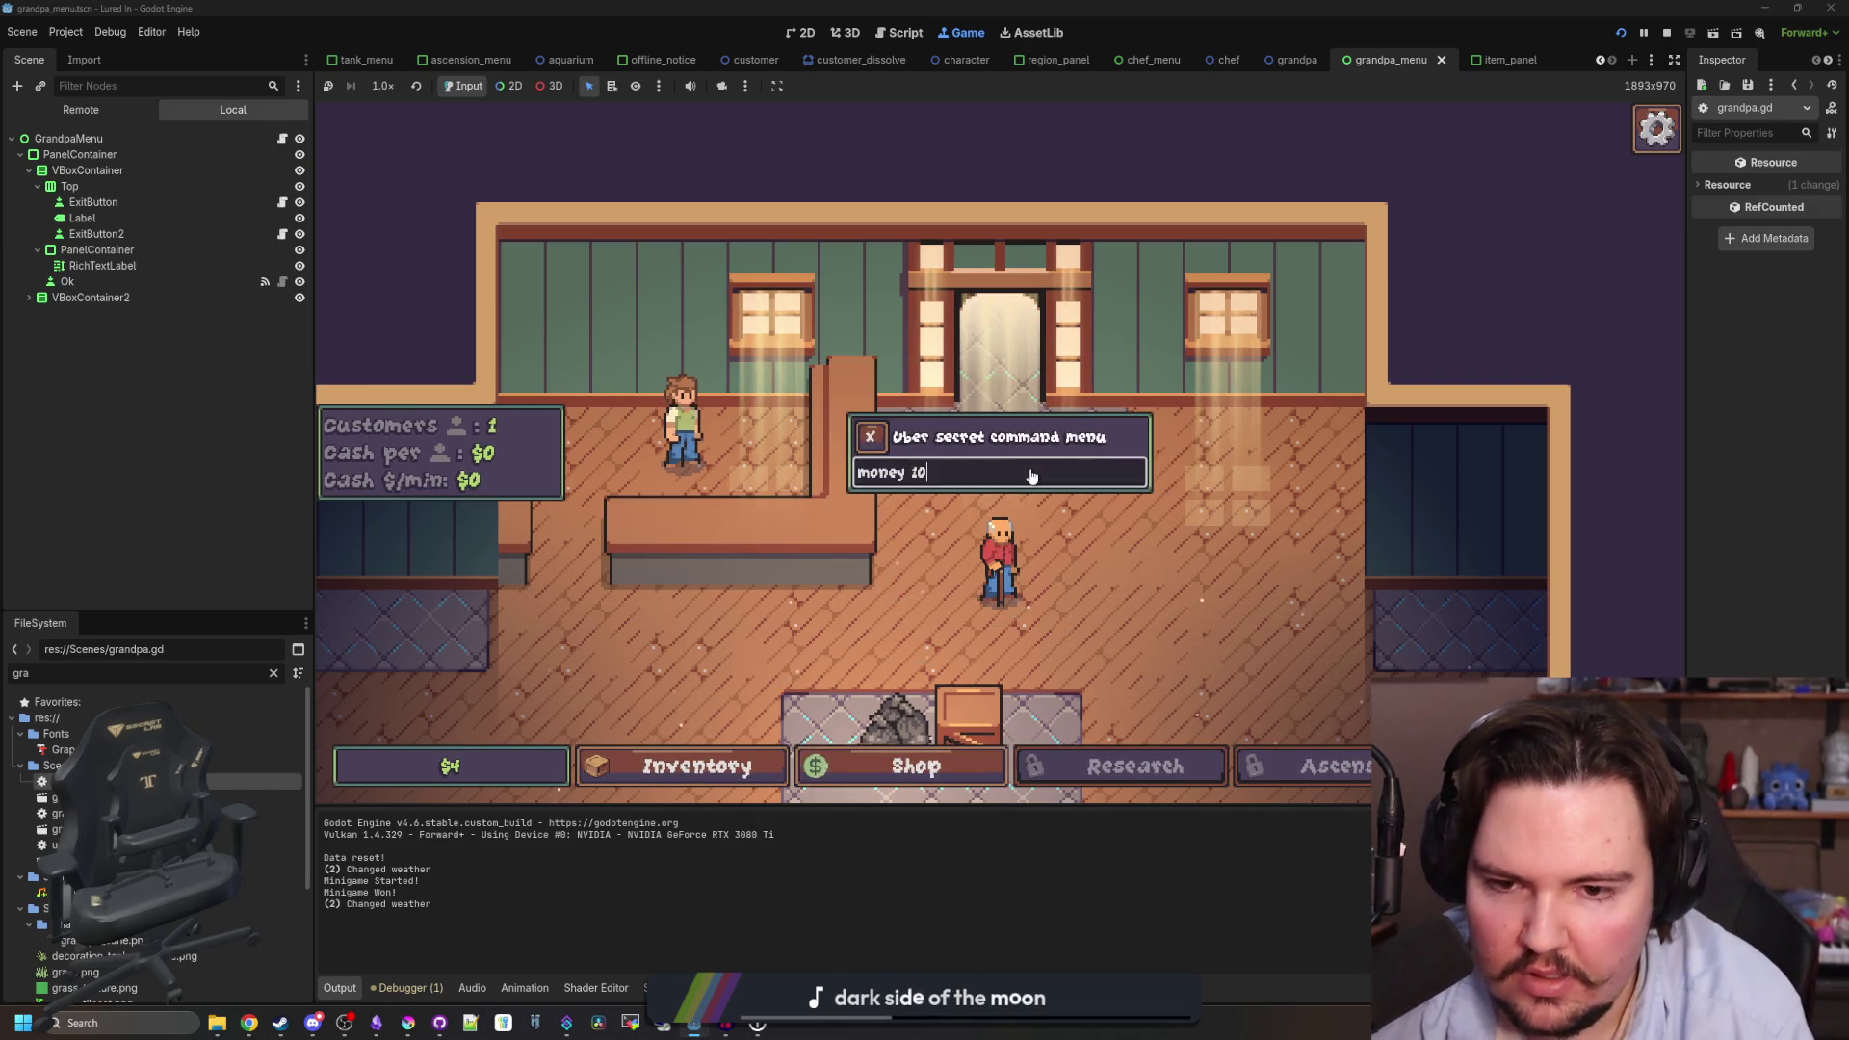
left_click(915, 765)
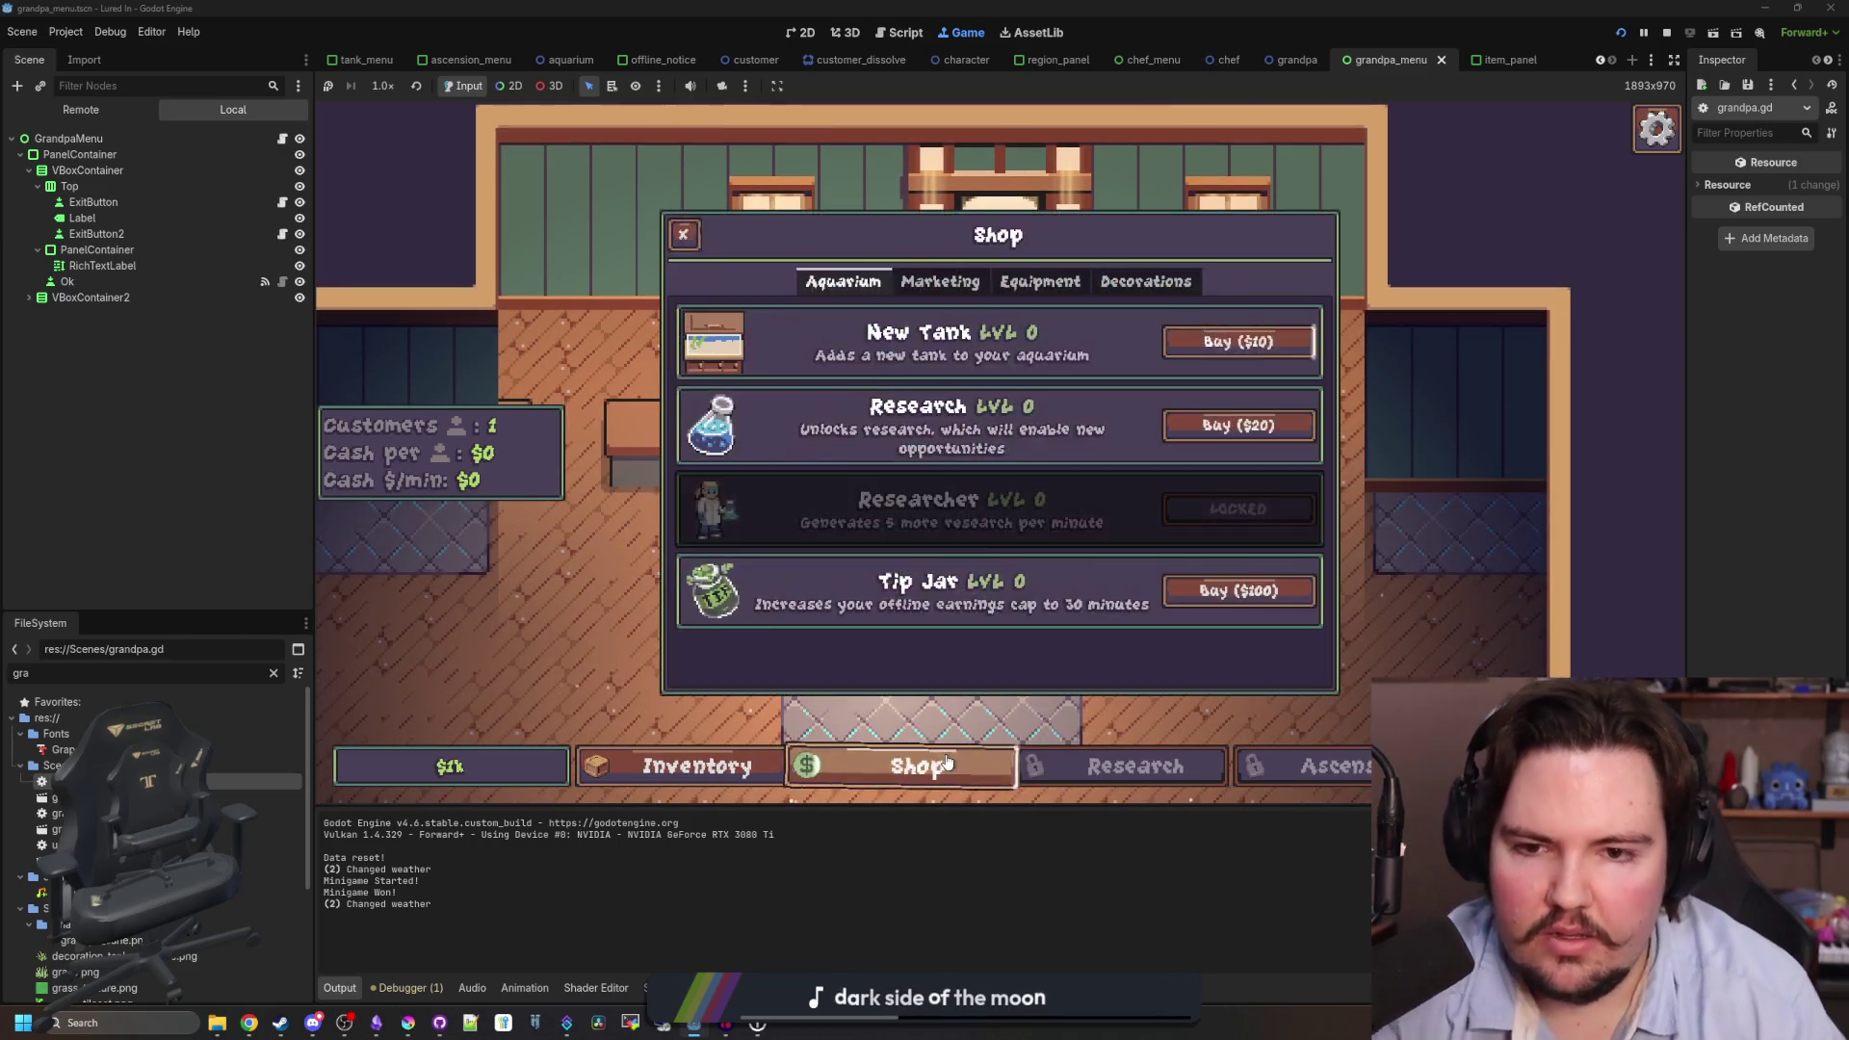
left_click(1260, 344)
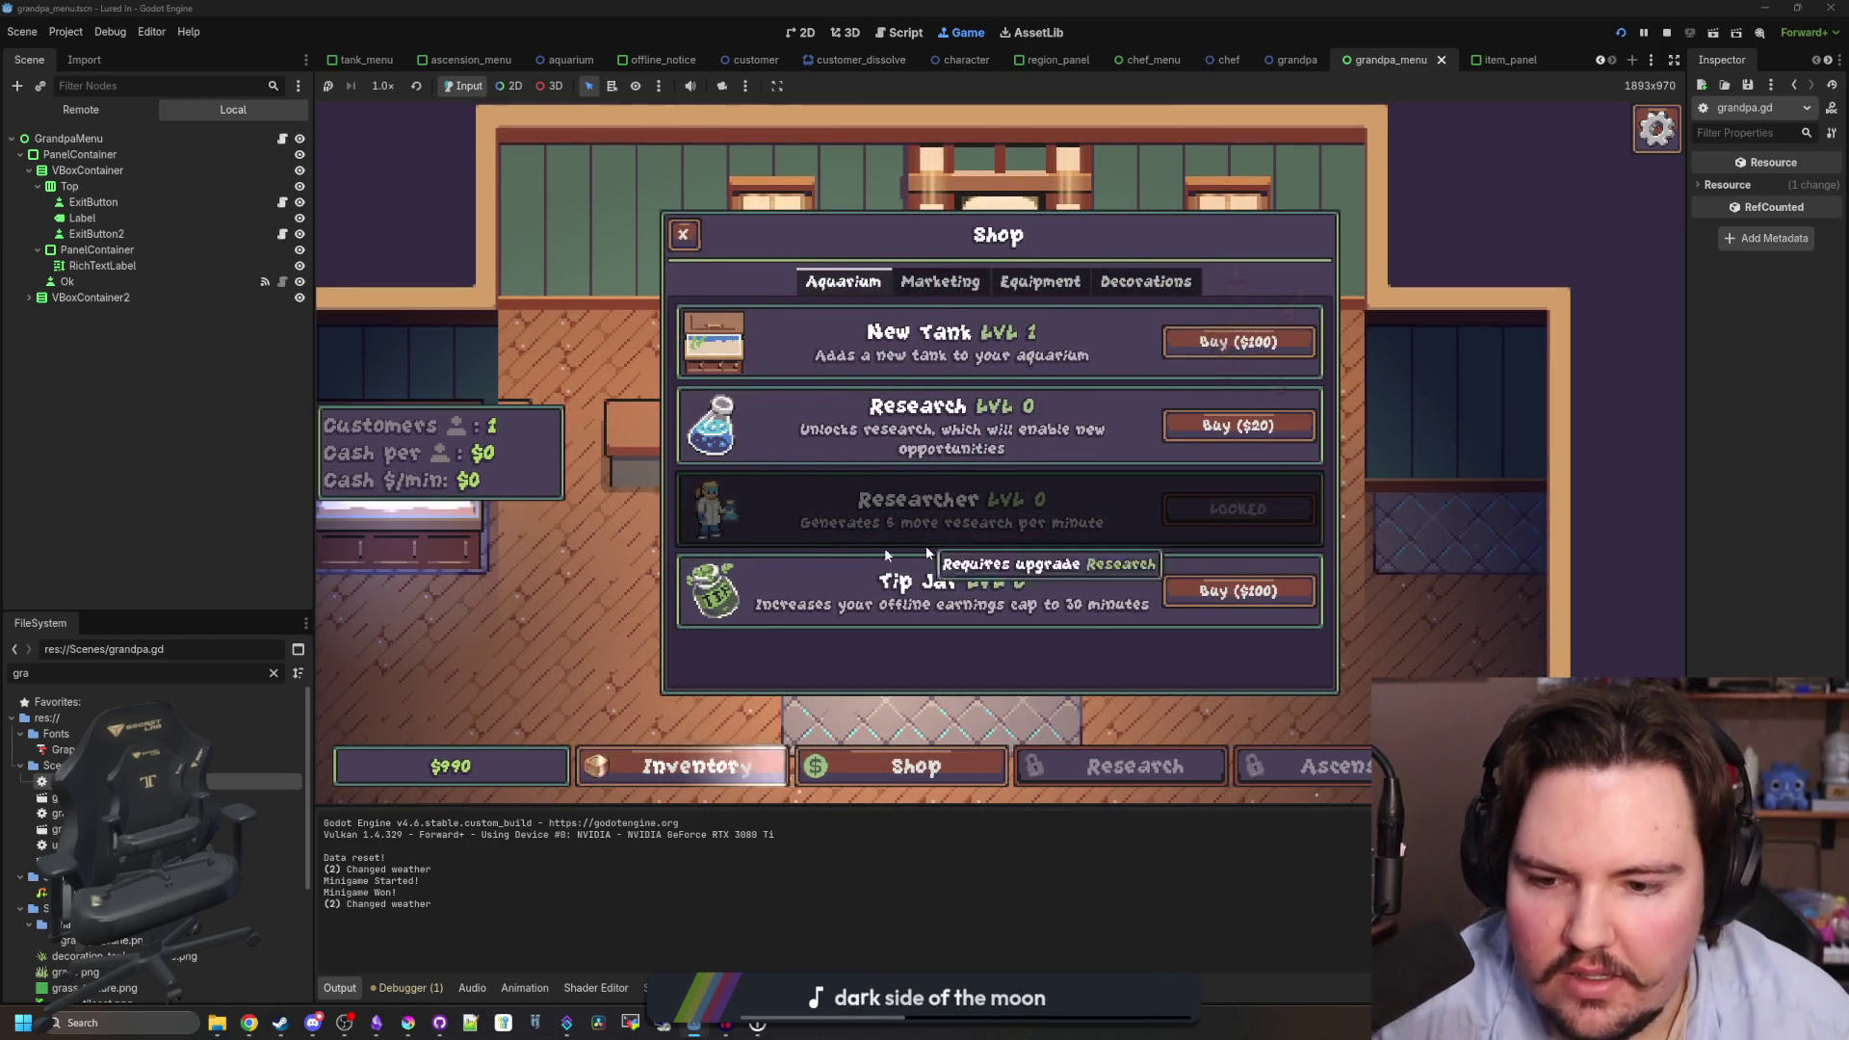
left_click(684, 237)
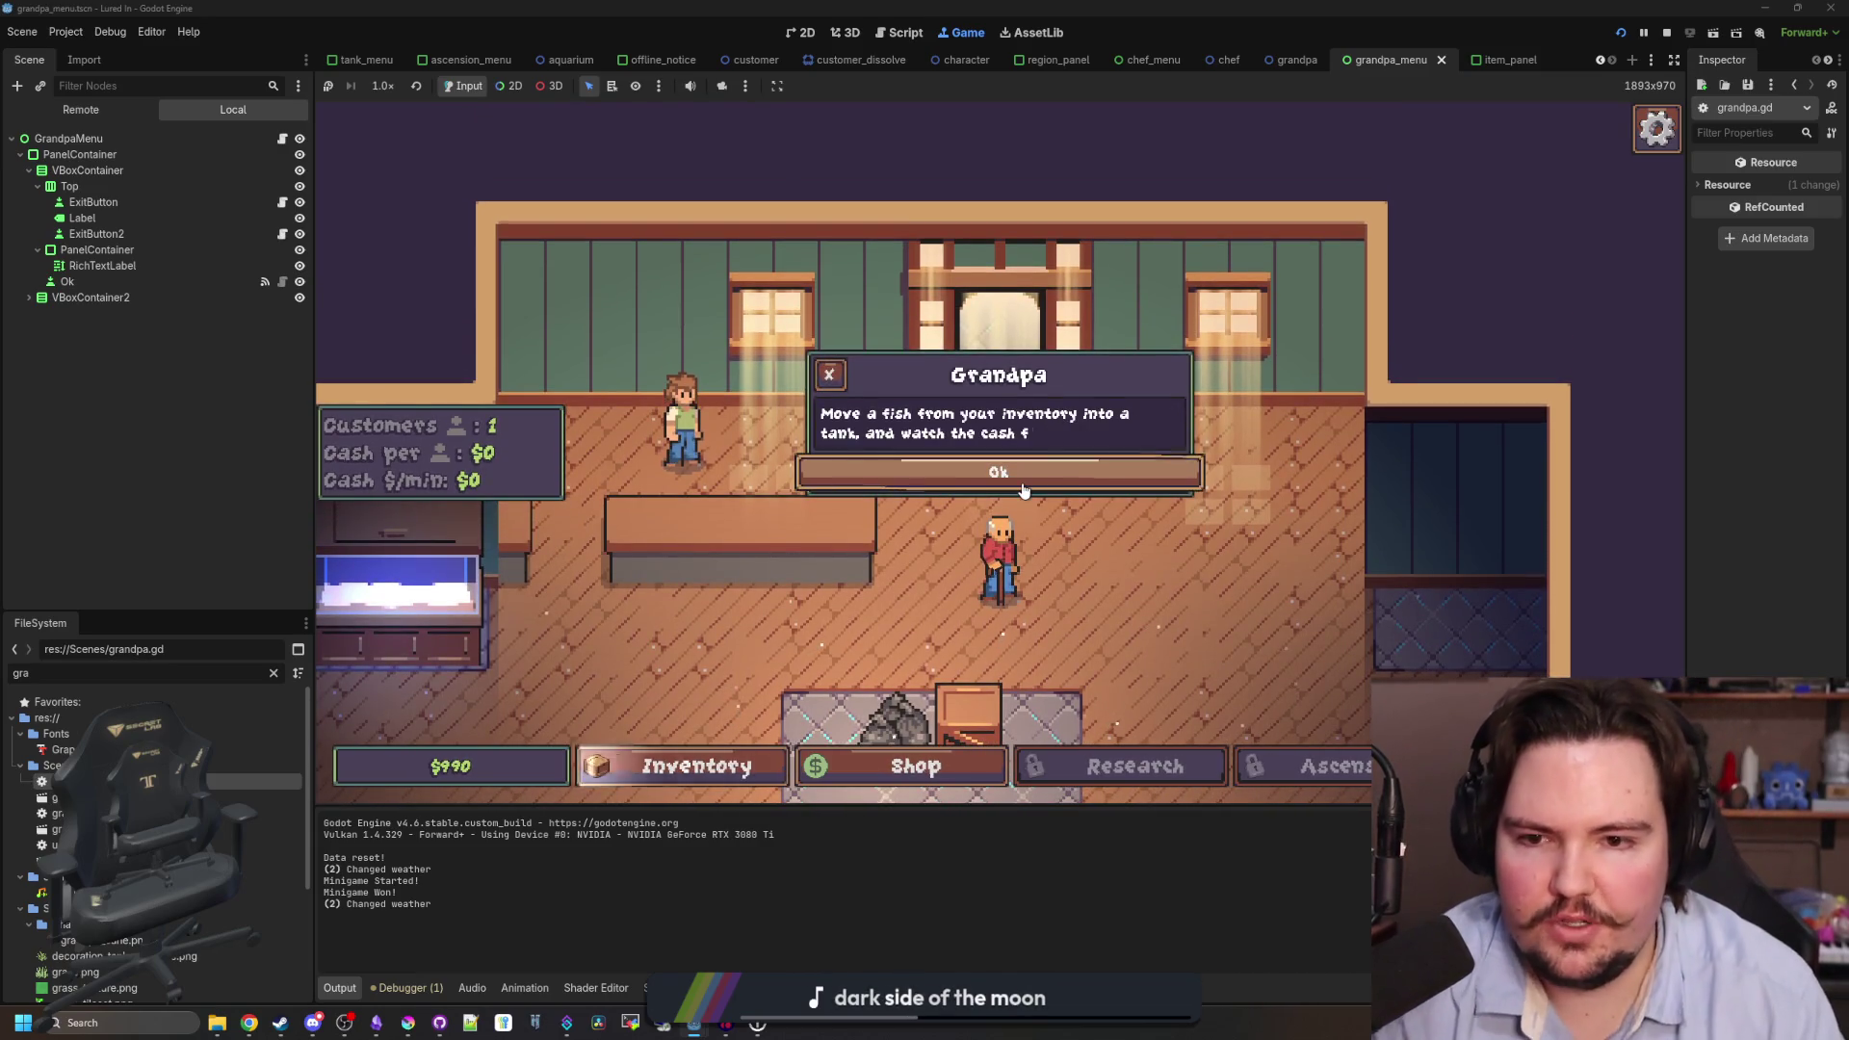
left_click(1024, 491)
- Run the giveall 1 cheat to get one of every fish, then browse the fish inventory
key("grave")
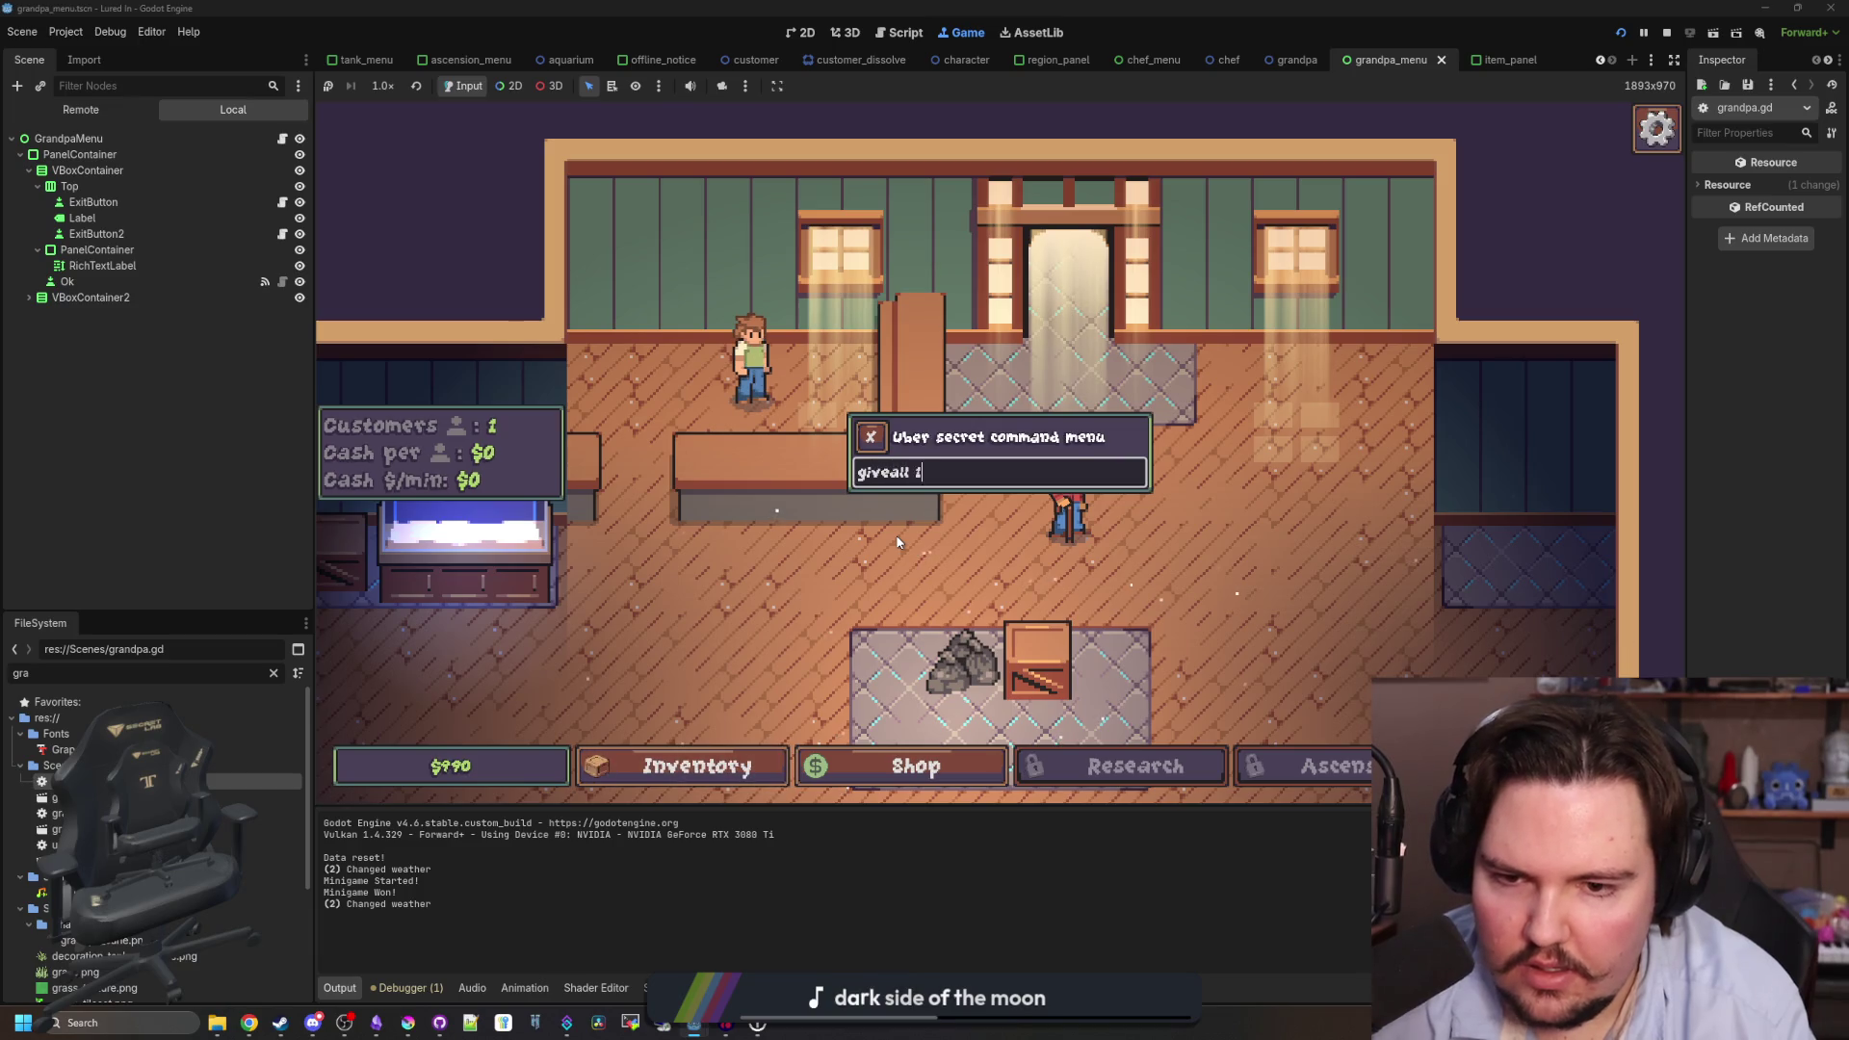
key("Return")
left_click(696, 766)
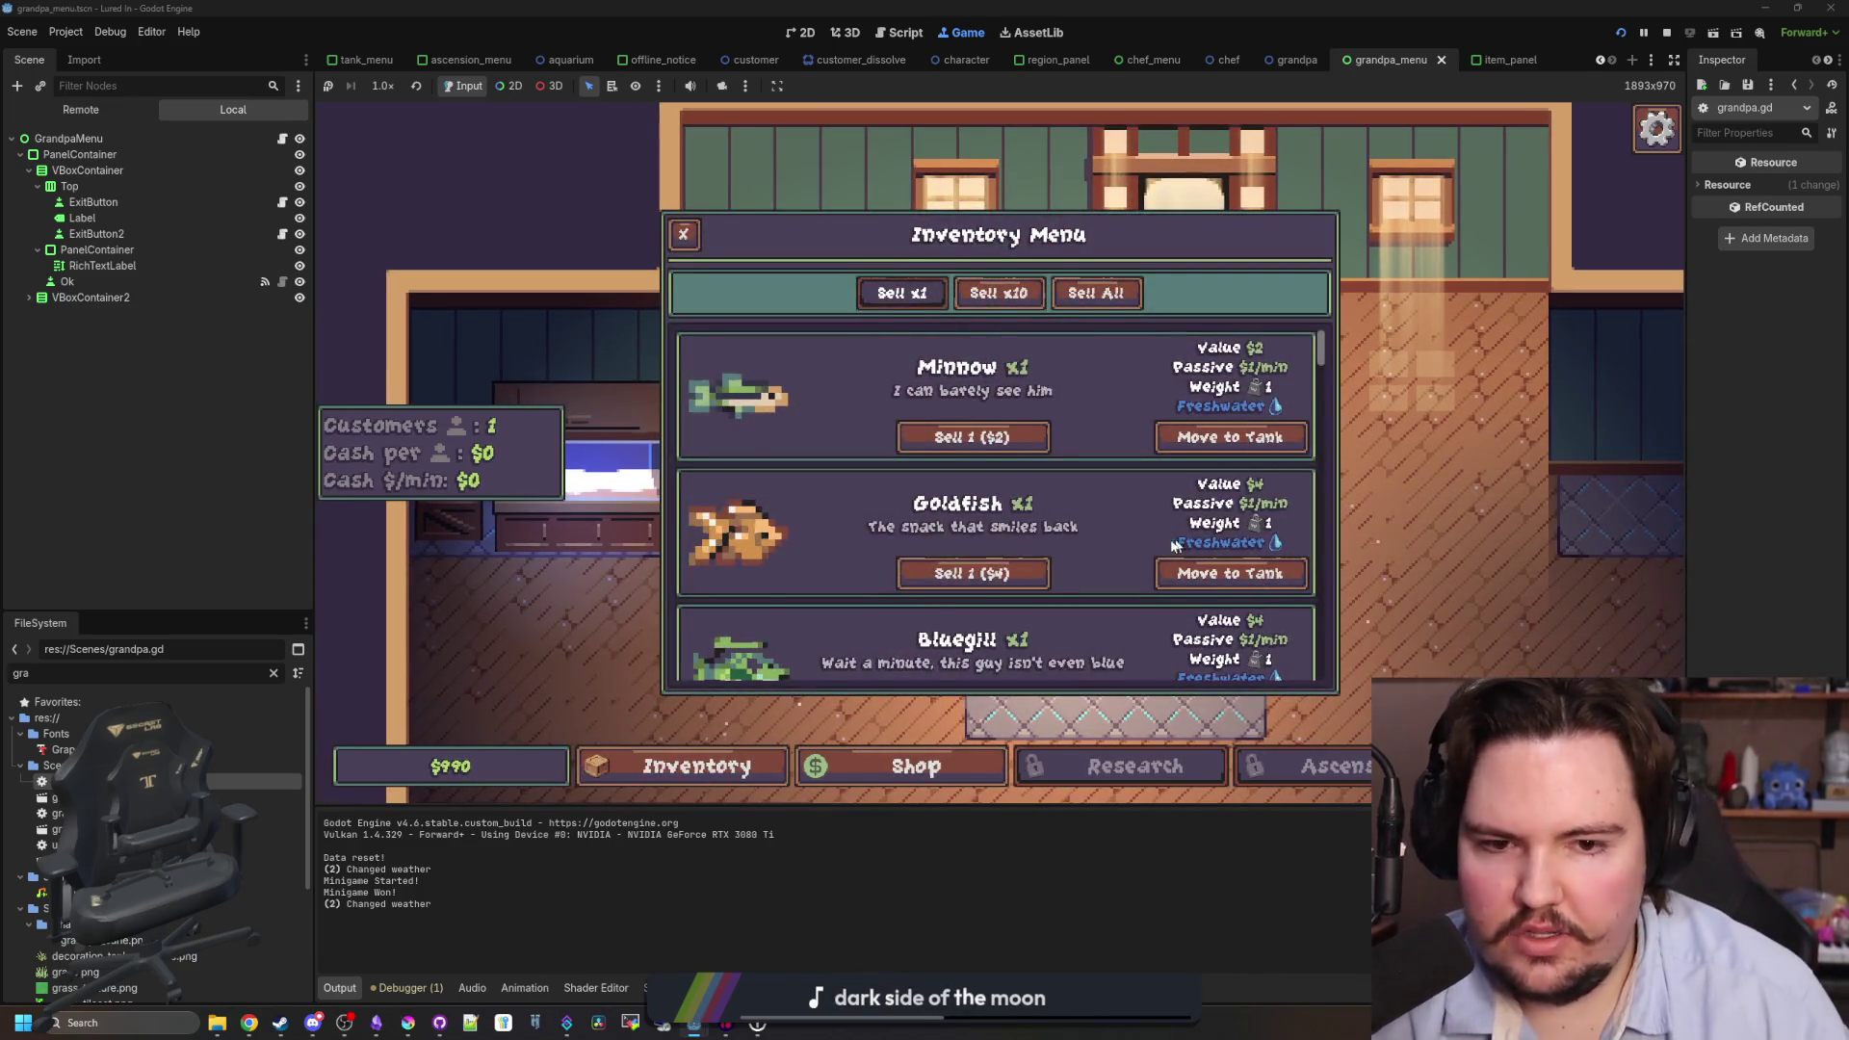
scroll(1156, 542, "down", 3)
scroll(1150, 541, "up", 3)
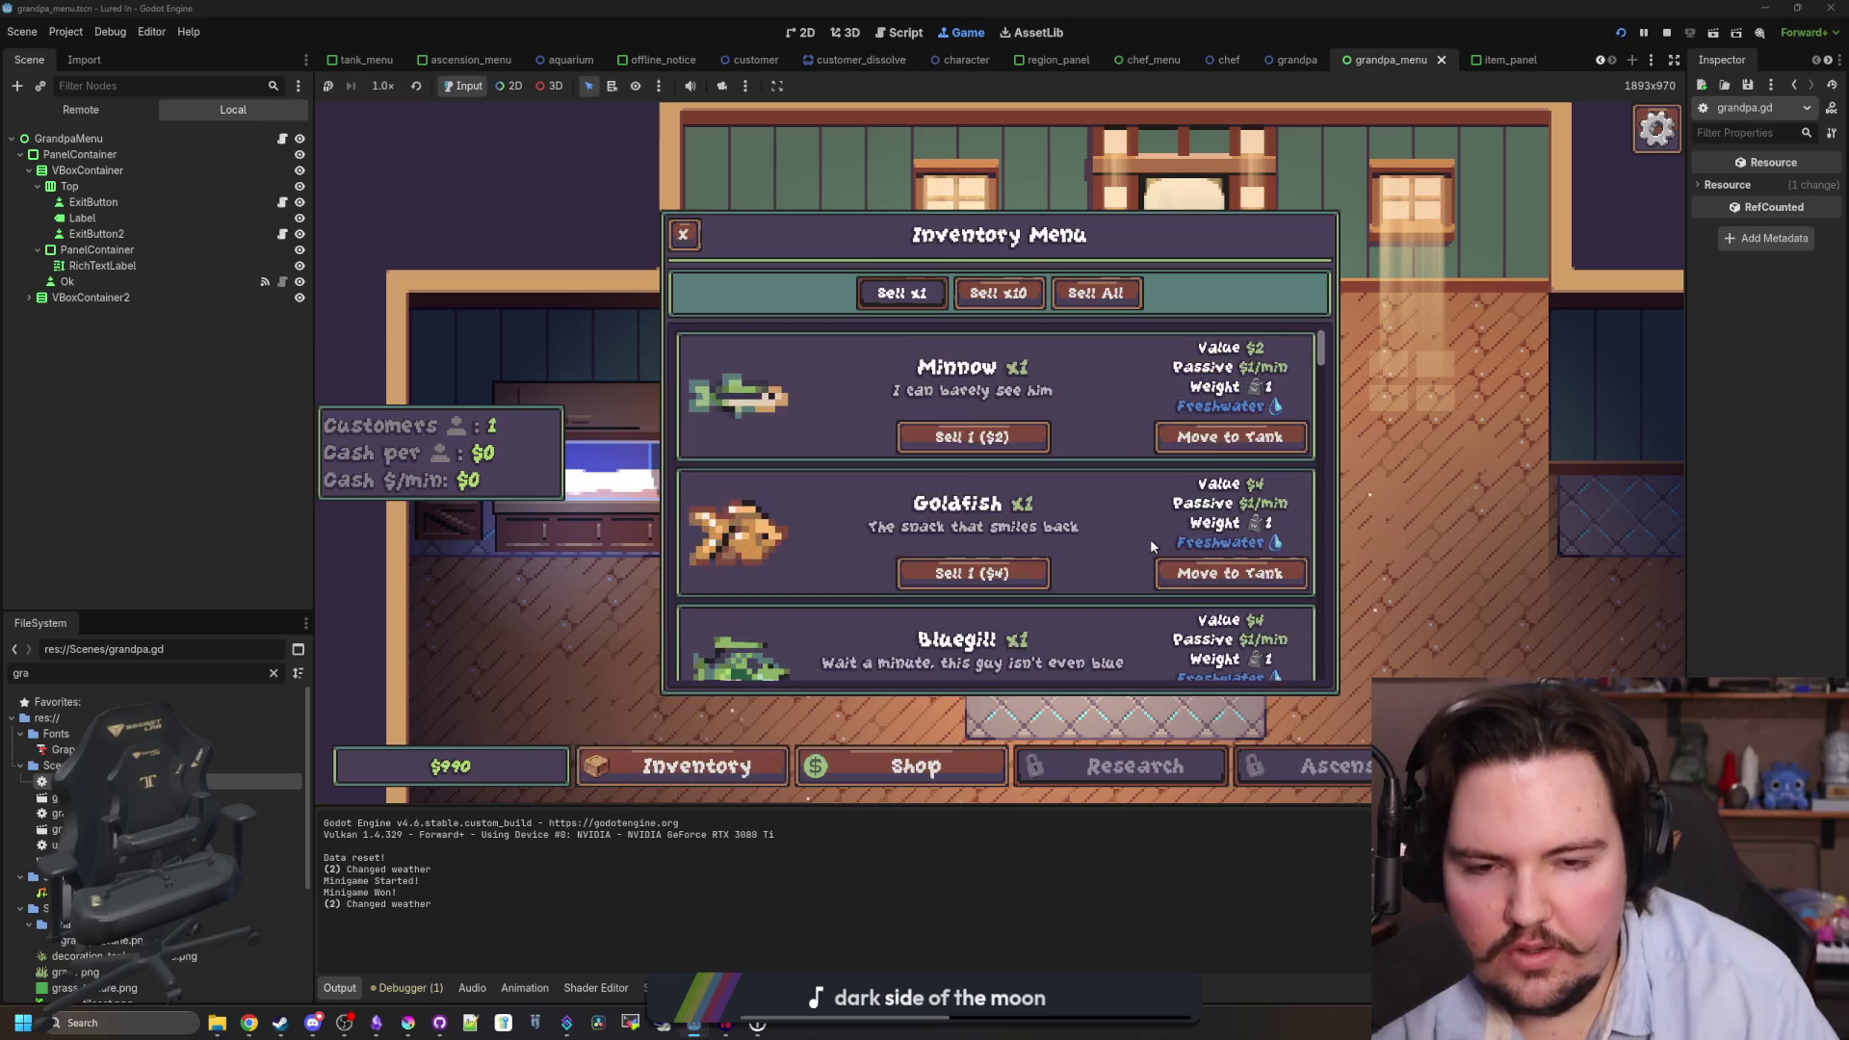
- Move the Minnow into the new tank and talk to Grandpa for his final message
left_click(1230, 436)
left_click(661, 431)
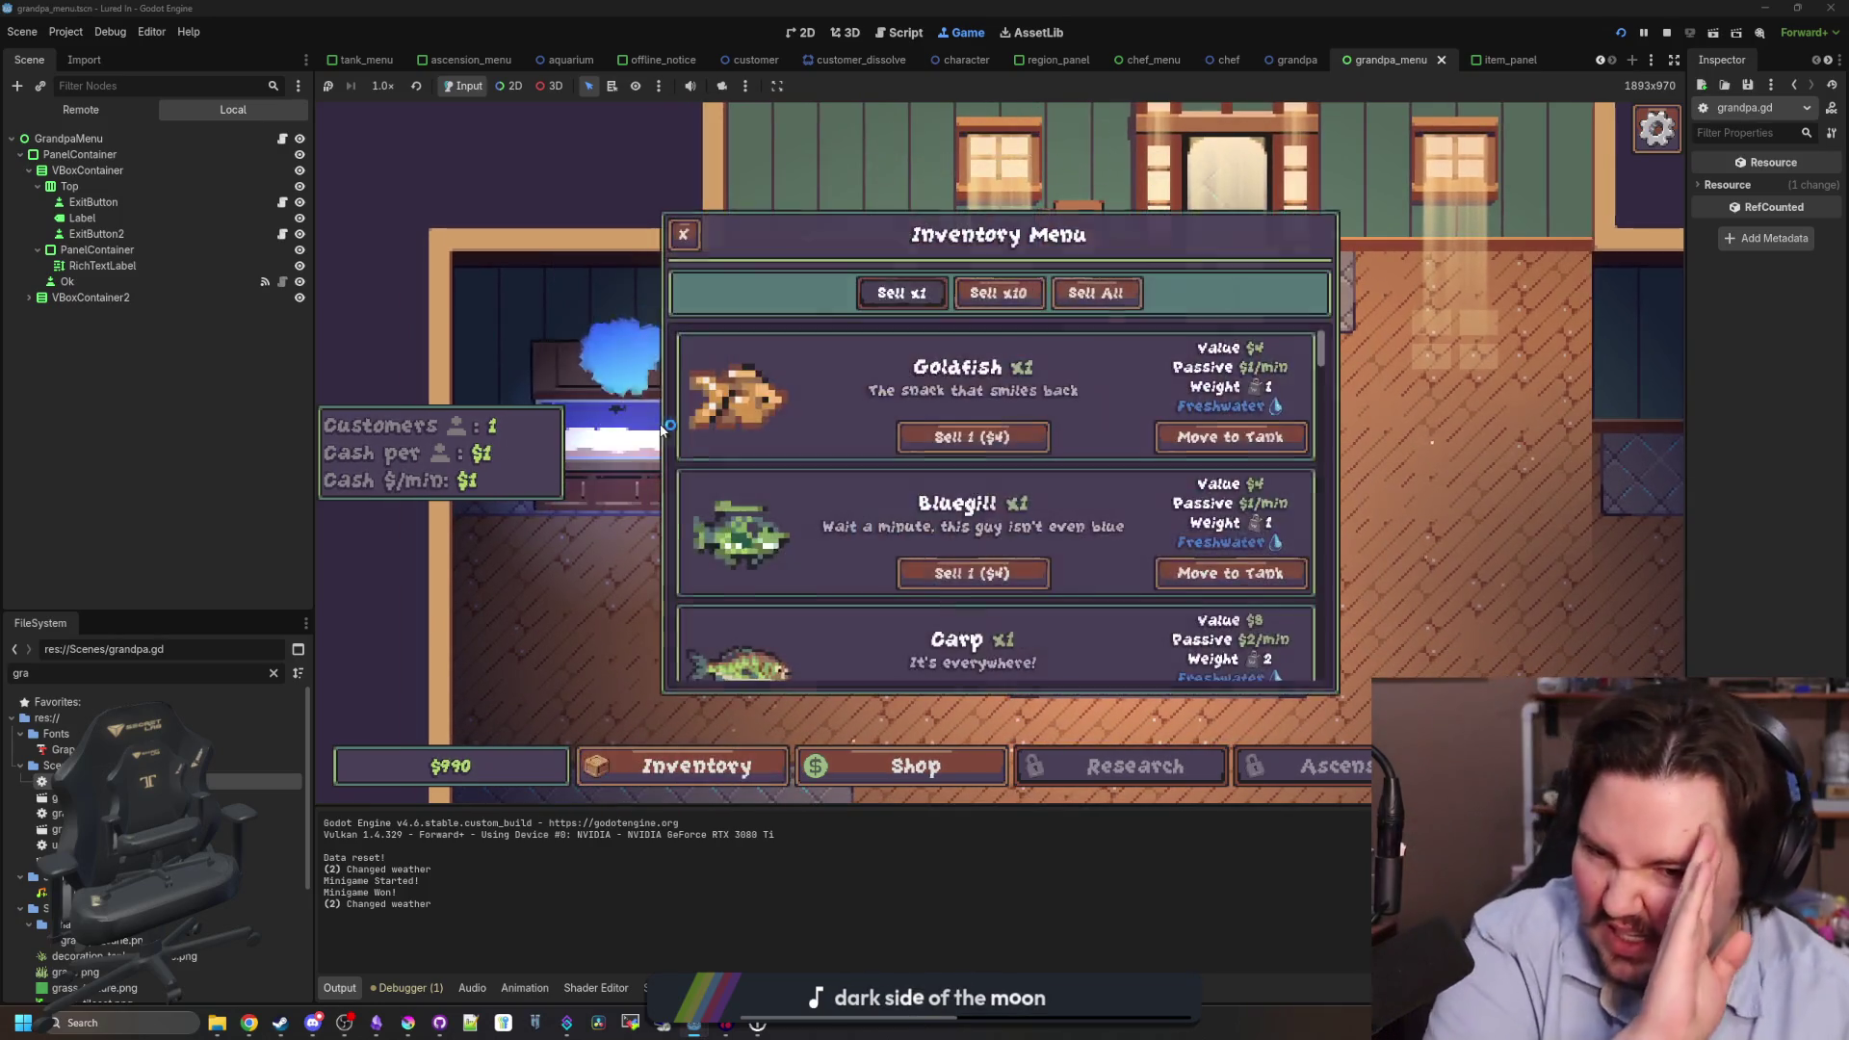
left_click(687, 239)
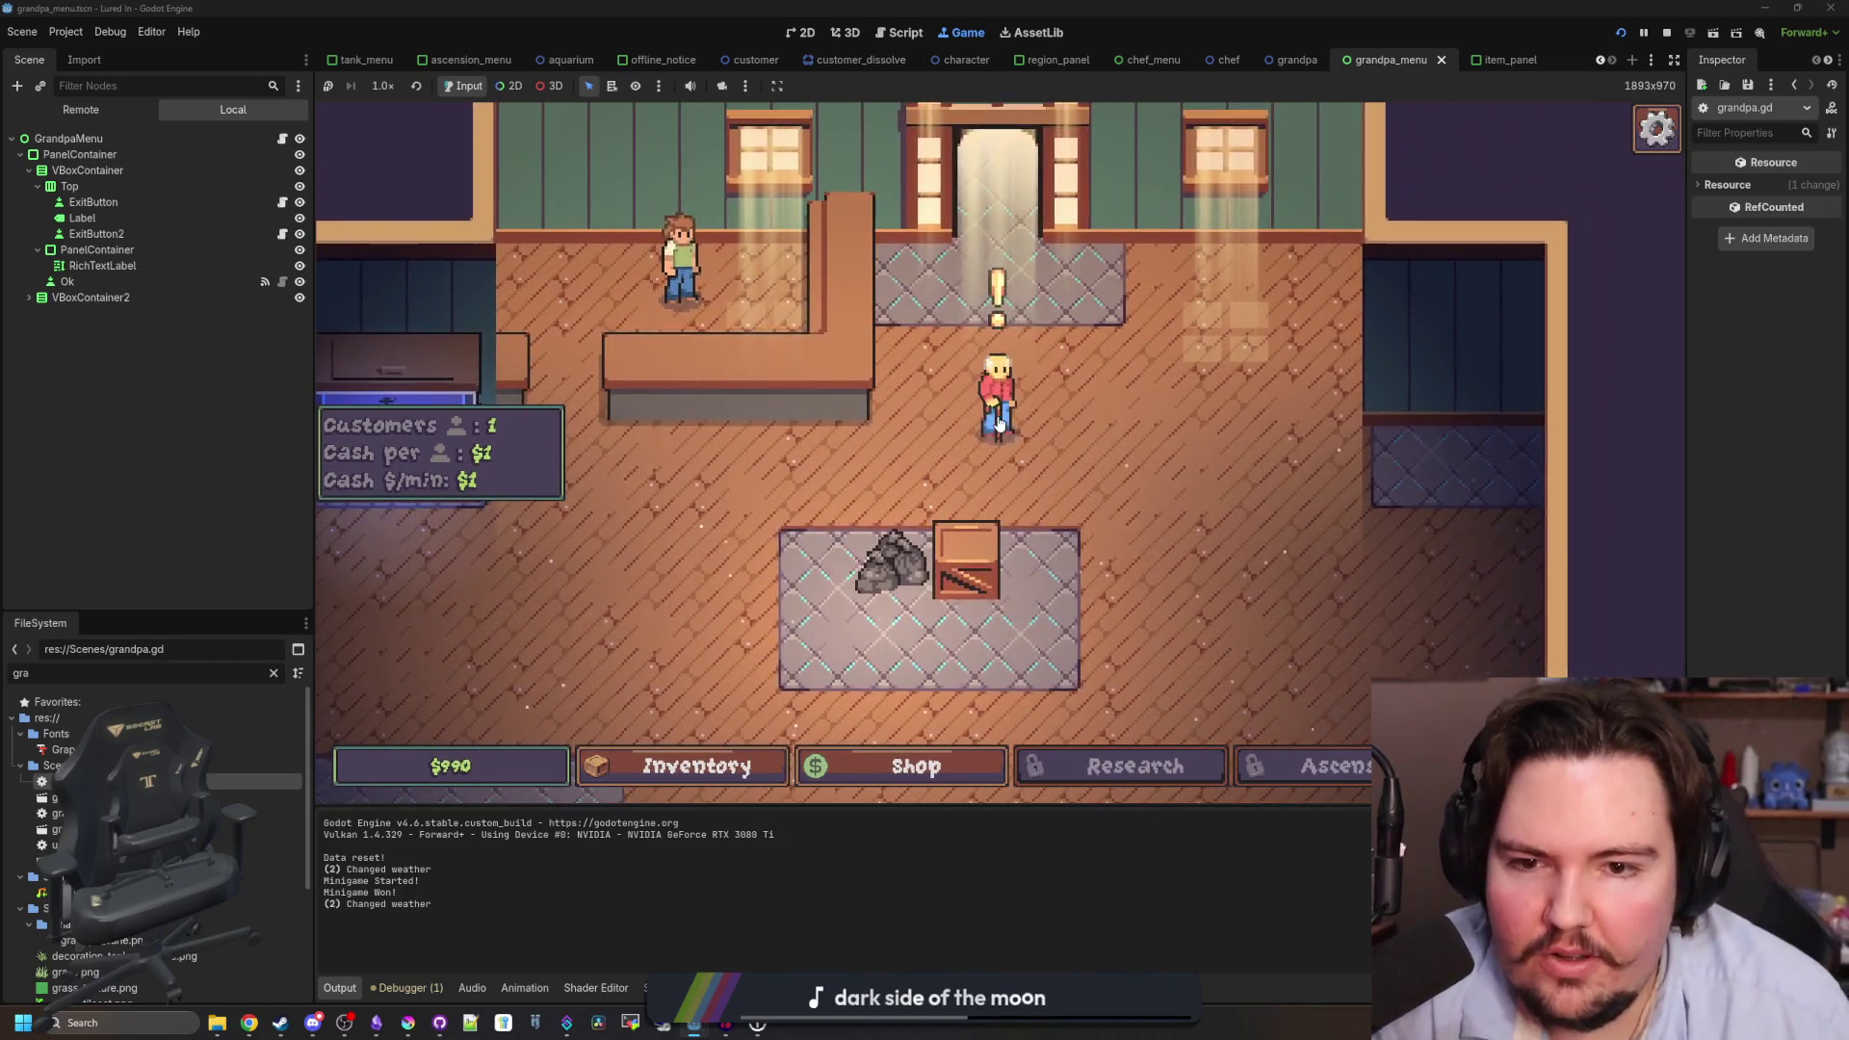
left_click(998, 423)
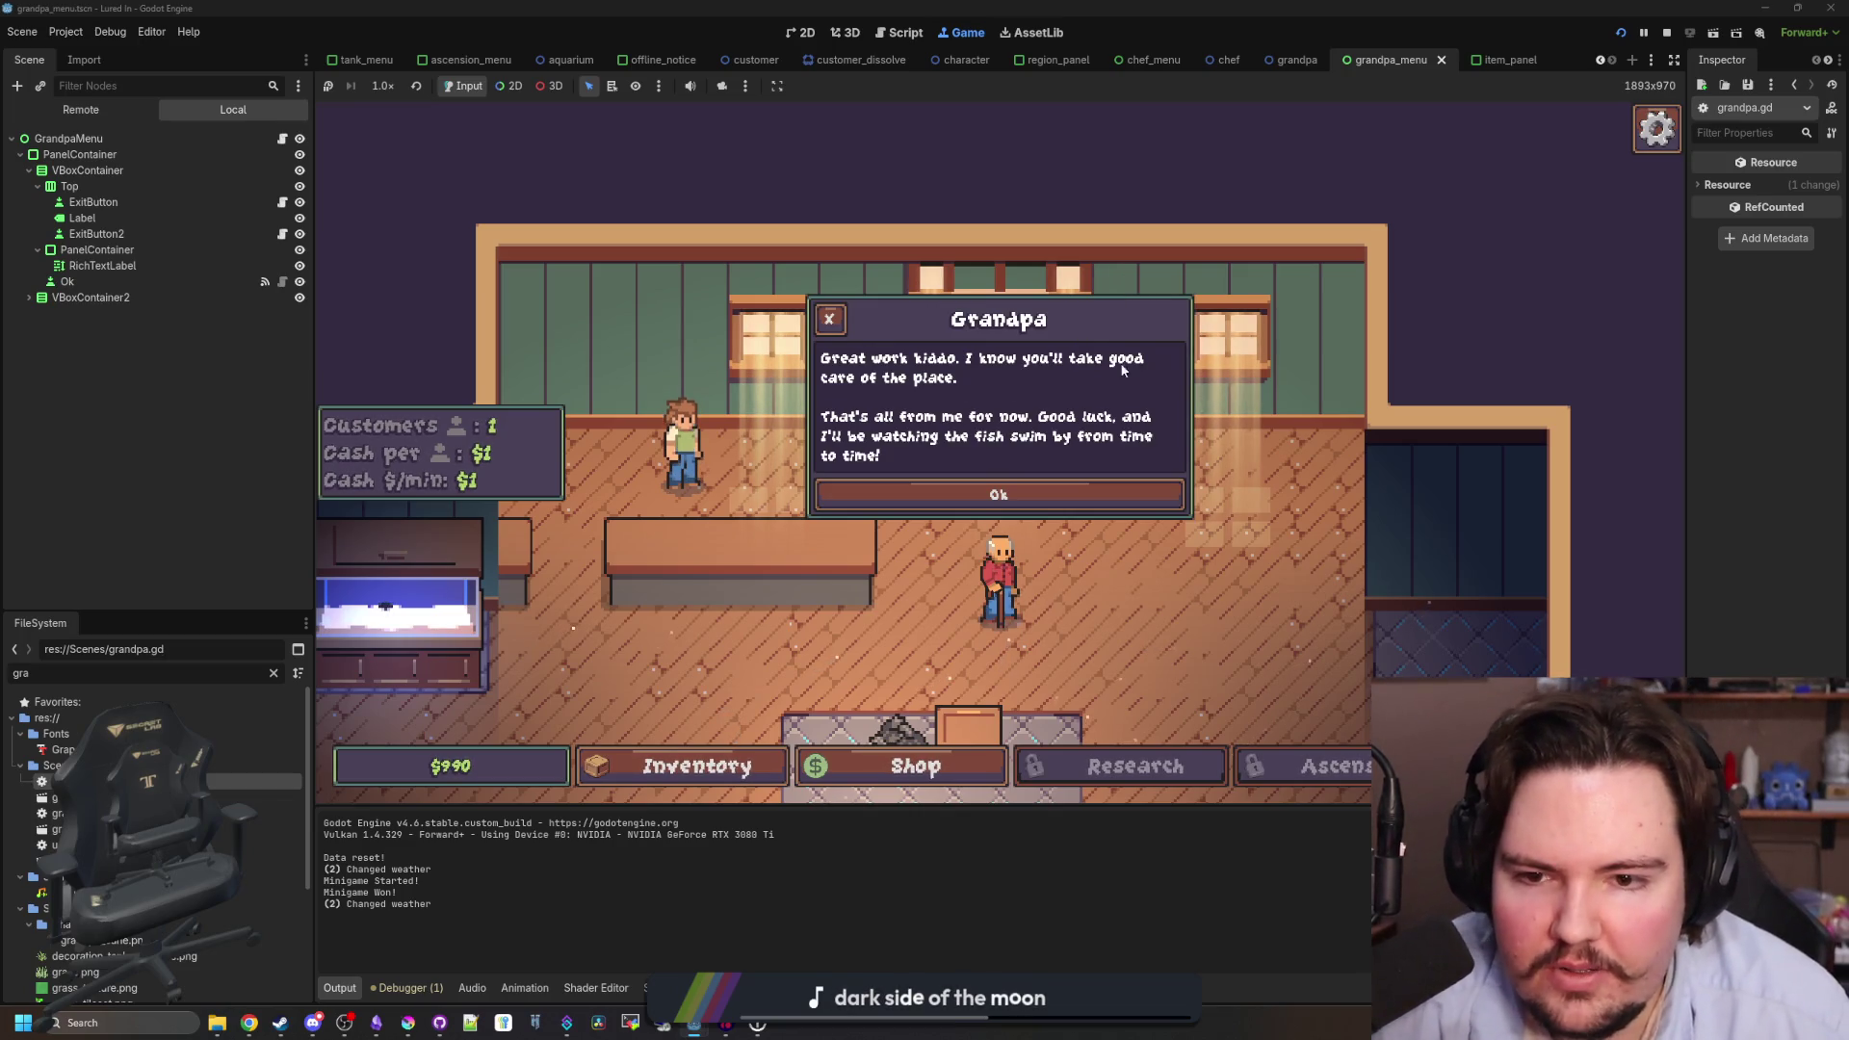
- Dismiss Grandpa's farewell message and pan and zoom around the restaurant to watch him leave
left_click(994, 494)
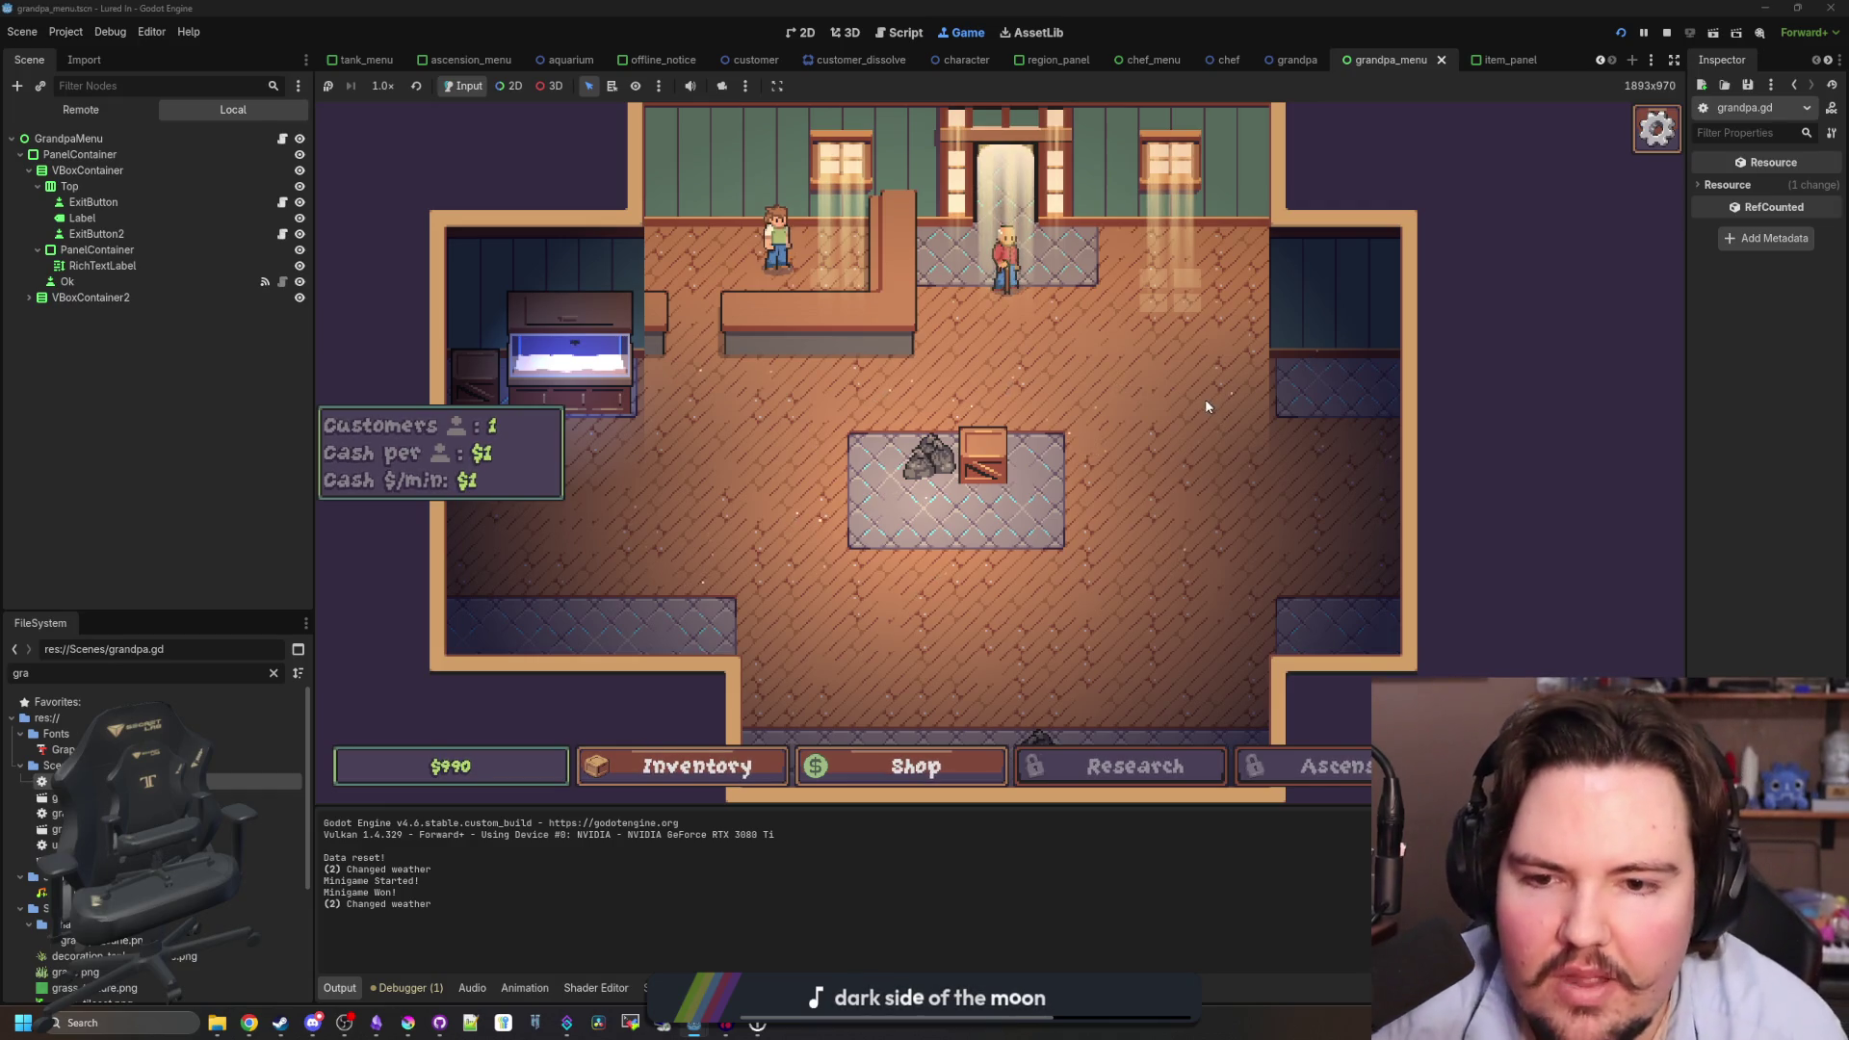
scroll(1205, 399, "up", 3)
scroll(1059, 513, "down", 3)
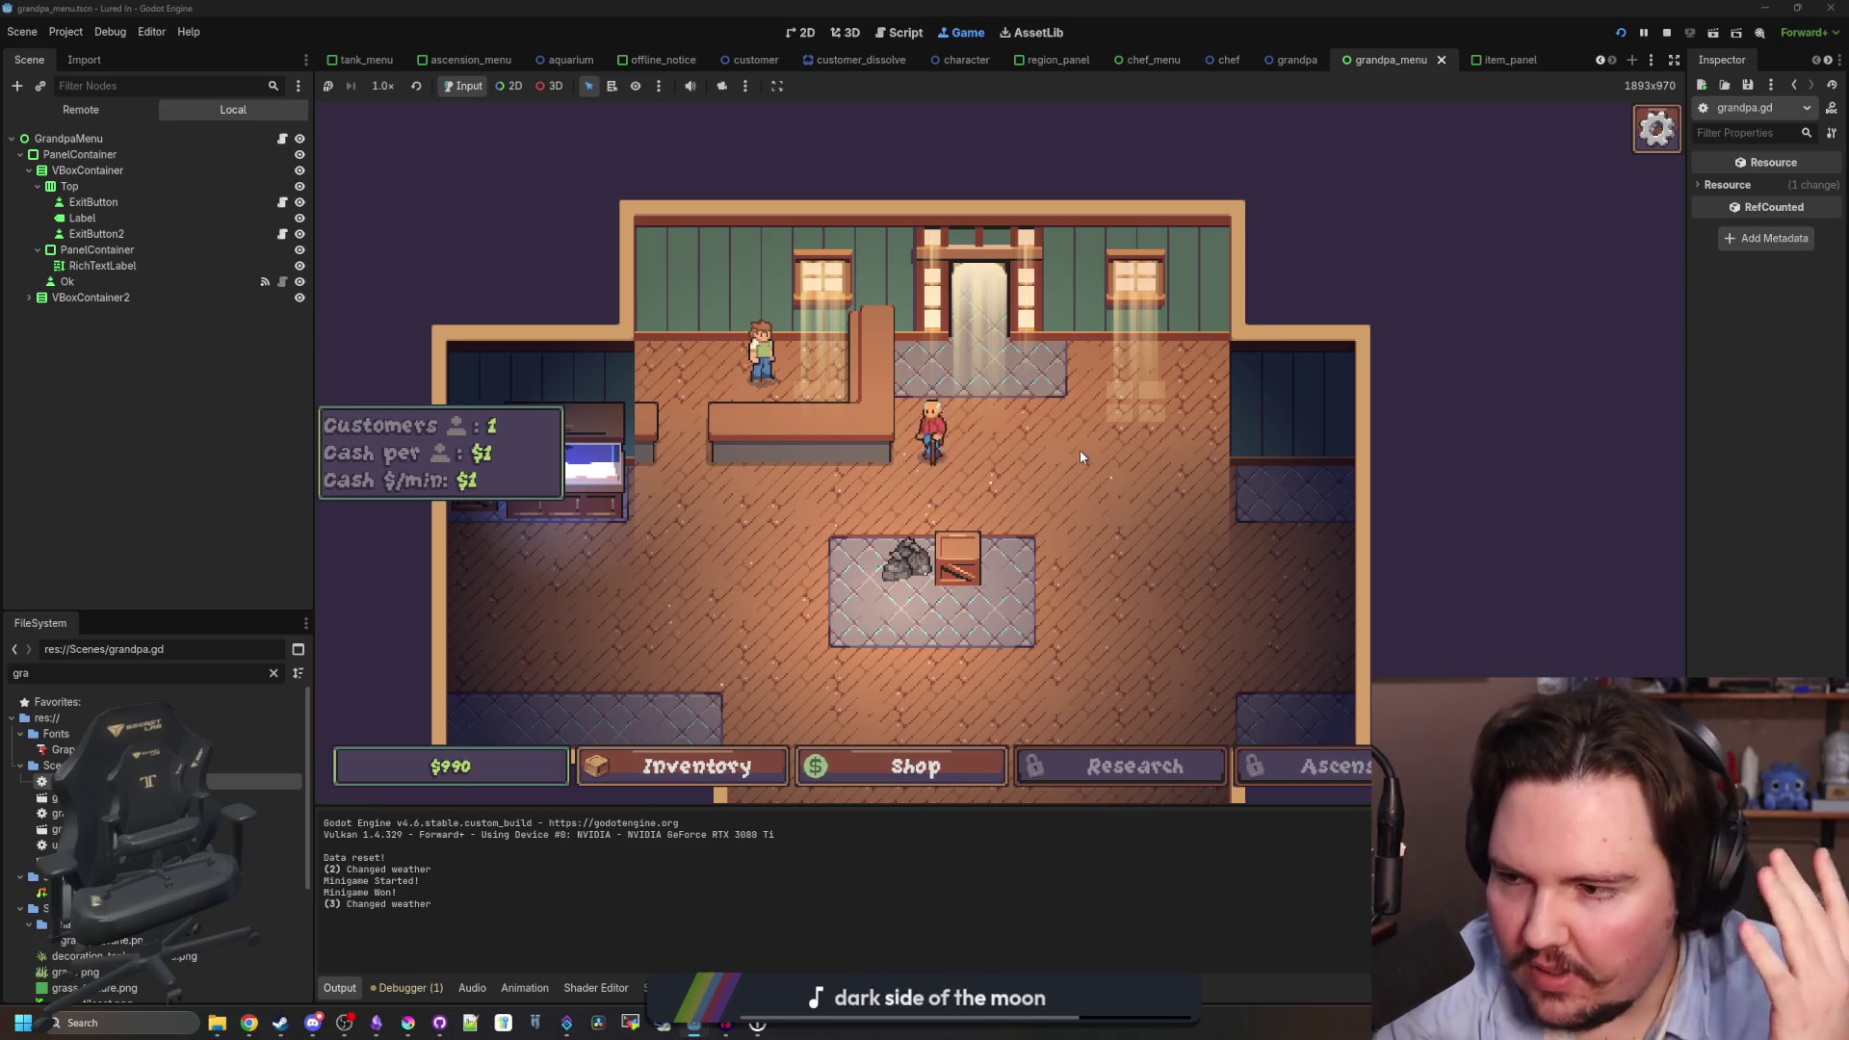
left_click_drag(1080, 450, 1035, 400)
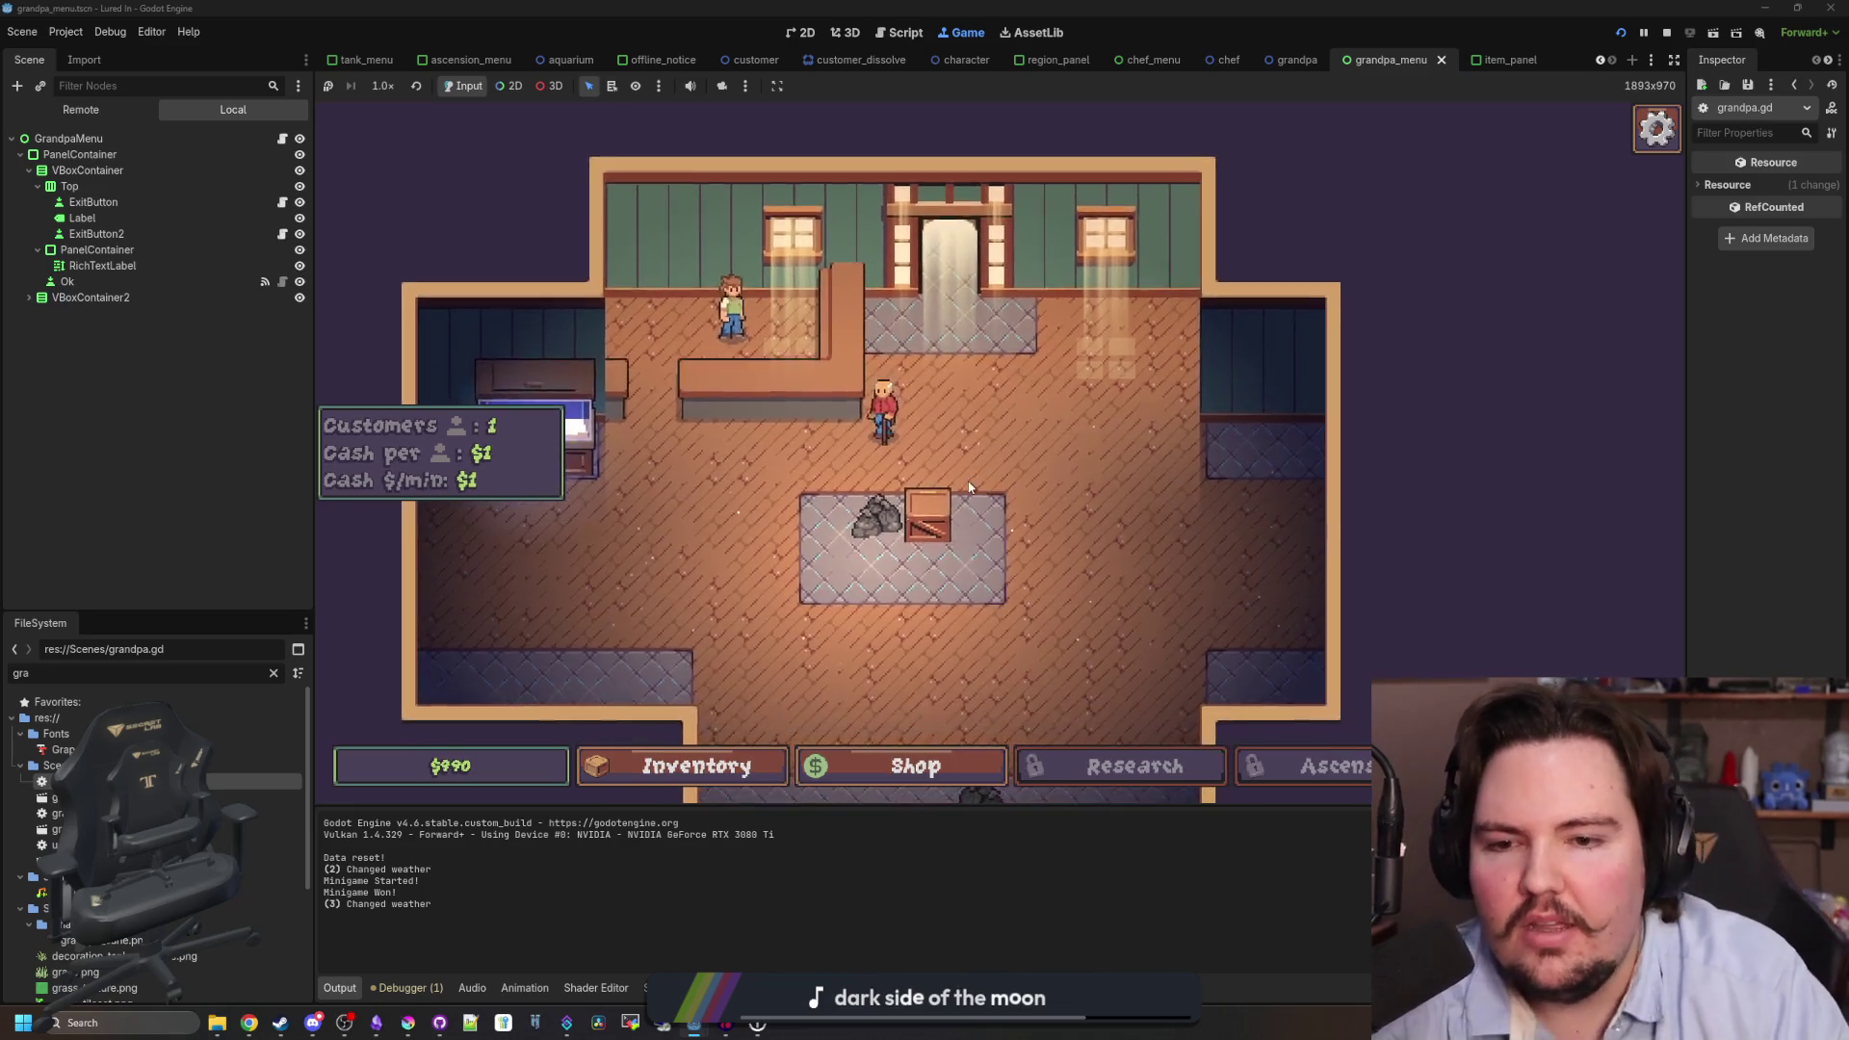
scroll(1035, 400, "up", 4)
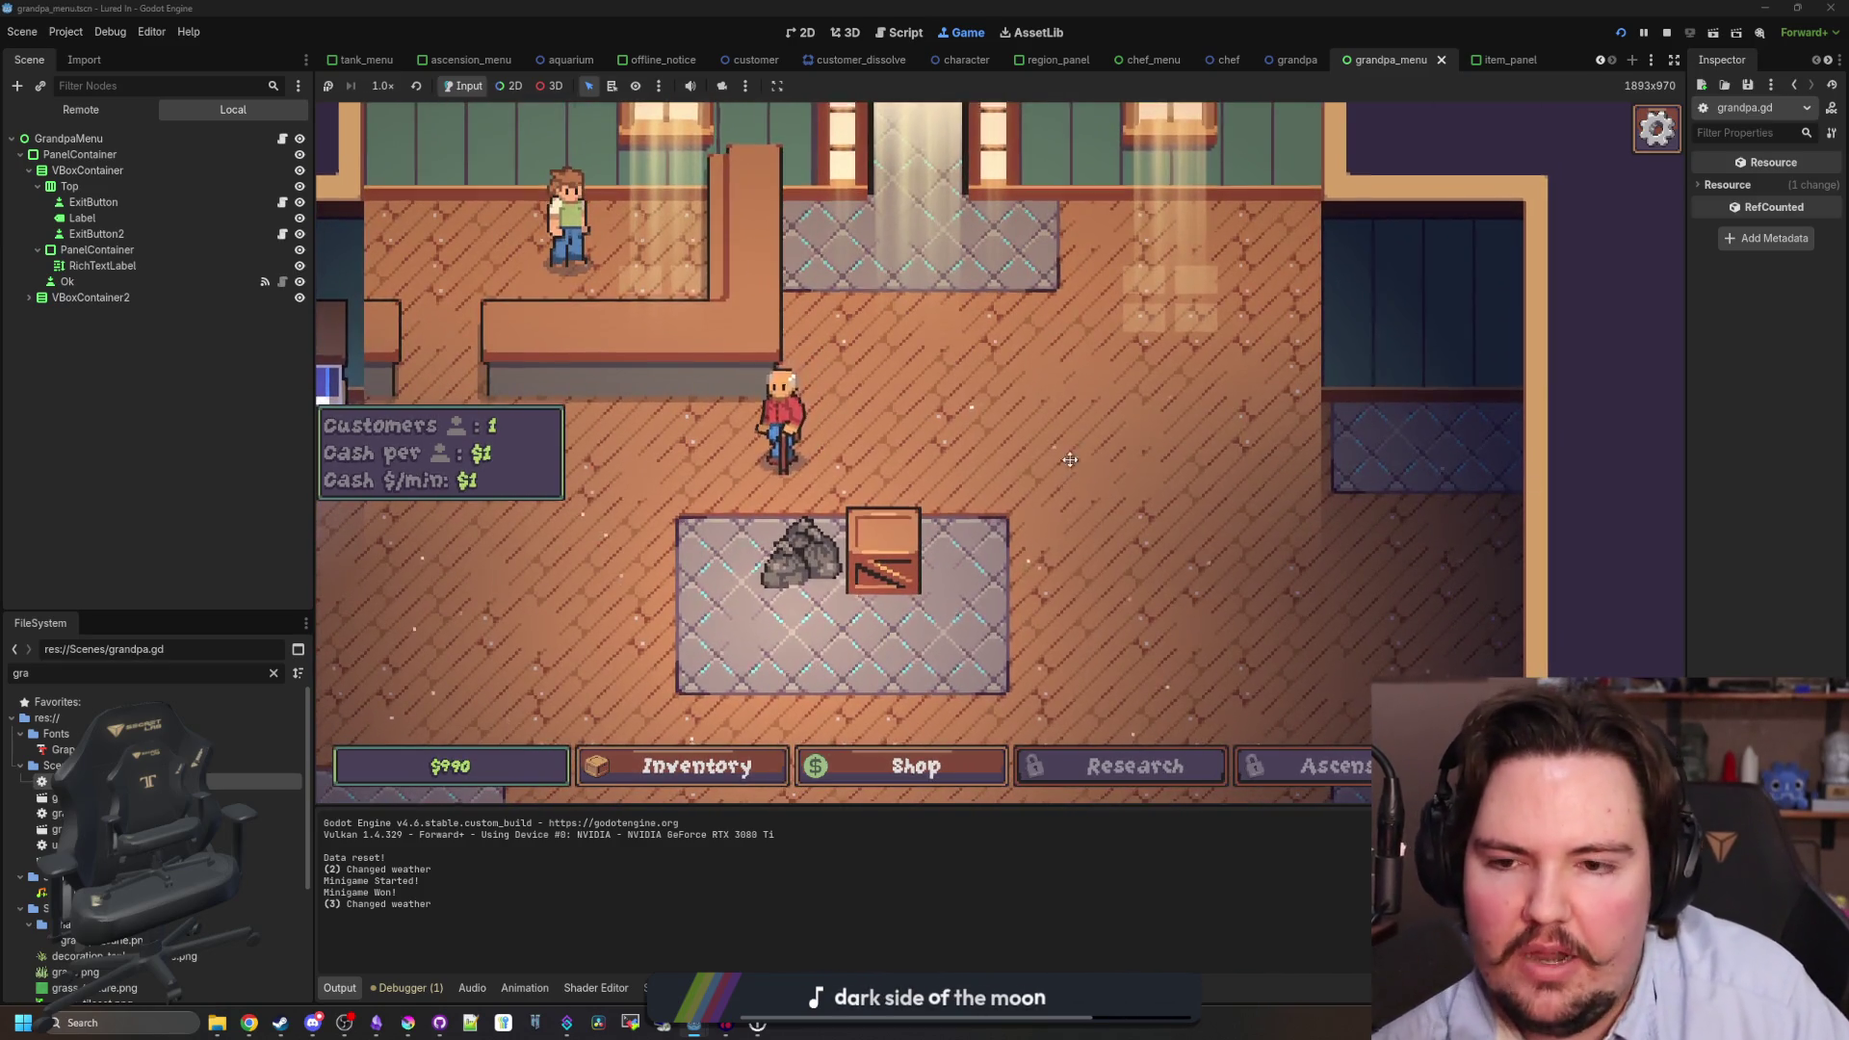
scroll(1008, 399, "down", 4)
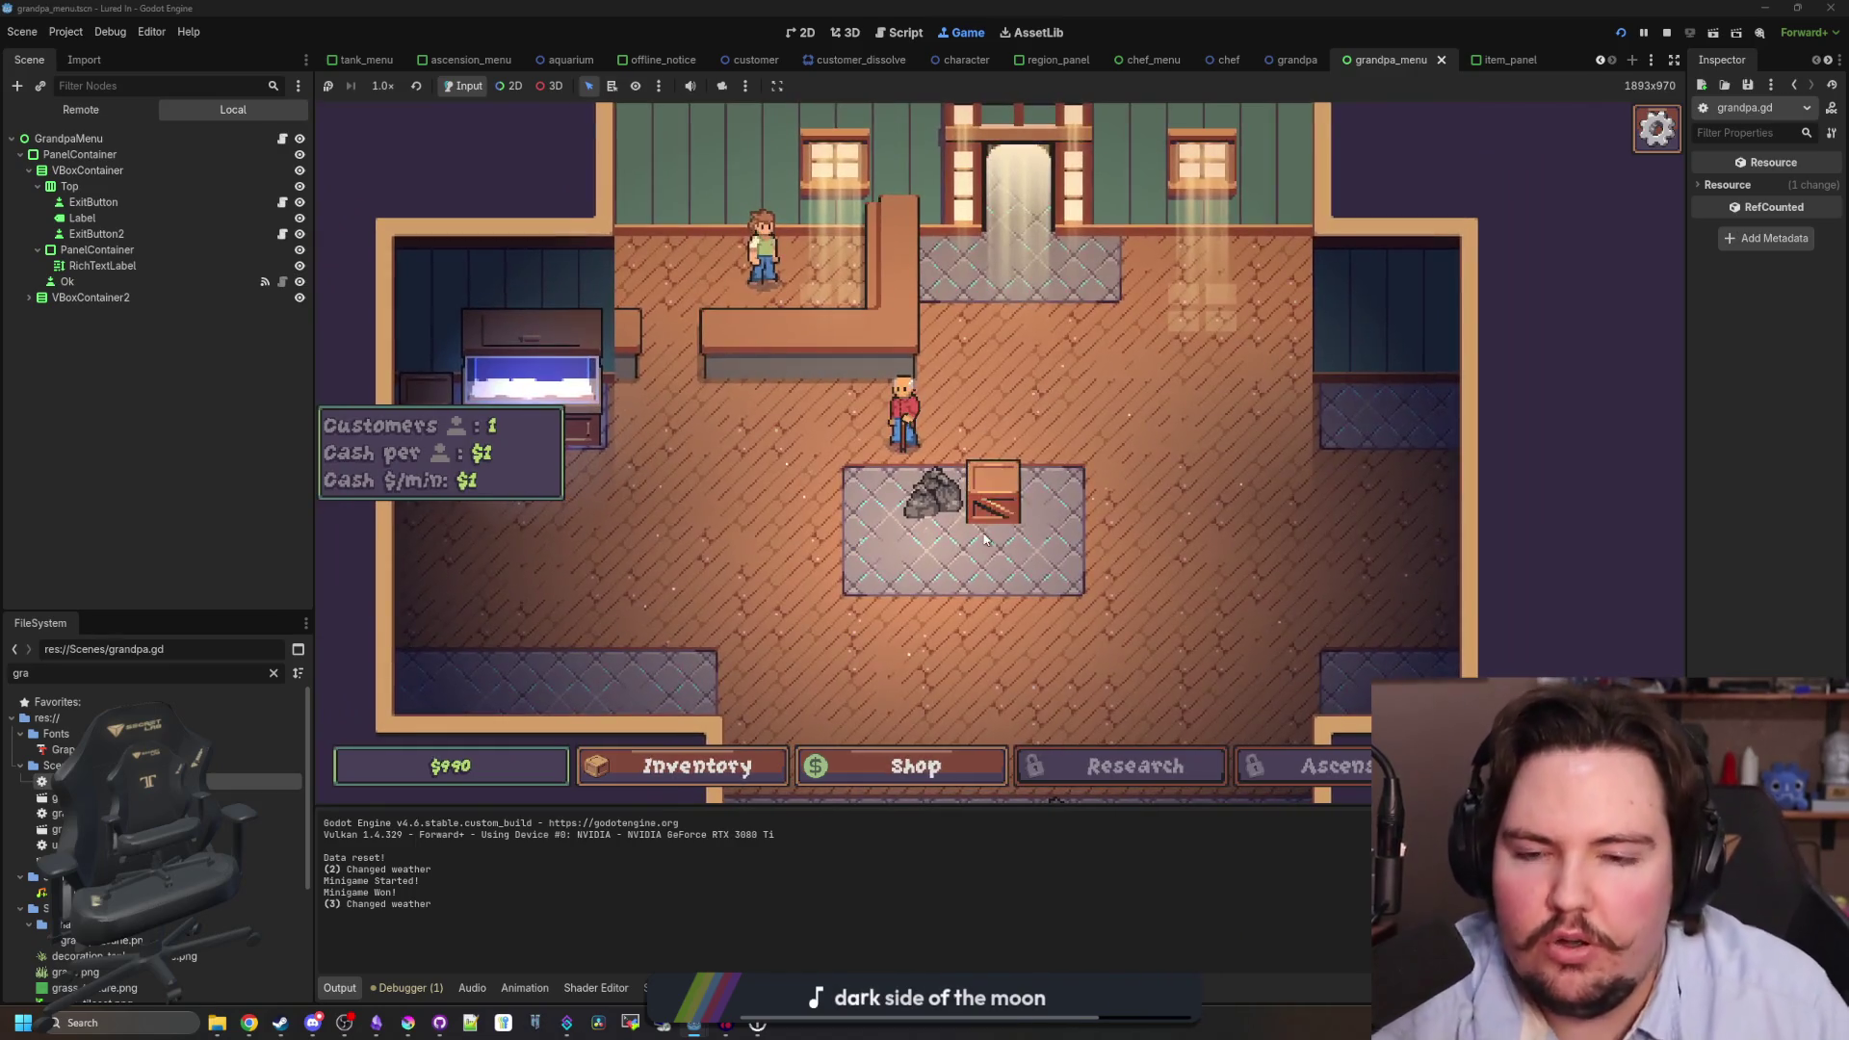
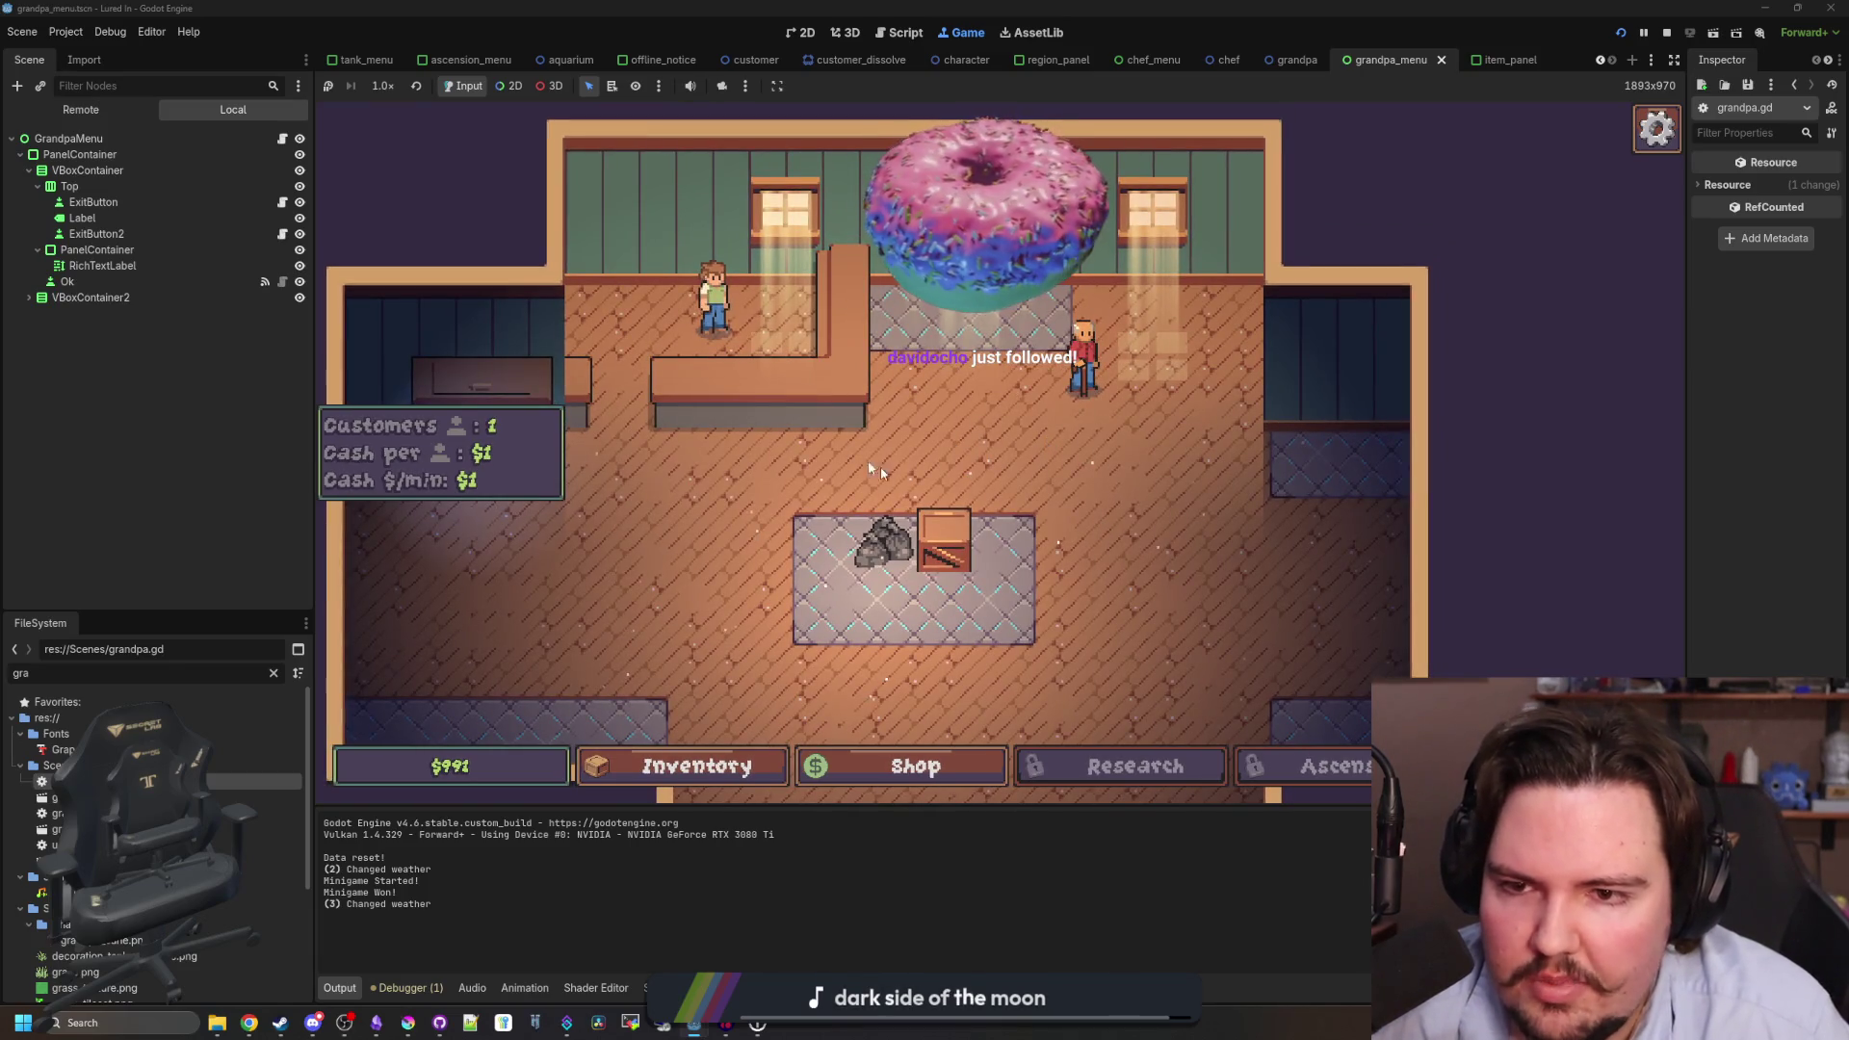
- Playtest the running game: open and close the shop, move the red customer, and try the rock pile
left_click(927, 789)
left_click(945, 682)
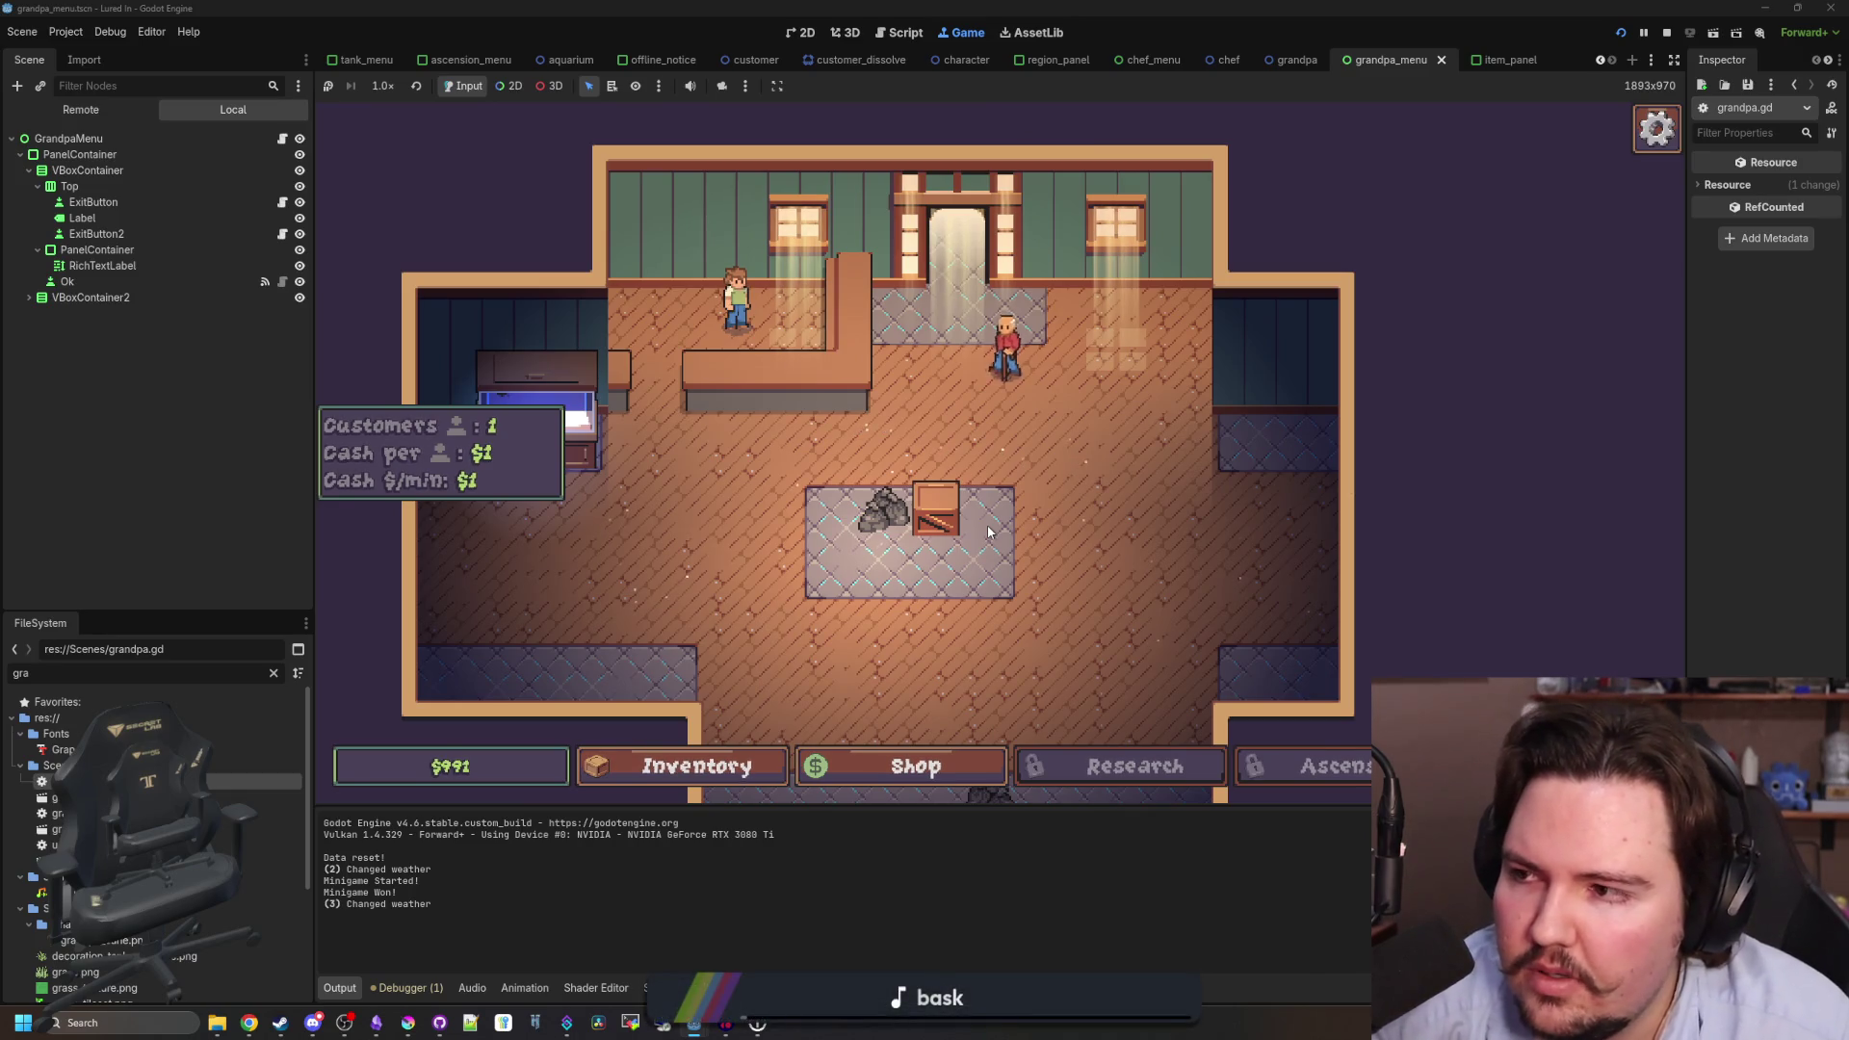
mouse_move(1324, 442)
left_mouse_down()
mouse_move(1101, 452)
mouse_move(1067, 413)
mouse_move(1032, 429)
left_mouse_up()
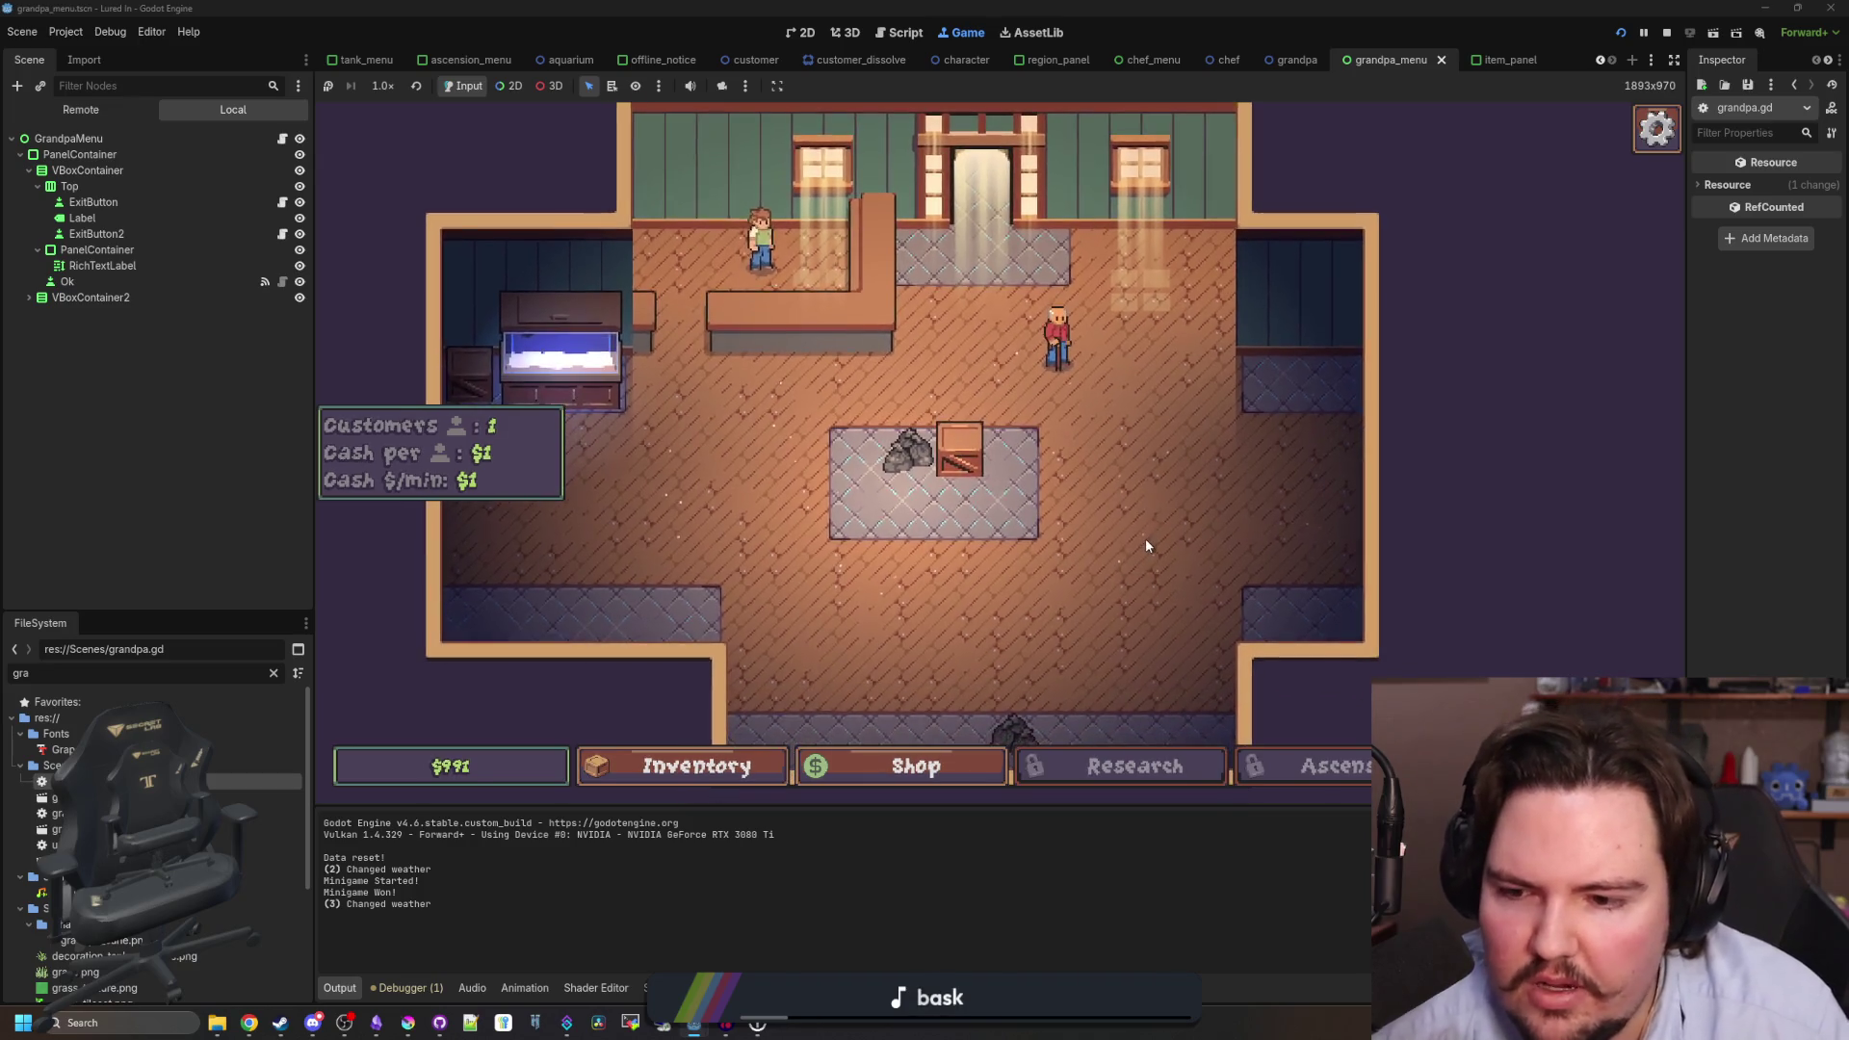
left_click(931, 469)
left_click(780, 771)
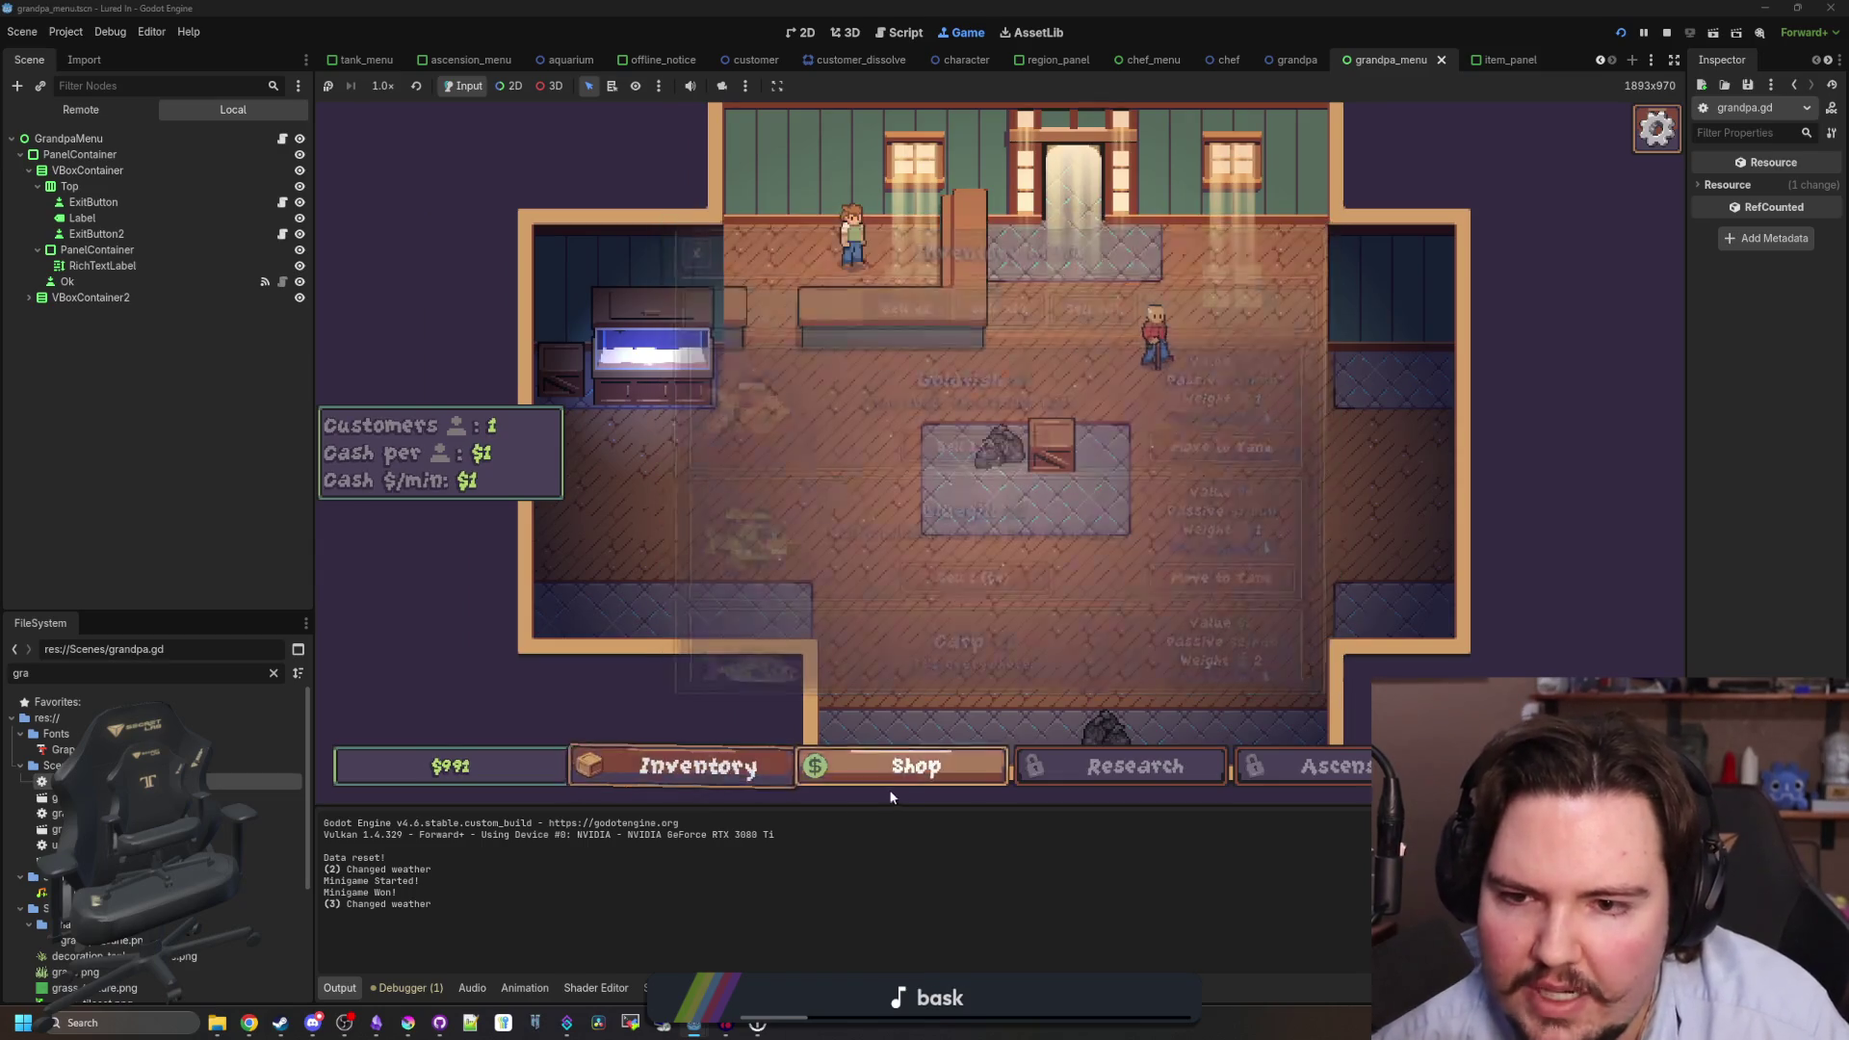
left_click(865, 782)
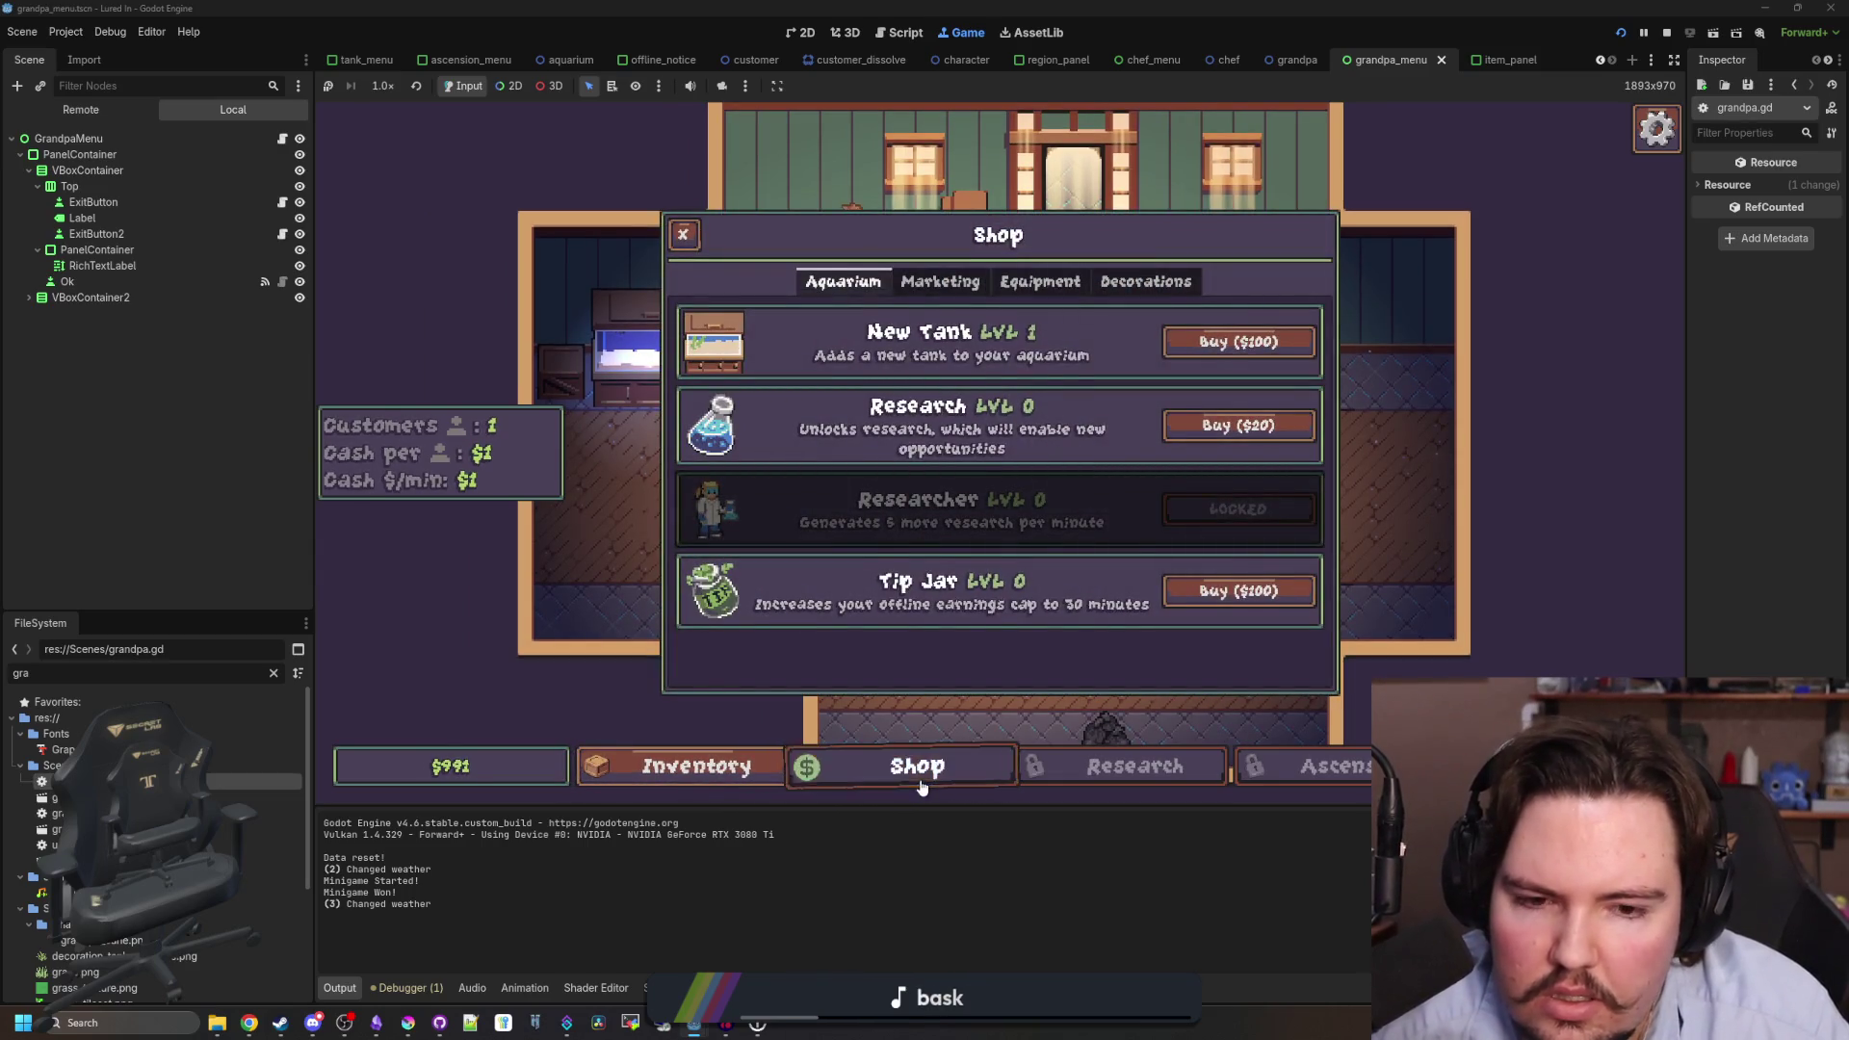
left_click(921, 786)
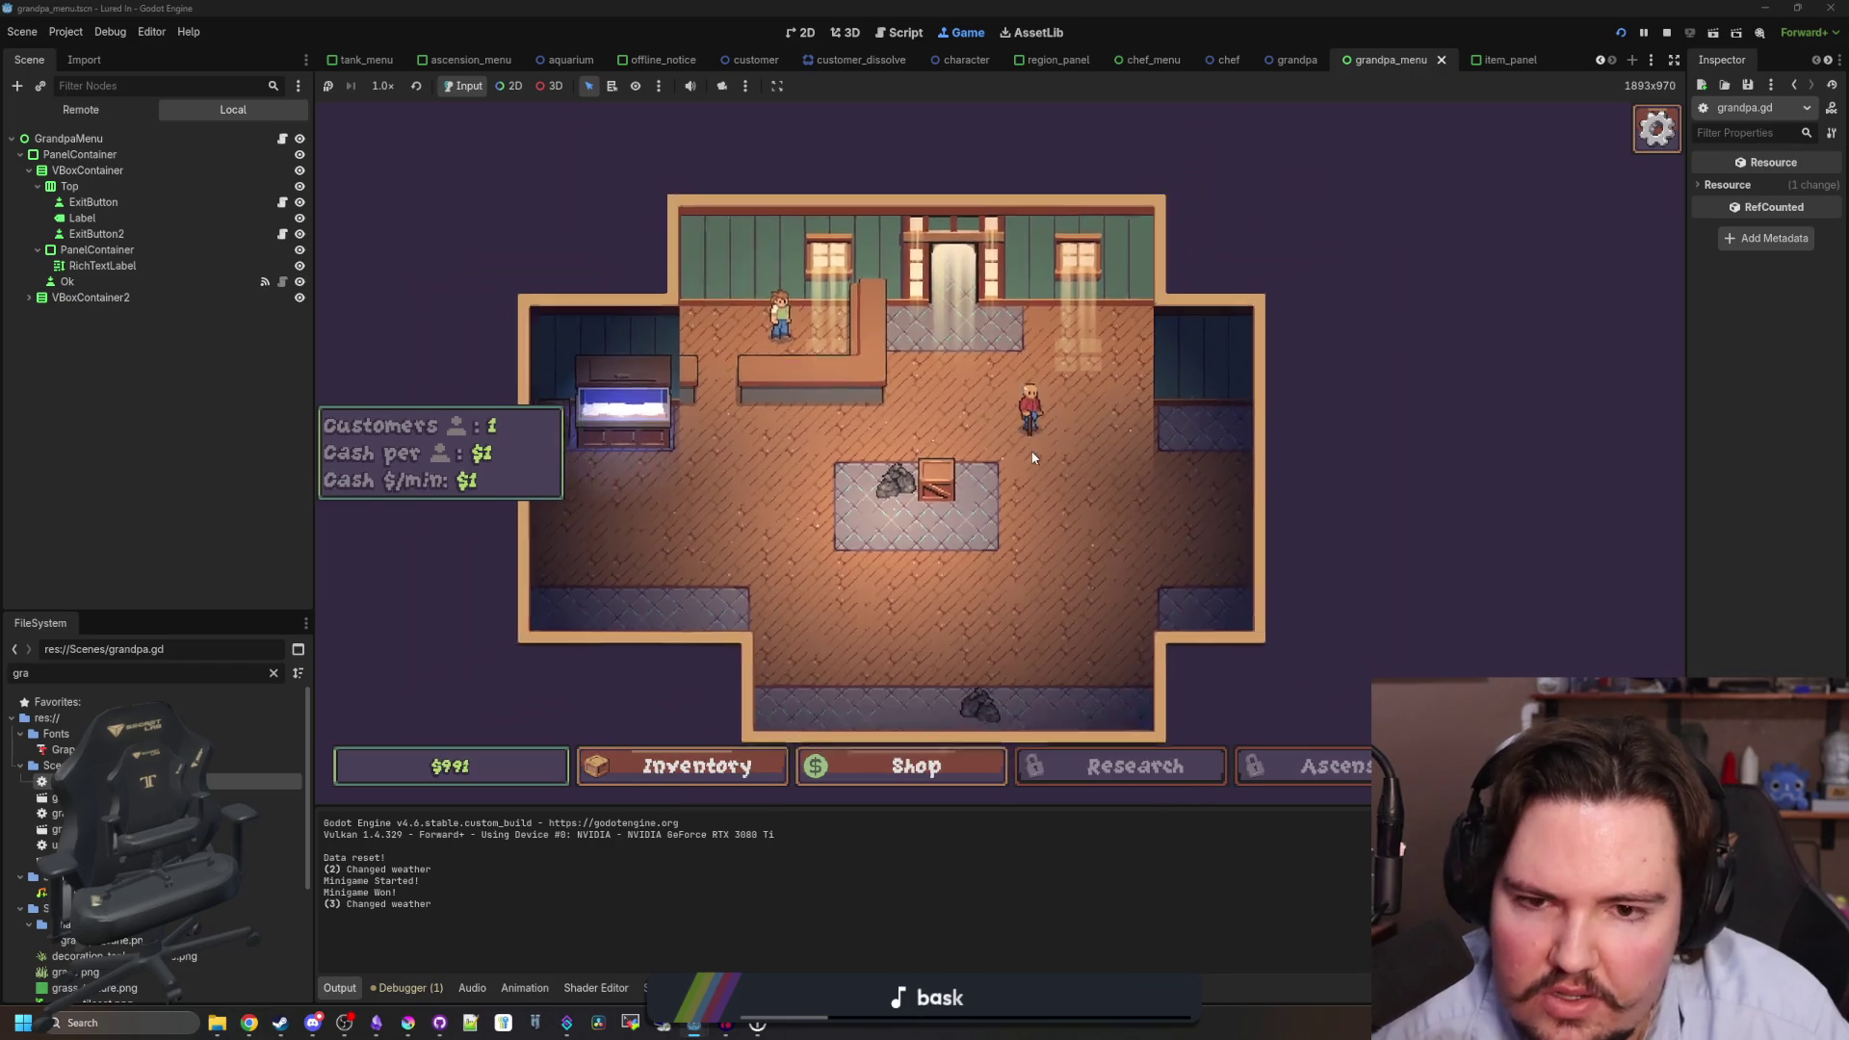
- Stop the game and place the cursor after "in!" on line 11 of grandpa_menu.gd
key("F8")
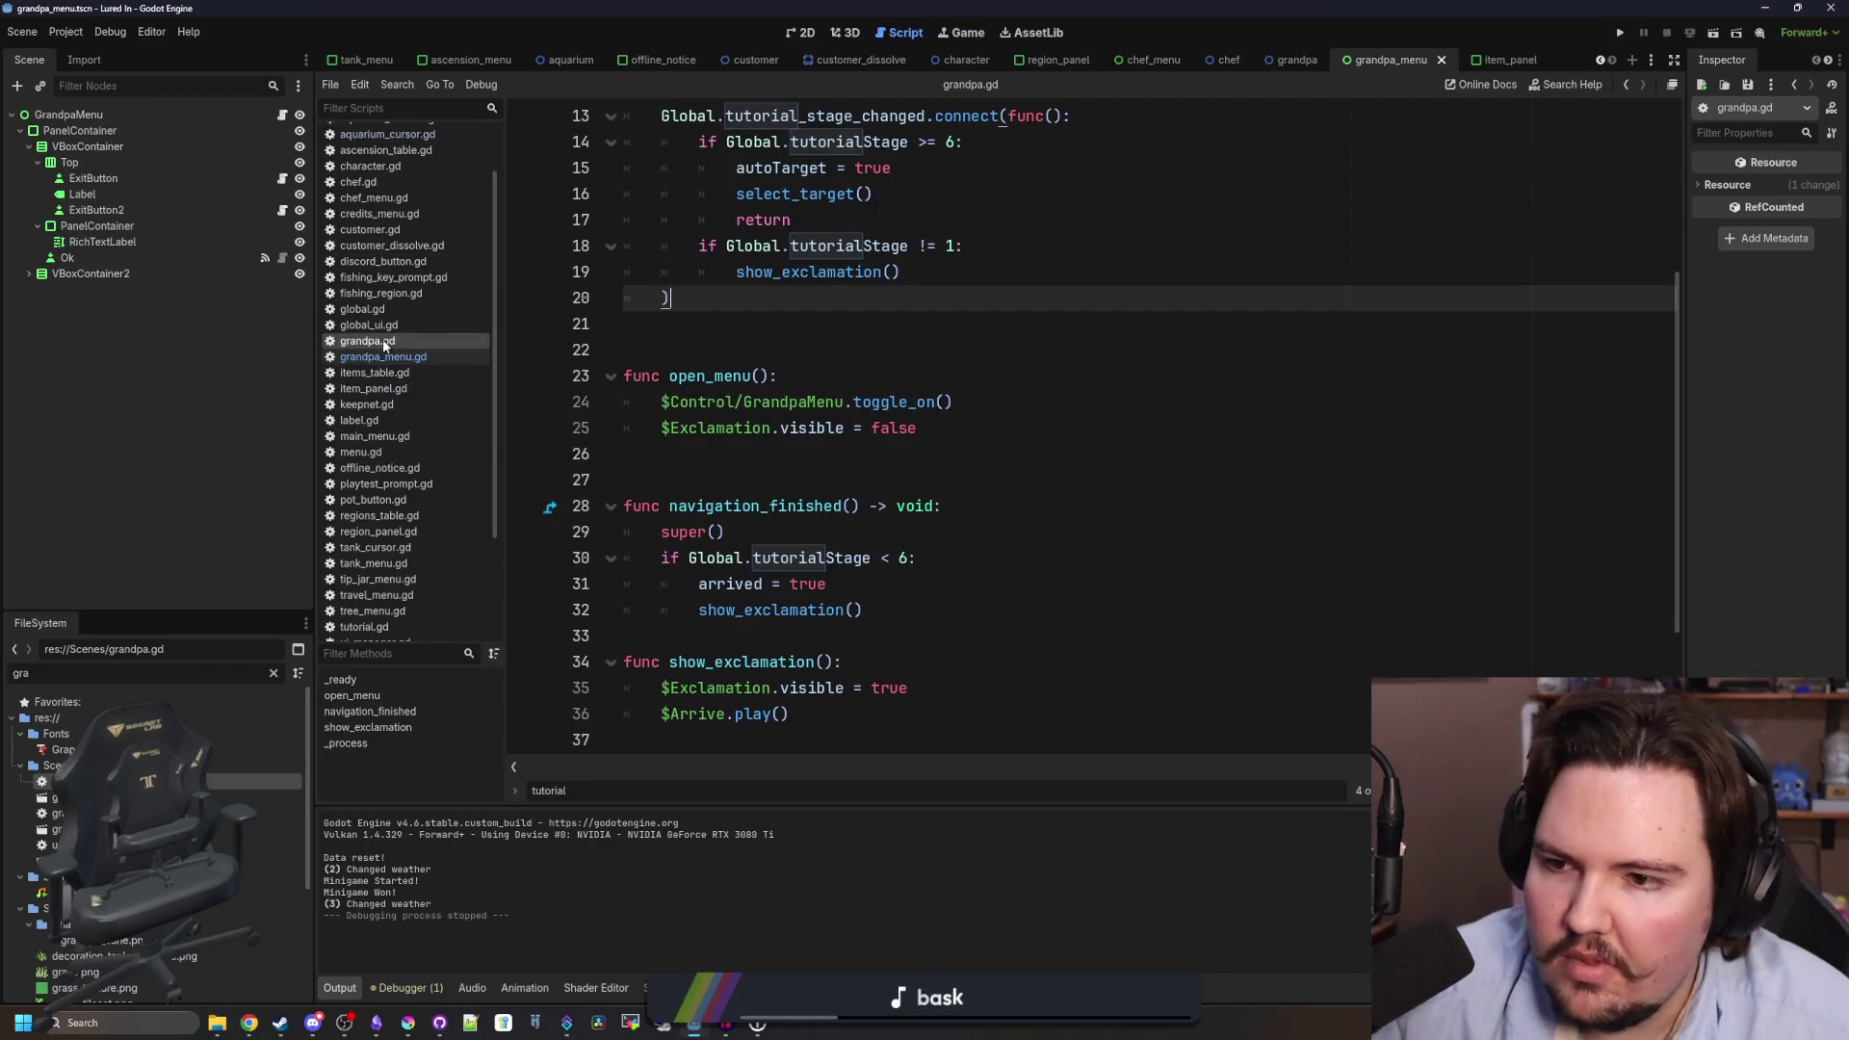
left_click(479, 354)
scroll(976, 476, "up", 10)
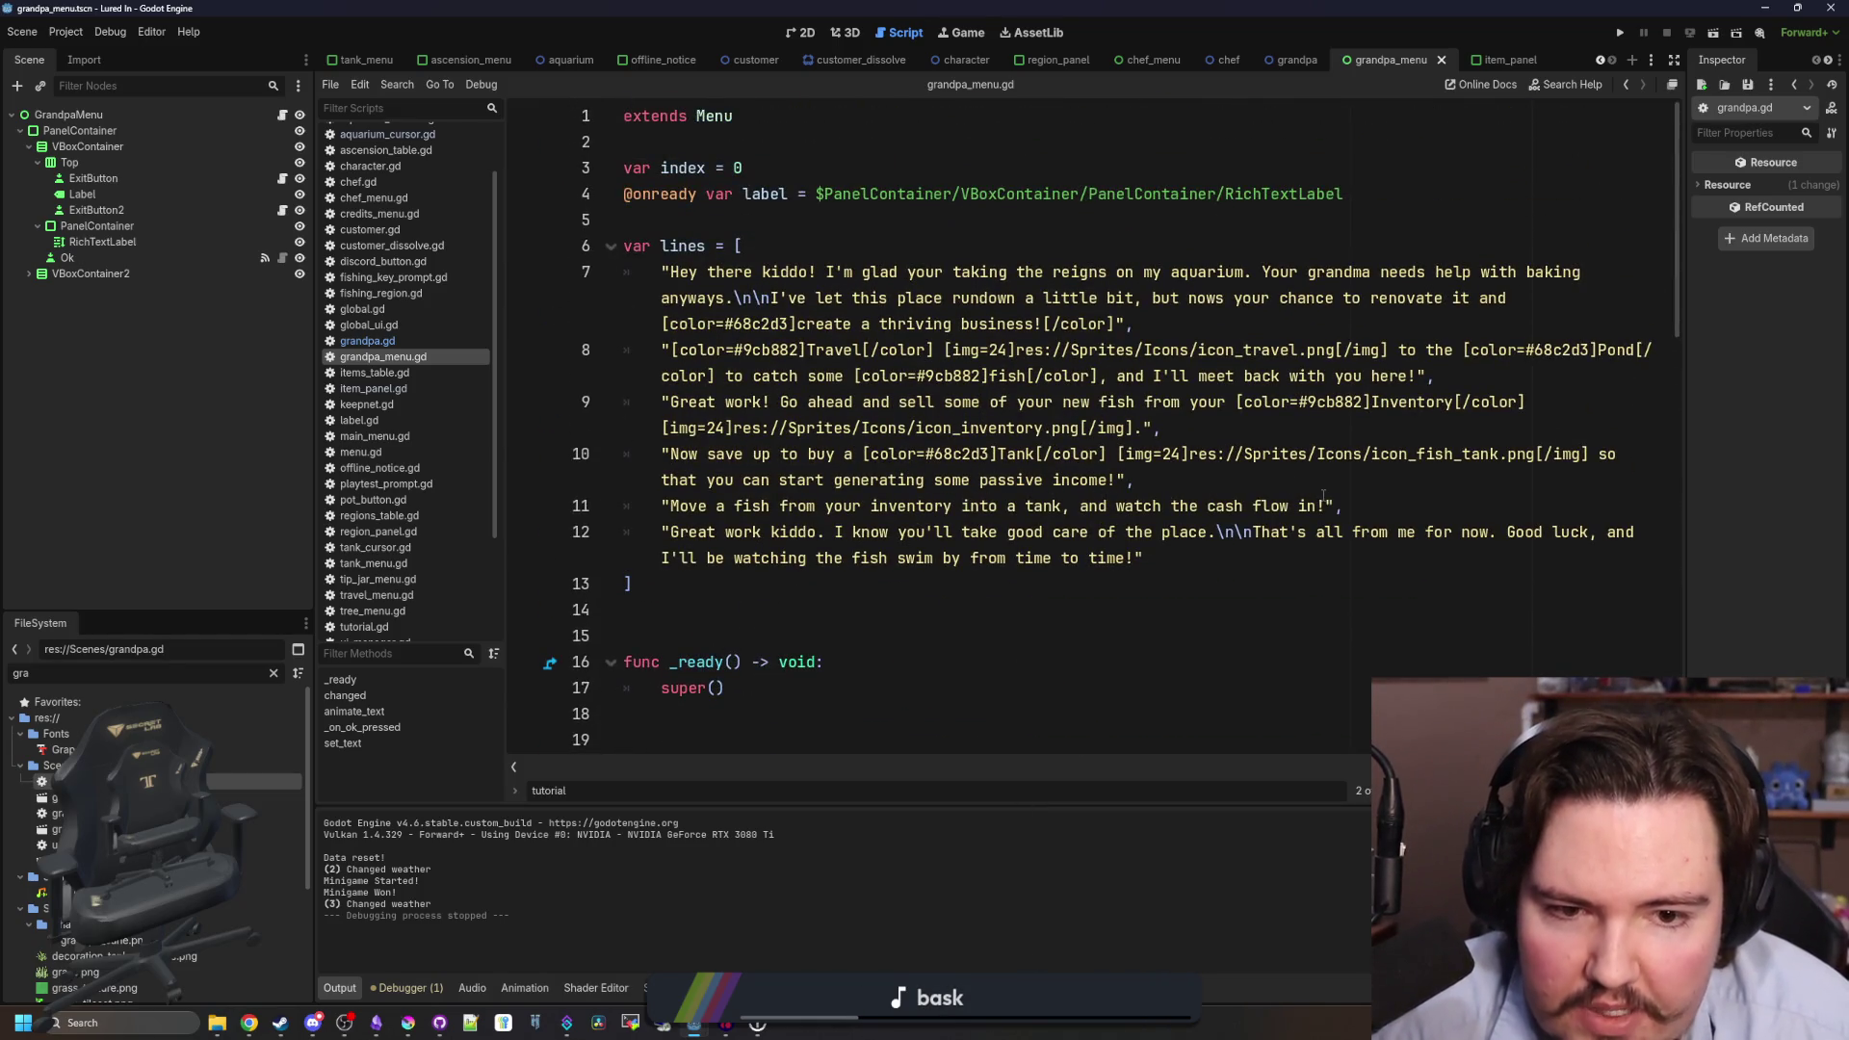
left_click(1326, 503)
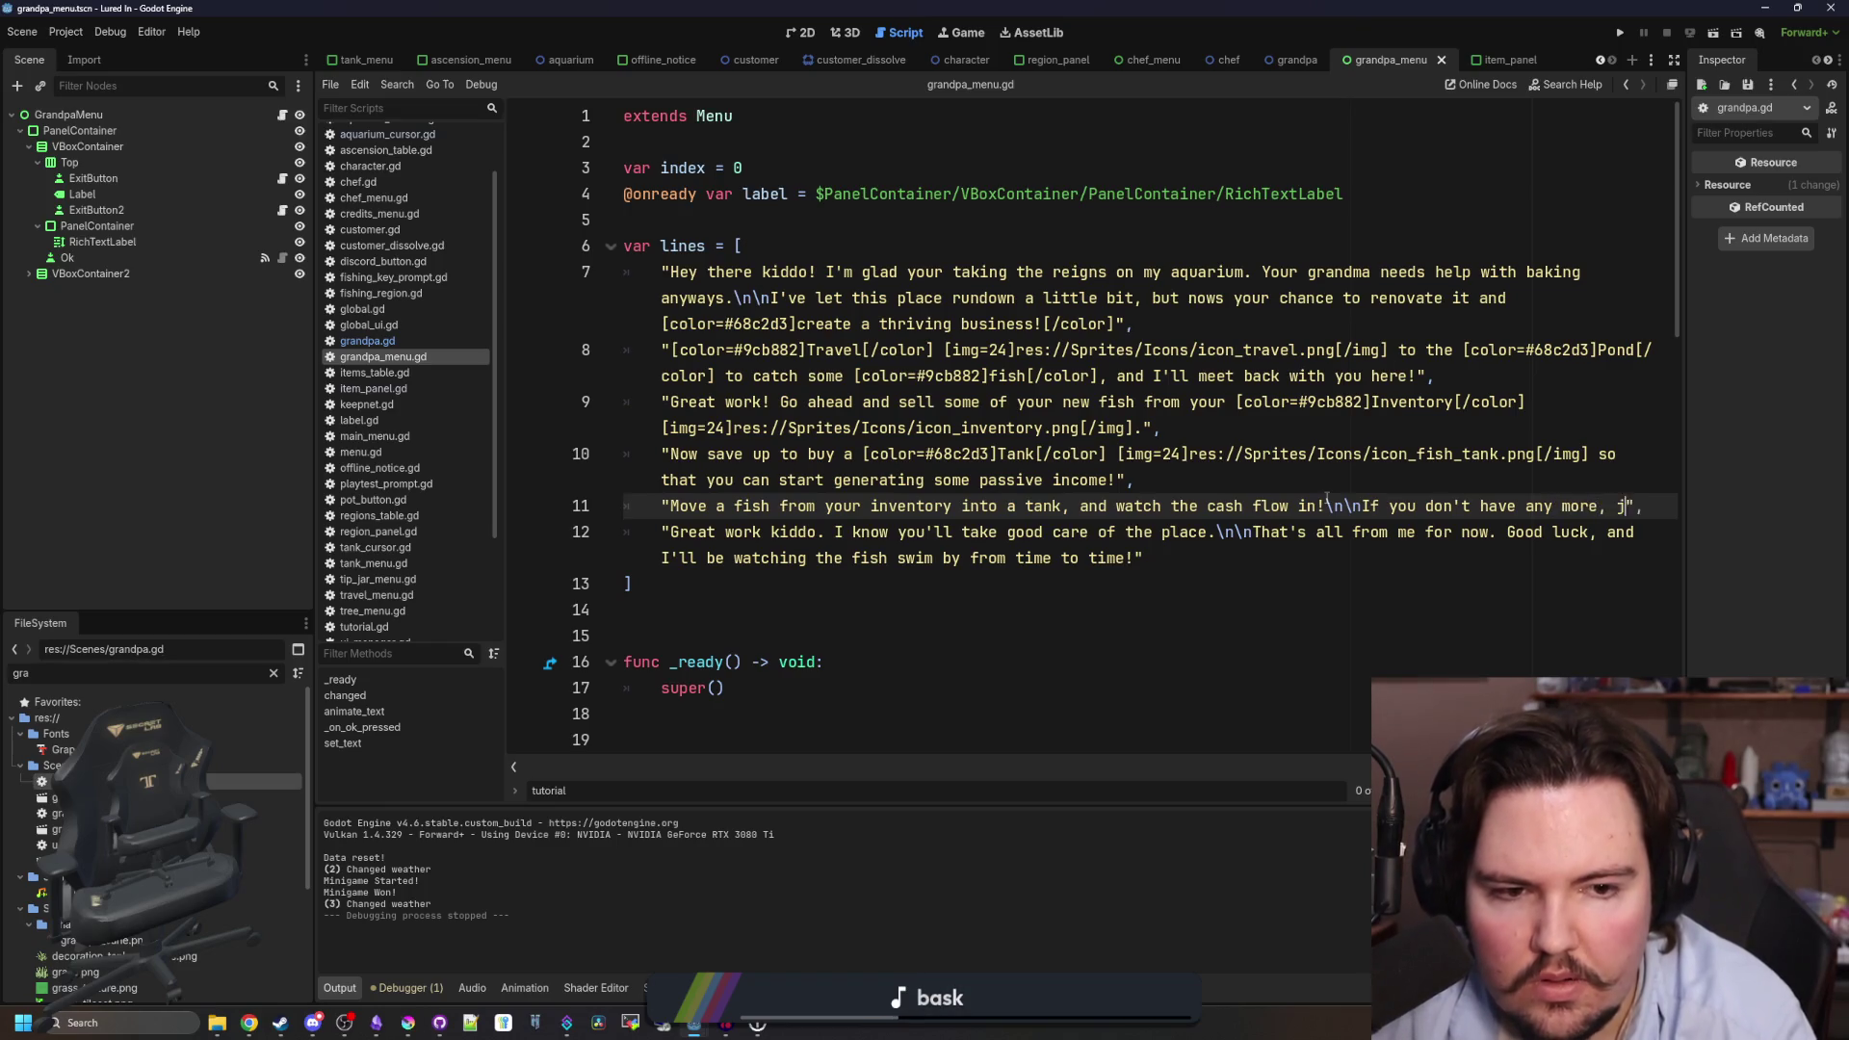
- Type "just go catch one from the" on line 11, then select line 8's coloured Pond tag
type("just go catch one from the")
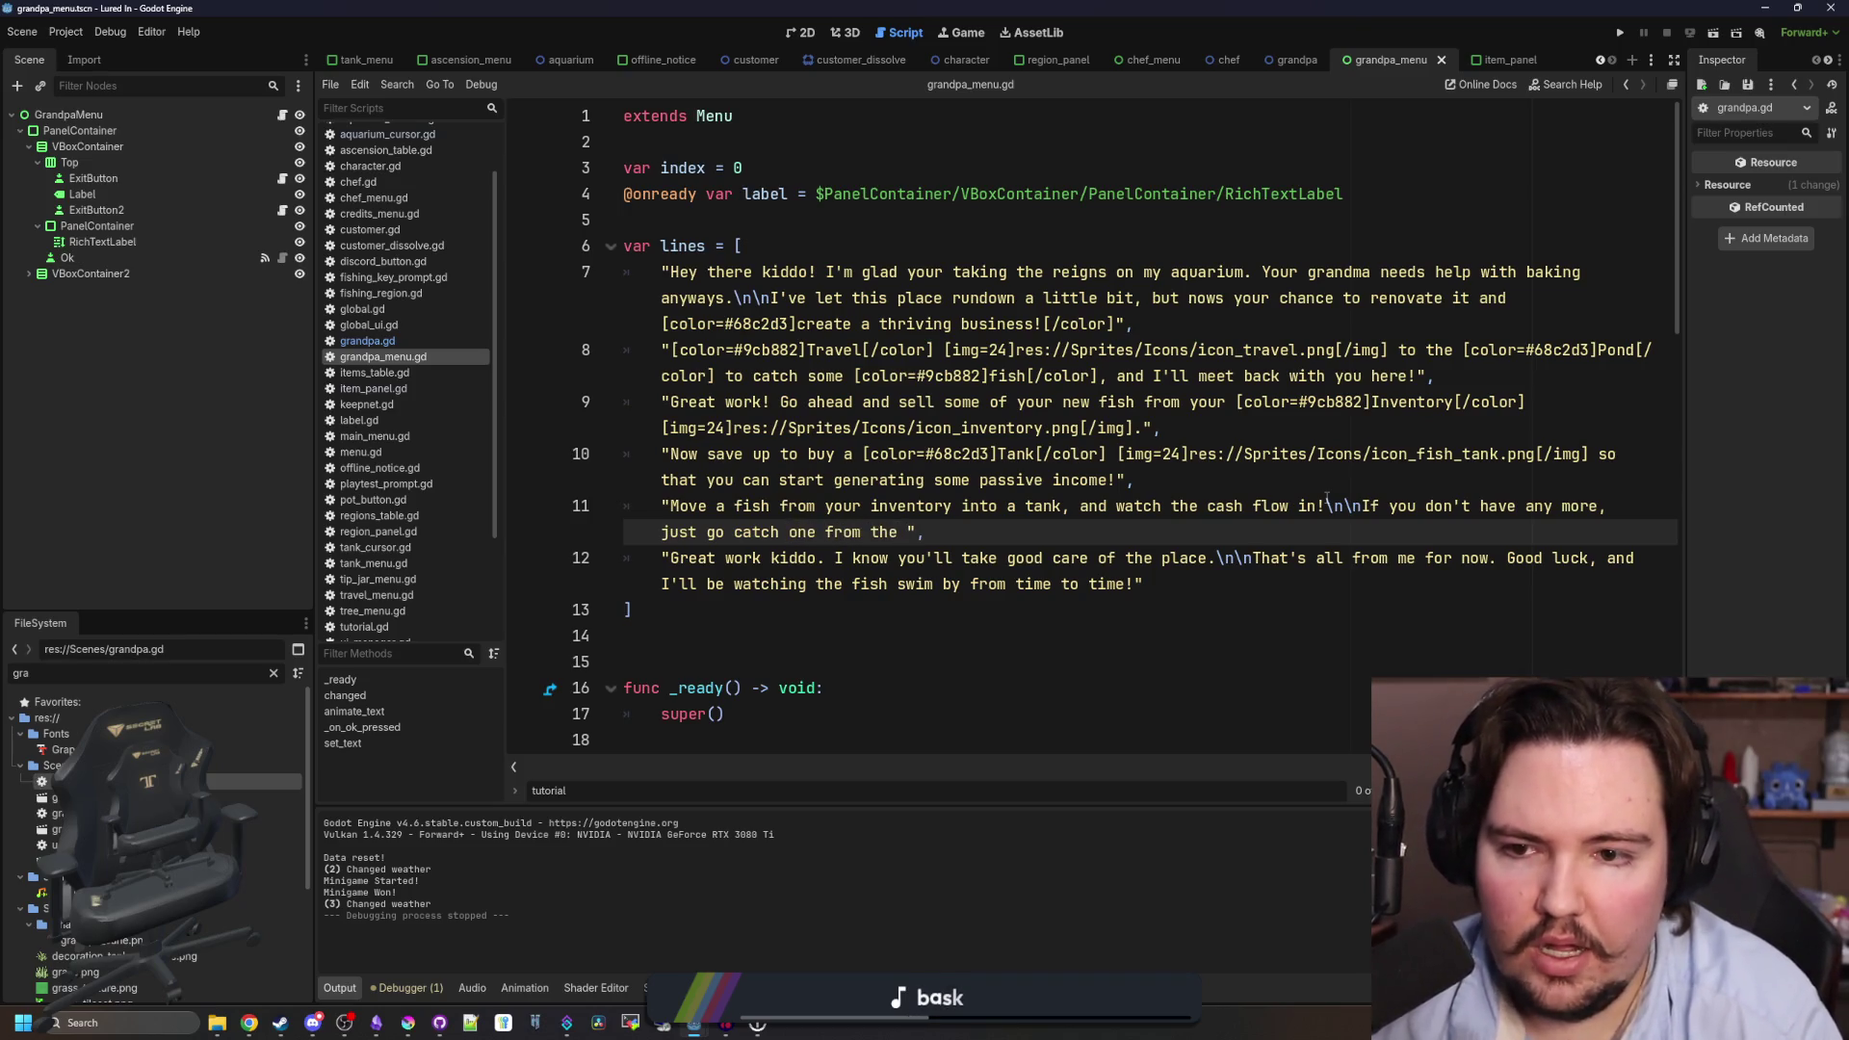
left_click(1345, 426)
mouse_move(1463, 350)
left_mouse_down()
mouse_move(1425, 375)
mouse_move(742, 350)
mouse_move(679, 376)
left_mouse_up()
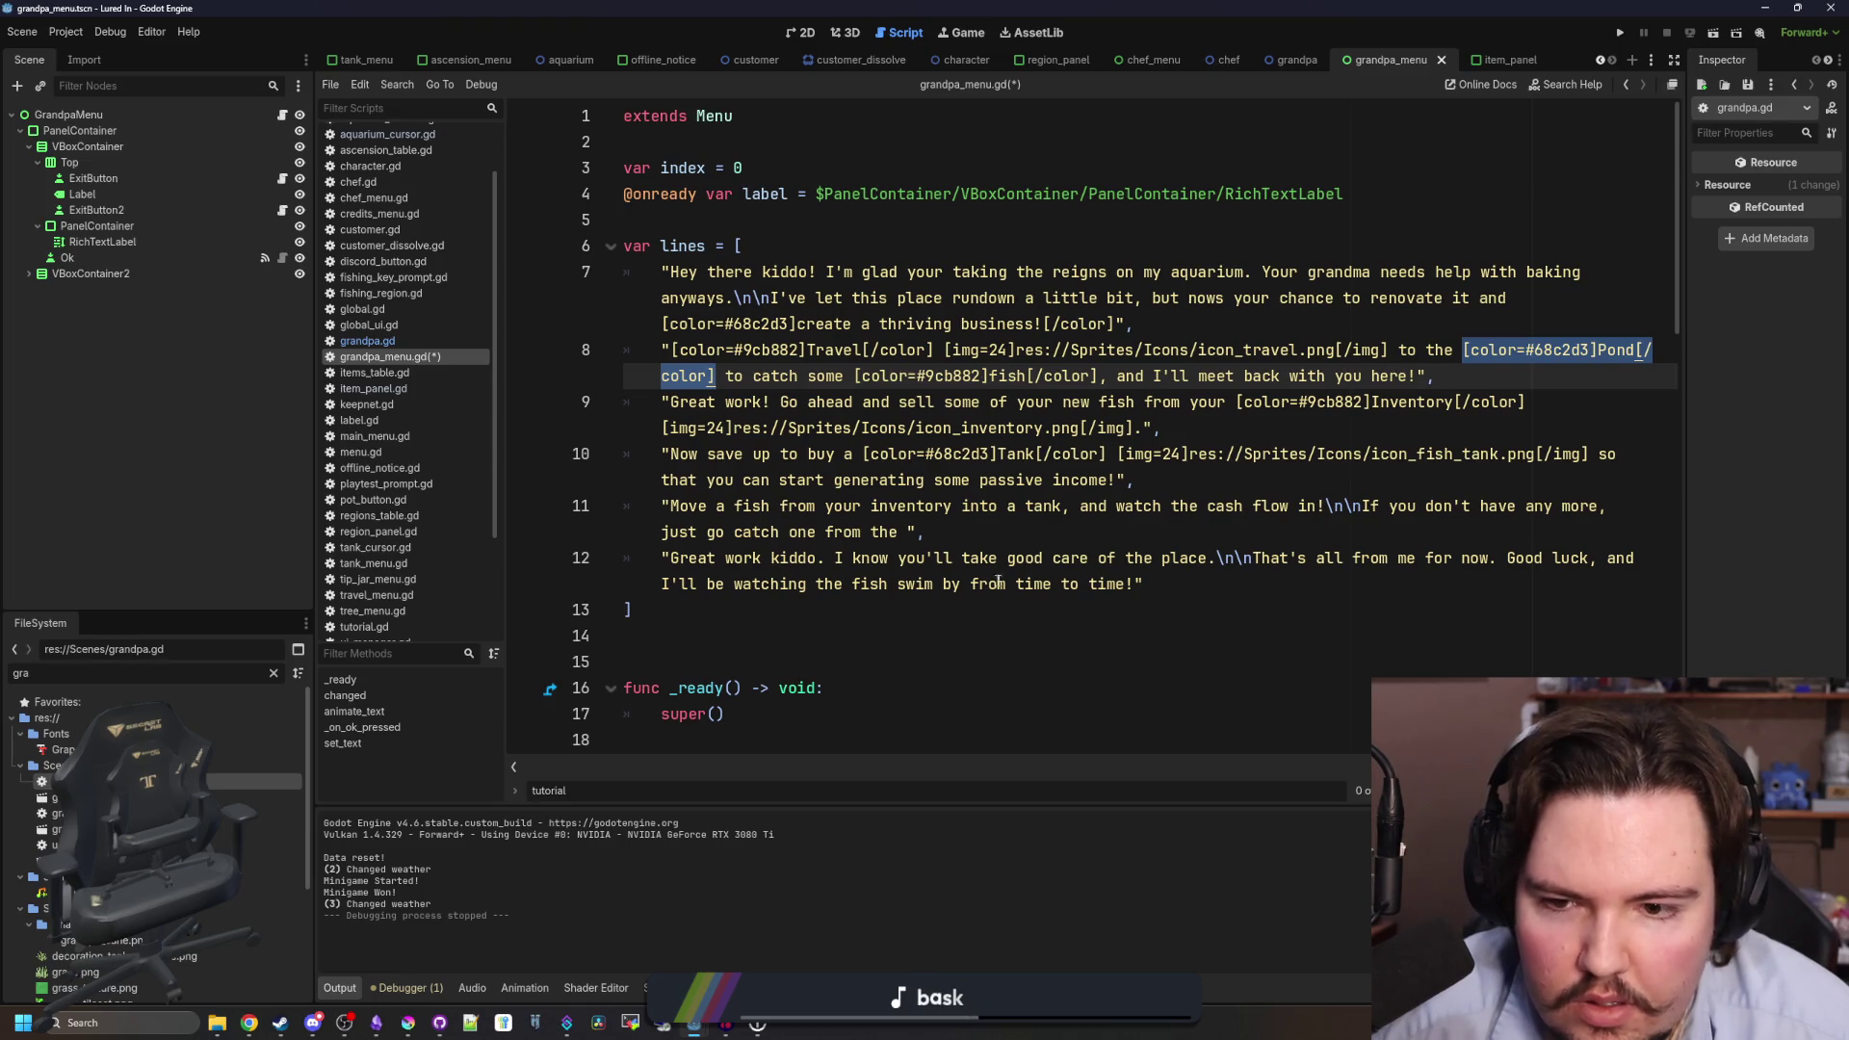
- Paste the [color=#68c2d3]Pond[/color] tag at the end of line 11 and save grandpa_menu.gd
left_click(910, 532)
type("[color=#68c2d3]Pond[/color]")
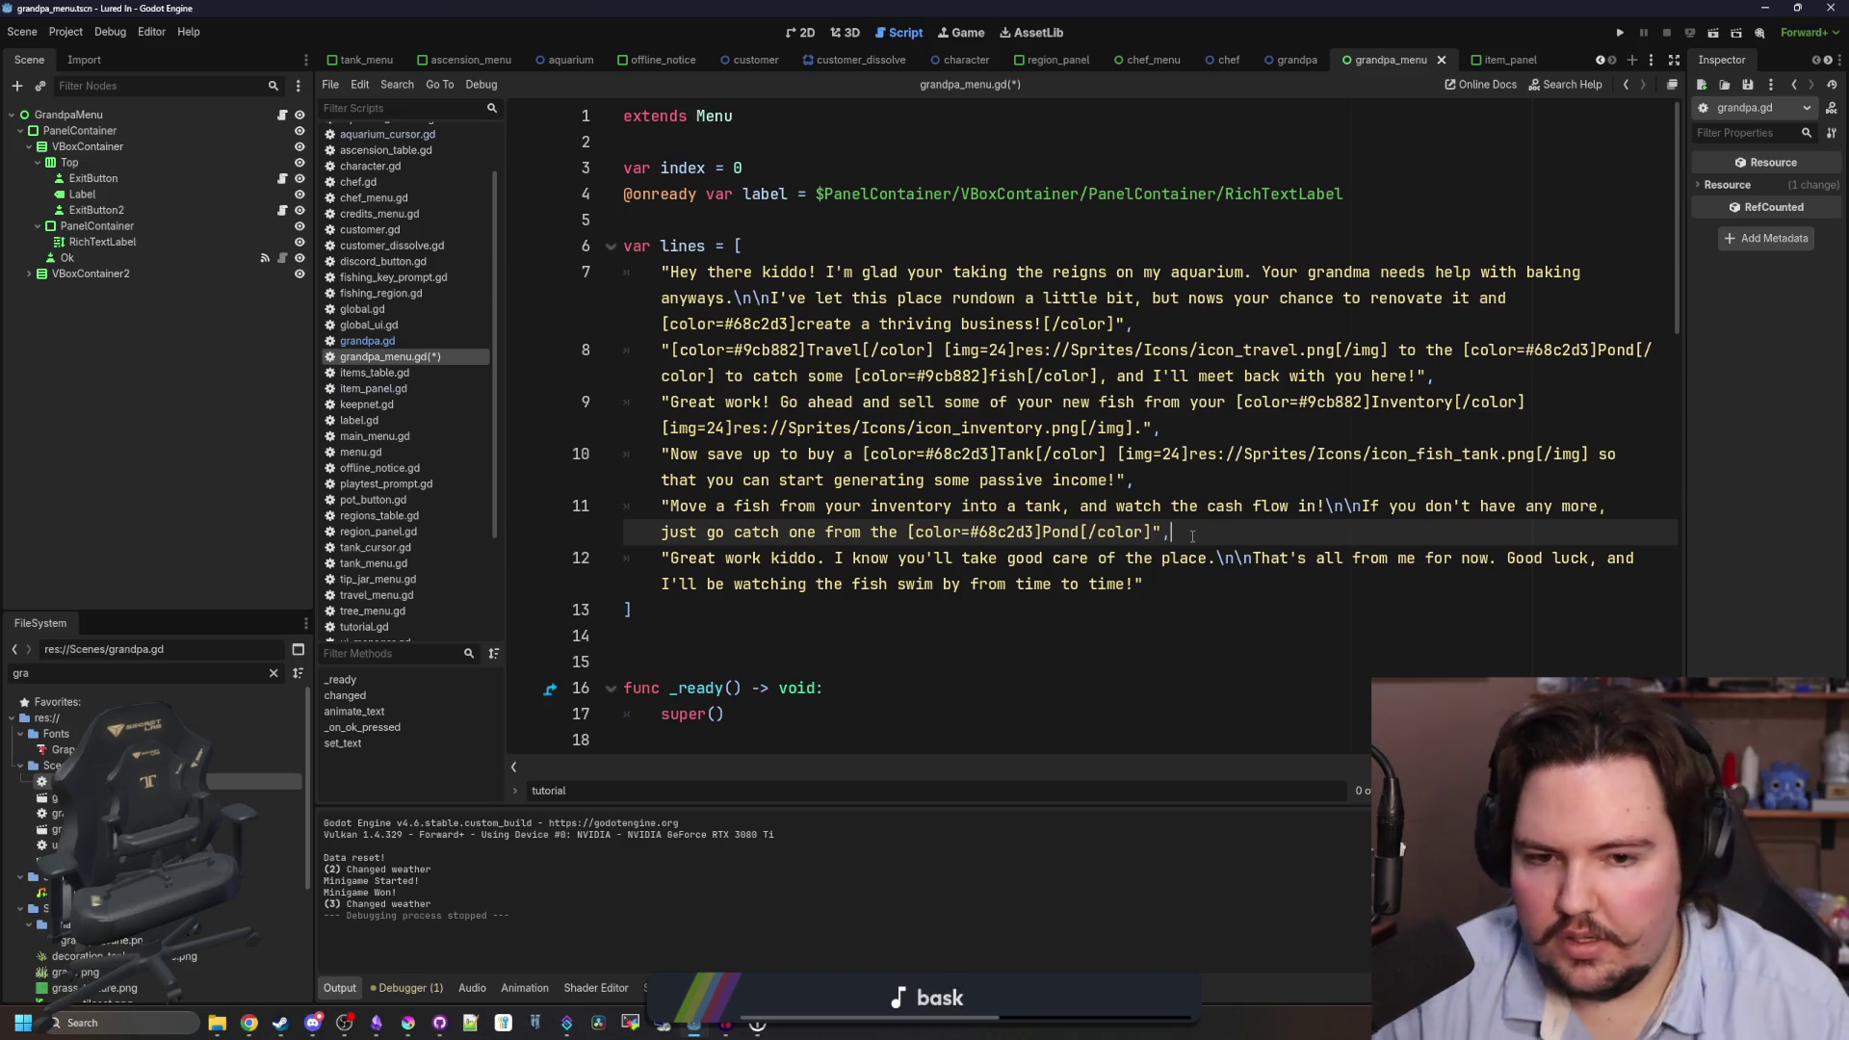
key("ctrl+s")
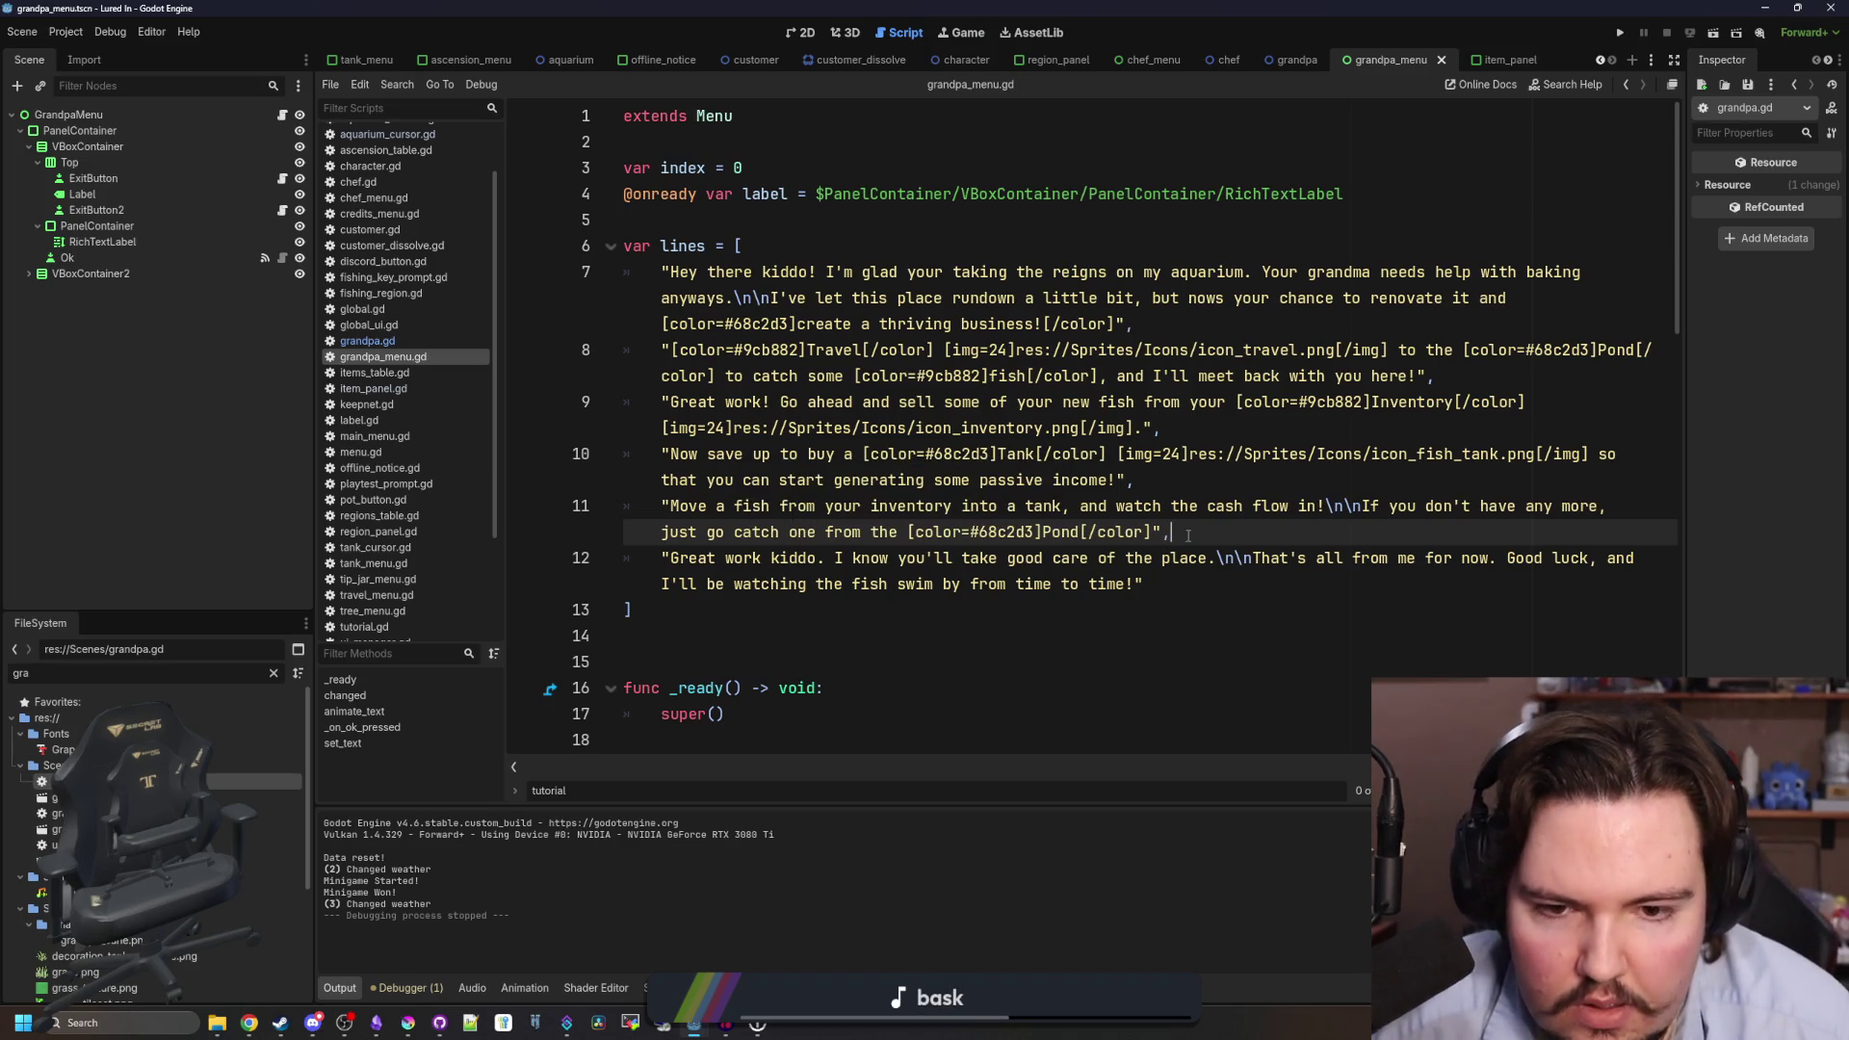
left_click(1146, 531)
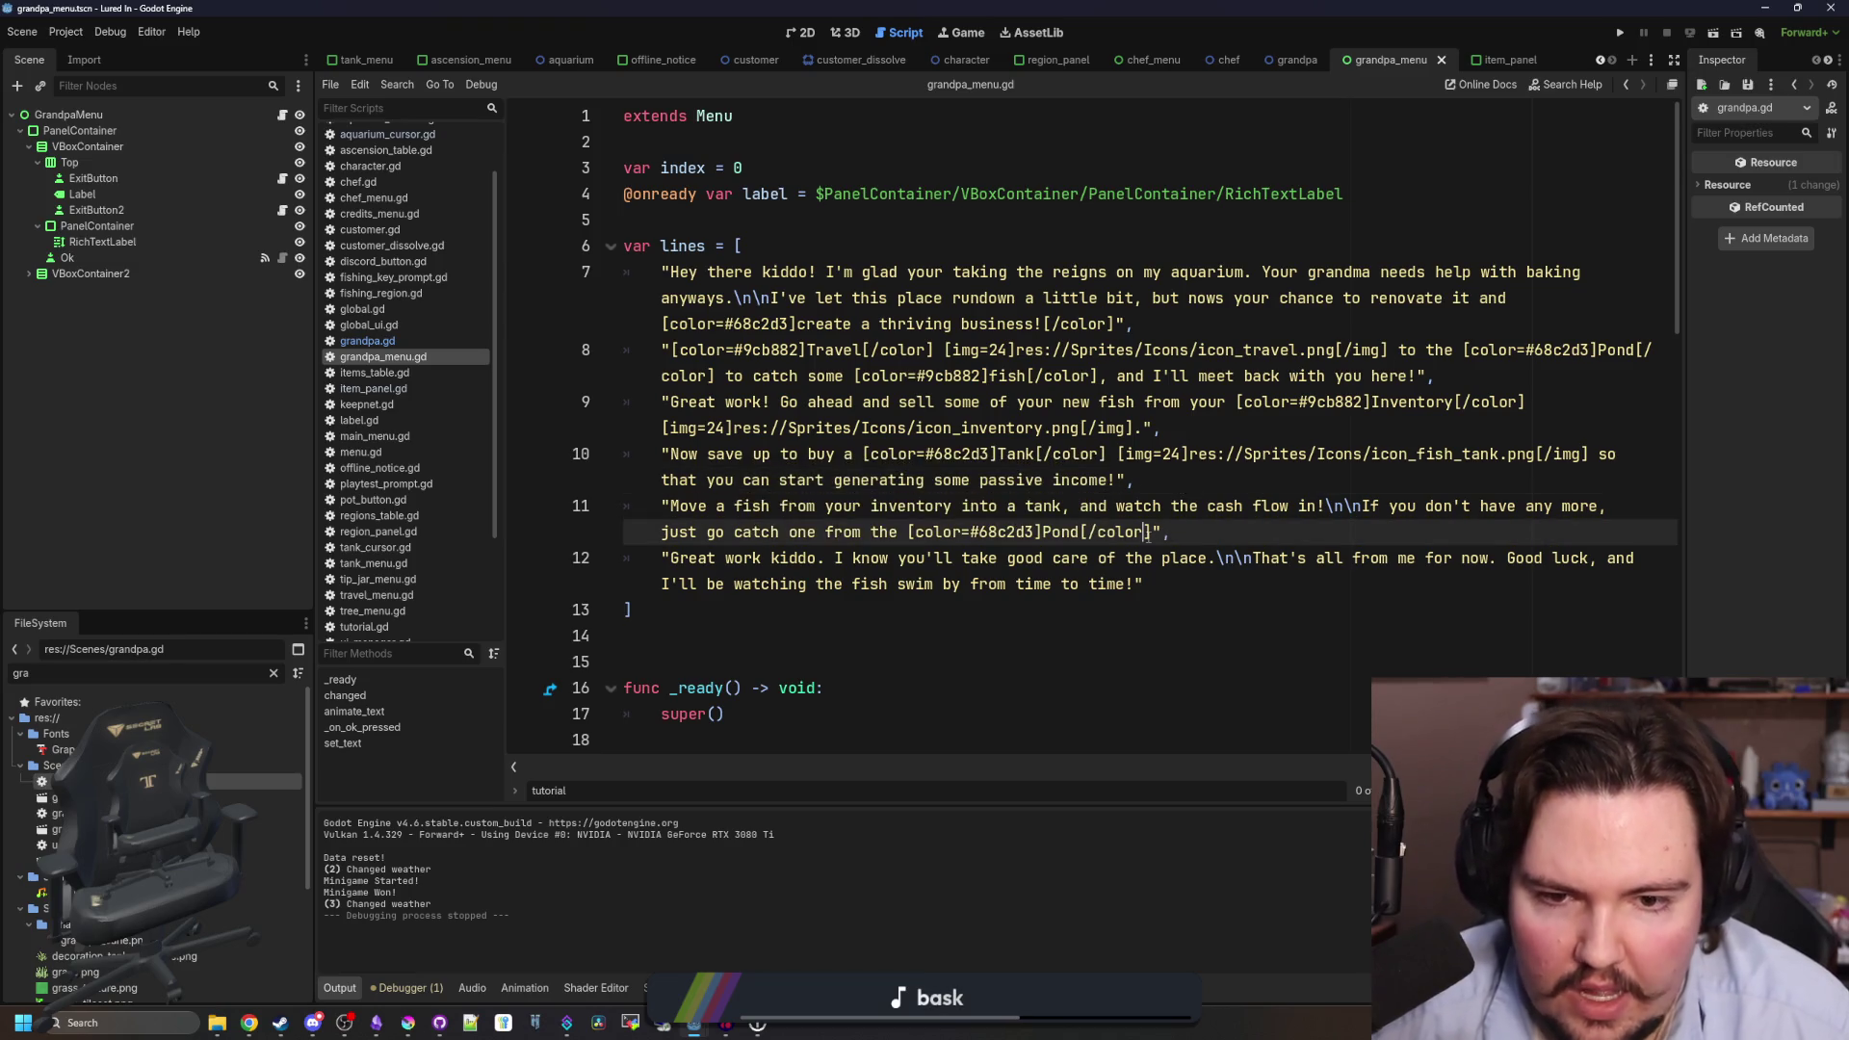